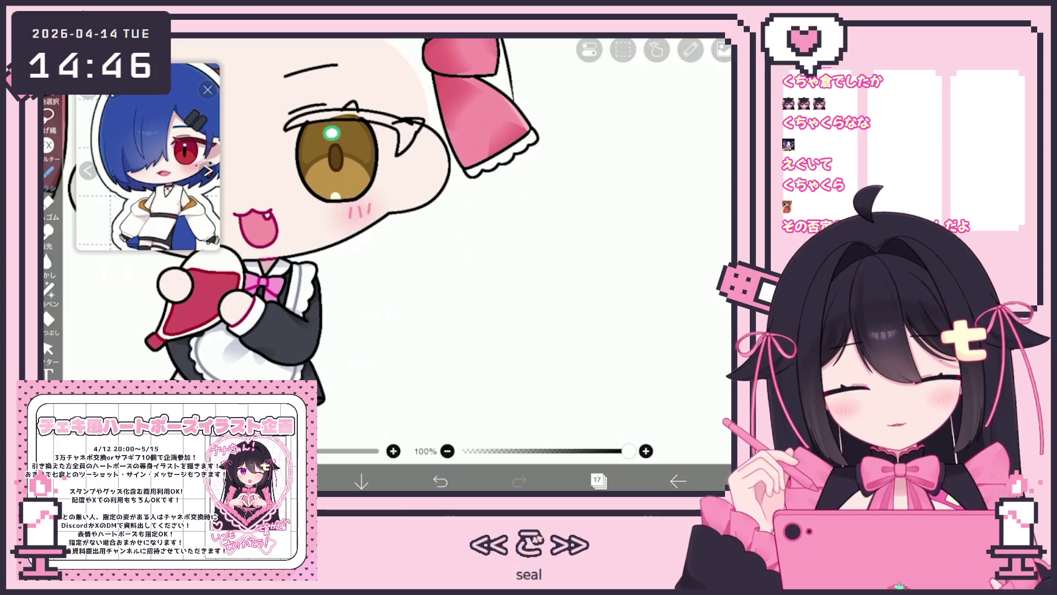
Try a few brushes with trial mouth curves on blank canvas, then undo them
left_click(529, 303)
left_click(598, 480)
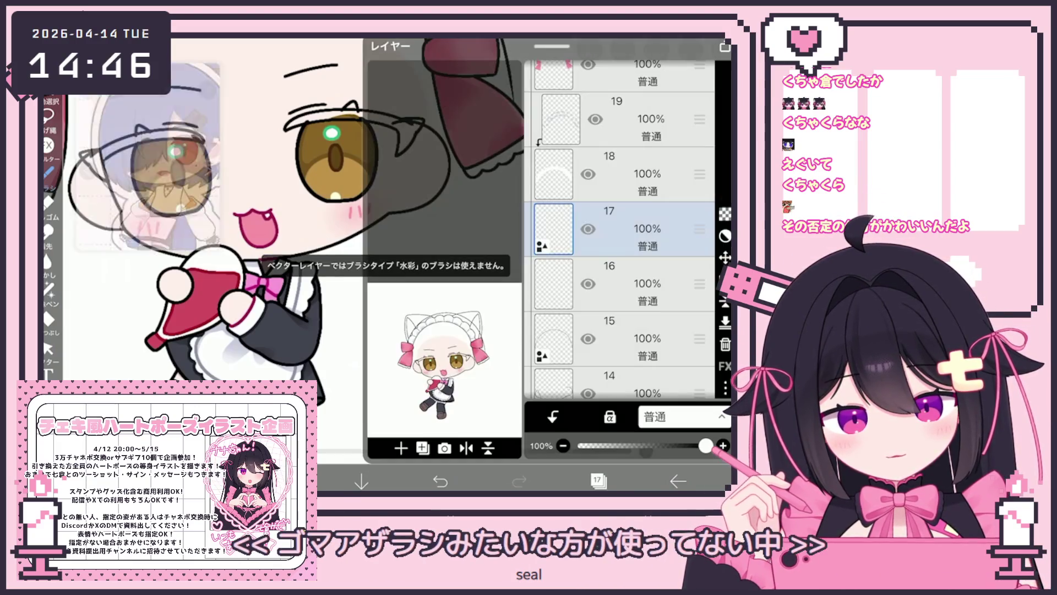
left_click(597, 481)
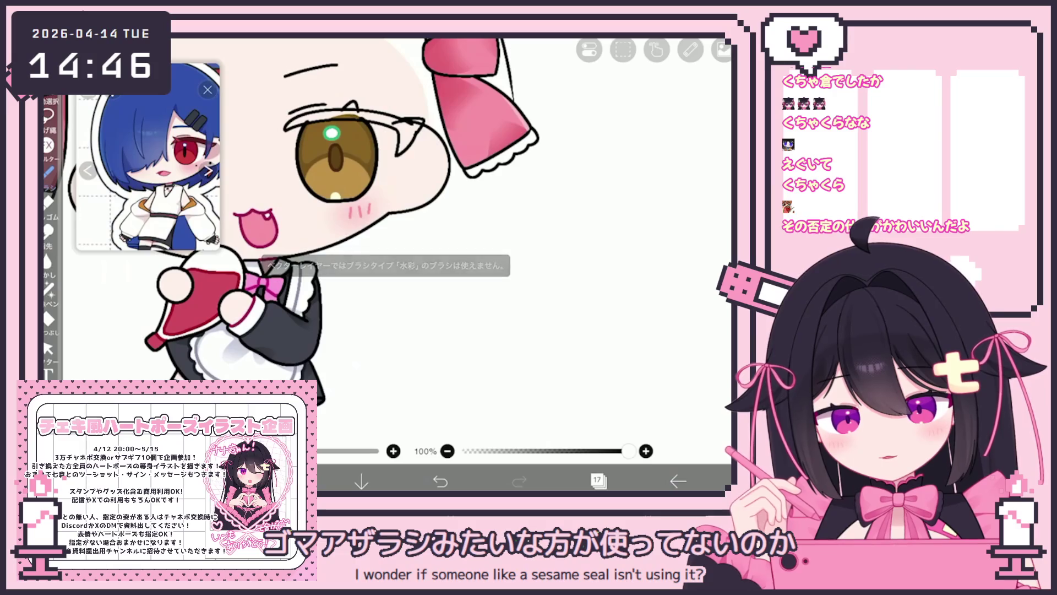
left_click(49, 171)
left_click(165, 240)
left_click(550, 220)
mouse_move(427, 303)
left_mouse_down()
mouse_move(485, 332)
mouse_move(528, 302)
left_mouse_up()
left_click_drag(460, 304, 493, 297)
mouse_move(426, 371)
left_mouse_down()
mouse_move(487, 412)
mouse_move(489, 373)
left_mouse_up()
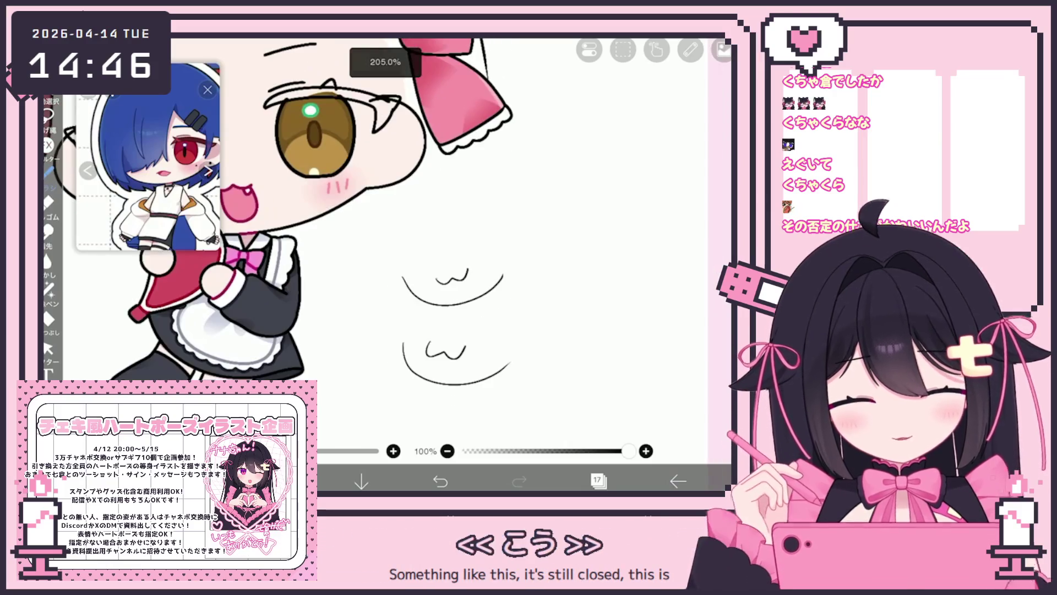
key("ctrl+z")
key("ctrl+z")
key("ctrl+z")
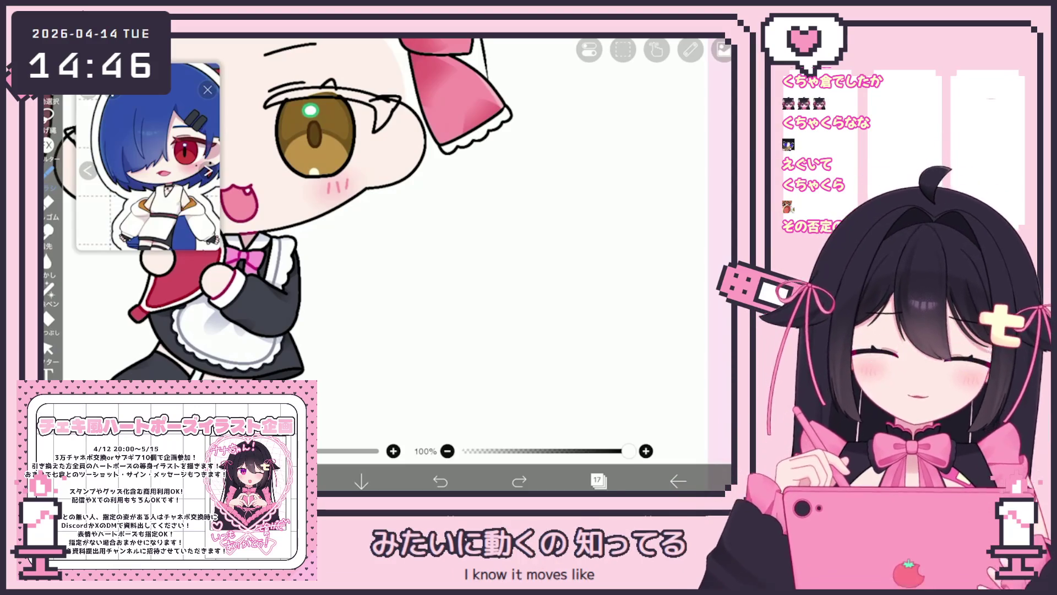
Recentre the view on the maid and switch to the ペン(ハード) brush
scroll(330, 243, "down", 3)
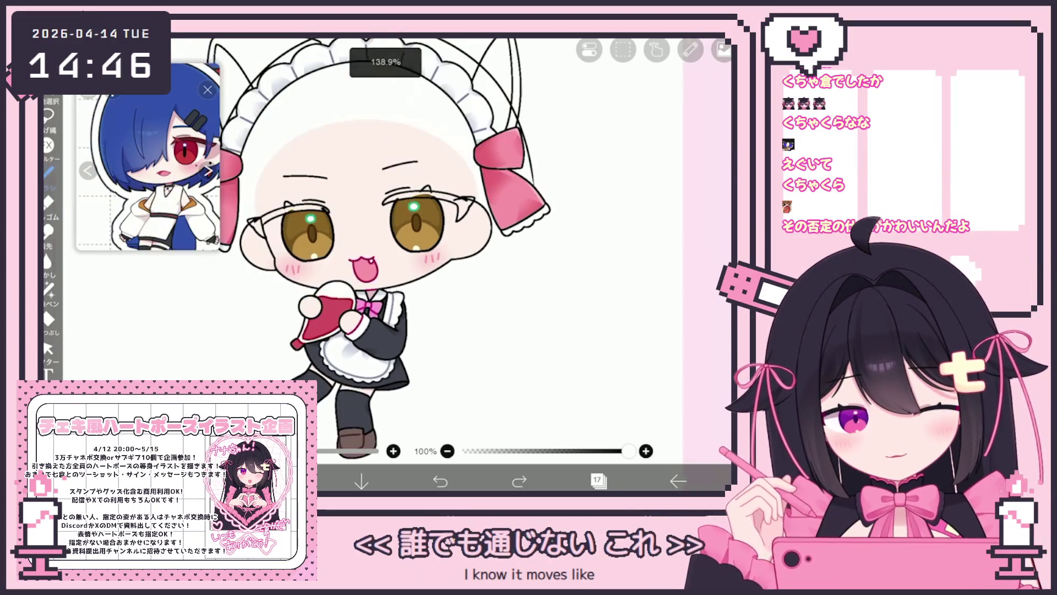
left_click(597, 481)
left_click(597, 480)
left_click_drag(441, 275, 497, 320)
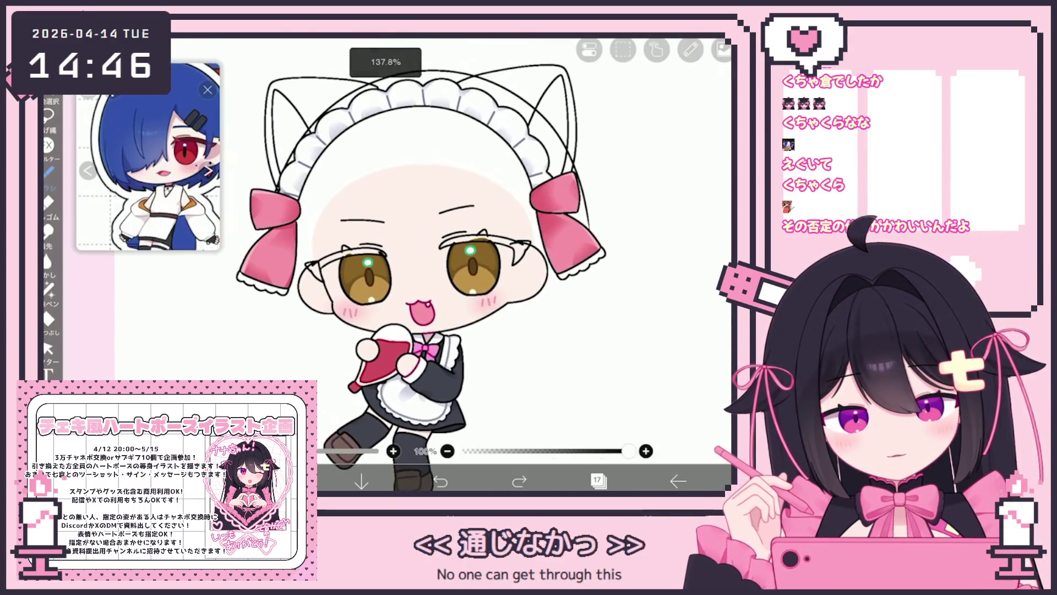
scroll(419, 265, "up", 3)
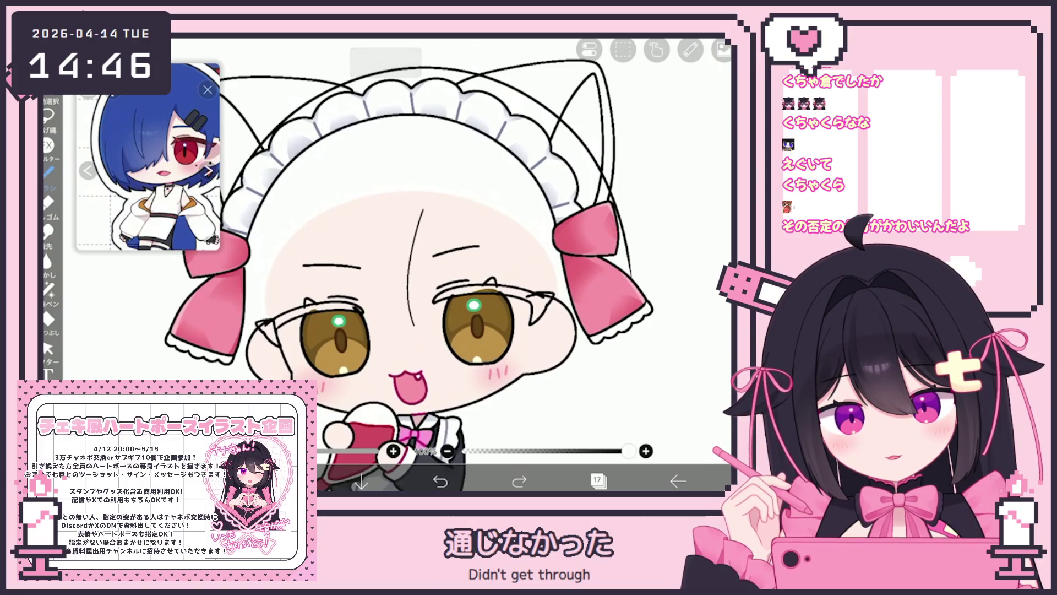
left_click(49, 171)
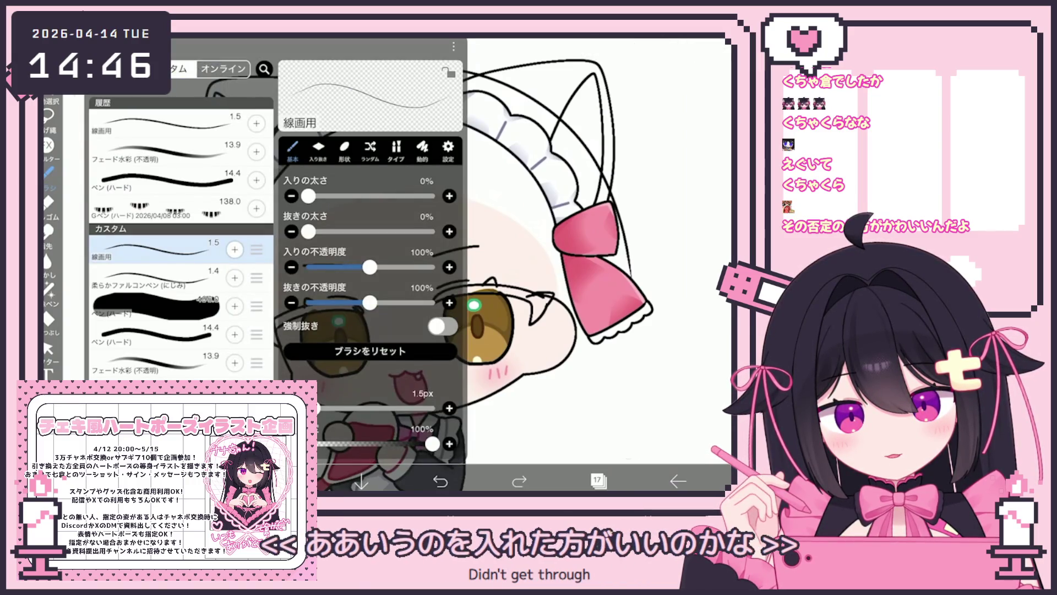
left_click(154, 334)
left_click(550, 165)
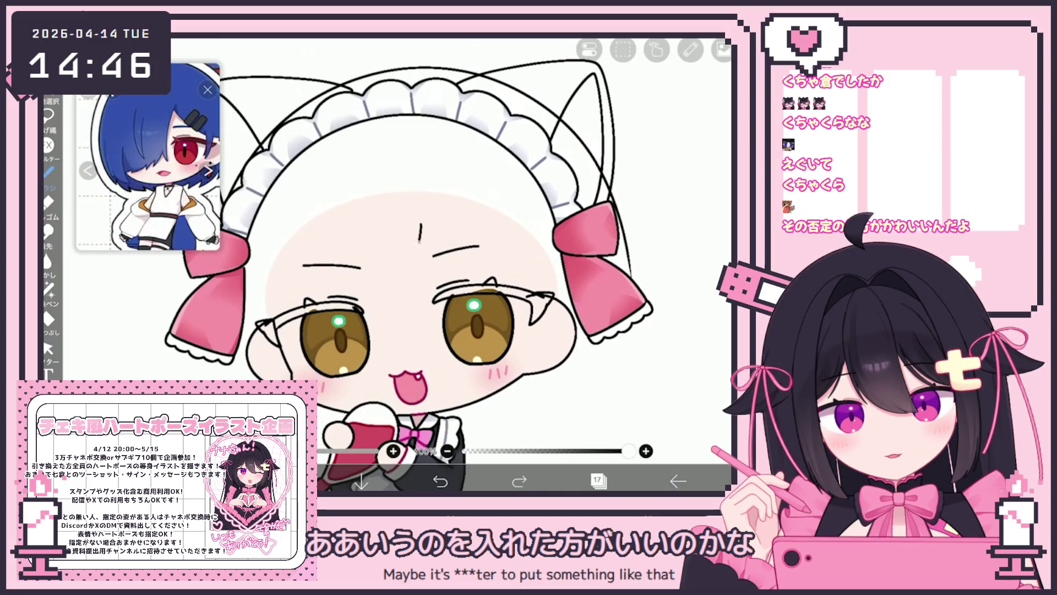
Undo stray face strokes and draw a long vertical guide line from forehead to mouth
scroll(386, 265, "up", 2)
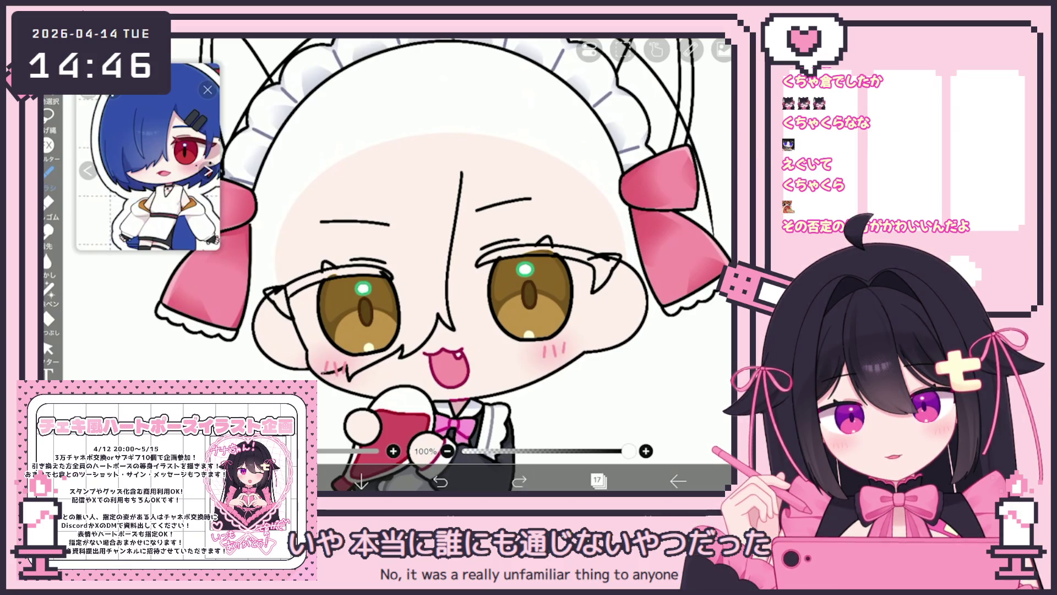
left_click(441, 482)
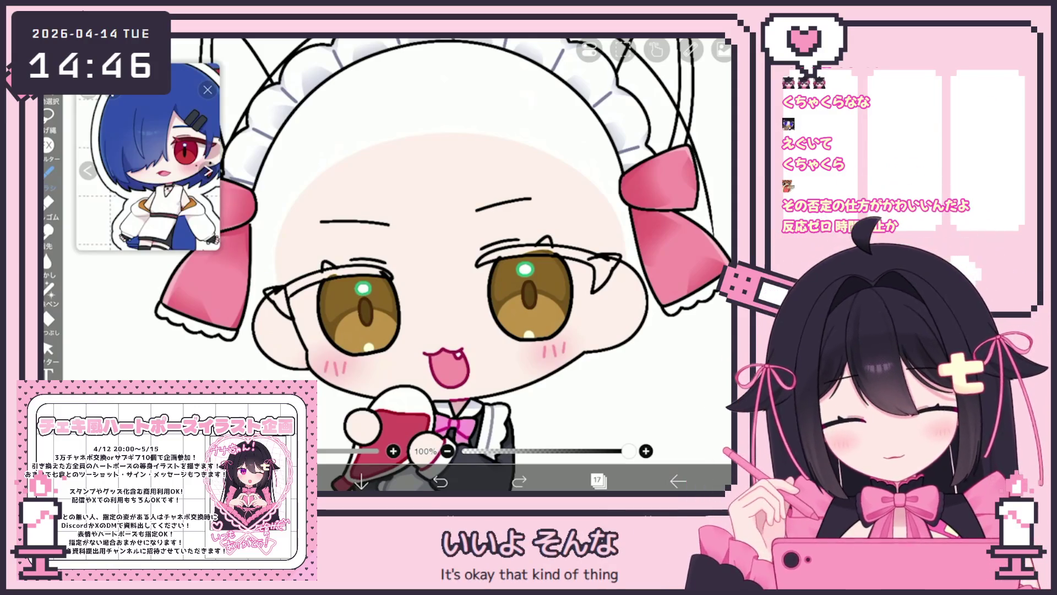
left_click_drag(453, 183, 394, 360)
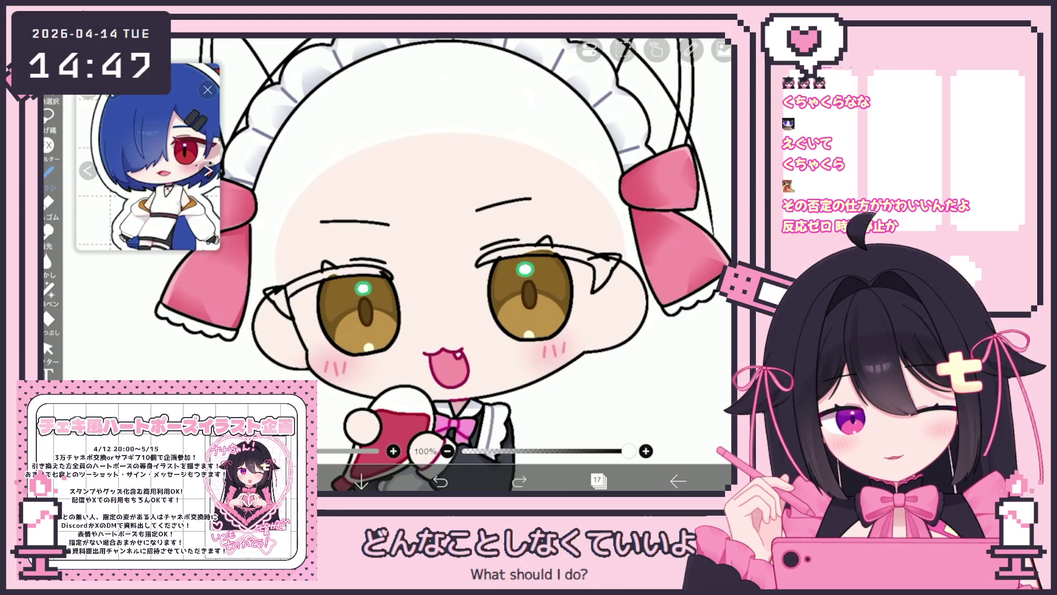
mouse_move(448, 178)
left_mouse_down()
mouse_move(442, 335)
mouse_move(393, 363)
left_mouse_up()
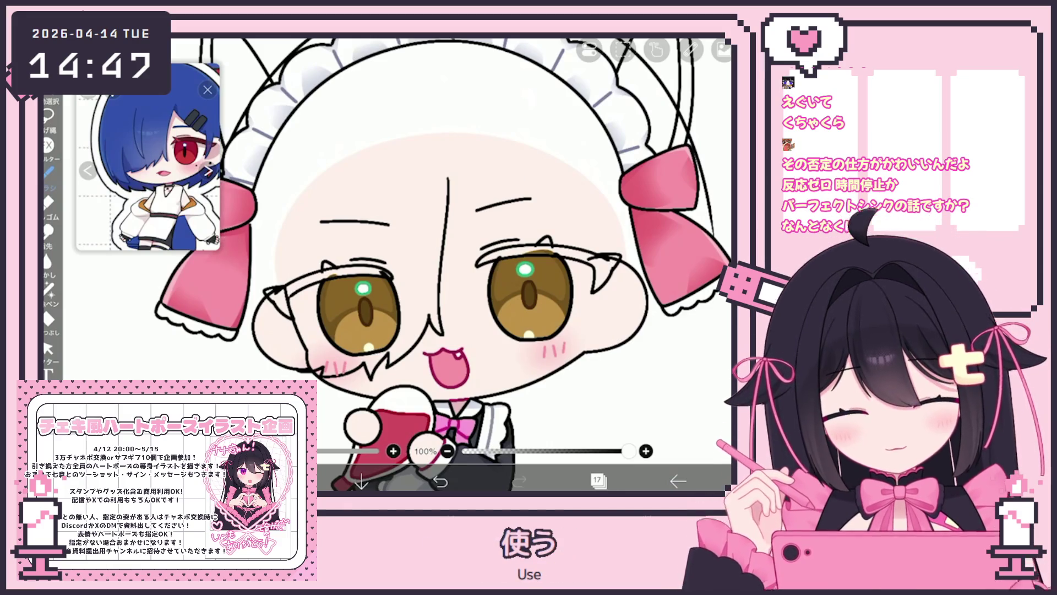
scroll(441, 248, "down", 3)
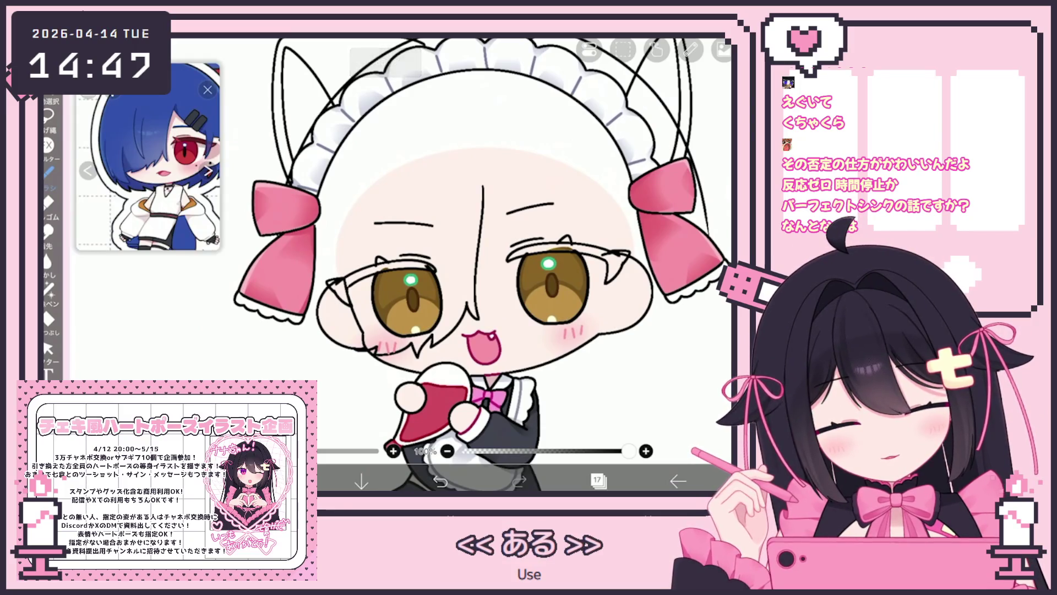
left_click(597, 481)
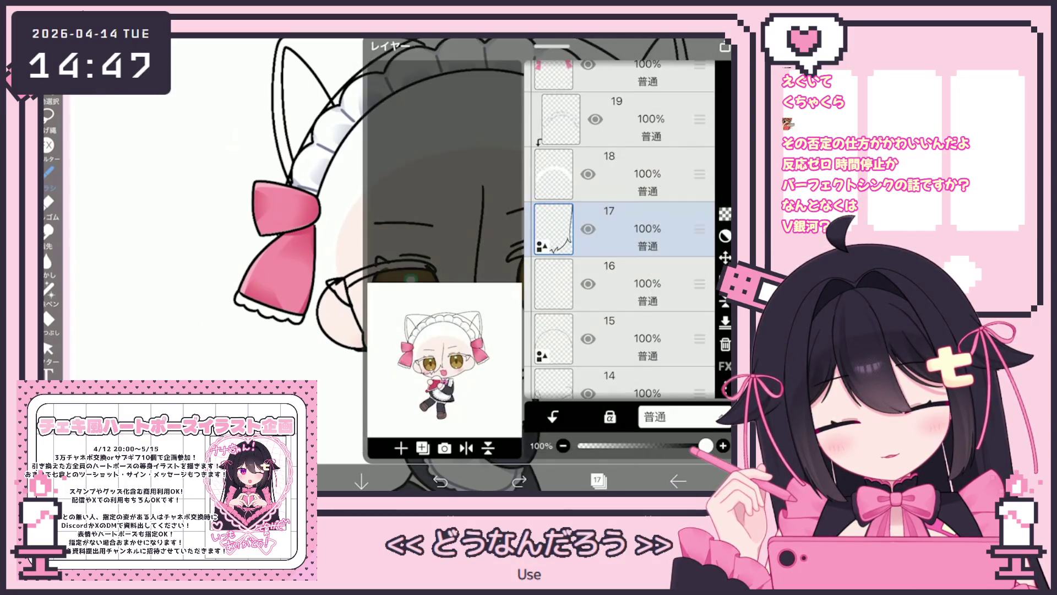
Drag layer 17 up above the folder and select it as layer 27
mouse_move(700, 229)
left_mouse_down()
mouse_move(700, 87)
mouse_move(700, 153)
mouse_move(700, 132)
left_mouse_up()
scroll(619, 220, "up", 5)
left_click(633, 280)
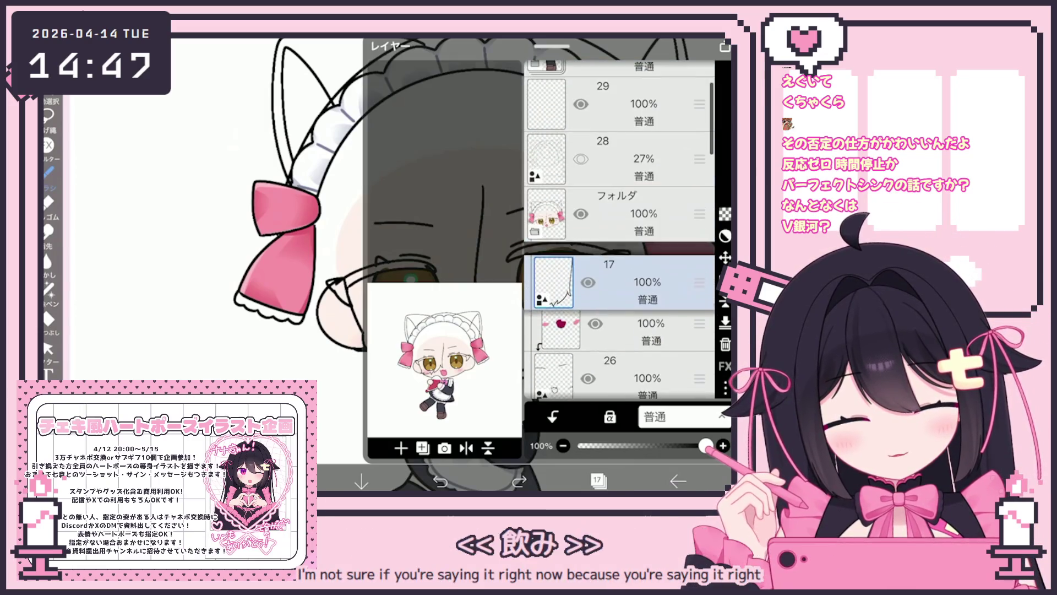
left_click(597, 481)
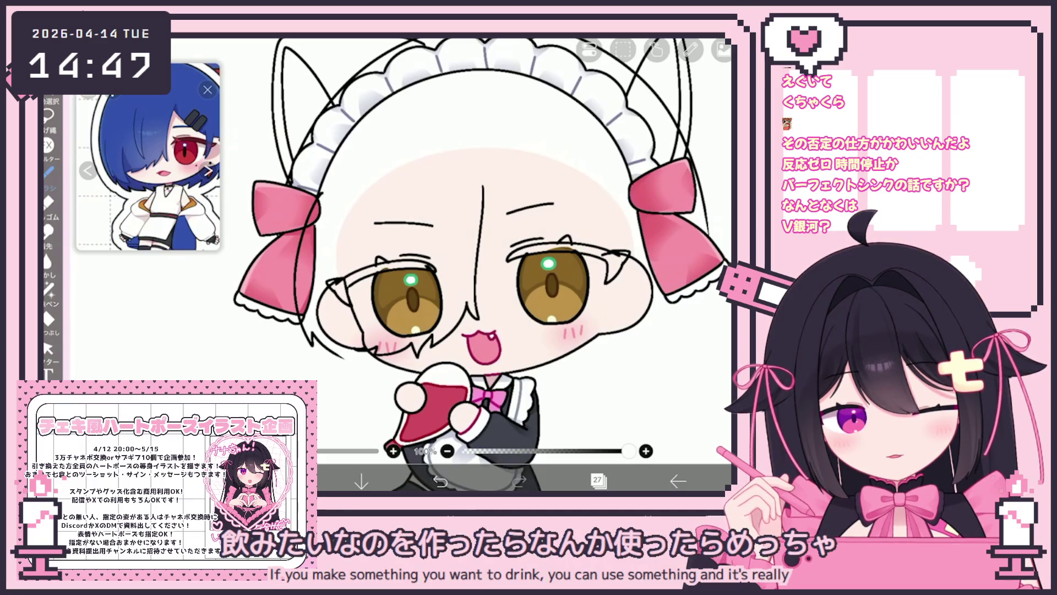
Undo a stray stroke and a trial cheek curve, then shift the view to the upper left
left_click(441, 480)
left_click_drag(292, 212, 303, 341)
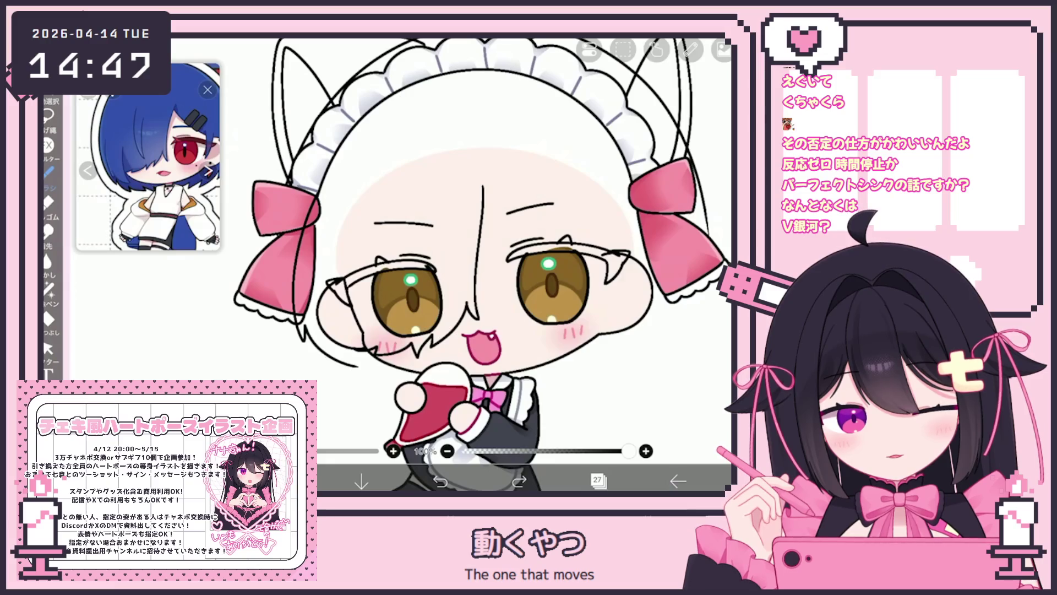
key("ctrl+z")
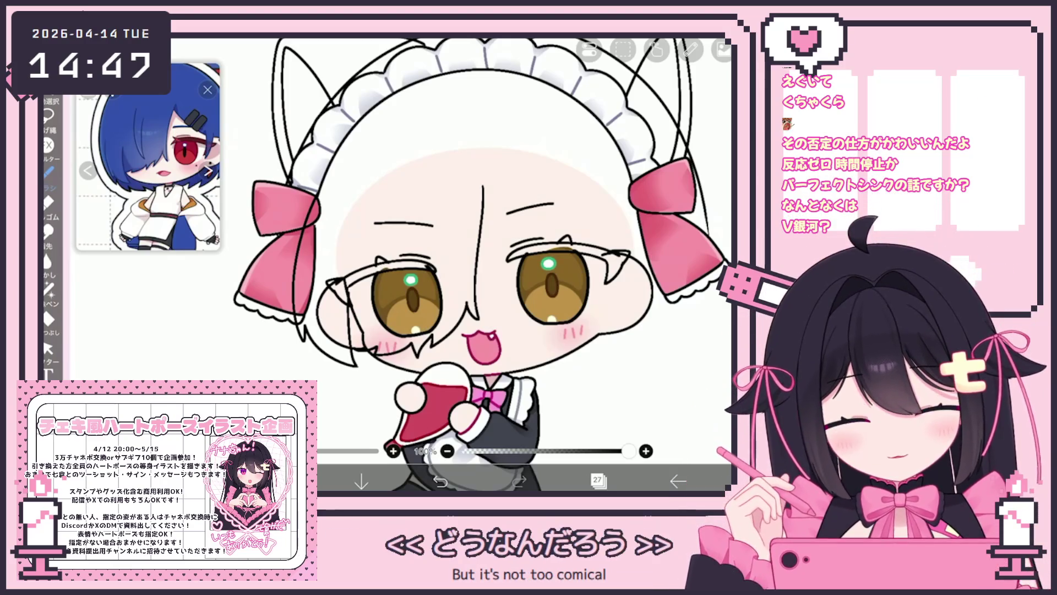
left_click(598, 480)
scroll(620, 228, "down", 3)
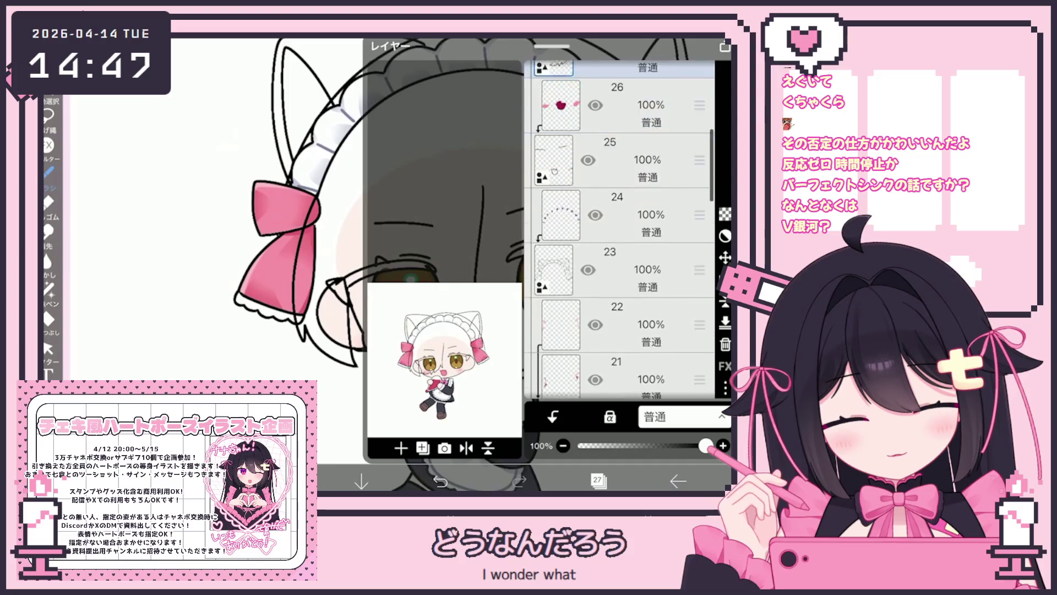
scroll(619, 228, "up", 3)
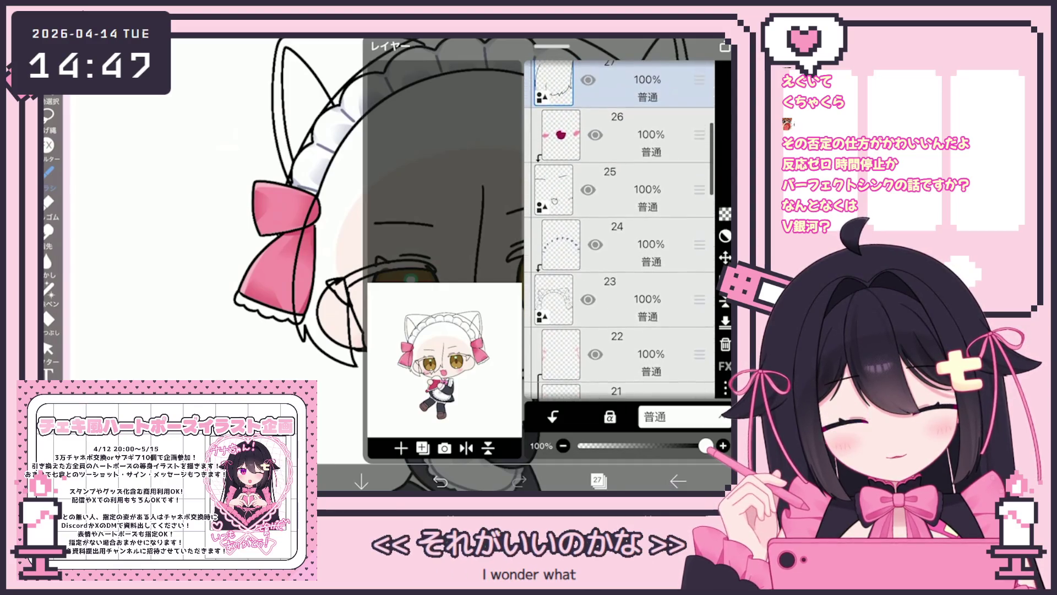
left_click(597, 480)
left_click_drag(410, 281, 332, 290)
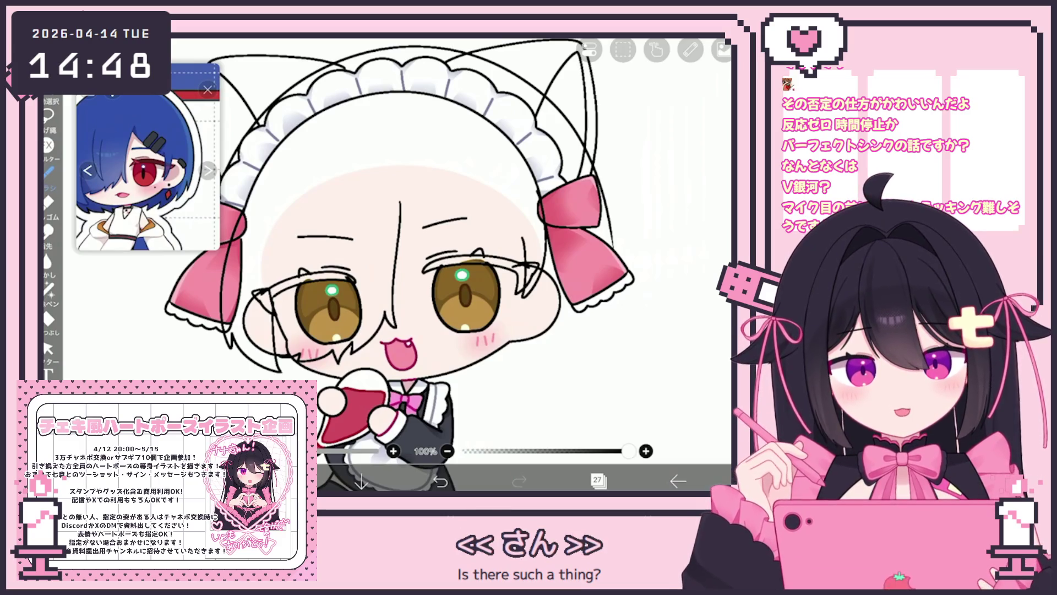
Sketch a rough desk, phone, microphone and cable beside the maid
scroll(385, 248, "up", 3)
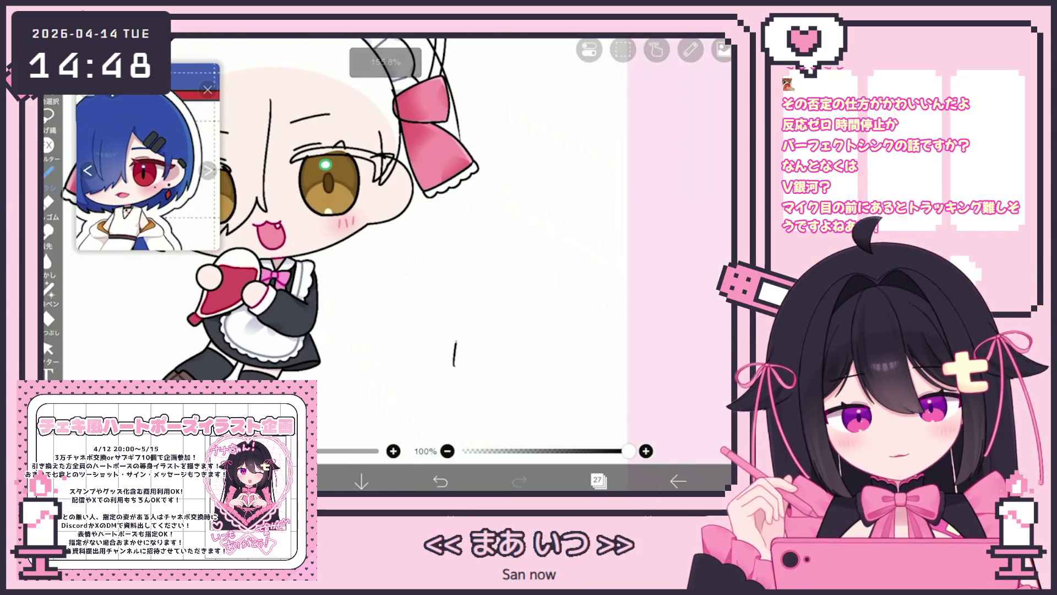
left_click_drag(454, 365, 538, 360)
left_click_drag(472, 284, 485, 302)
mouse_move(487, 303)
left_mouse_down()
mouse_move(486, 315)
mouse_move(462, 300)
left_mouse_up()
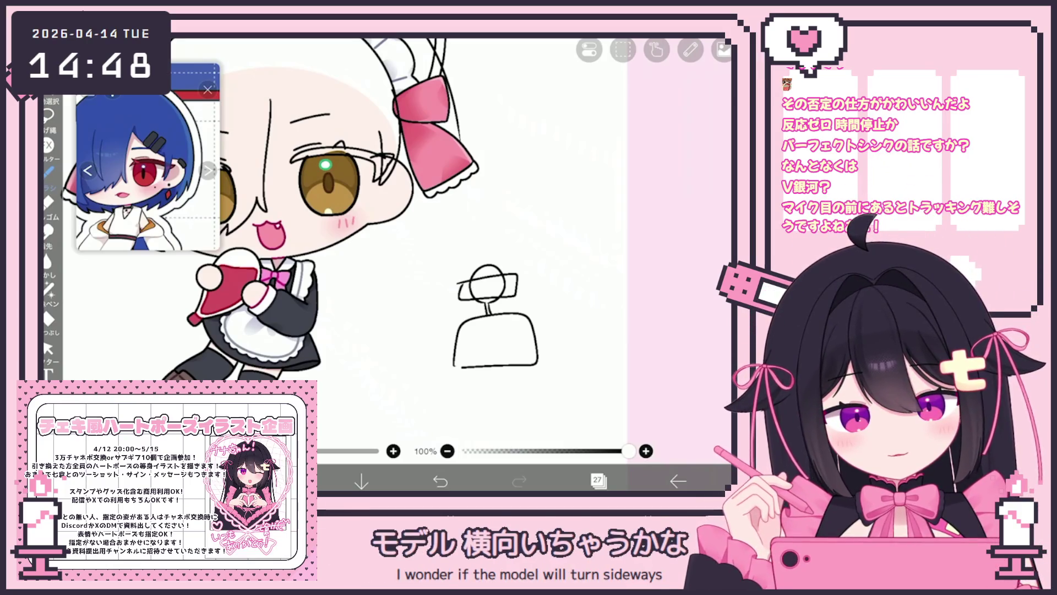
left_click_drag(555, 223, 556, 256)
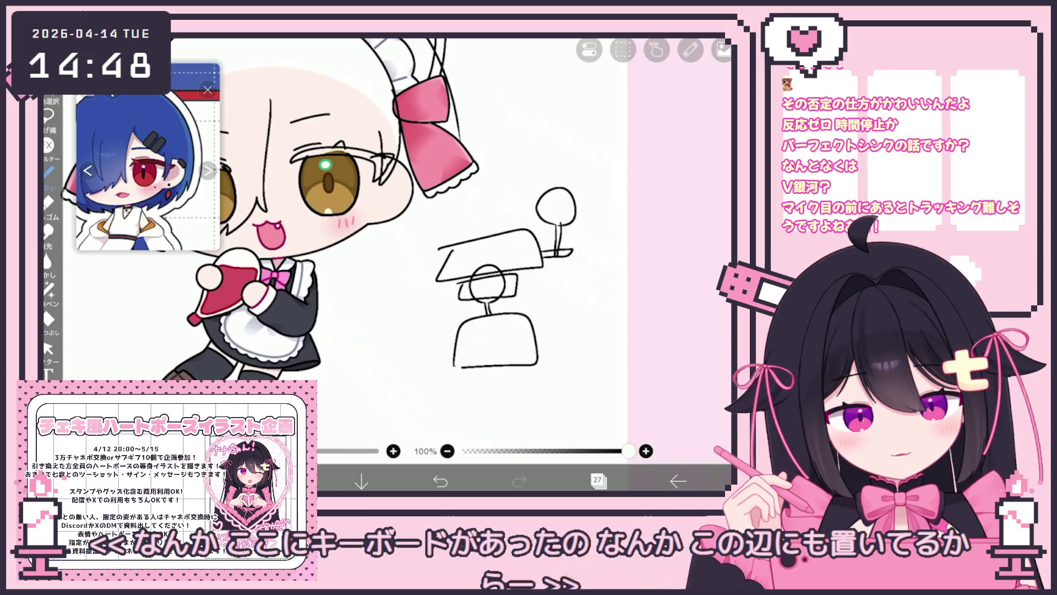
left_click_drag(548, 160, 545, 211)
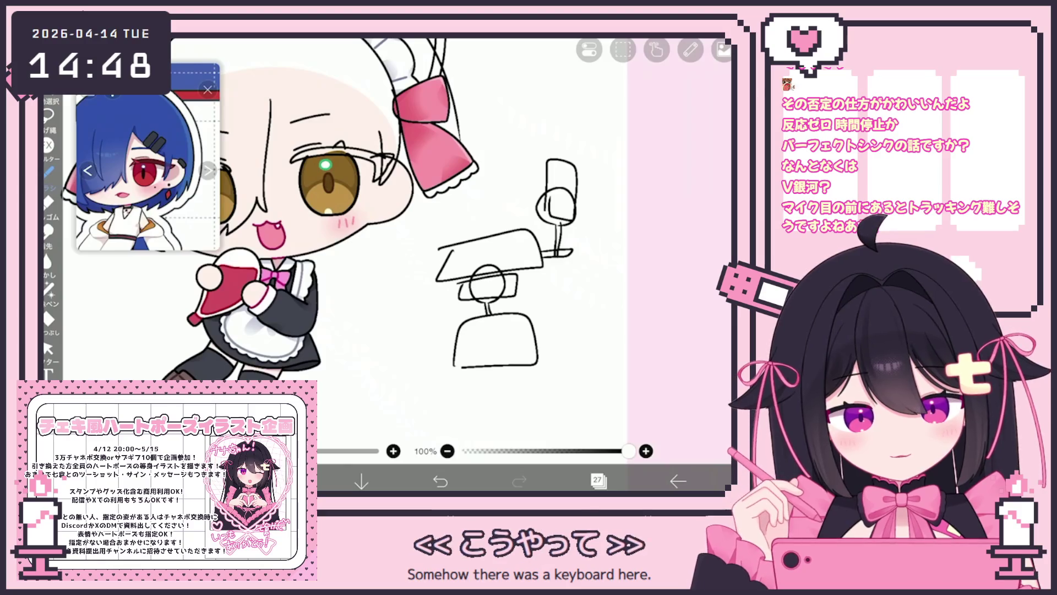
mouse_move(608, 291)
left_mouse_down()
mouse_move(540, 280)
mouse_move(537, 327)
left_mouse_up()
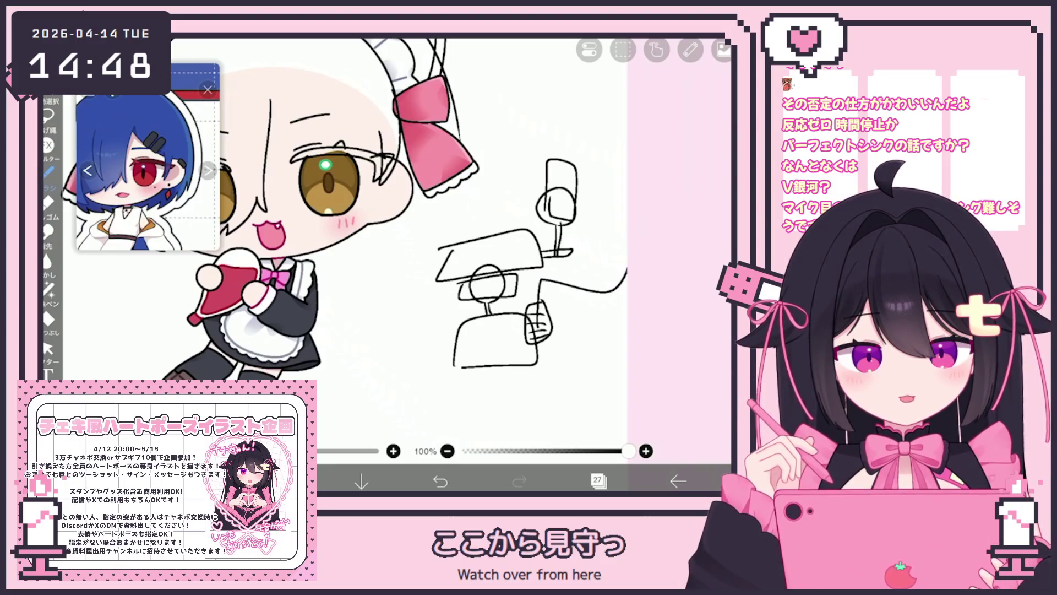
Box-select the rough sketch, clear the layer, and return to the brush
left_click(49, 347)
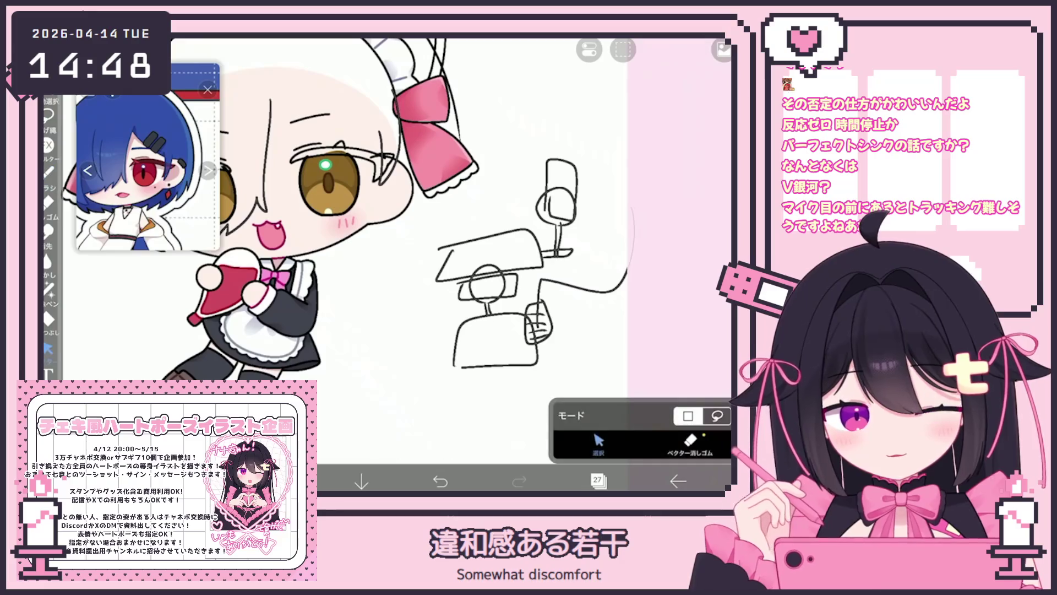
left_click_drag(490, 327, 649, 160)
left_click(657, 51)
left_click(622, 165)
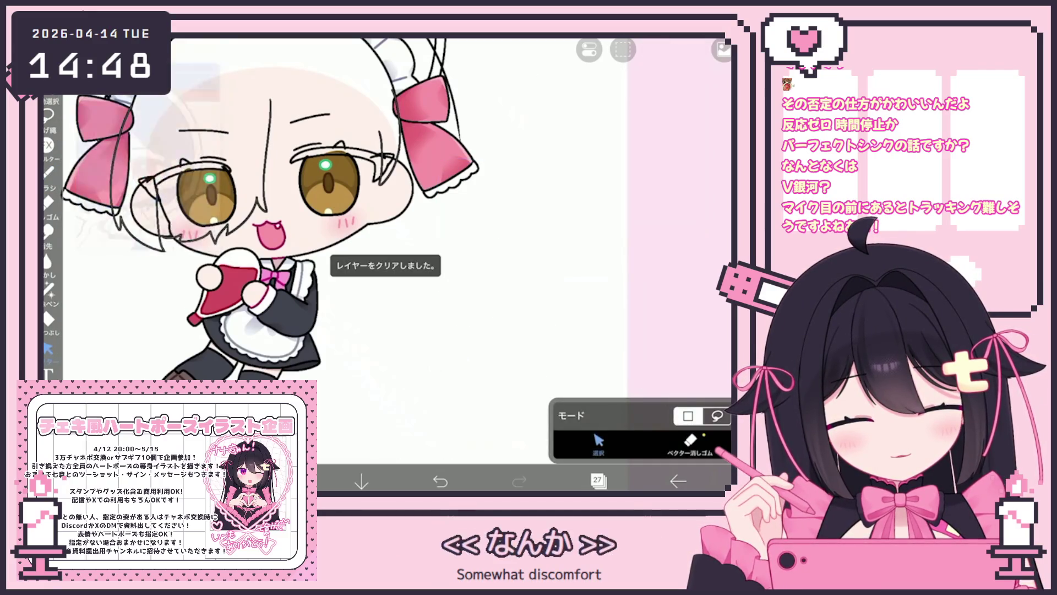
left_click(49, 172)
scroll(386, 248, "up", 3)
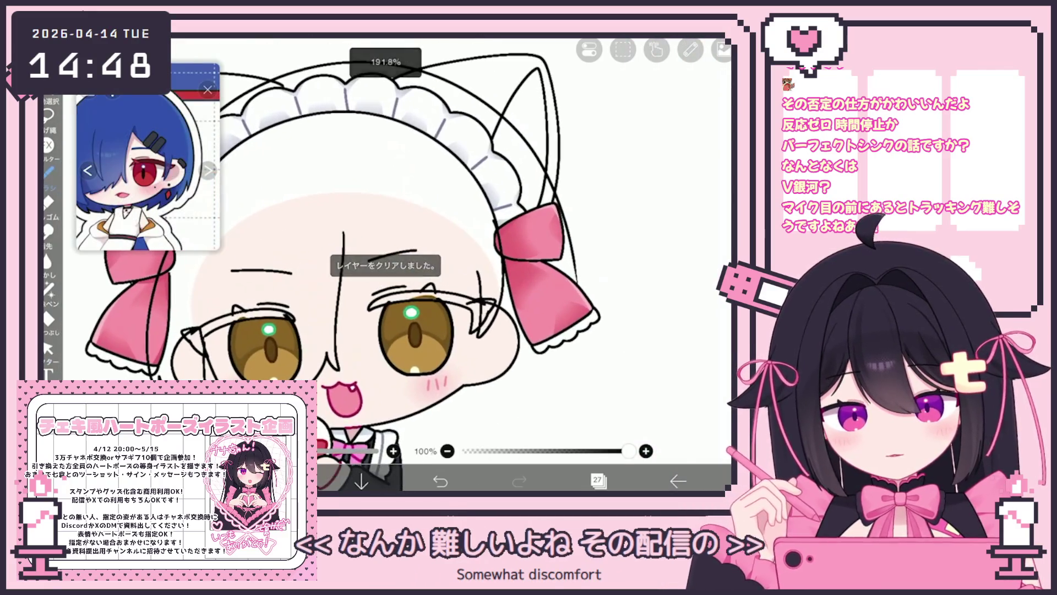
Draw two strokes across the maid's face
left_click_drag(343, 234, 440, 278)
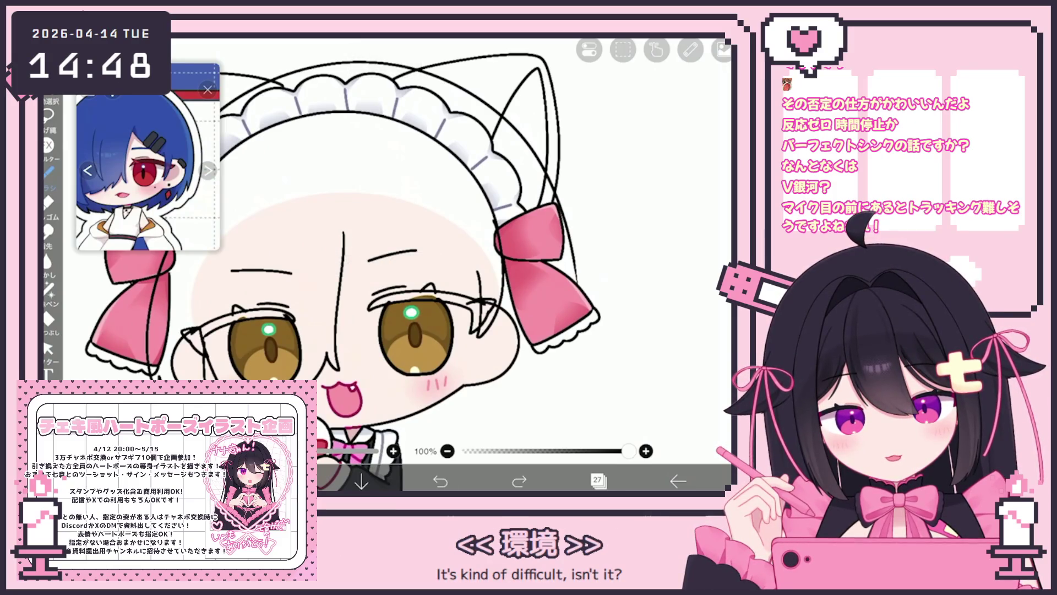
left_click_drag(344, 234, 401, 273)
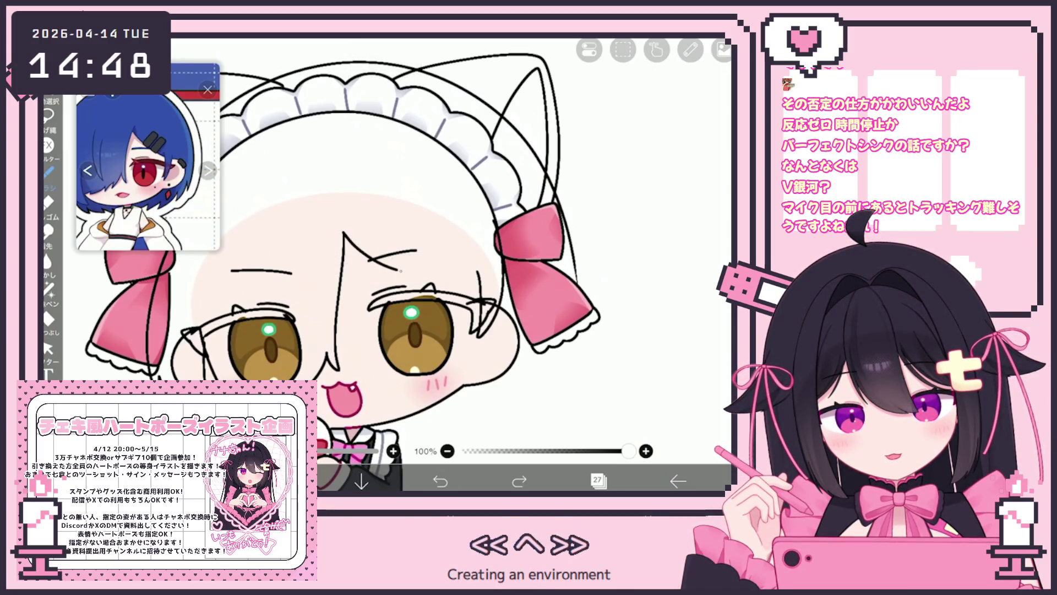
scroll(397, 264, "down", 3)
scroll(525, 272, "up", 5)
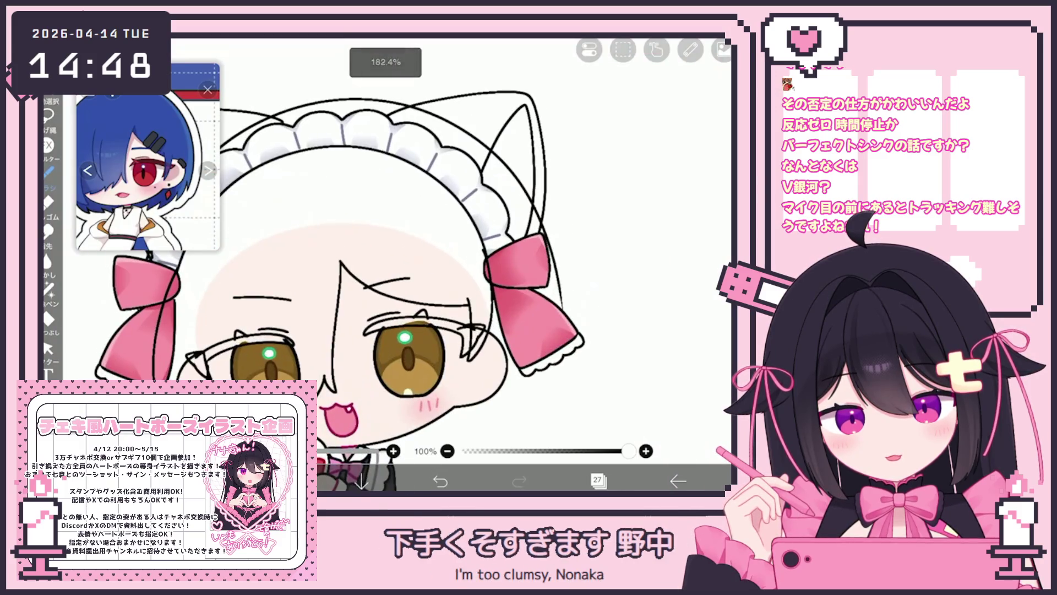
scroll(443, 286, "down", 5)
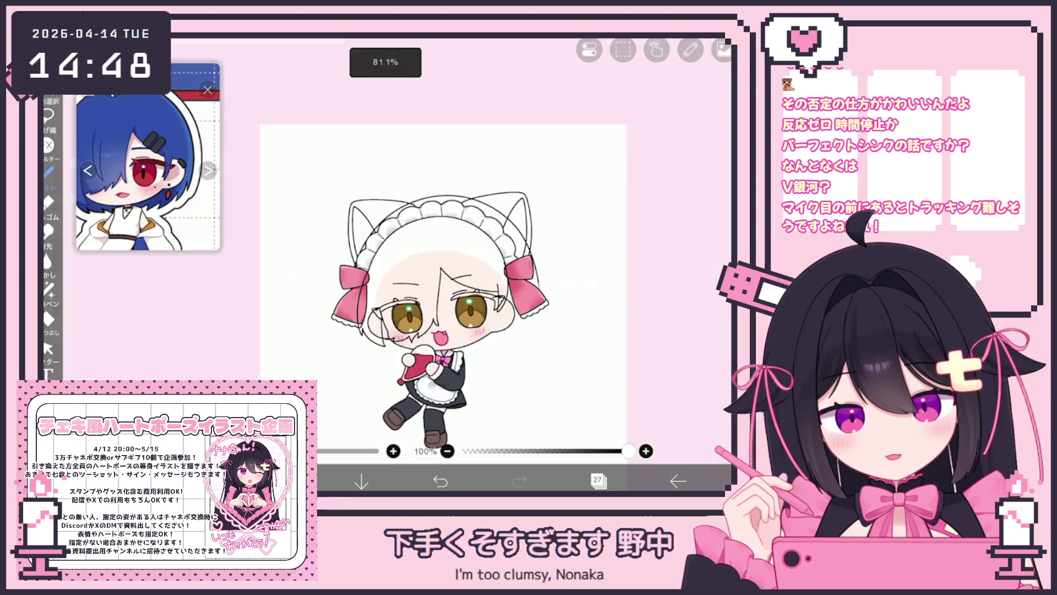
scroll(440, 275, "up", 3)
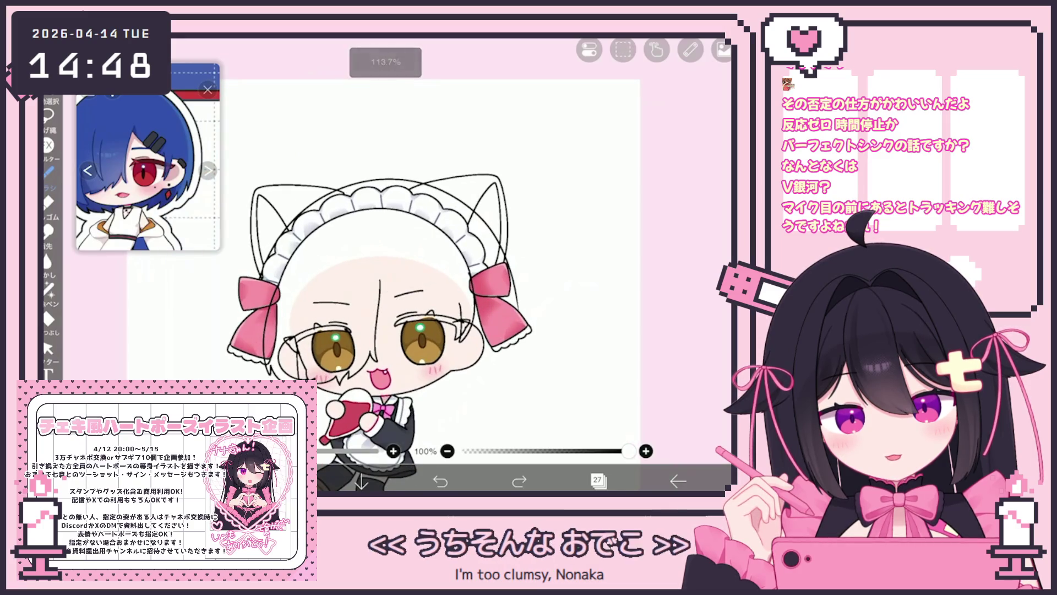
scroll(440, 275, "up", 3)
Stretch the forehead hair line upward with the vector tool, then undo a stray forehead stroke
left_click(48, 348)
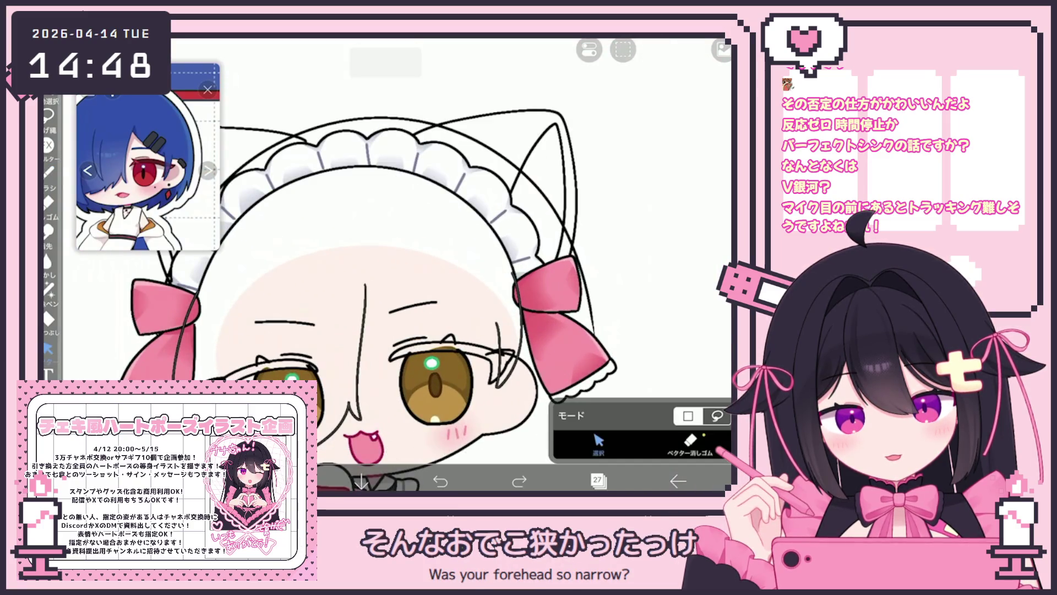
left_click_drag(309, 283, 310, 266)
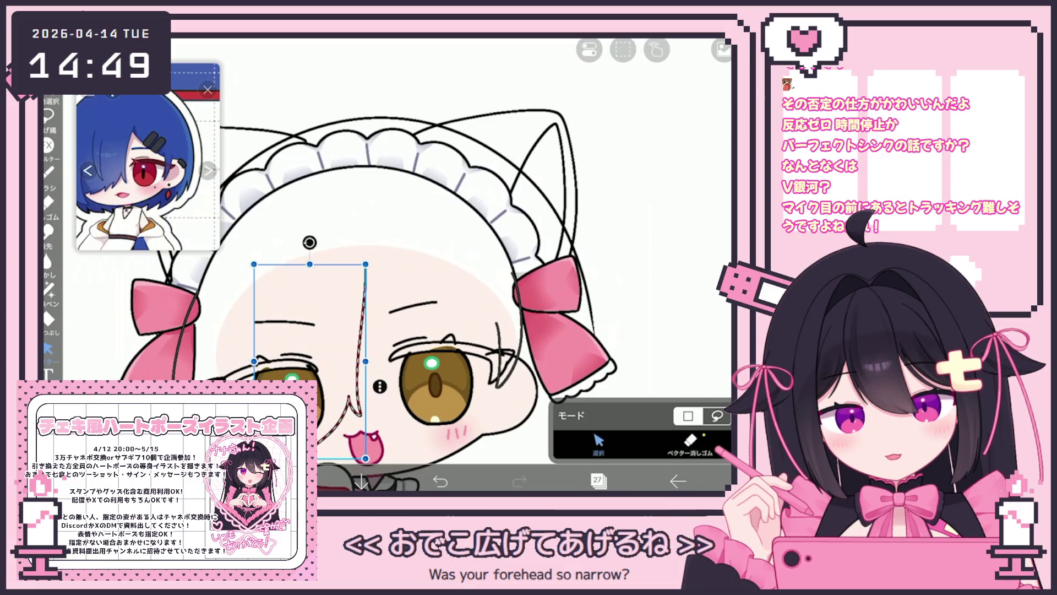
left_click(48, 172)
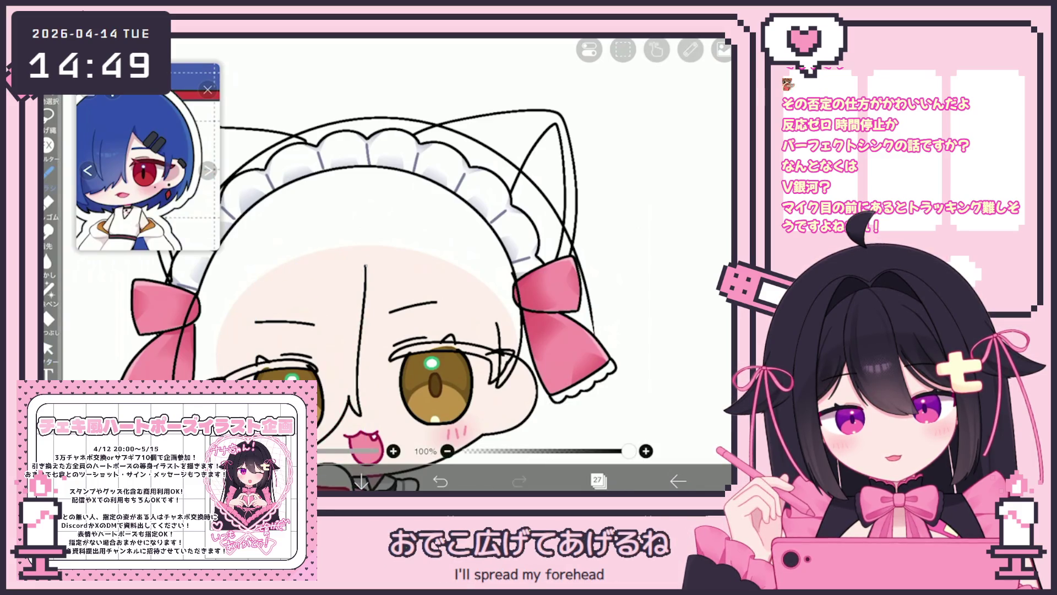
scroll(330, 264, "up", 3)
left_click_drag(350, 251, 474, 342)
scroll(429, 275, "down", 5)
scroll(385, 264, "up", 5)
key("ctrl+z")
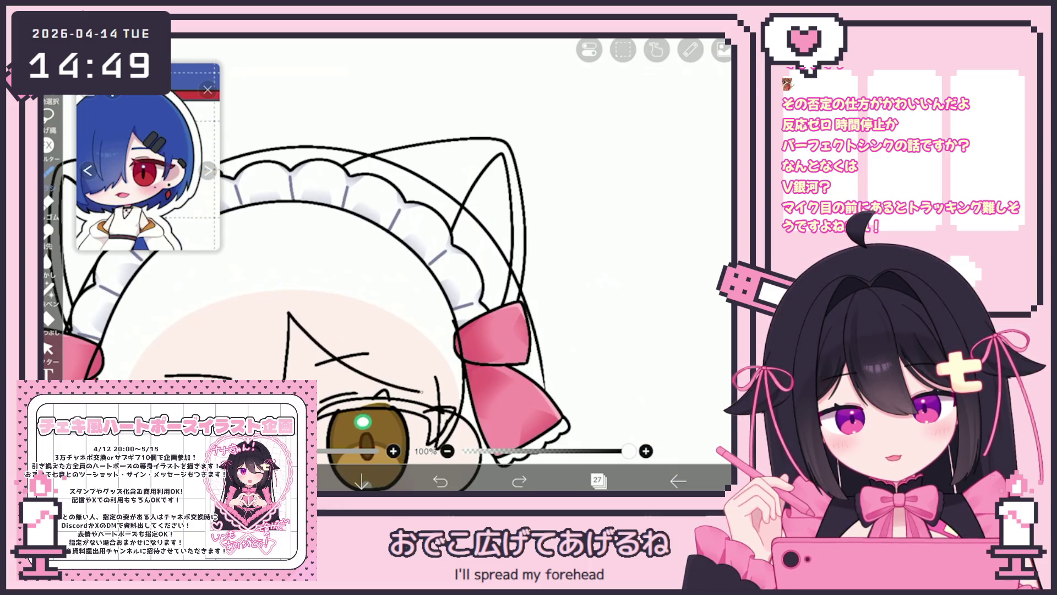
left_click(48, 348)
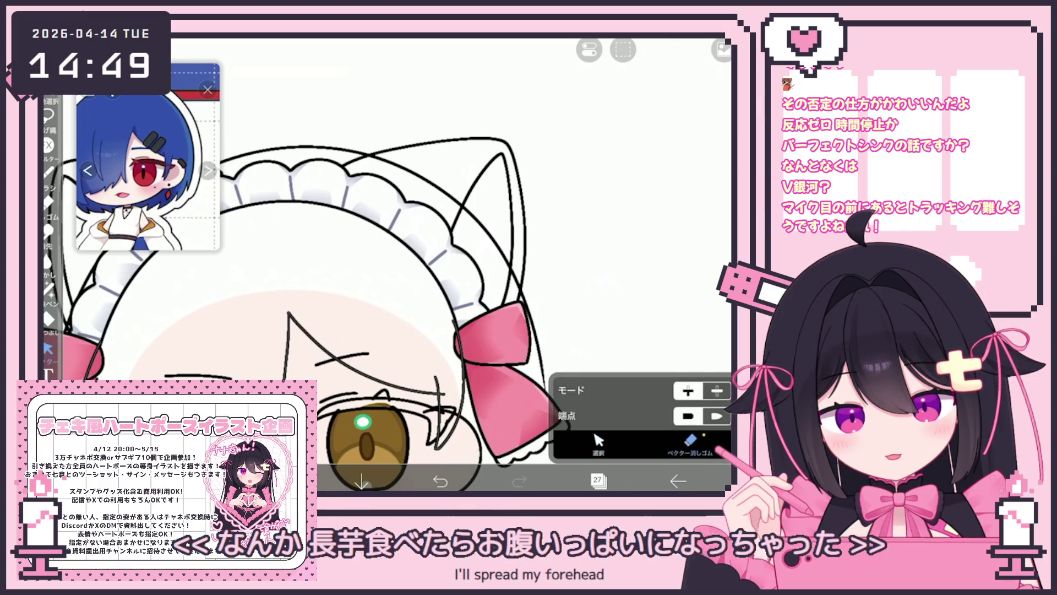
Undo trial strokes and draw a rectangular hair clip outline on the bangs
left_click(48, 171)
scroll(418, 264, "up", 5)
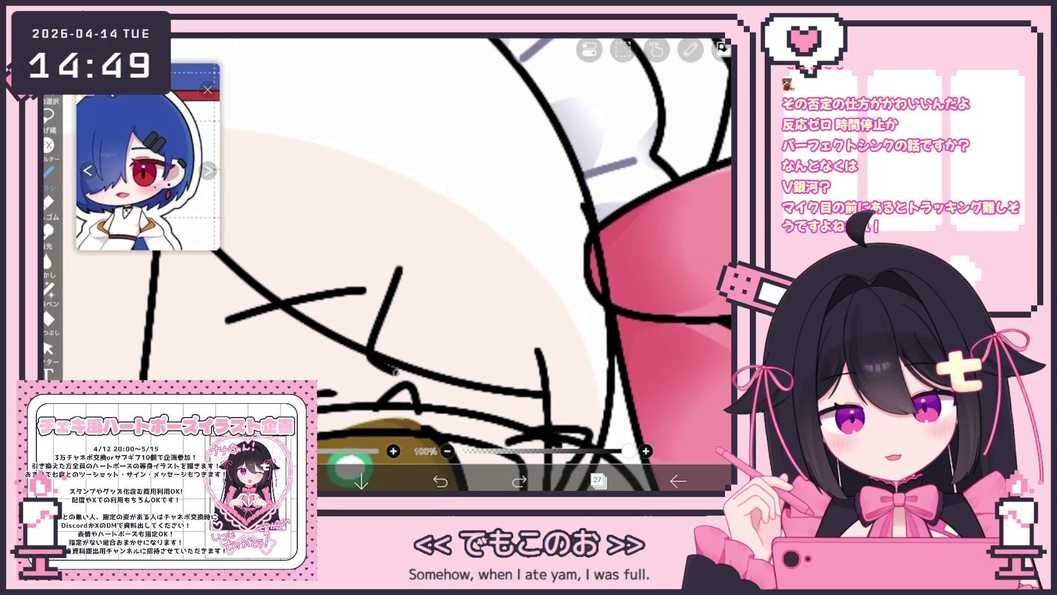
key("ctrl+z")
left_click_drag(395, 256, 387, 279)
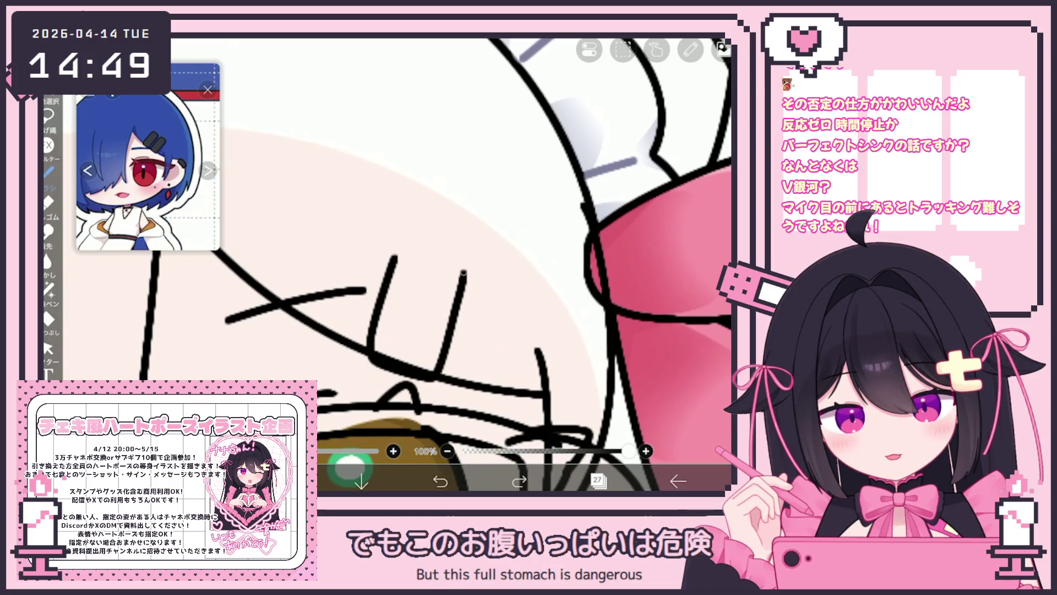
key("ctrl+z")
mouse_move(408, 240)
left_mouse_down()
mouse_move(359, 342)
mouse_move(454, 271)
mouse_move(420, 236)
left_mouse_up()
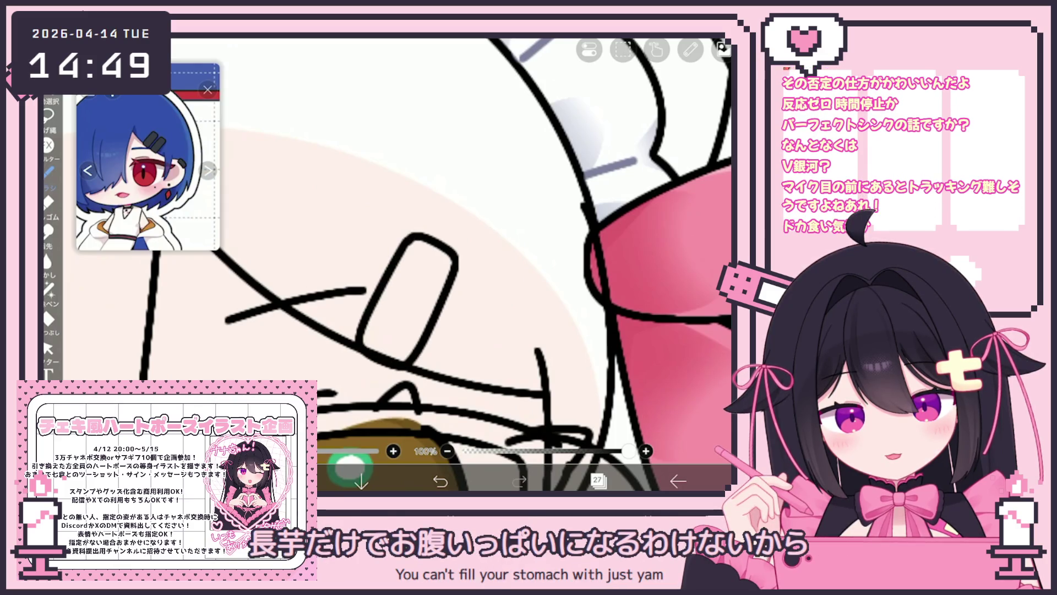
scroll(388, 264, "up", 5)
key("ctrl+z")
mouse_move(333, 209)
left_mouse_down()
mouse_move(278, 379)
mouse_move(402, 435)
mouse_move(447, 223)
mouse_move(334, 210)
left_mouse_up()
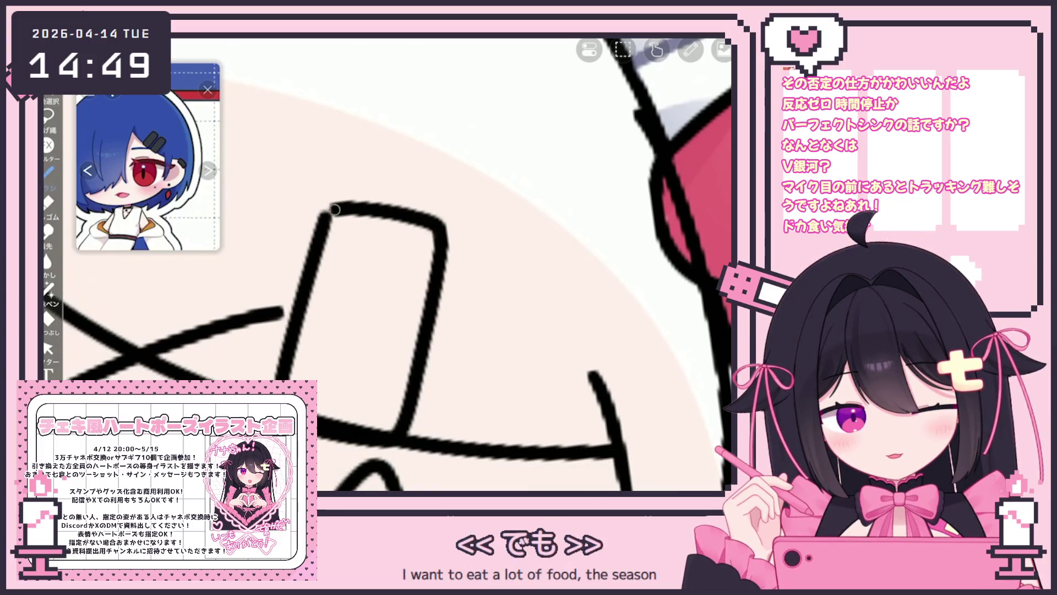
Nudge the hair clip into place, then copy, paste and position the duplicate beside it
scroll(334, 209, "down", 5)
left_click(385, 308)
left_click_drag(385, 308, 378, 303)
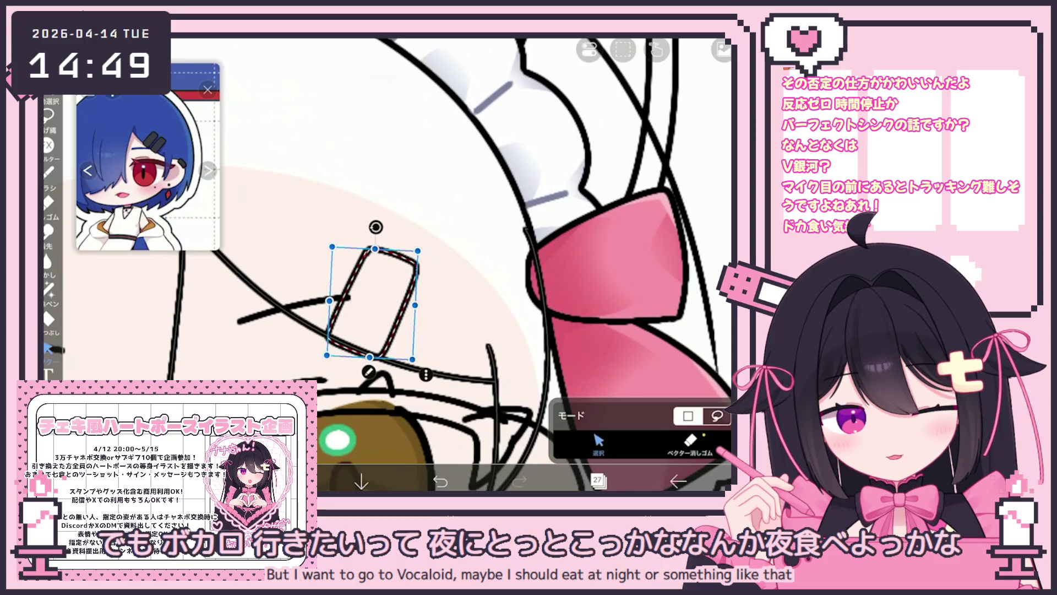
left_click(623, 49)
left_click(622, 191)
left_click(623, 50)
left_click(677, 191)
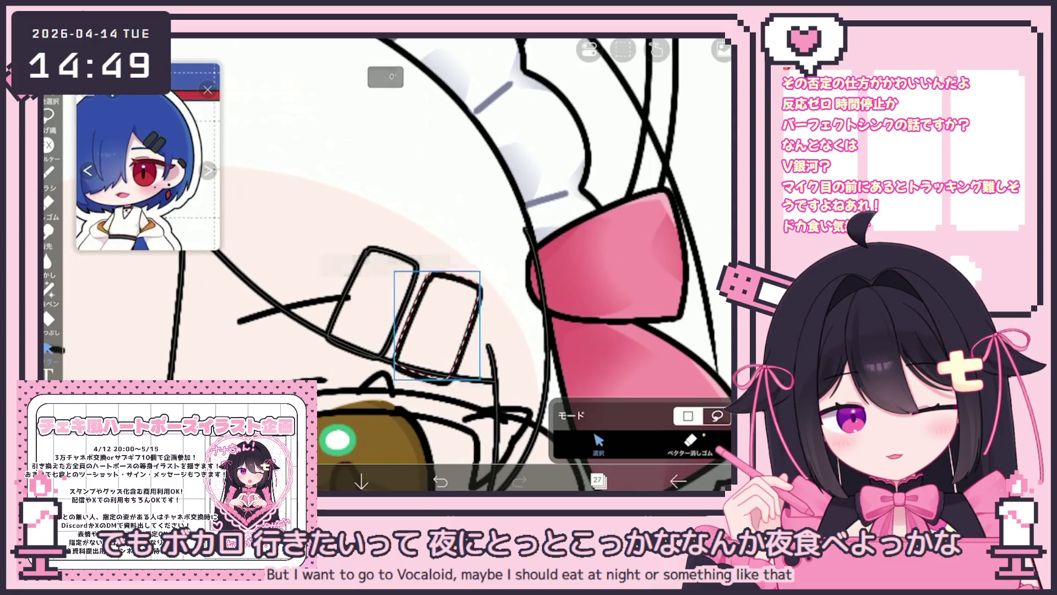
left_click_drag(441, 334, 438, 324)
left_click(689, 444)
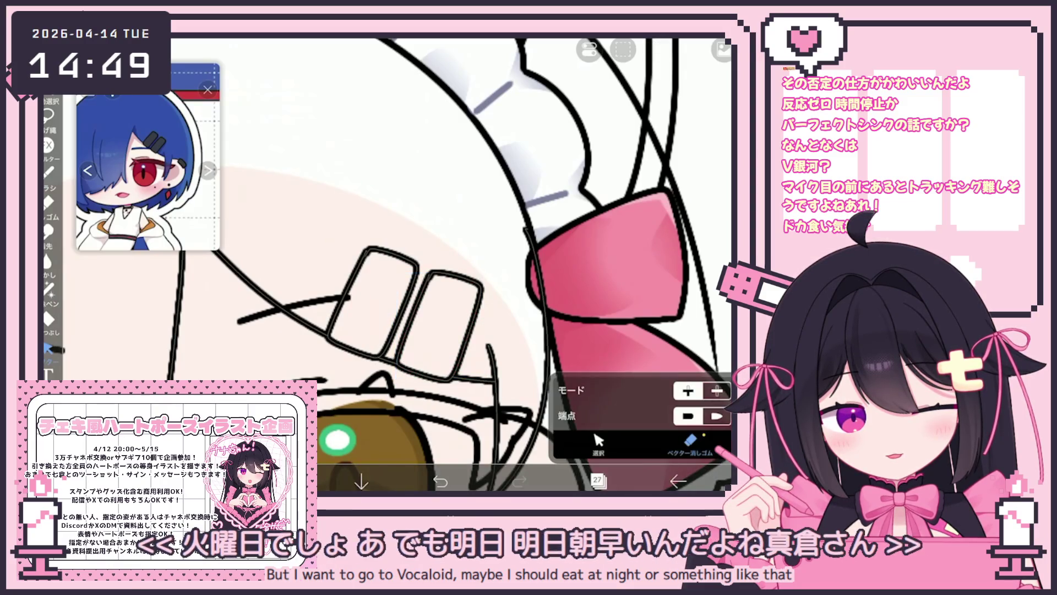
scroll(385, 264, "down", 5)
scroll(408, 264, "down", 5)
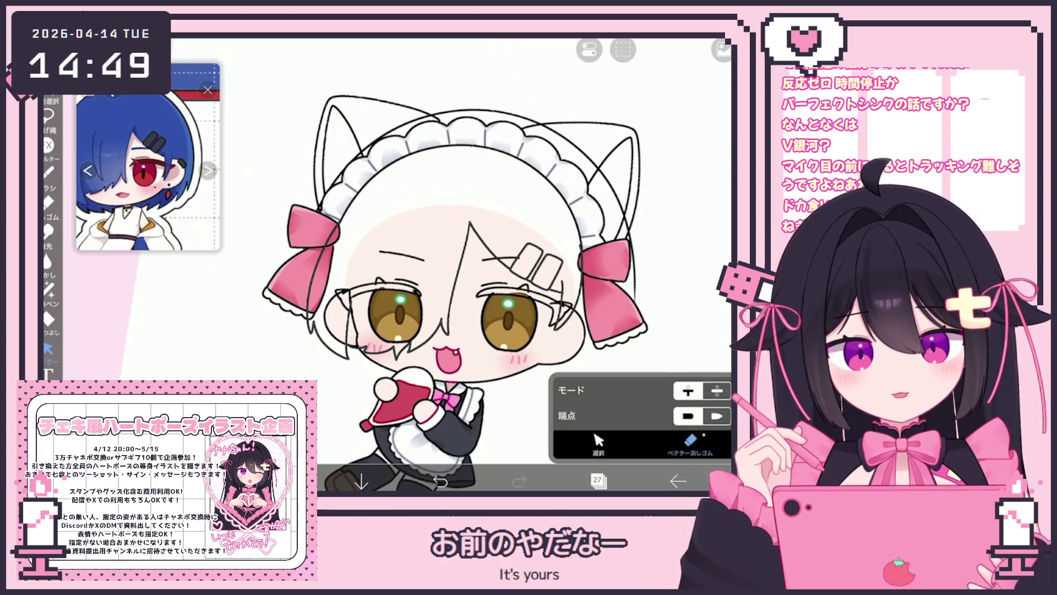
Pick layer 15 in the layer list, passing through layers 23 and 14
left_click(597, 480)
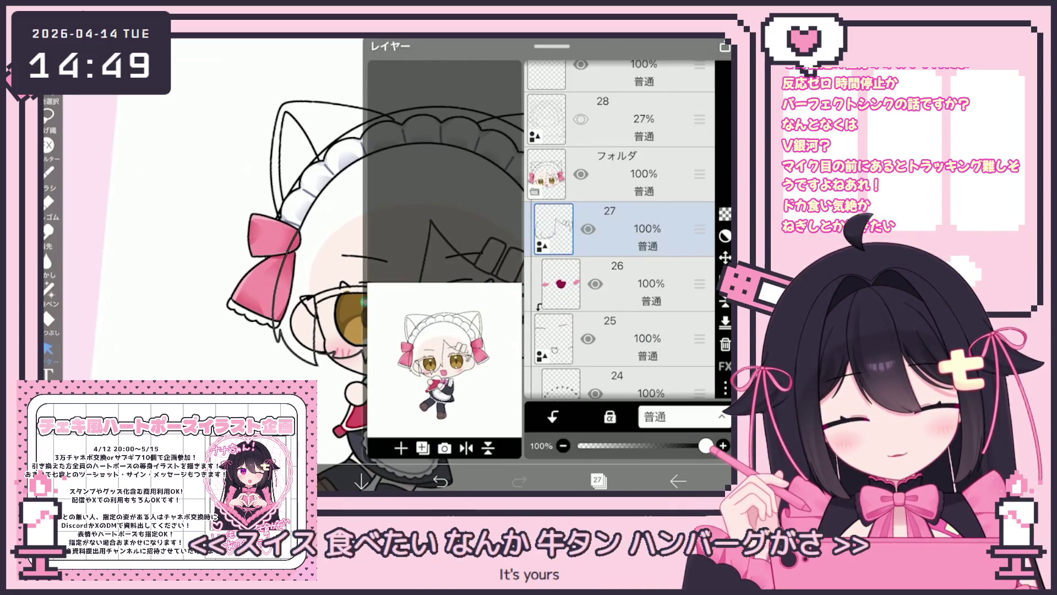
scroll(619, 231, "down", 10)
scroll(619, 231, "up", 8)
left_click(622, 271)
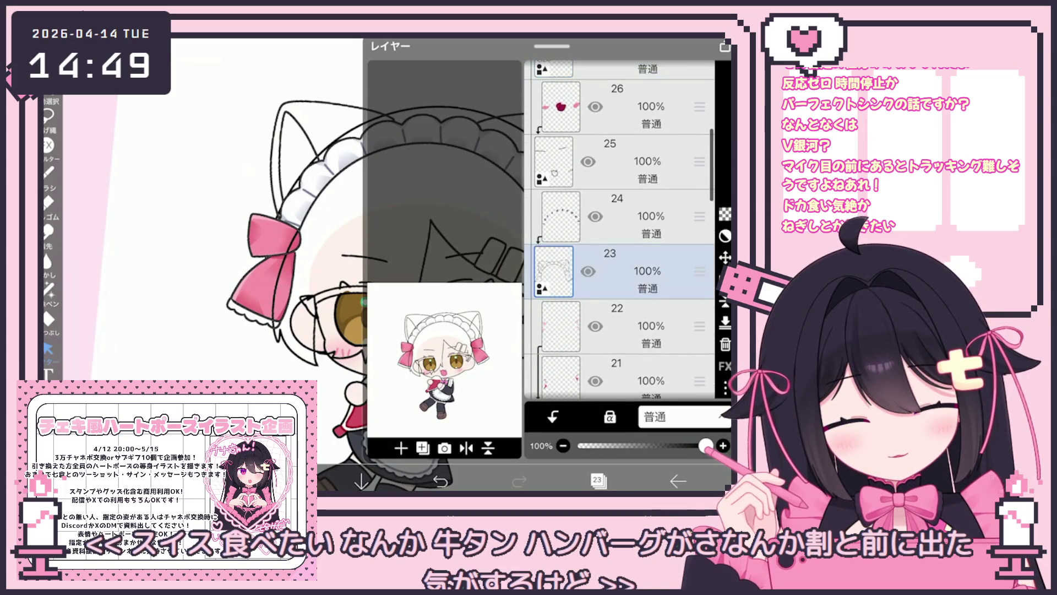
scroll(619, 231, "down", 5)
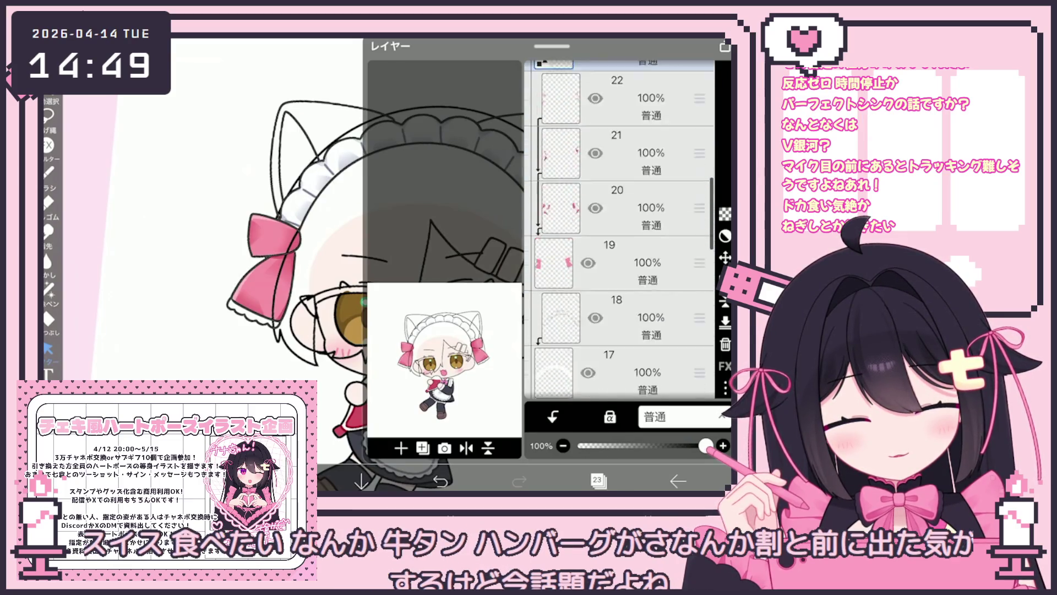
scroll(619, 231, "down", 4)
left_click(619, 295)
left_click(619, 235)
left_click(598, 481)
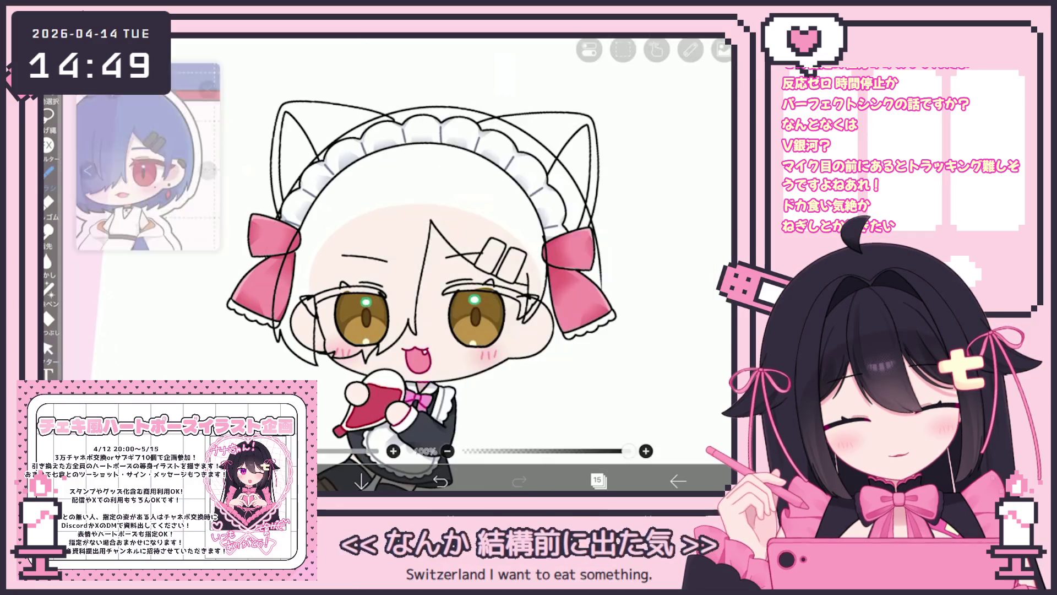
scroll(385, 248, "up", 2)
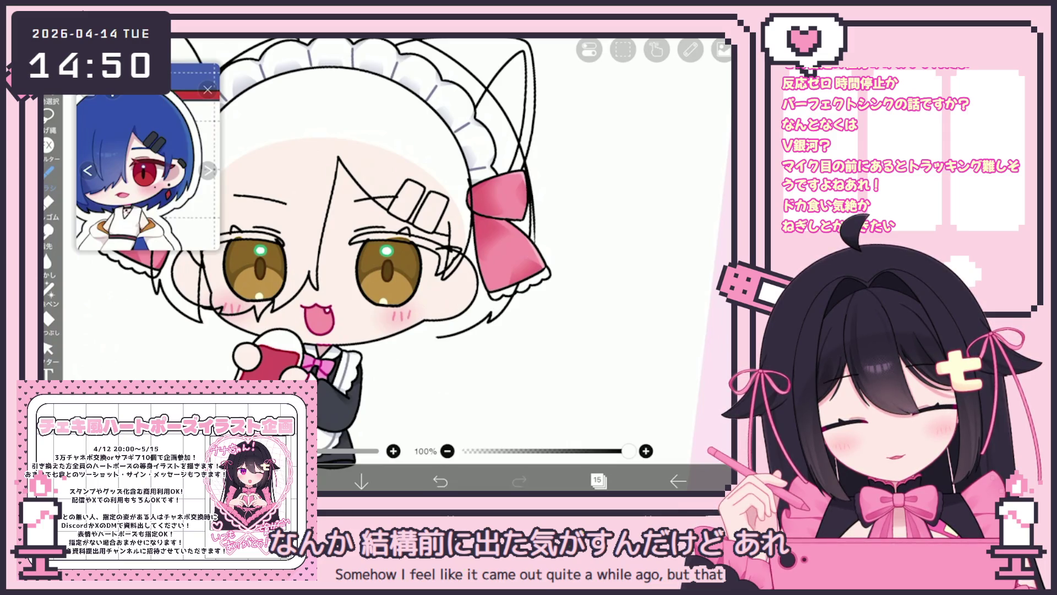
Add short strands along the lower hair outline, undoing the first attempt
left_click_drag(444, 328, 360, 346)
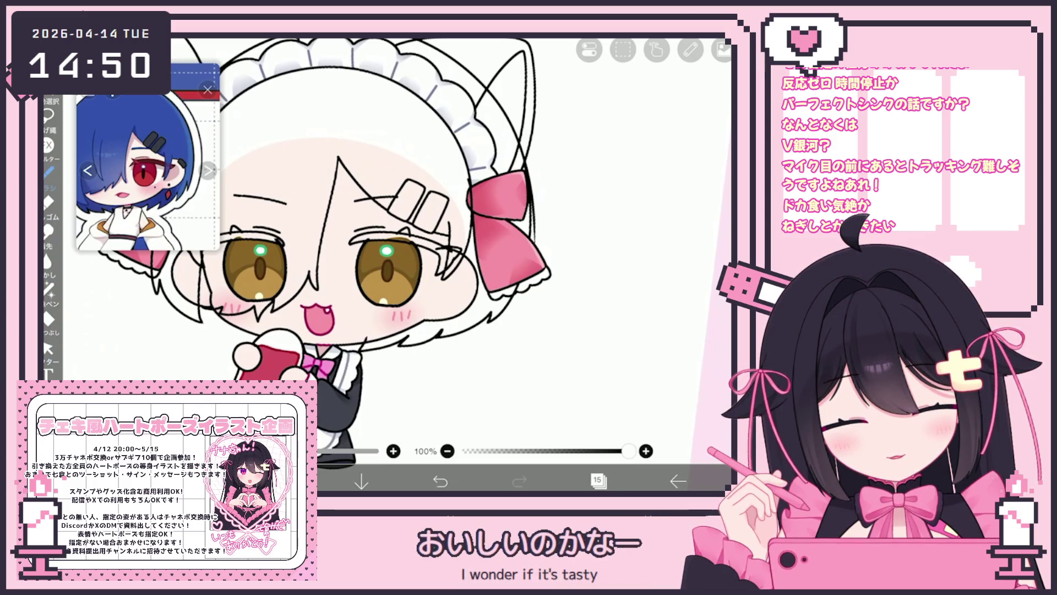
scroll(397, 248, "down", 3)
key("ctrl+z")
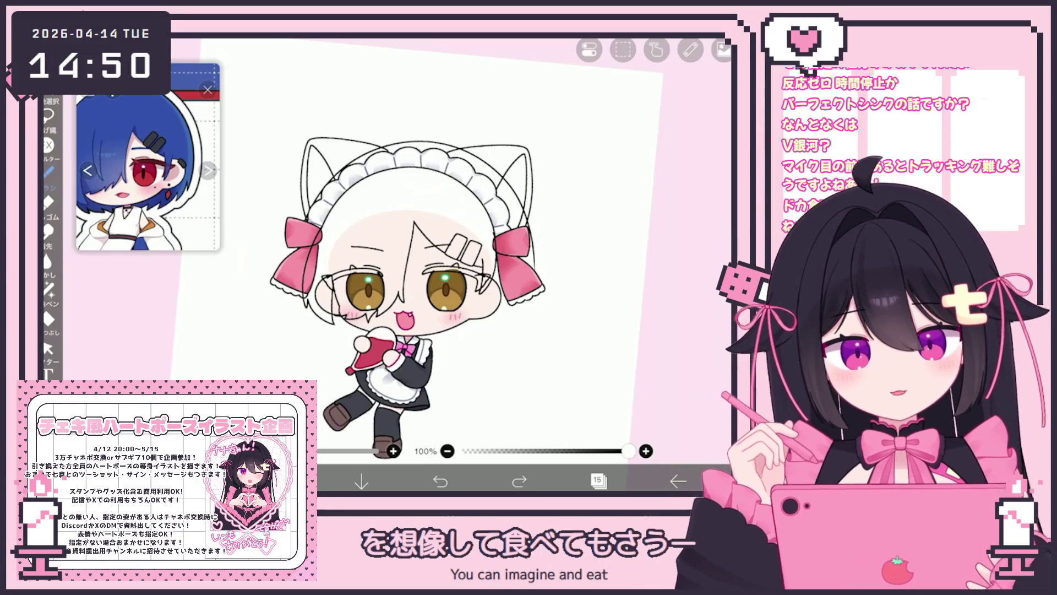
scroll(396, 247, "up", 3)
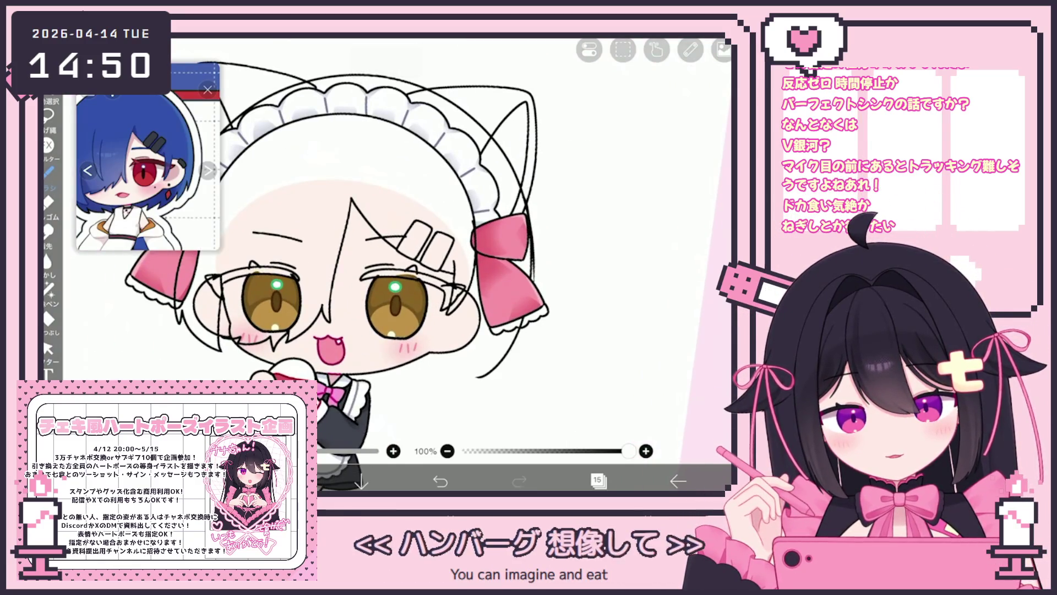
Add a stroke to the right hair line and extend the lower hair curve
left_click_drag(527, 206, 529, 278)
left_click_drag(478, 358, 460, 377)
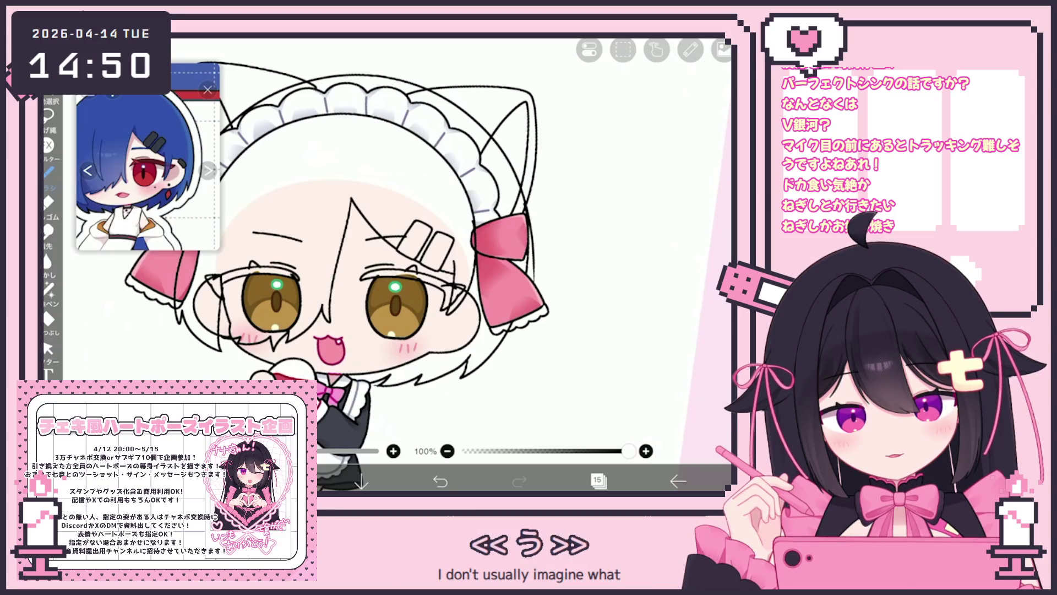
scroll(330, 430, "up", 3)
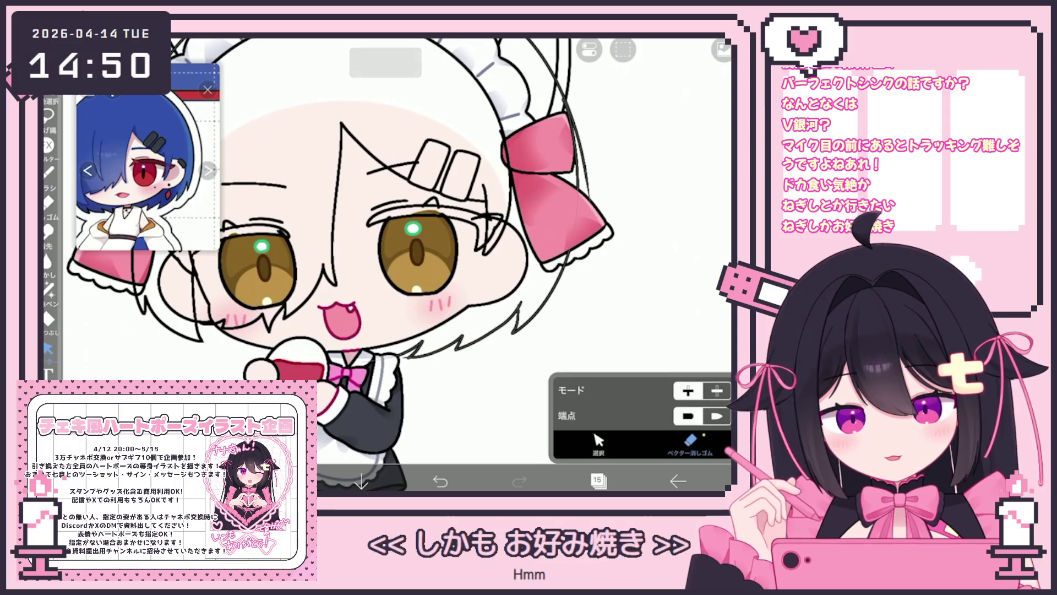
scroll(505, 303, "down", 5)
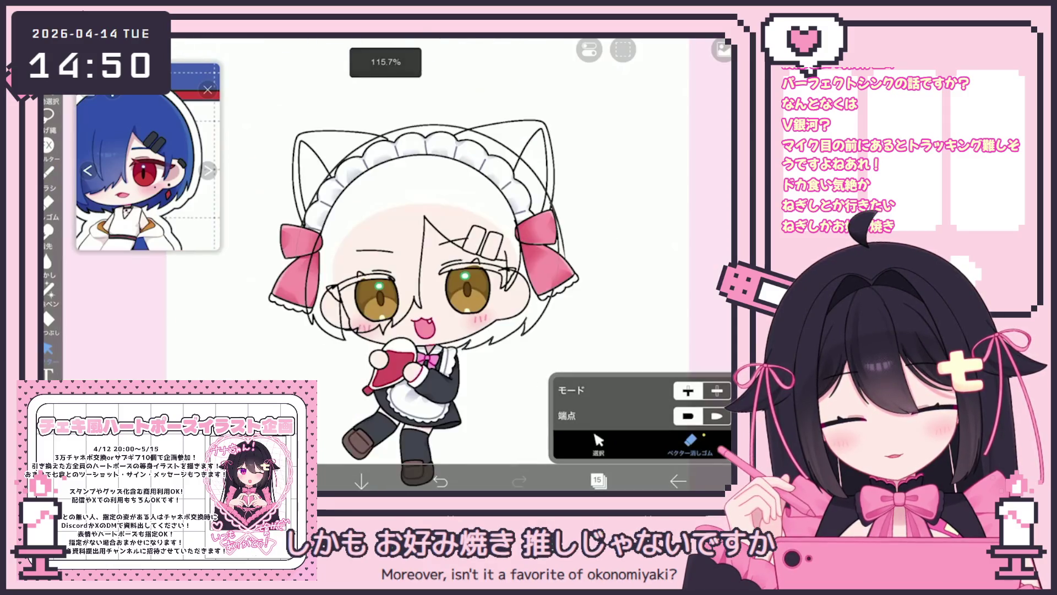
left_click(48, 171)
scroll(503, 303, "up", 3)
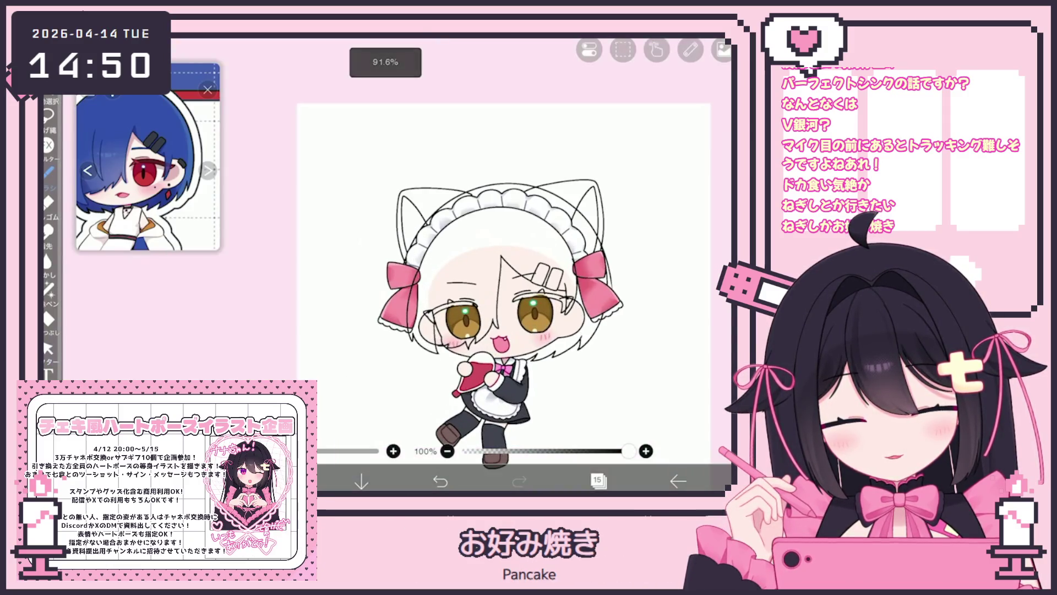
scroll(504, 303, "up", 2)
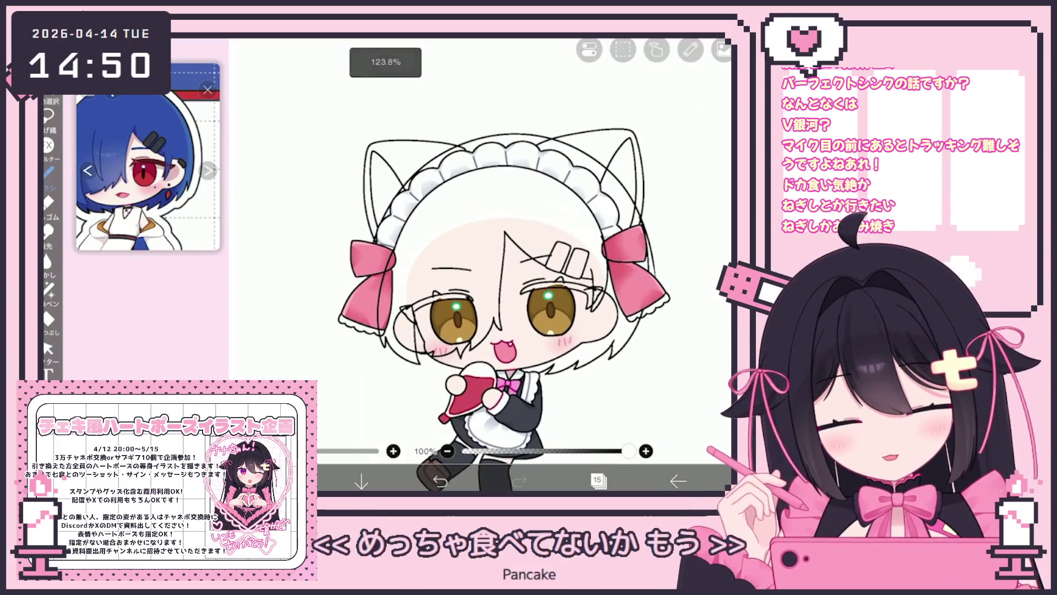
scroll(504, 303, "up", 2)
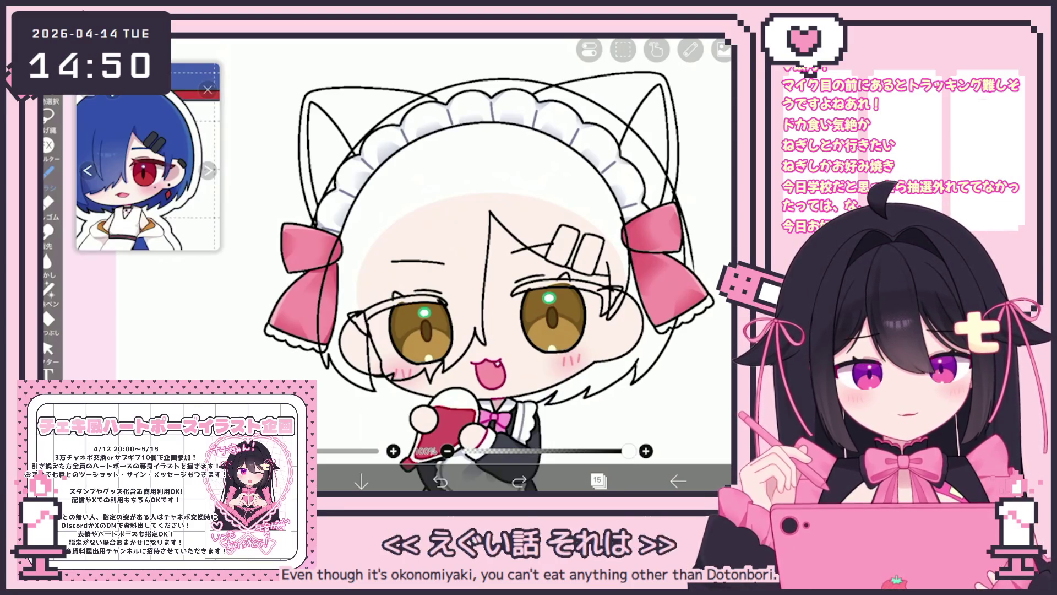
scroll(482, 270, "up", 2)
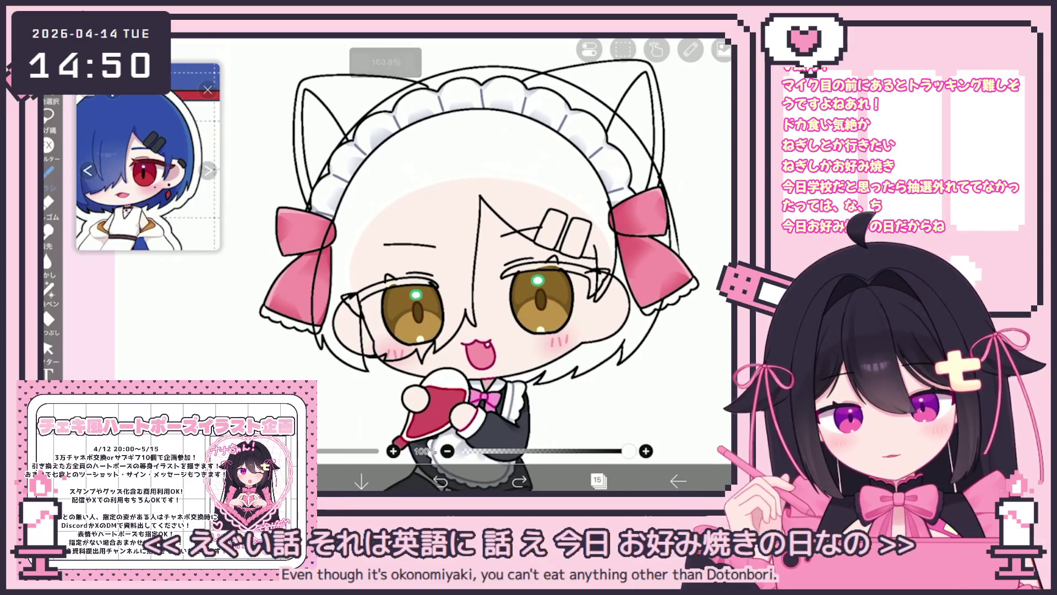
scroll(149, 165, "up", 2)
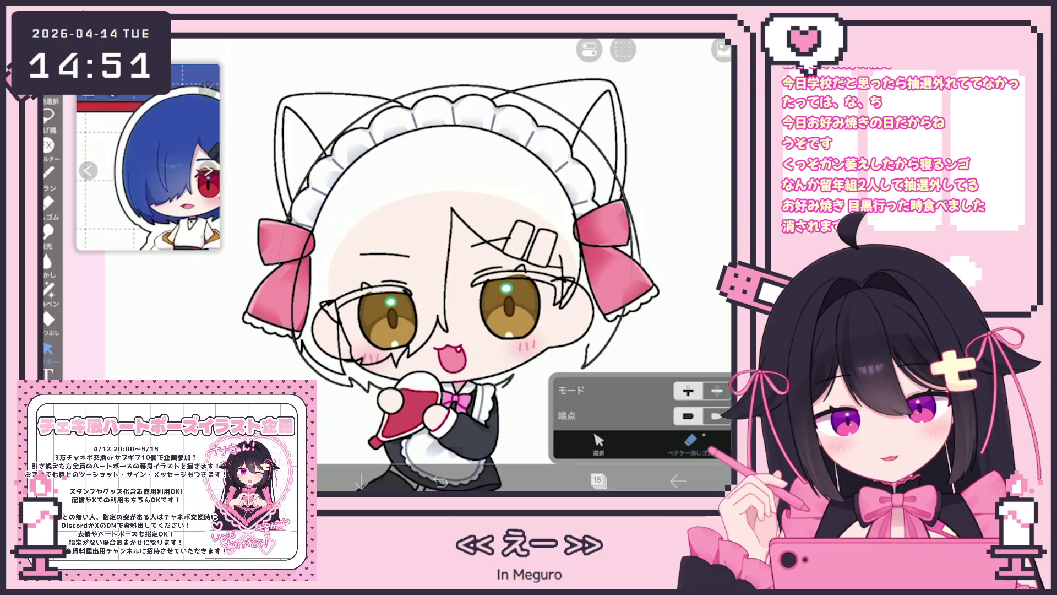
Lasso-select the stray hair strokes on layer 15 and clear them
left_click(440, 480)
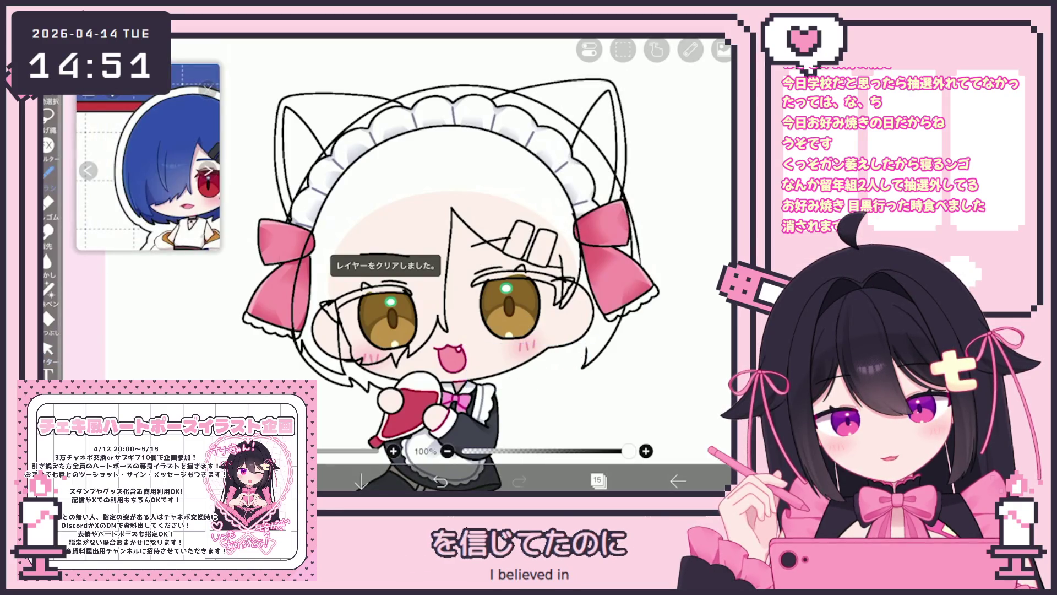
scroll(418, 265, "up", 2)
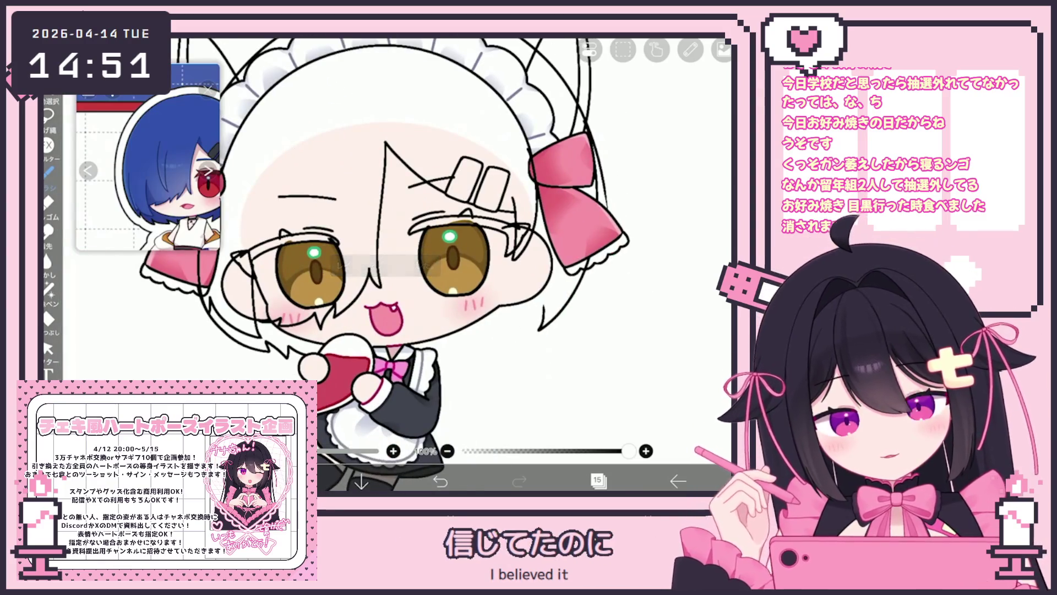
scroll(149, 163, "up", 2)
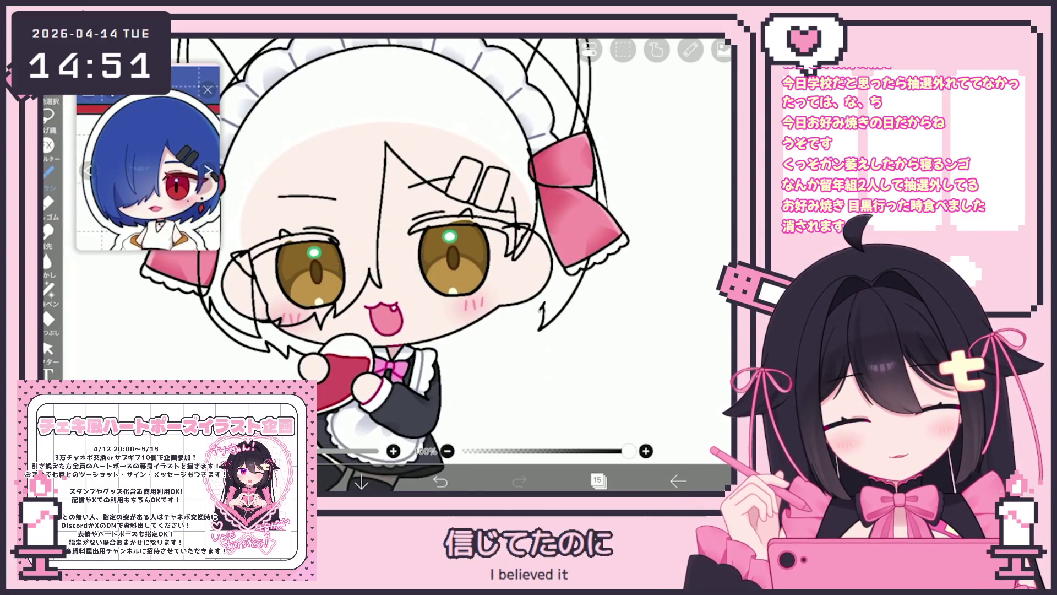
key("ctrl+z")
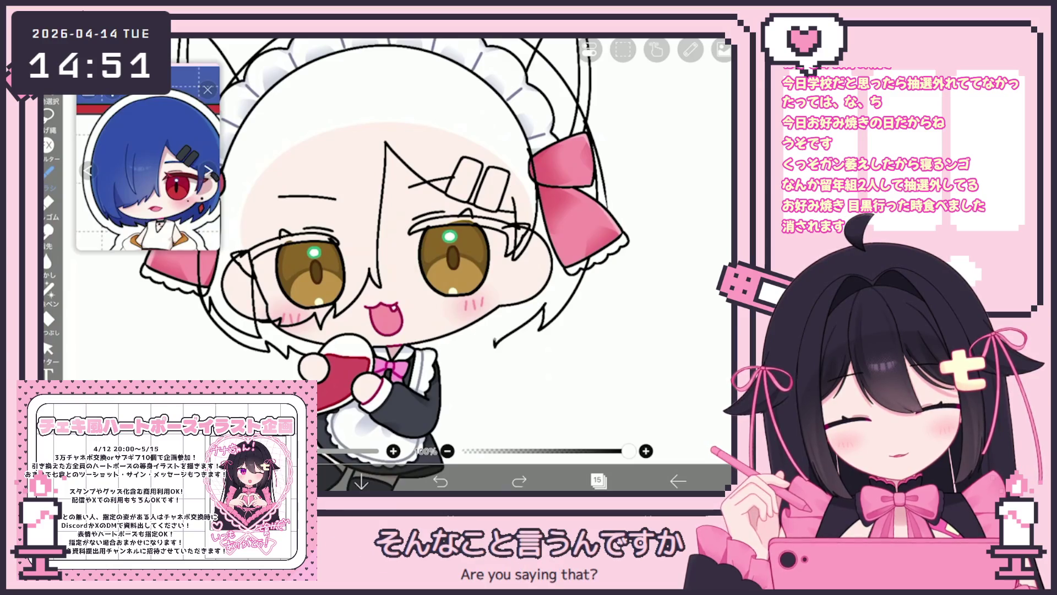
scroll(462, 264, "down", 5)
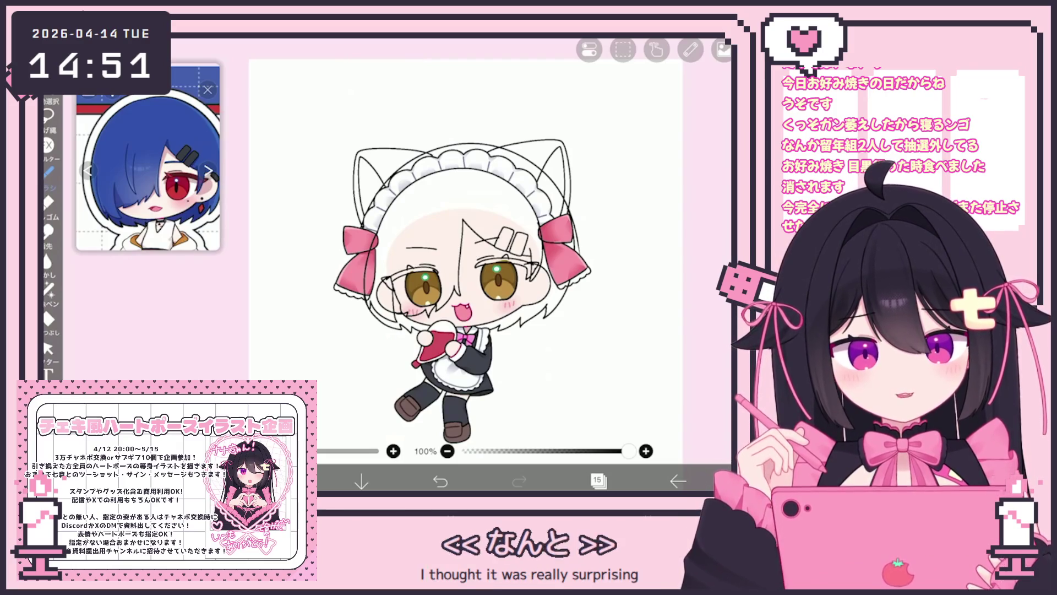
scroll(463, 264, "up", 3)
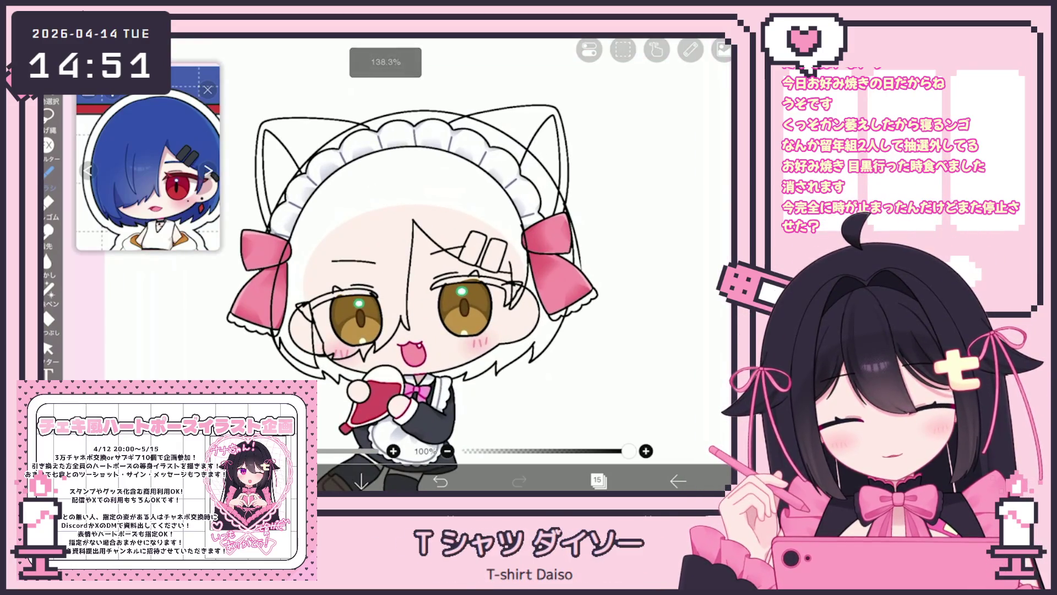
left_click(597, 481)
scroll(622, 231, "up", 2)
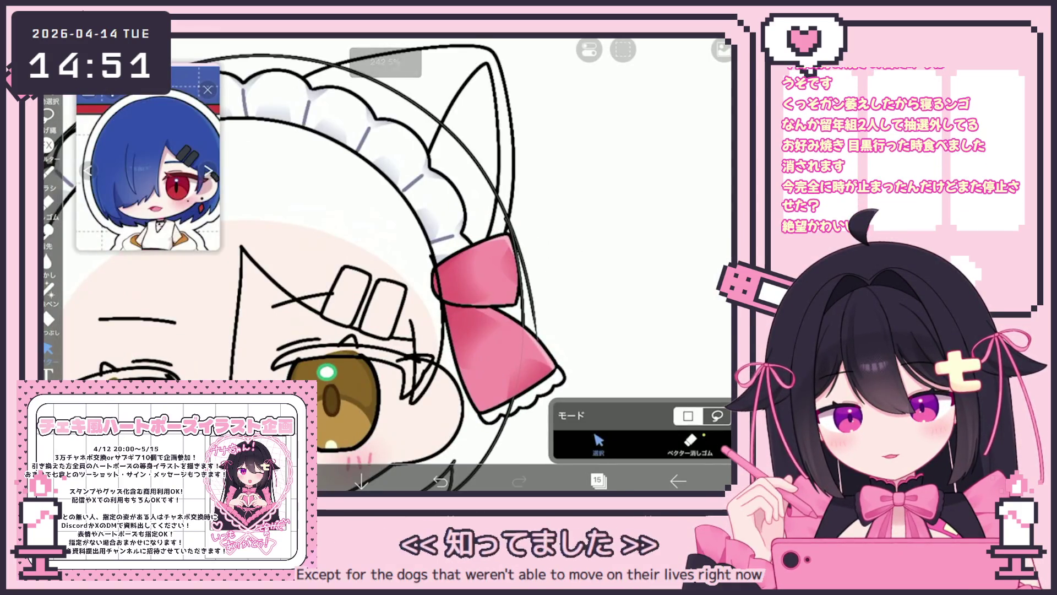
scroll(385, 264, "up", 2)
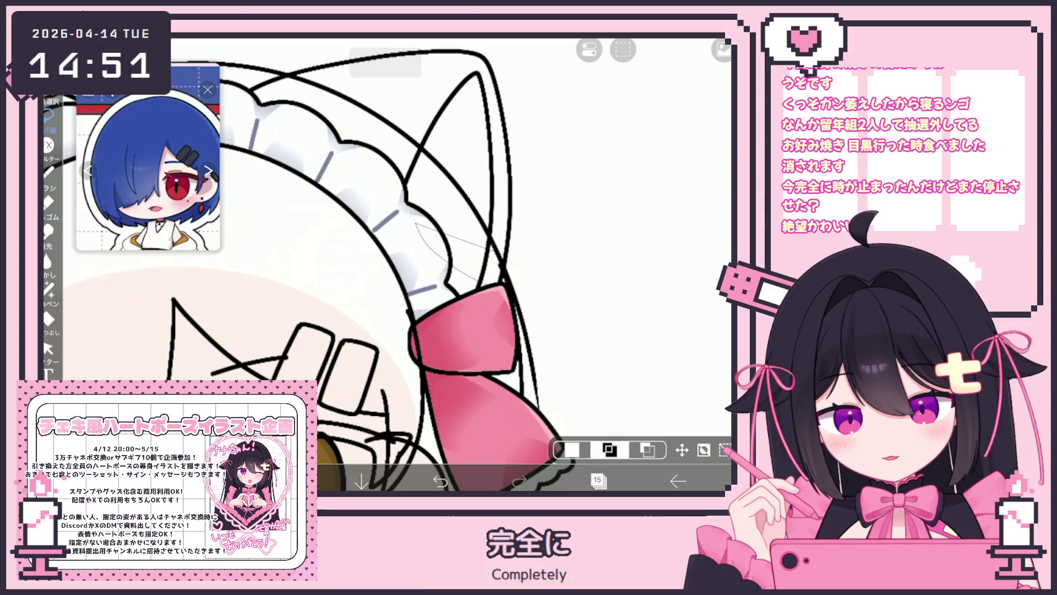
left_click(589, 50)
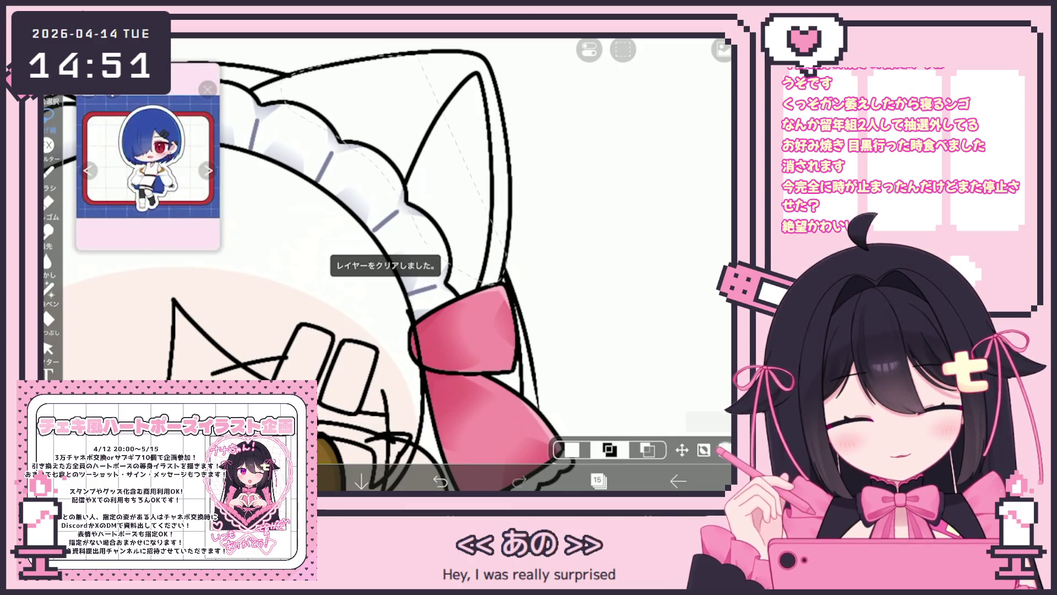
Area-select the remaining stray strokes, clear them, and bring up the layer list
left_click(589, 50)
left_click(589, 50)
left_click(48, 348)
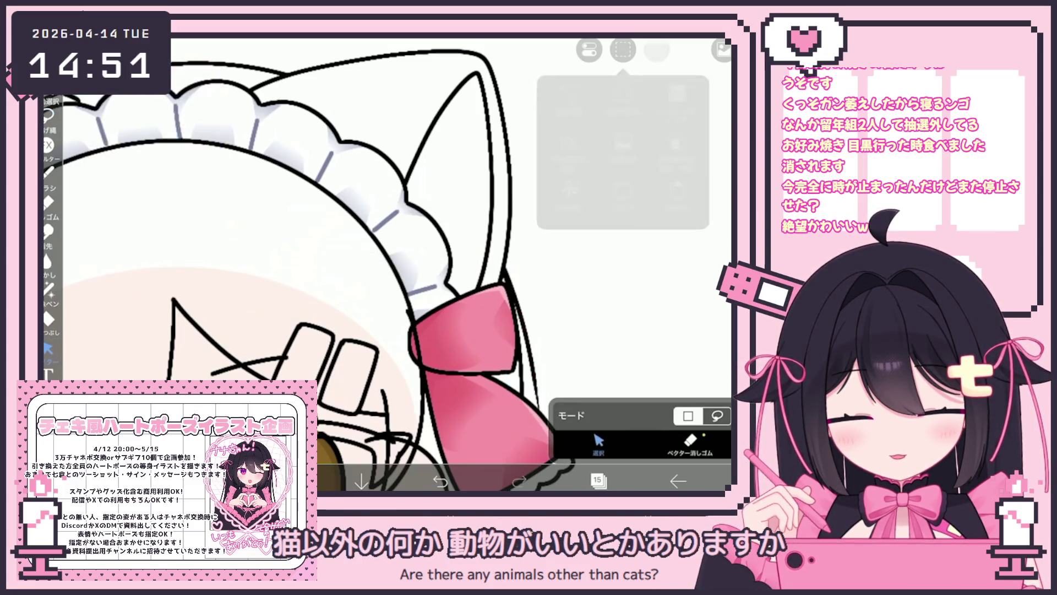
scroll(385, 264, "down", 5)
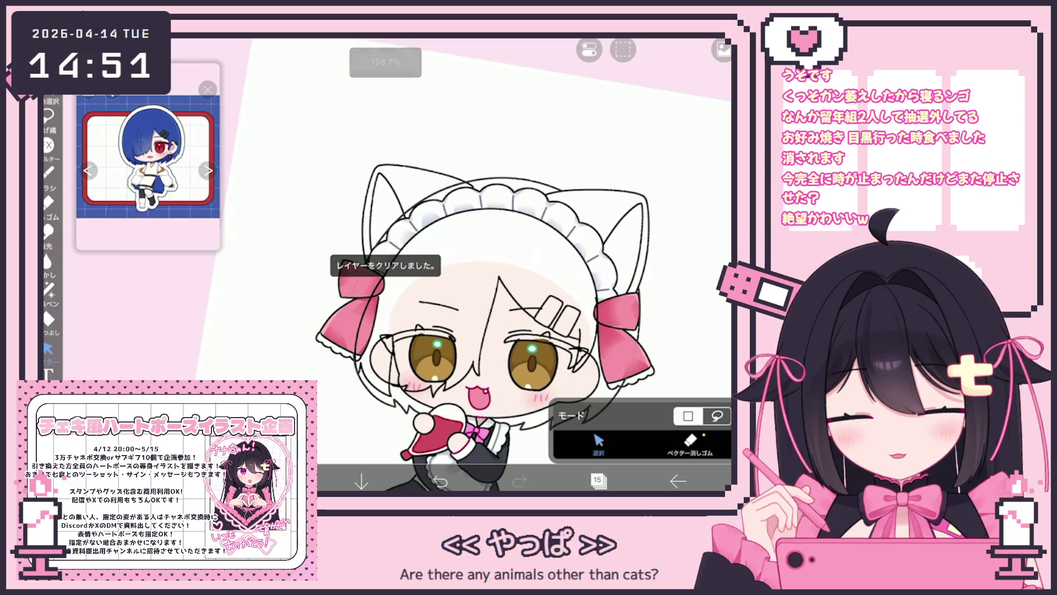
scroll(495, 325, "up", 2)
scroll(519, 329, "up", 2)
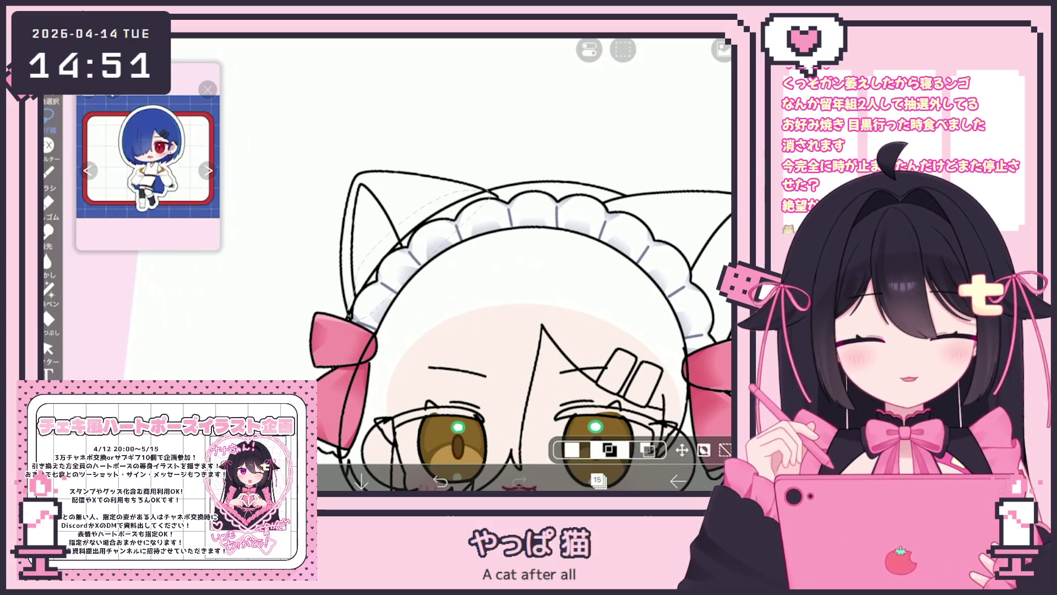
left_click(589, 50)
left_click(553, 91)
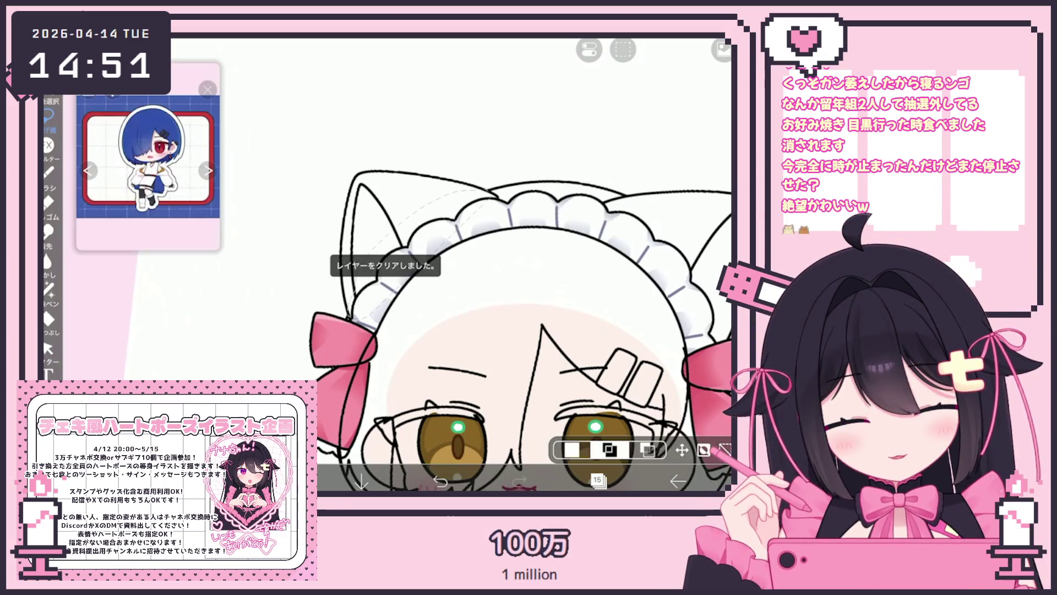
scroll(496, 276, "down", 5)
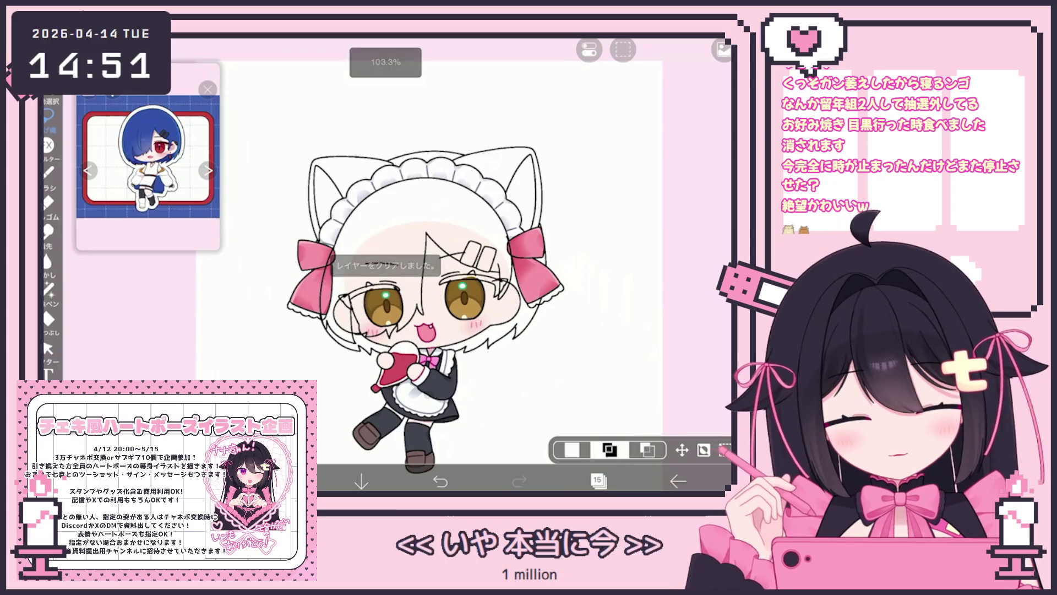
left_click(598, 481)
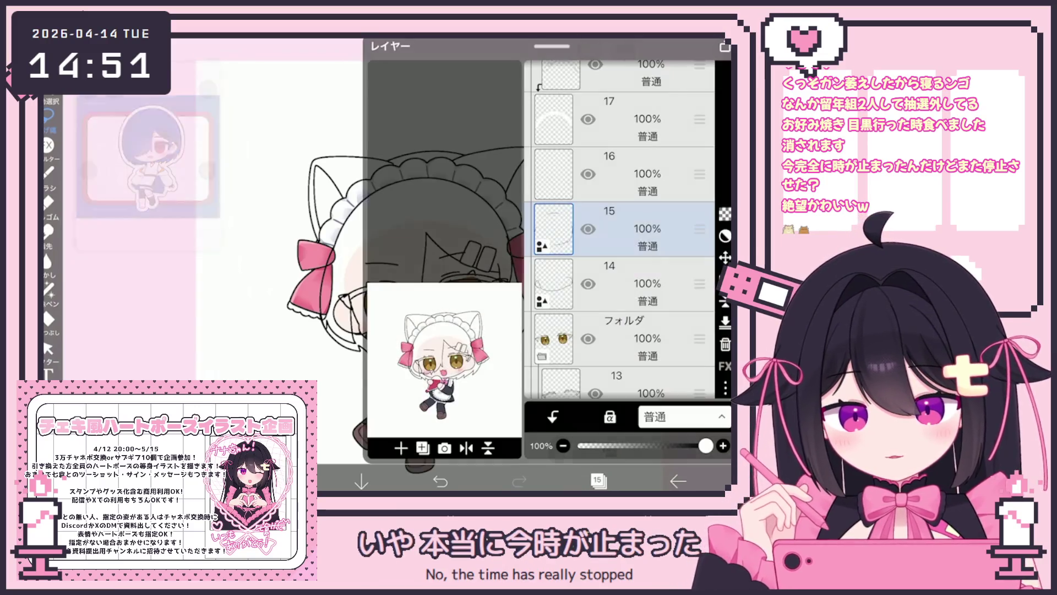
Select layer 14 in the layer list as the layer for the hair colour
scroll(622, 231, "down", 5)
left_click(617, 228)
scroll(619, 229, "down", 3)
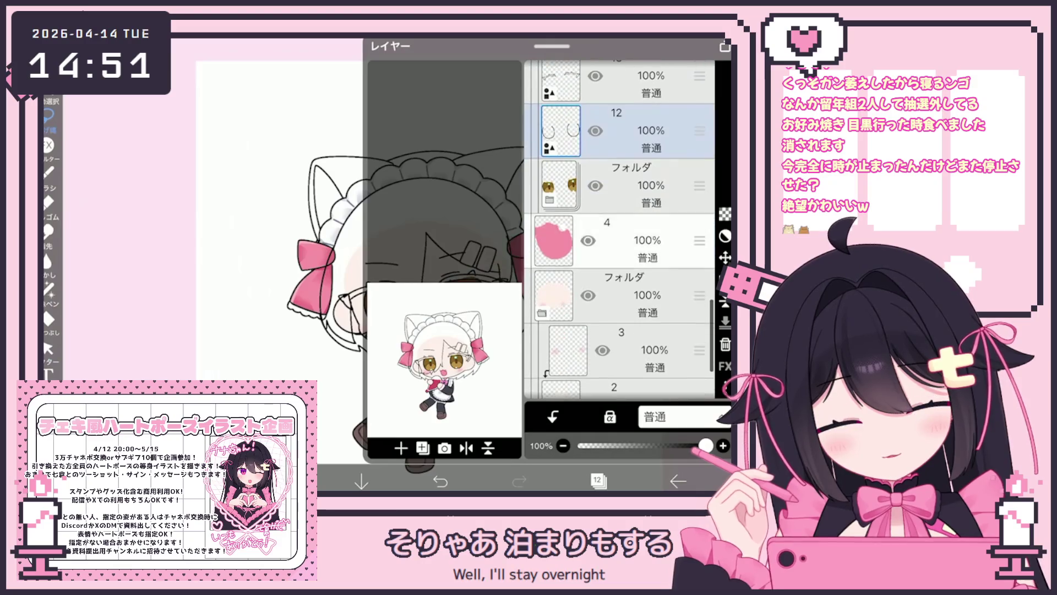
left_click(616, 236)
scroll(620, 230, "up", 5)
scroll(619, 231, "up", 1)
left_click(616, 261)
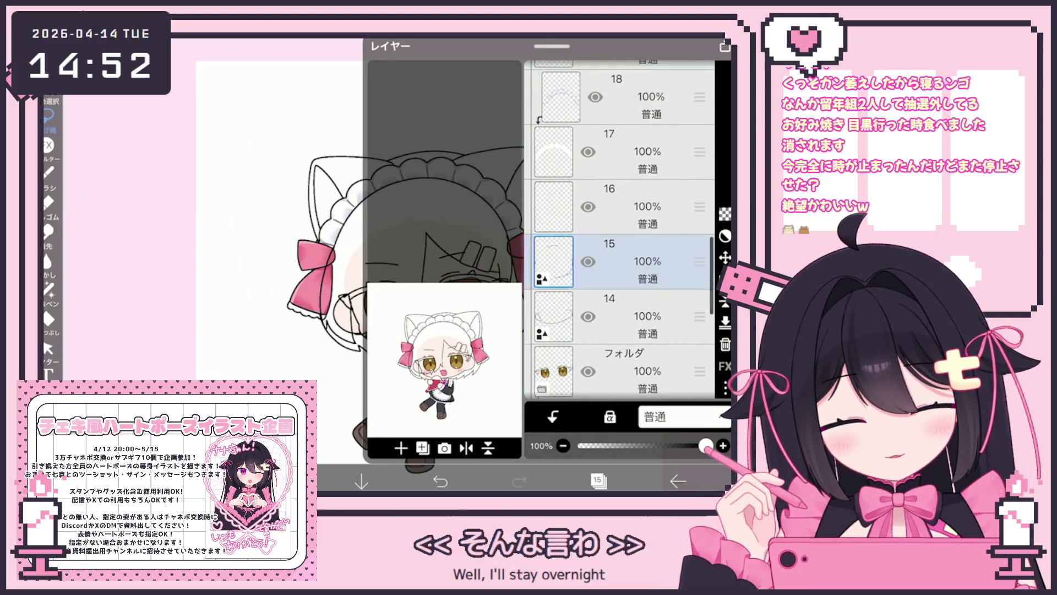
left_click(617, 207)
left_click(616, 316)
left_click(616, 207)
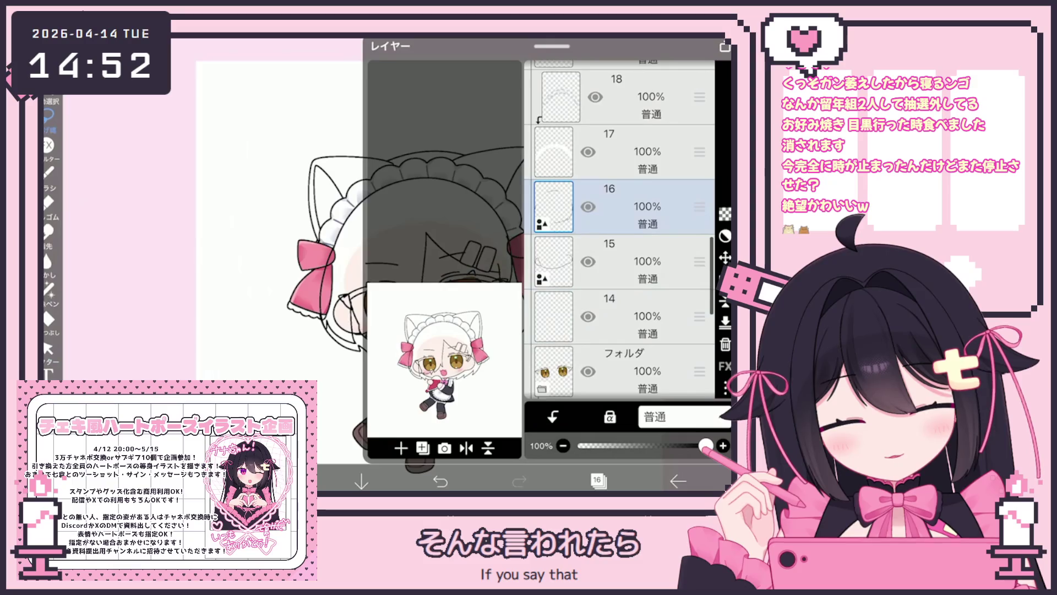
scroll(619, 231, "down", 1)
left_click(617, 284)
left_click(597, 481)
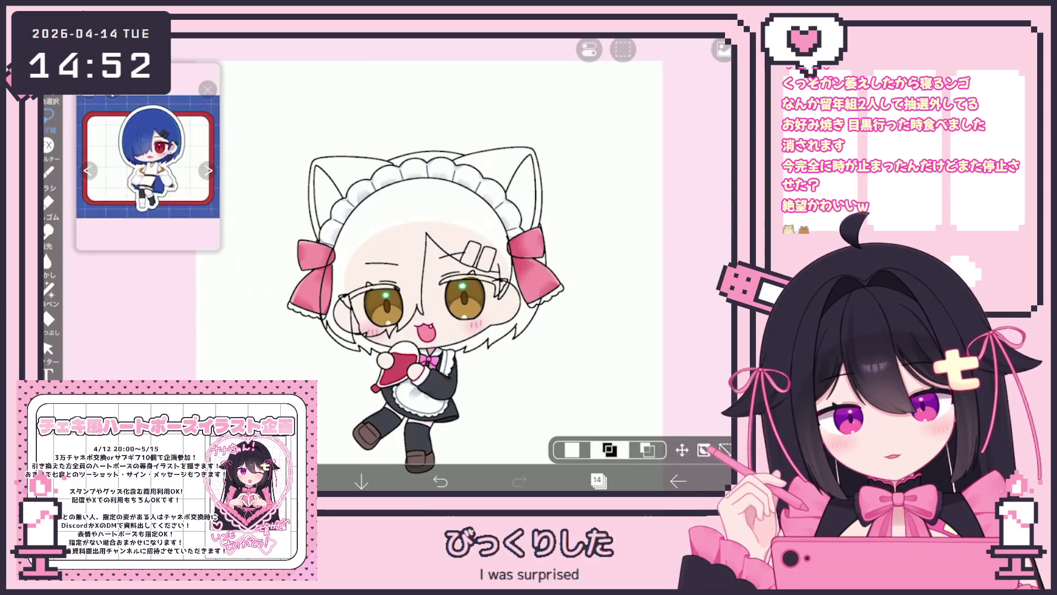
Bucket-fill the hair area solid blue on layer 14, using a chosen reference layer
left_click(49, 320)
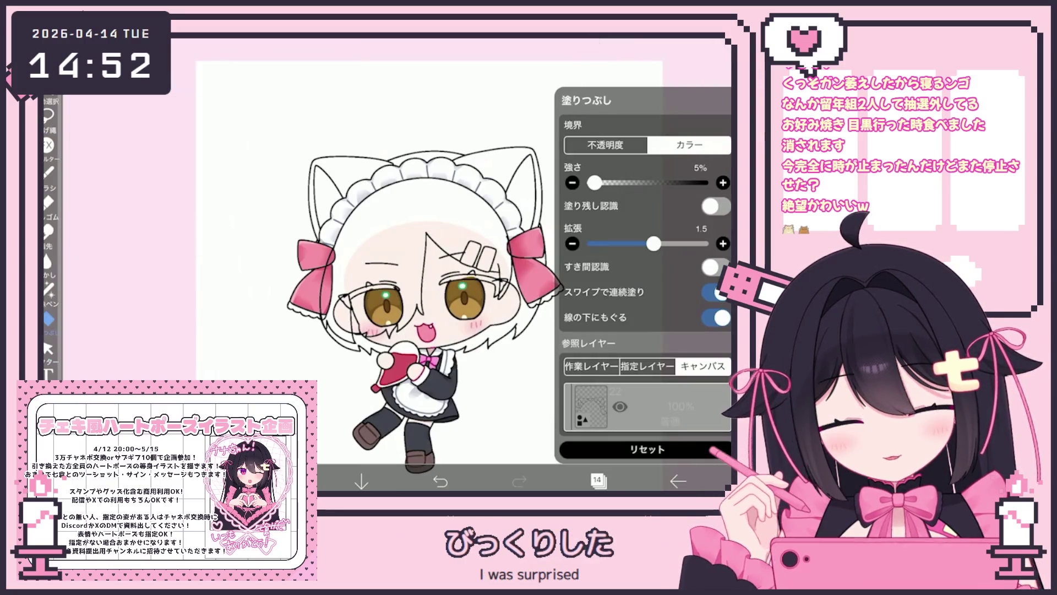
left_click(633, 425)
scroll(647, 206, "up", 1)
scroll(646, 206, "down", 5)
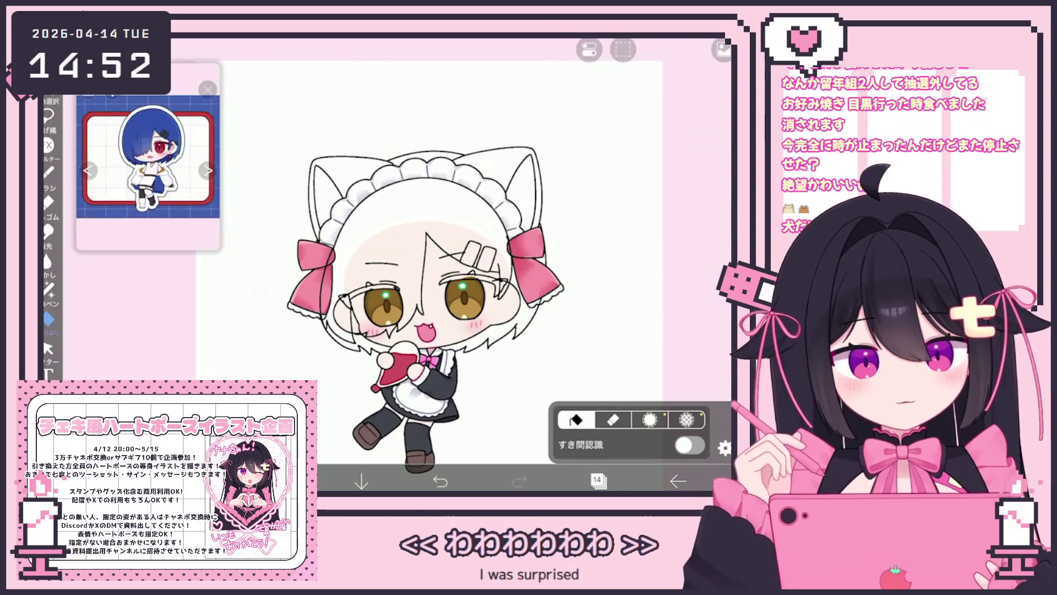
left_click(380, 231)
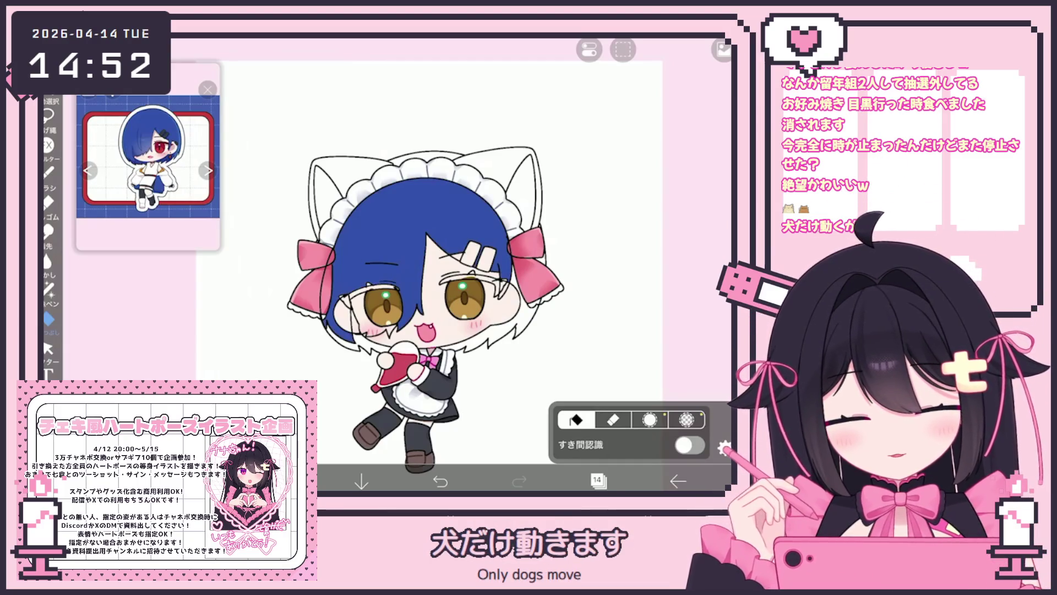
left_click(598, 480)
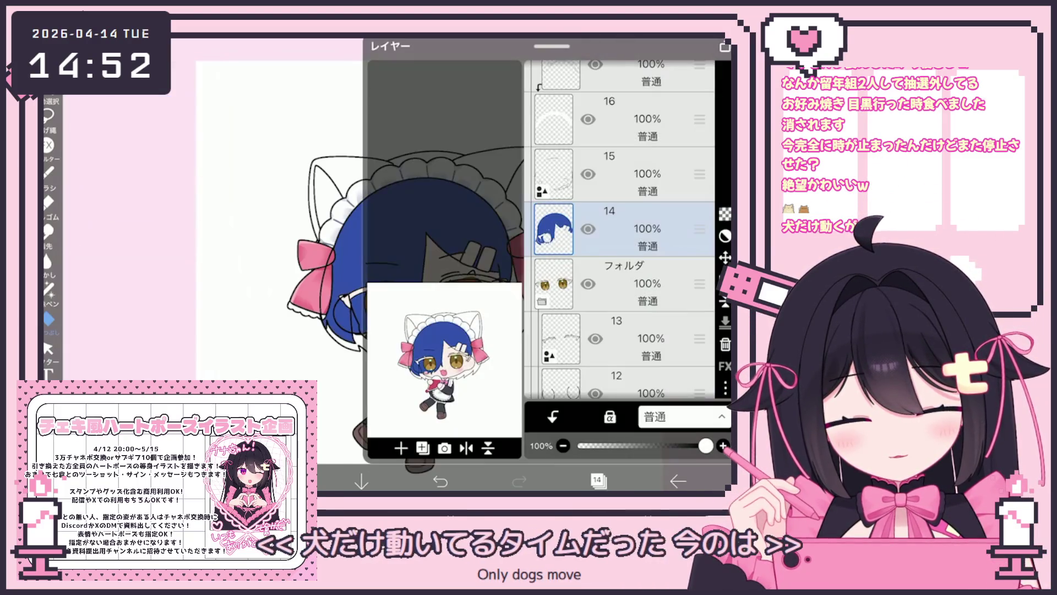
On layer 15, lasso-select the stray stroke and clear it from the layer
left_click(622, 174)
left_click(597, 480)
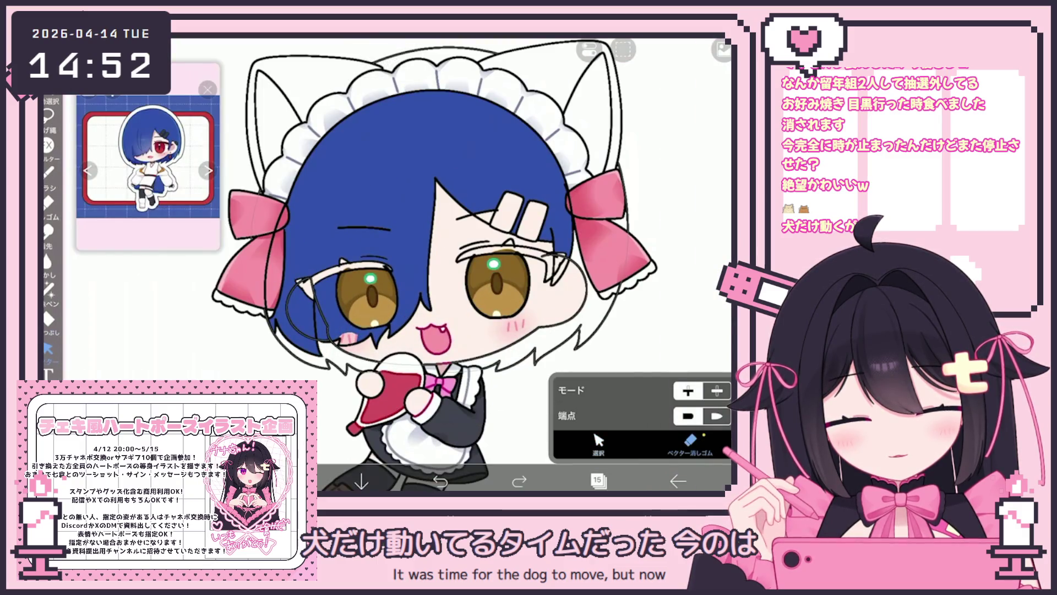
scroll(335, 353, "up", 5)
left_click(48, 115)
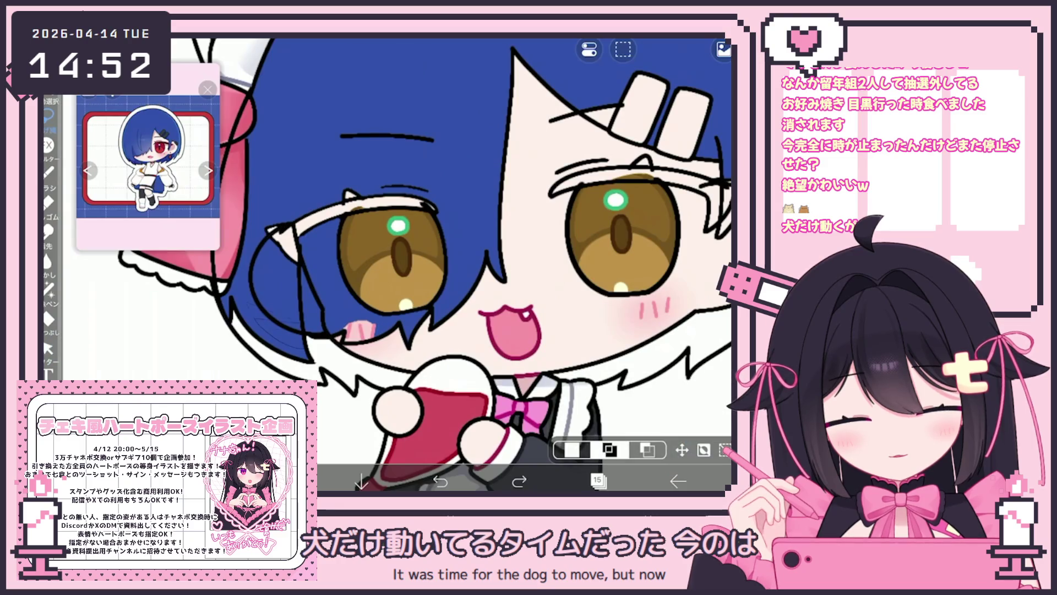
left_click(623, 49)
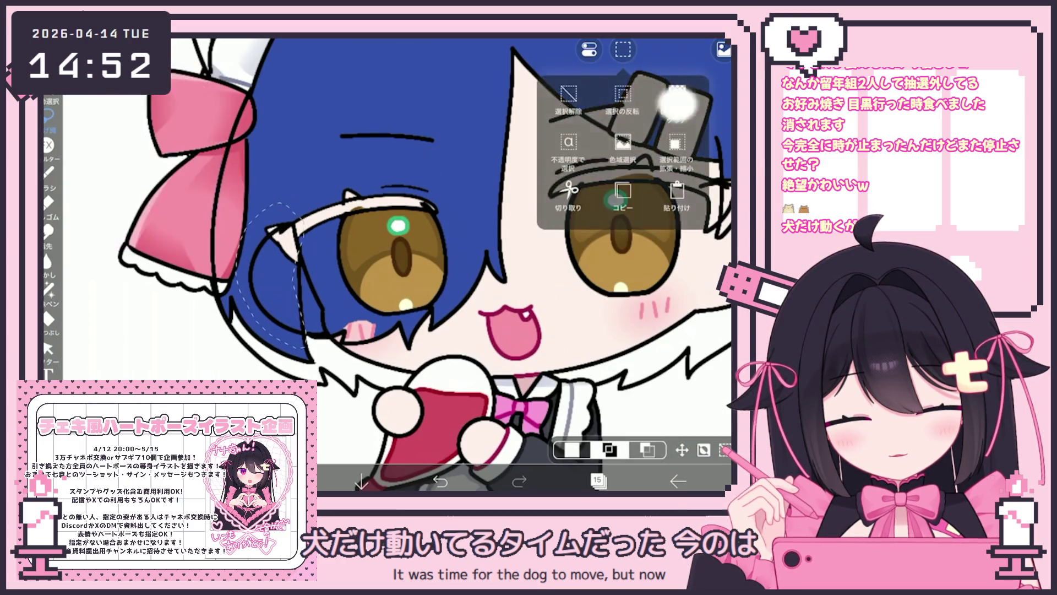
left_click(573, 182)
On hair layer 14, fill the white gaps around the left eye with blue
left_click(597, 480)
left_click(554, 284)
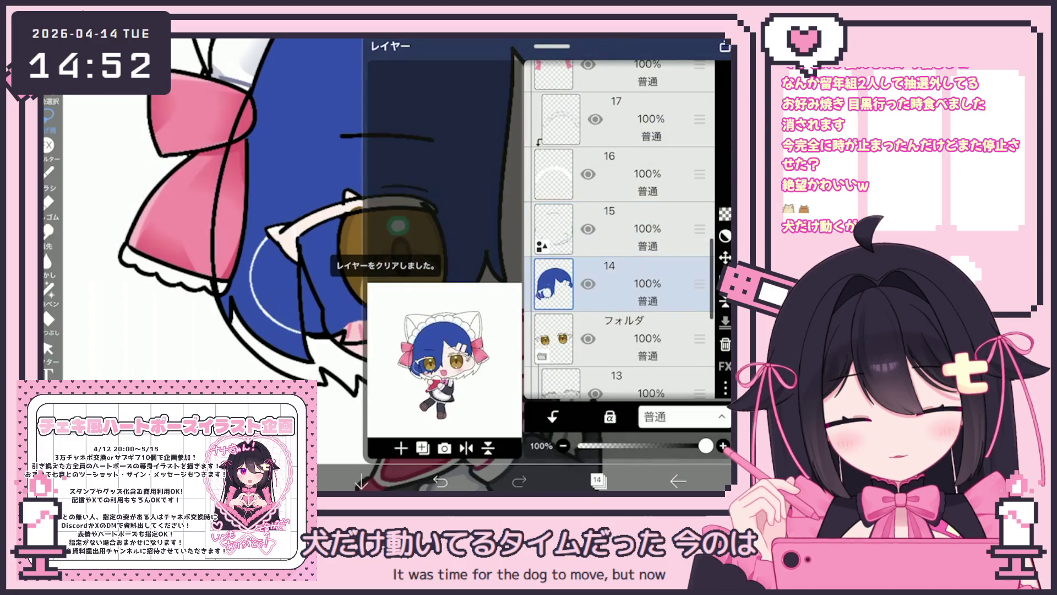
left_click(598, 480)
left_click(597, 480)
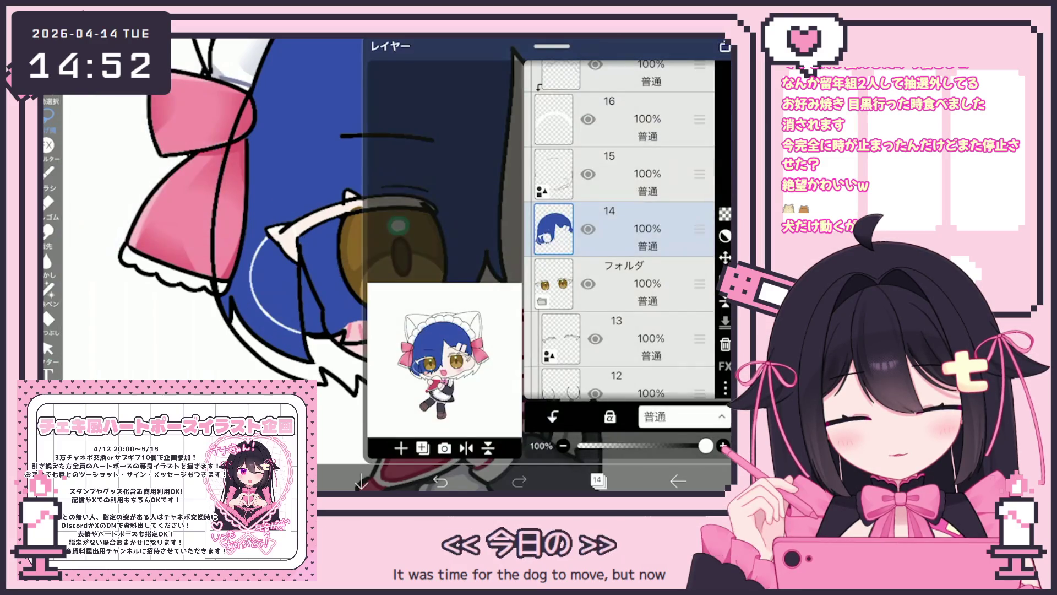
left_click(597, 480)
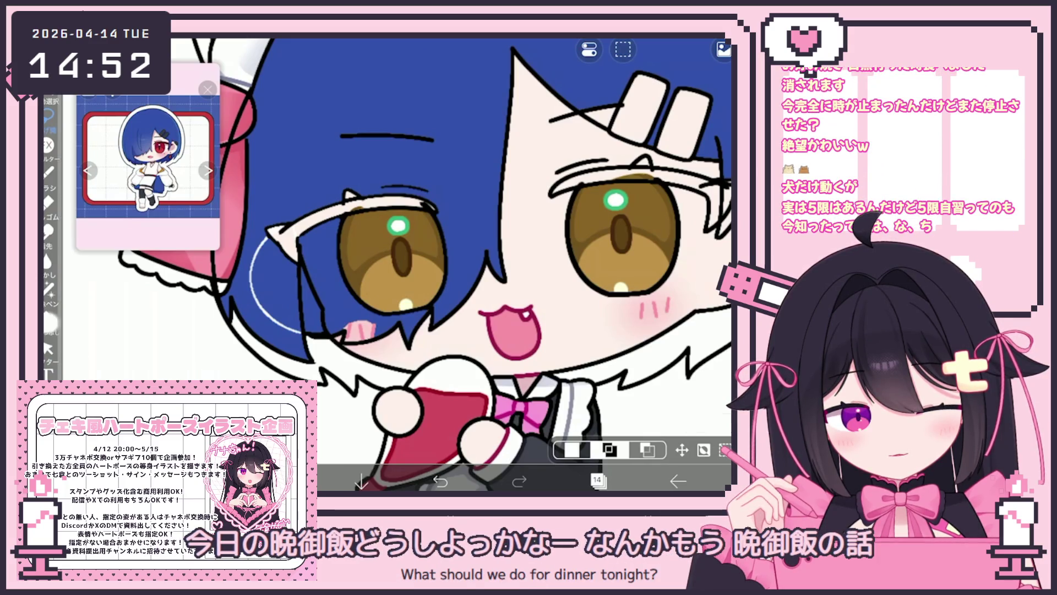
left_click(48, 318)
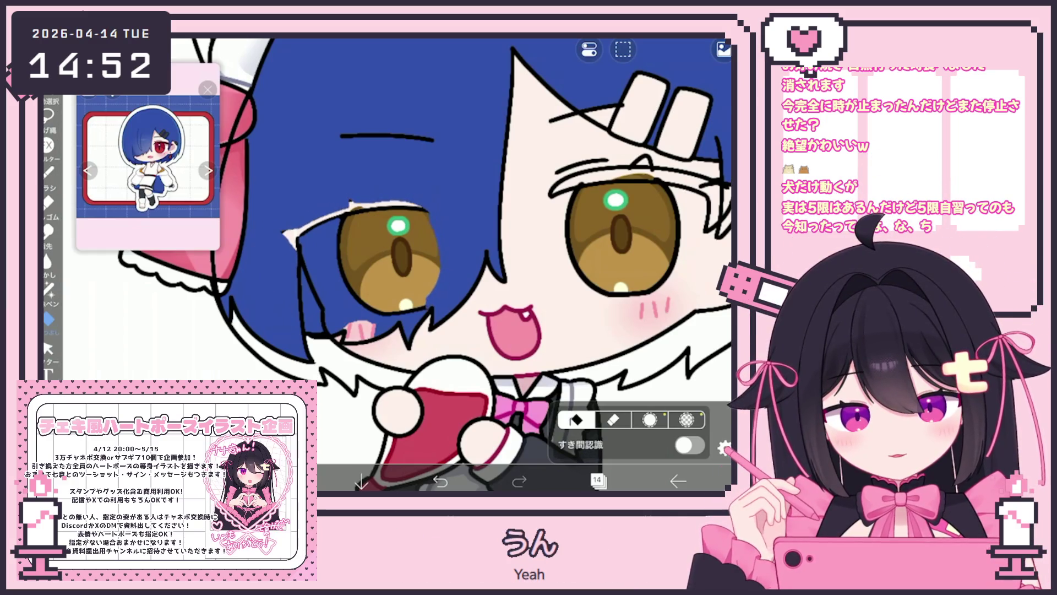
left_click(308, 259)
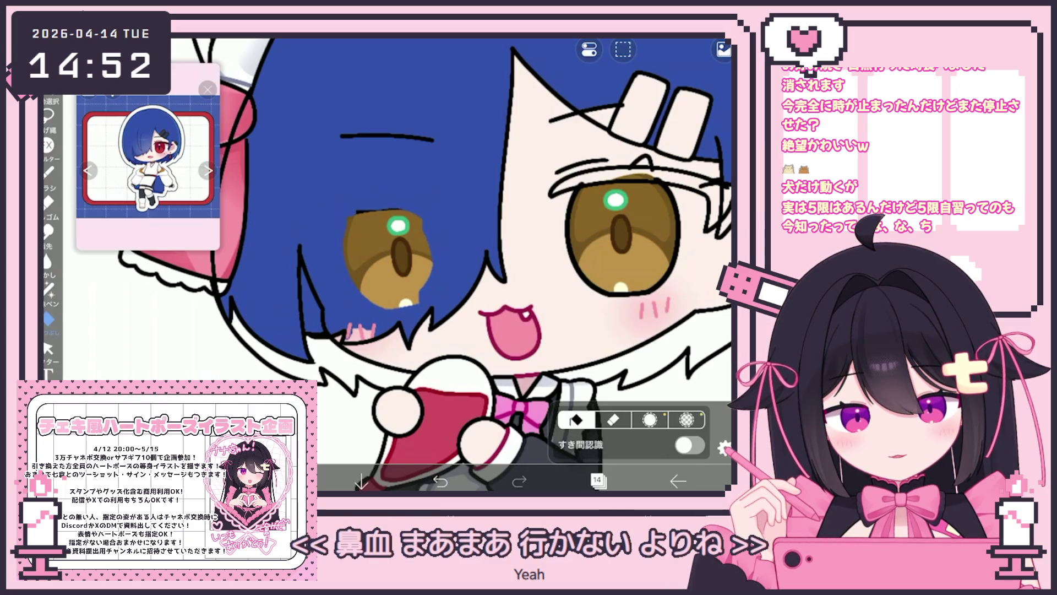
left_click(399, 281)
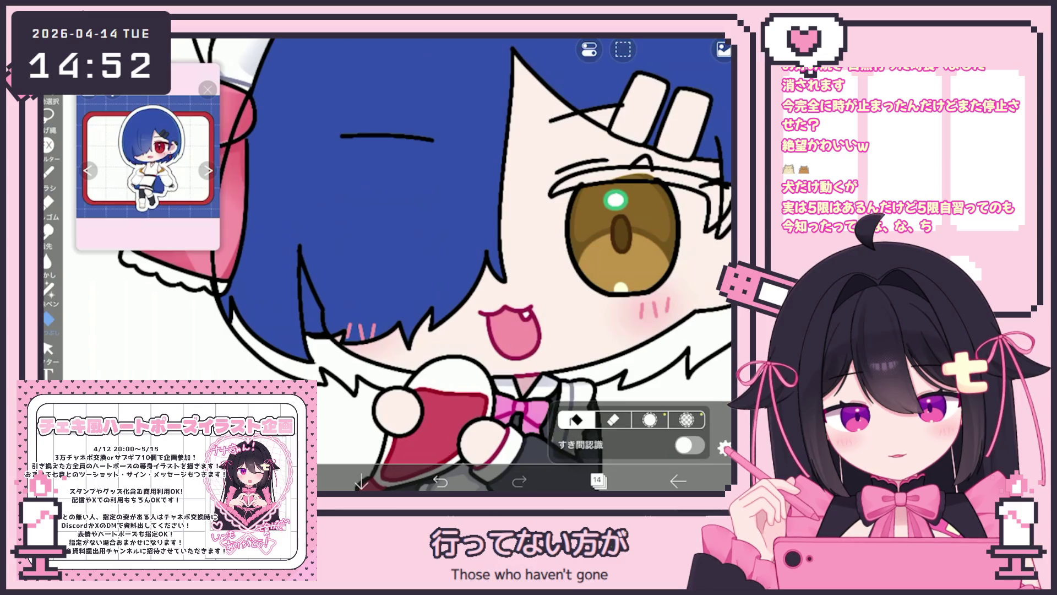
Undo the stray blue strokes over the eye and select layer 15 above the hair
scroll(440, 264, "down", 5)
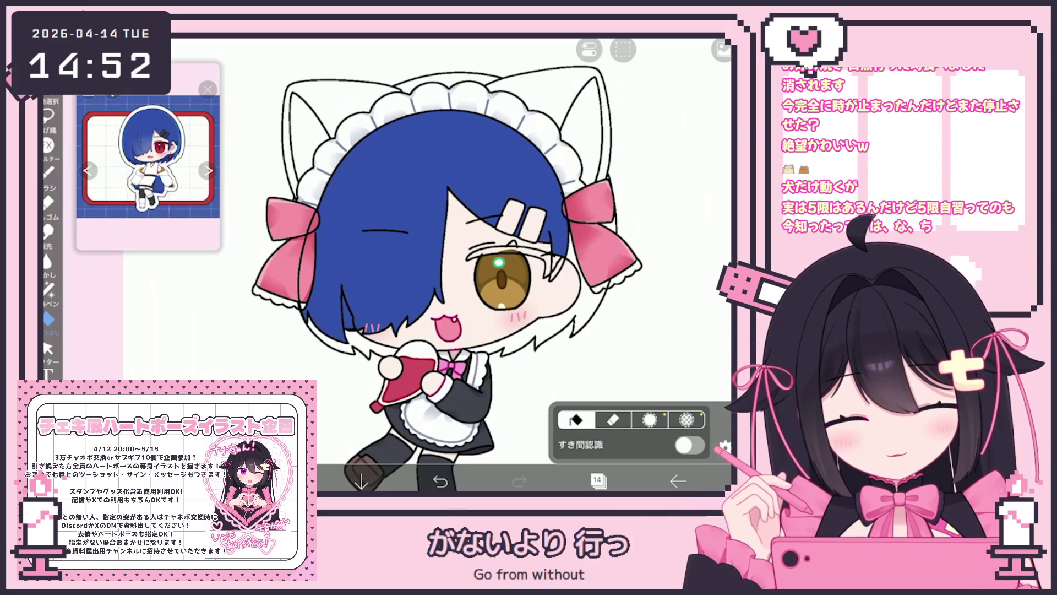
left_click(440, 481)
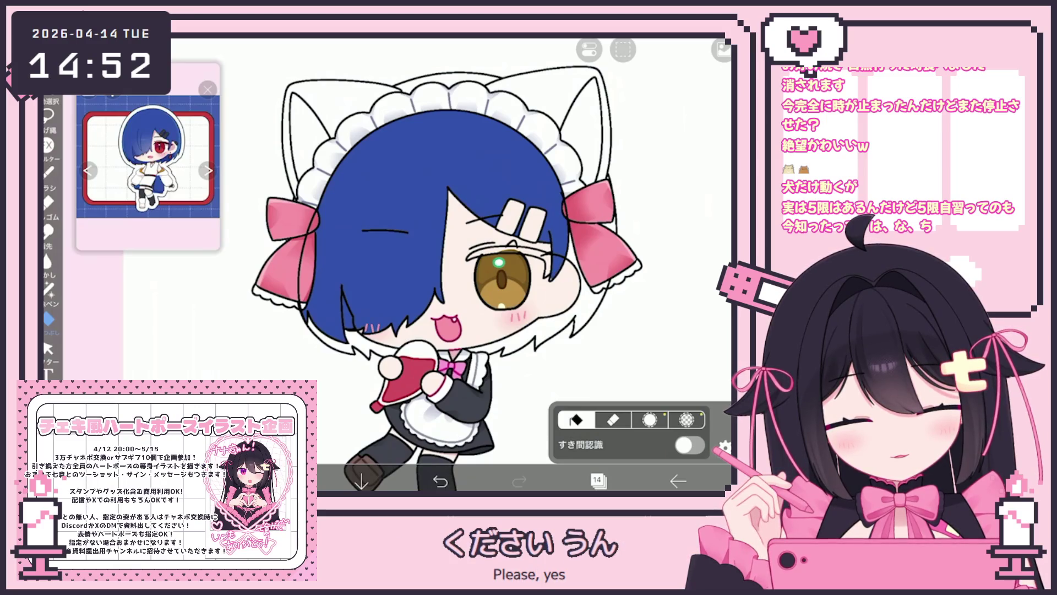
left_click(596, 481)
left_click(633, 168)
left_click(596, 480)
scroll(634, 231, "up", 5)
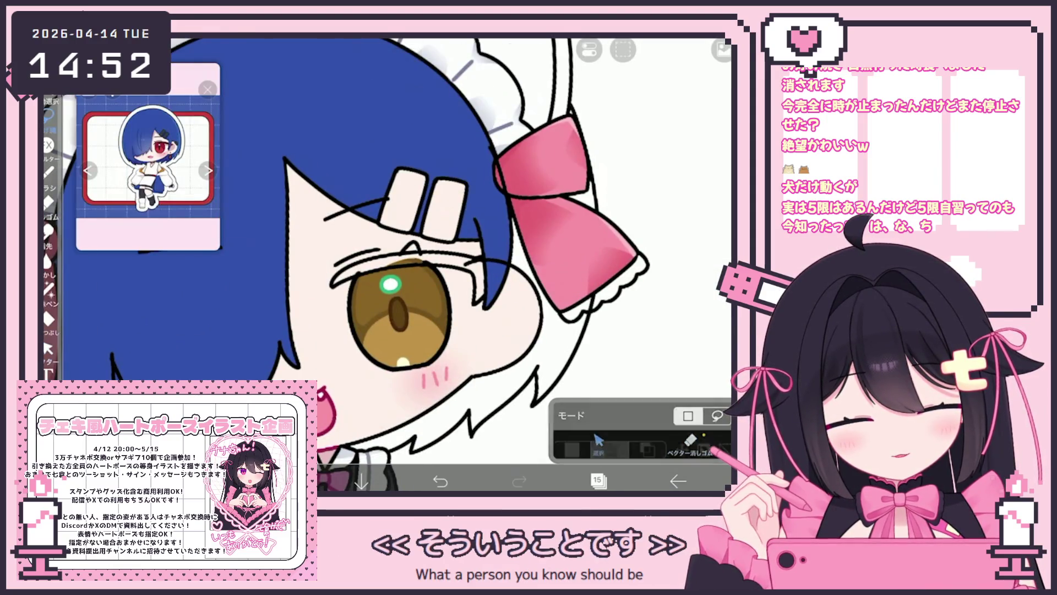
Clear layer 15, then select layer 14 and delete its blue hair fill
left_click(589, 49)
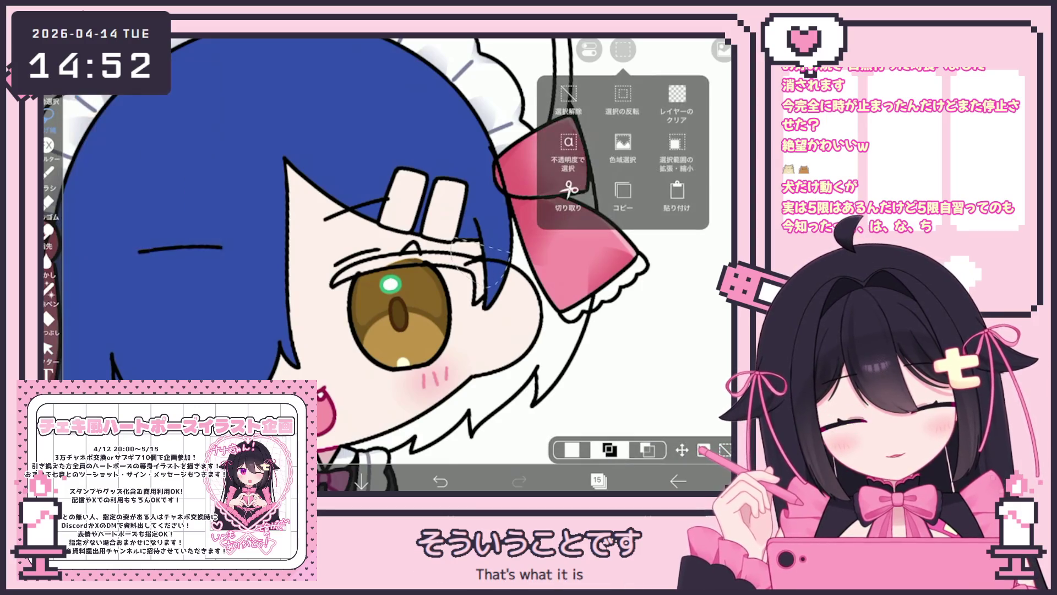
left_click(567, 104)
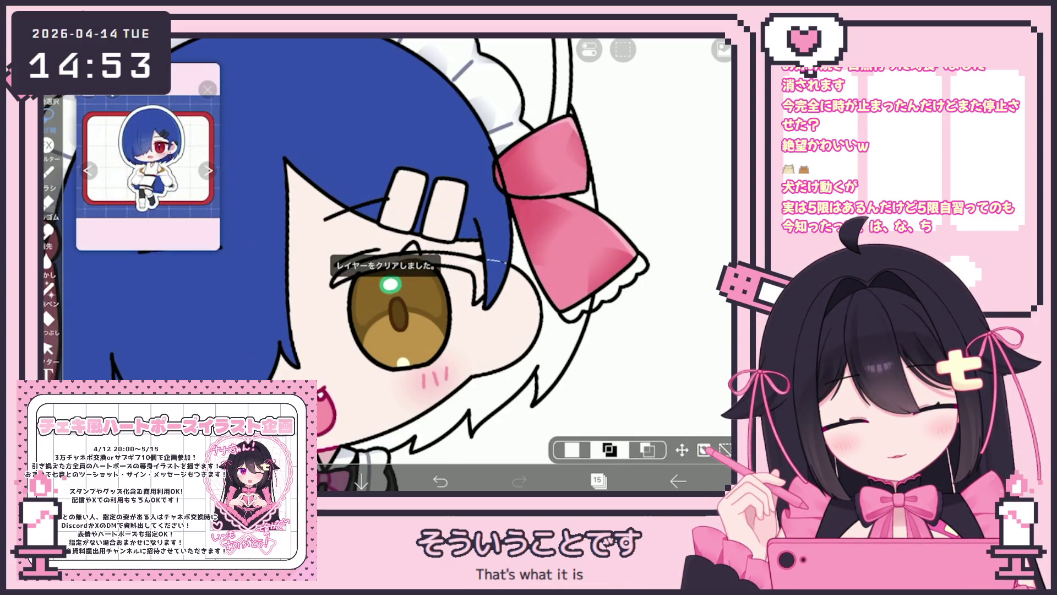
left_click(597, 481)
left_click(650, 284)
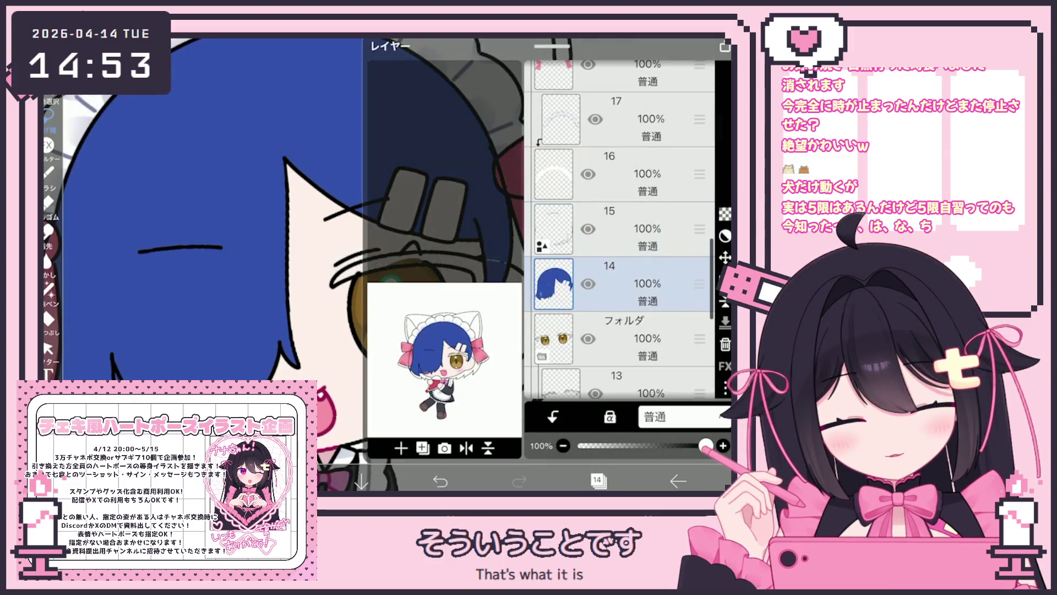
left_click(49, 318)
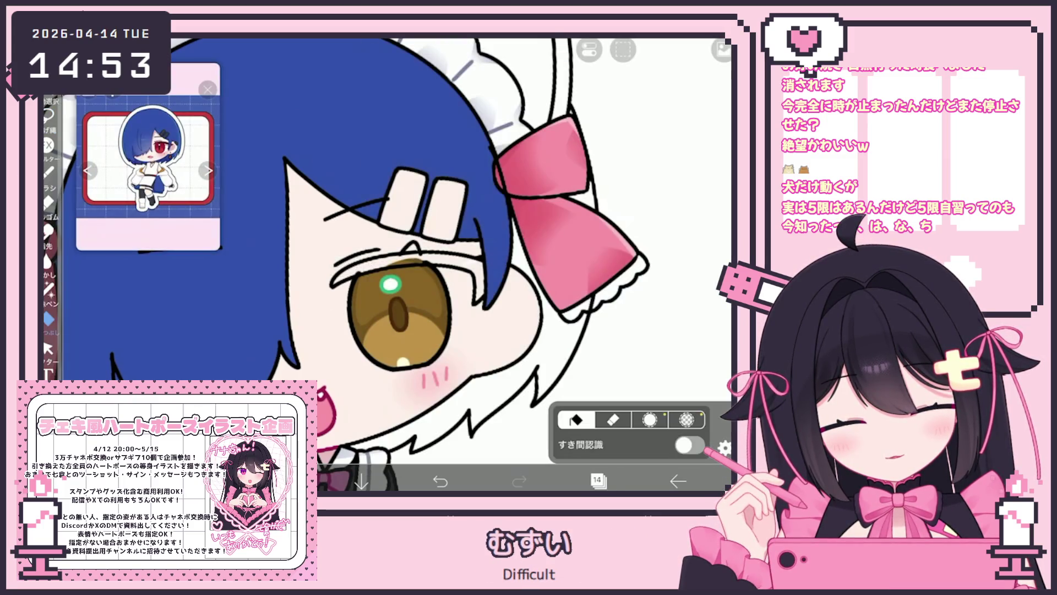
scroll(419, 264, "down", 5)
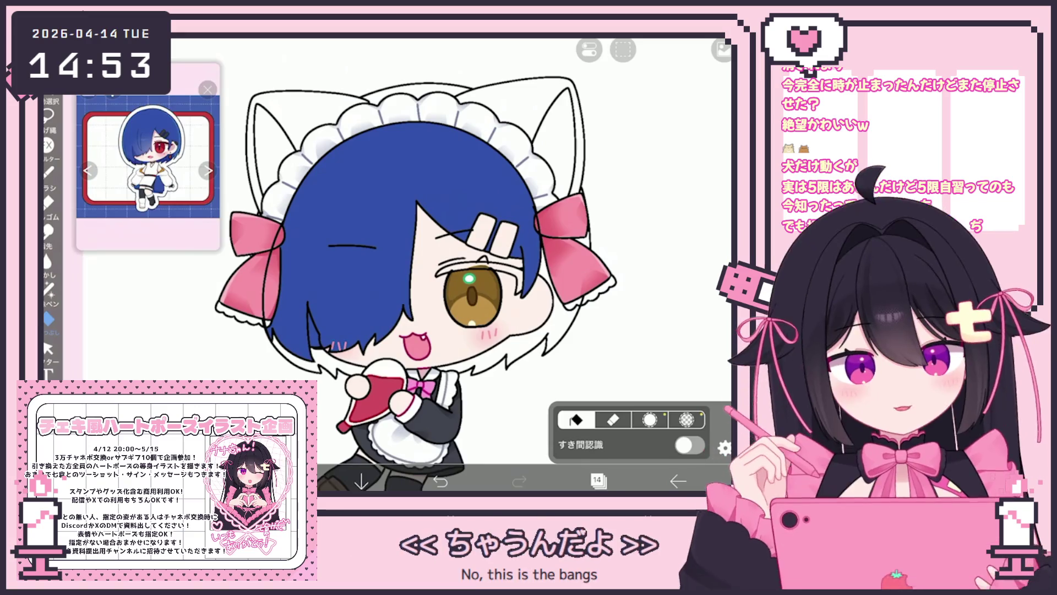
key("Delete")
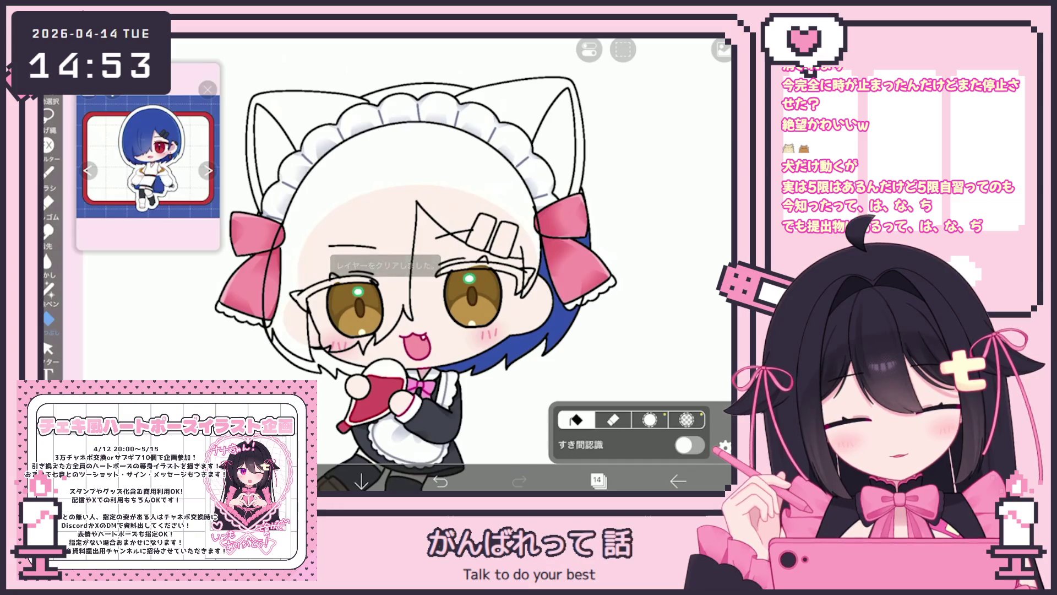
scroll(606, 220, "up", 5)
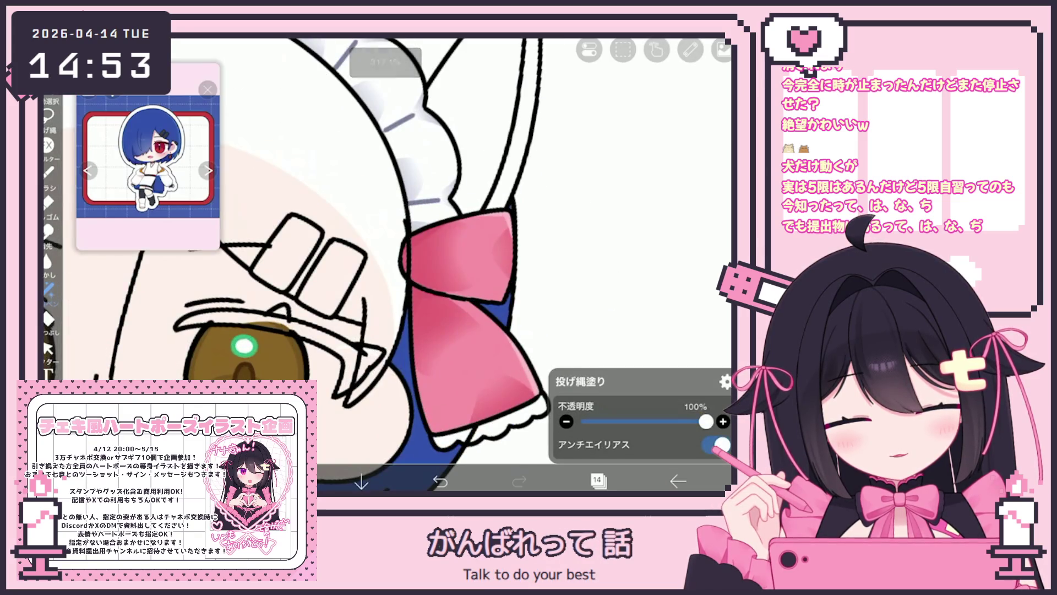
Switch between the lasso fill and bucket fill tools, ending on bucket fill
left_click(48, 319)
scroll(385, 264, "down", 5)
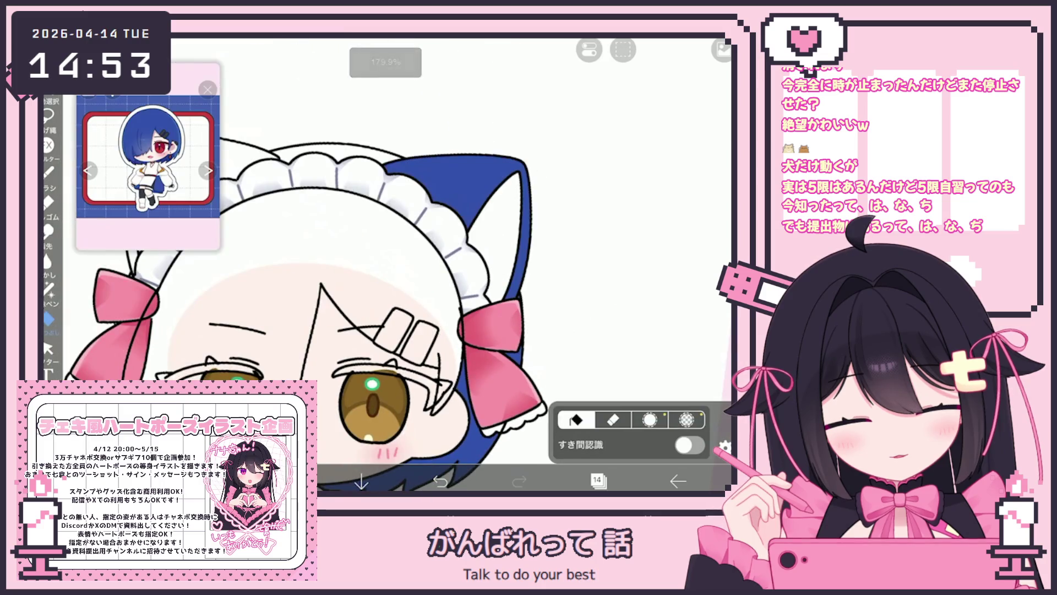
scroll(419, 264, "down", 3)
scroll(419, 264, "up", 5)
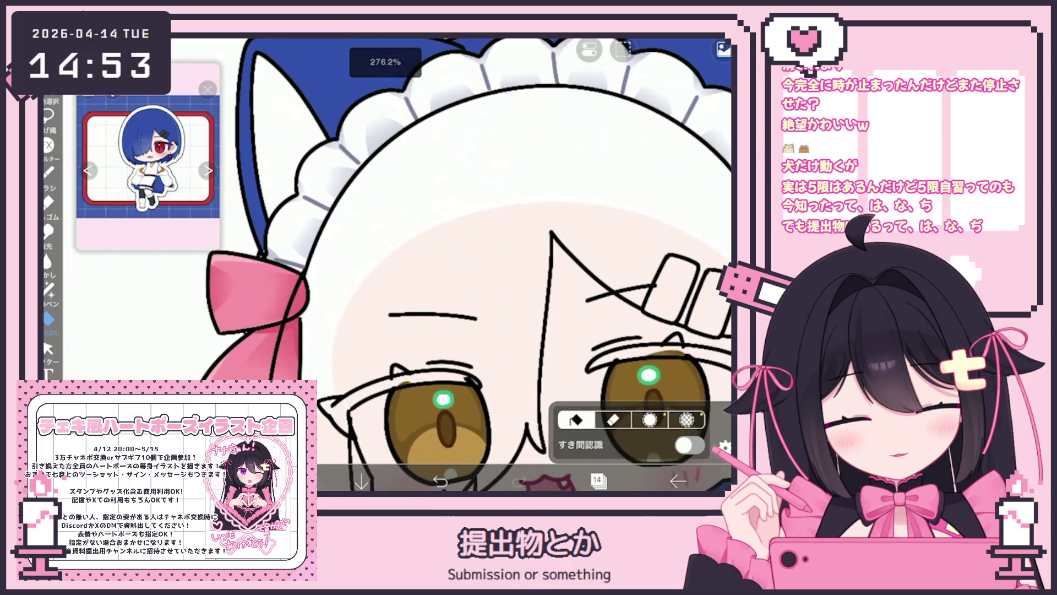
left_click(48, 289)
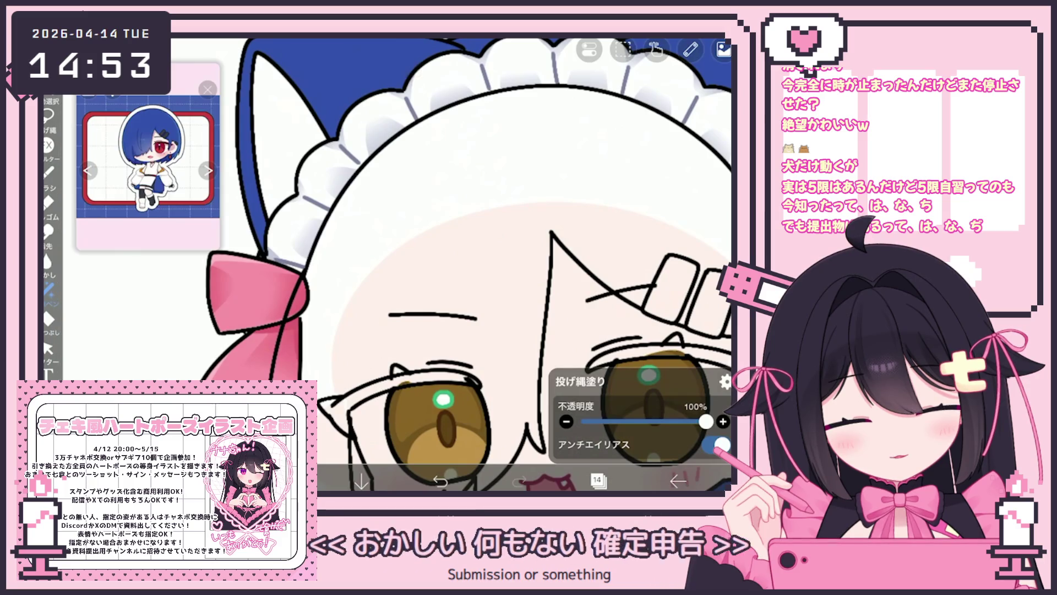
scroll(457, 264, "down", 3)
left_click(49, 319)
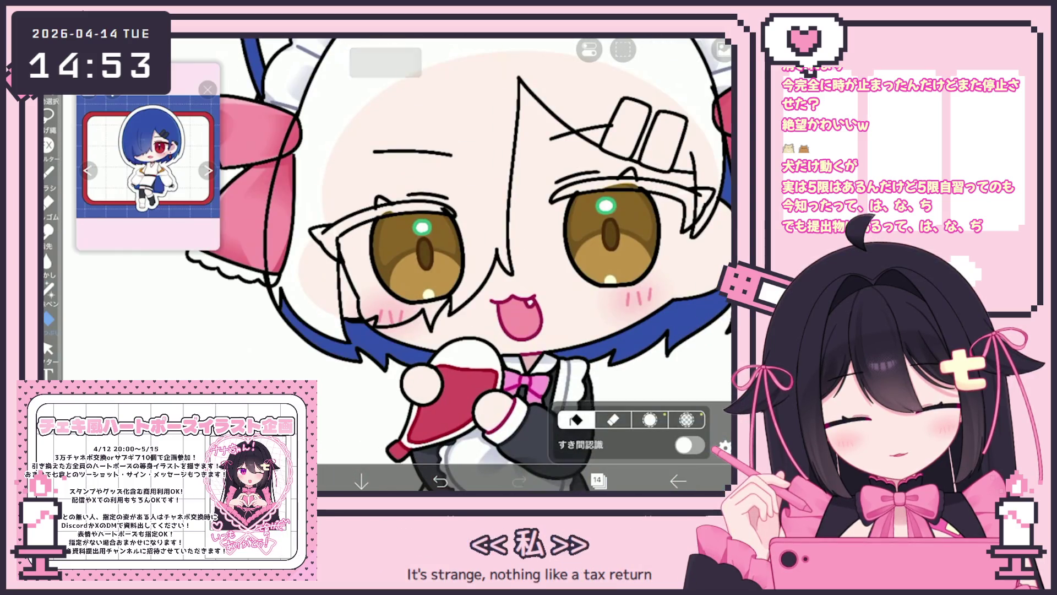
scroll(457, 264, "down", 2)
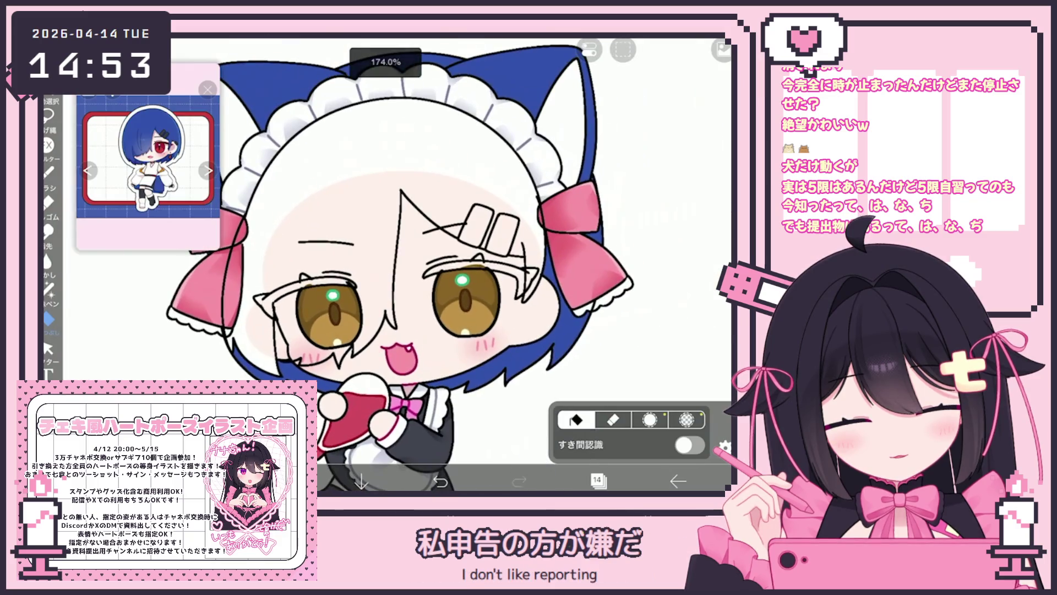
Select layer 25 in the layer list
left_click(597, 480)
scroll(619, 231, "up", 5)
scroll(620, 232, "up", 5)
left_click(616, 321)
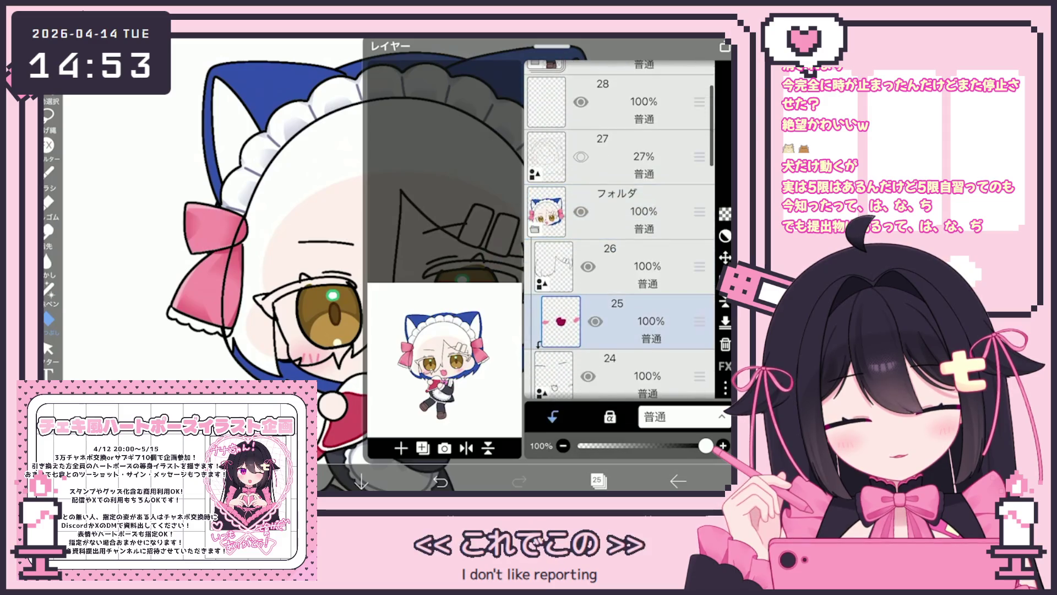
Add a new blank layer 26 above layer 25 and check the line art layer 27
left_click(400, 447)
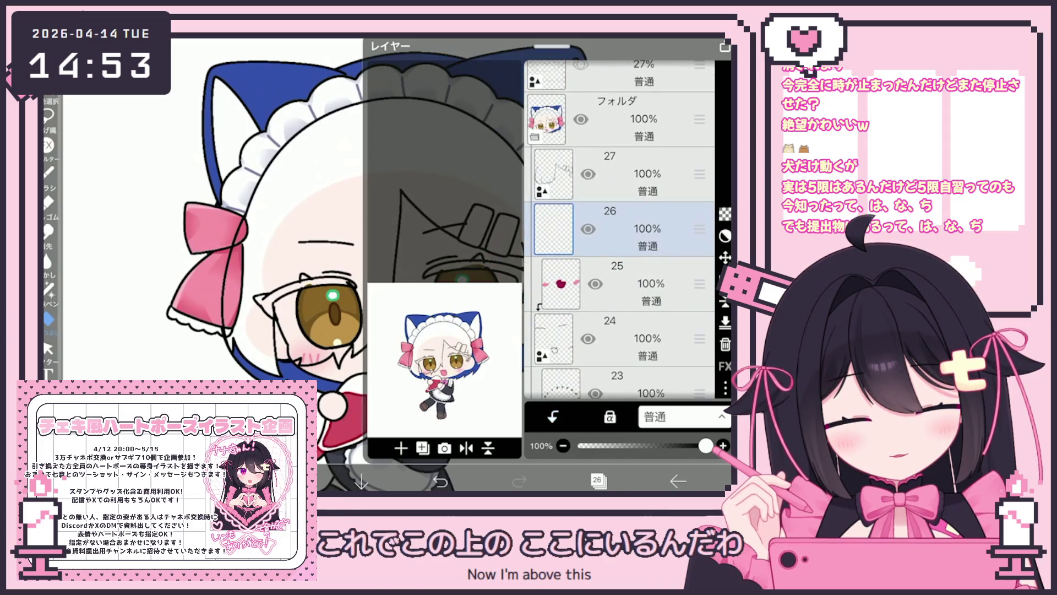
left_click(597, 480)
left_click(597, 480)
left_click(617, 173)
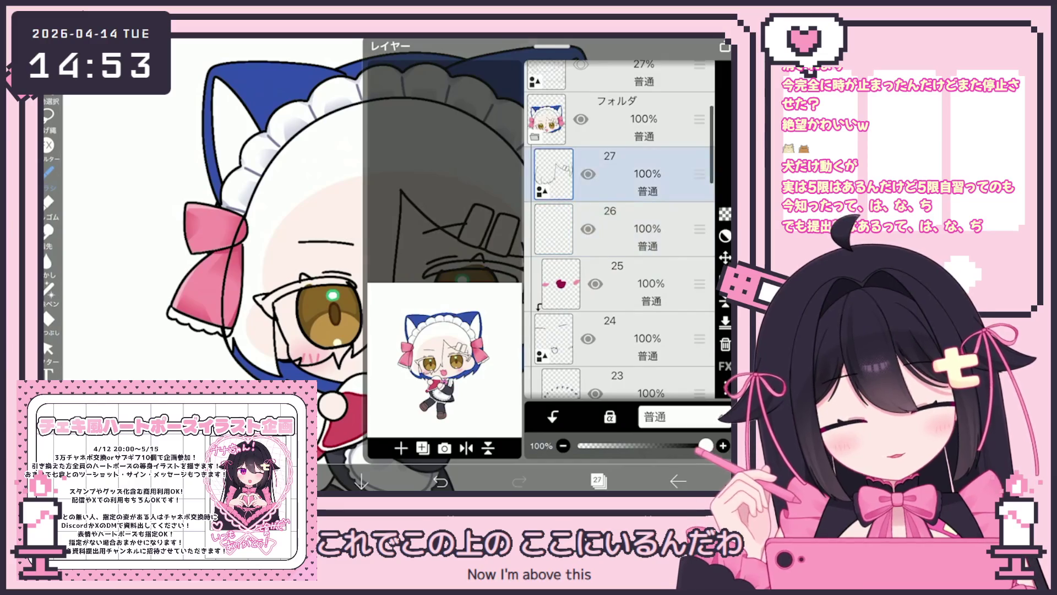
left_click(597, 480)
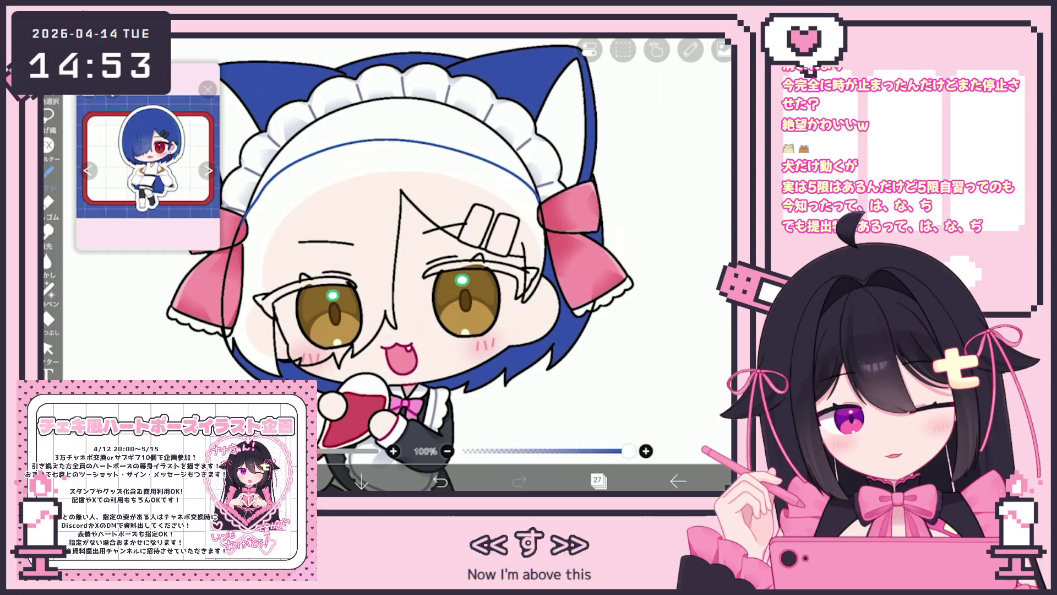
On layer 26, bucket-fill the hair blue using layer 27 as the fill reference
left_click(597, 480)
left_click(611, 283)
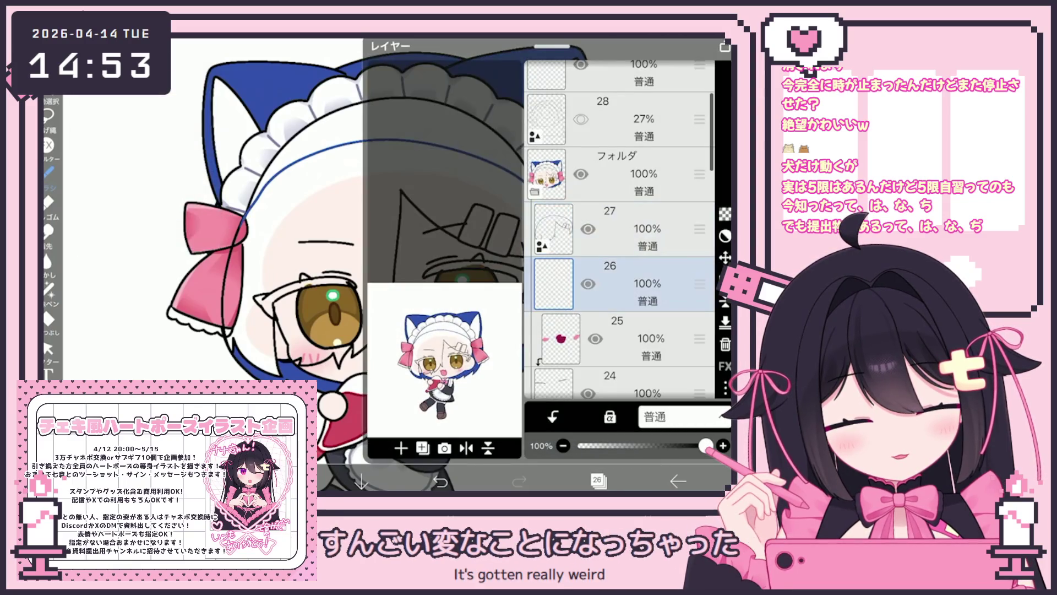
left_click(48, 319)
left_click(647, 406)
scroll(646, 209, "up", 5)
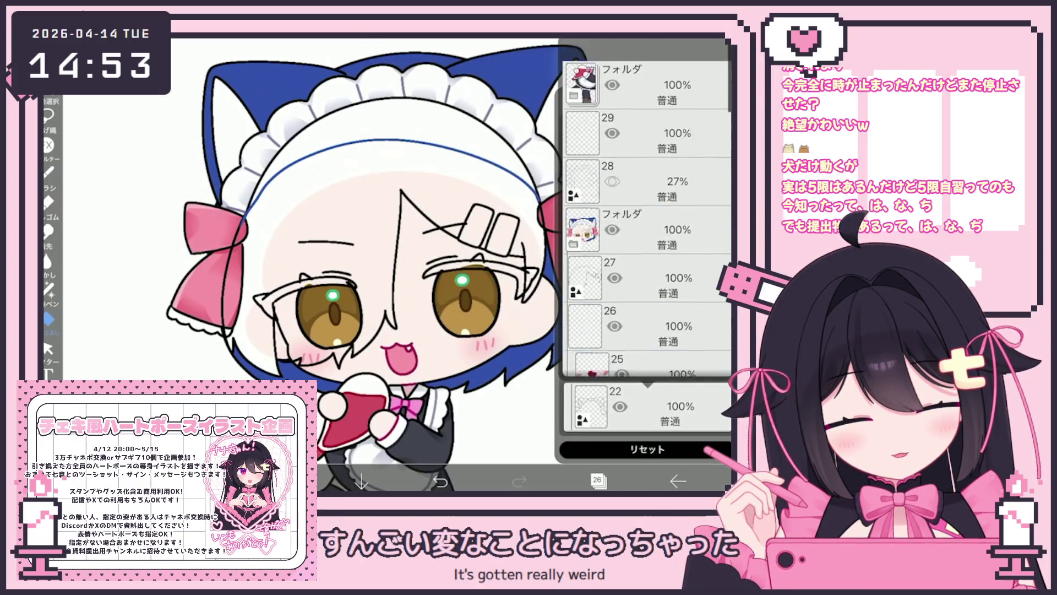
left_click(647, 237)
left_click(358, 209)
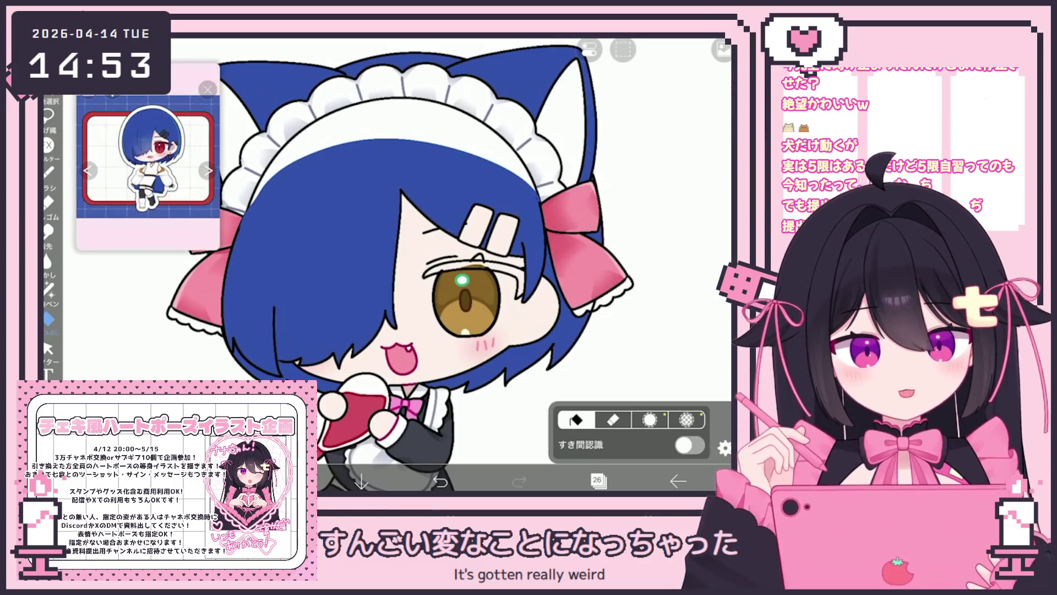
Fill the two hair clips dark grey with layer 27 selected
left_click(598, 481)
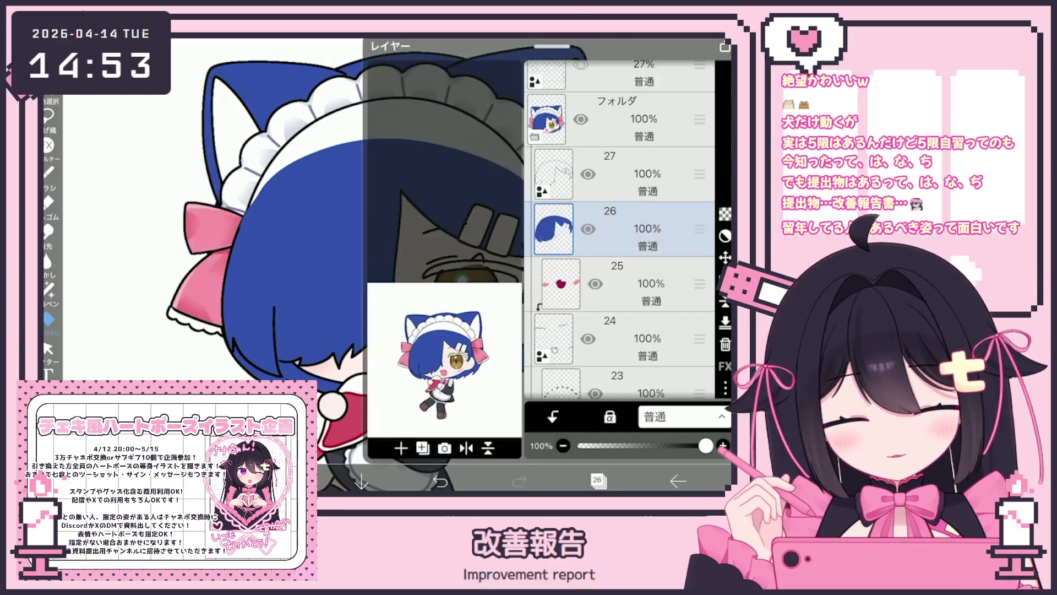
left_click(578, 217)
left_click(597, 481)
left_click(330, 181)
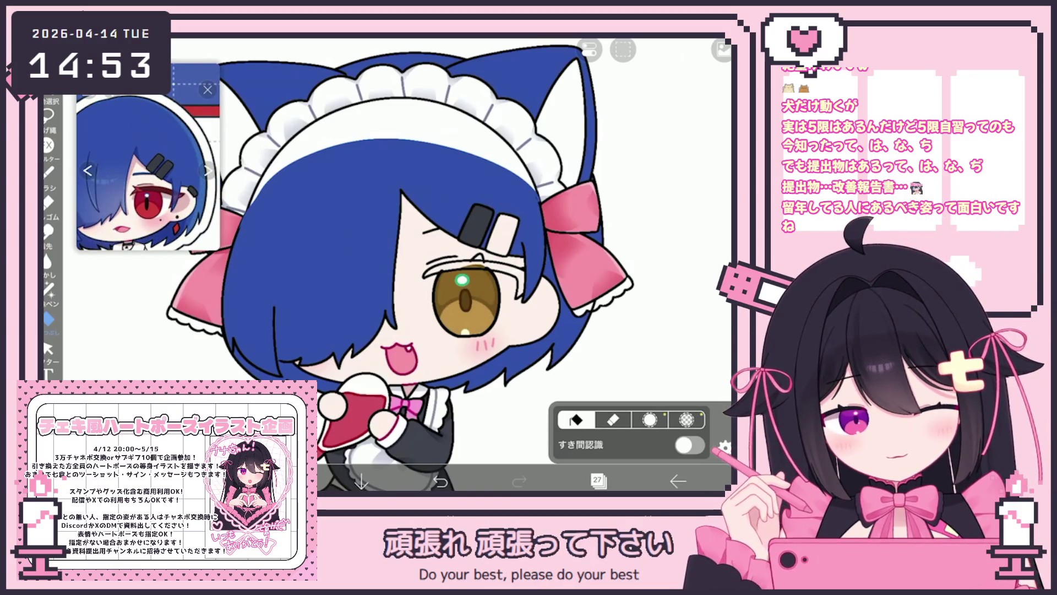
Select layer 28 and clear everything on it
left_click(598, 481)
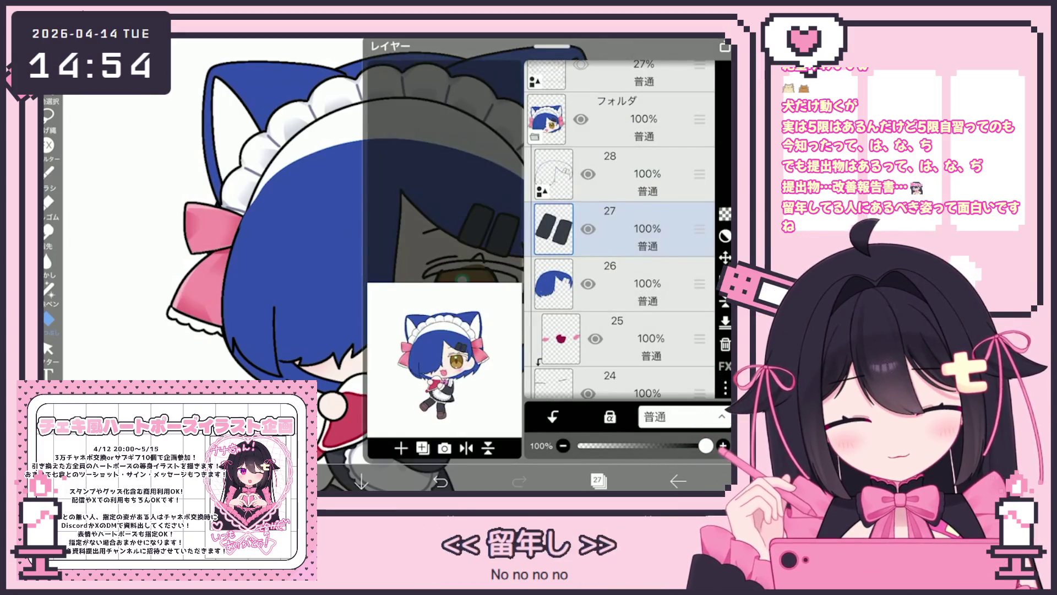
left_click(622, 173)
left_click(597, 481)
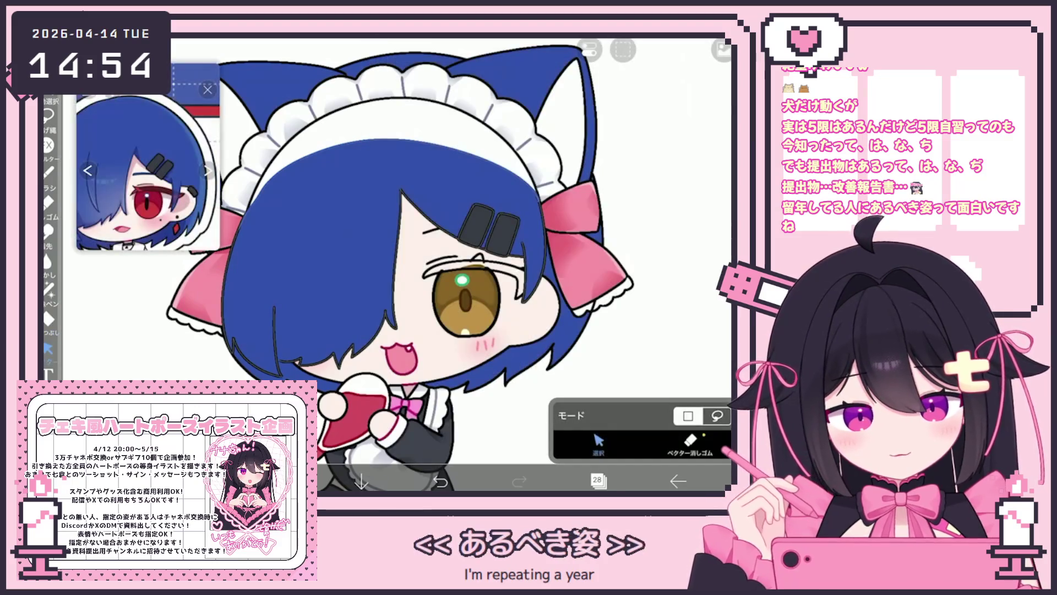
left_click(553, 243)
left_click(567, 96)
On hair edge layer 14, undo an accidental full-canvas blue fill and check the bucket settings
left_click(597, 481)
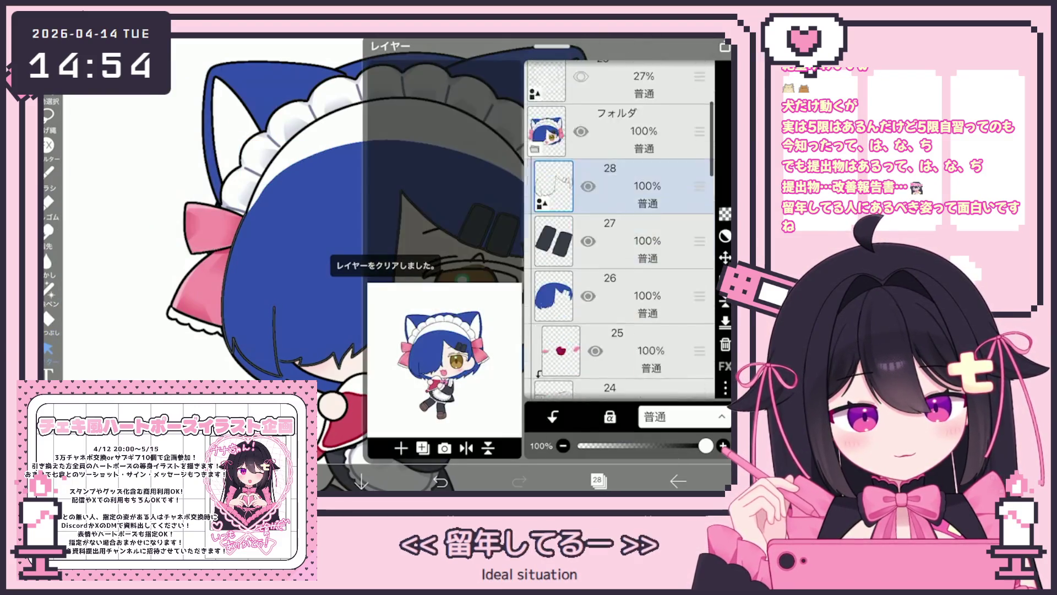
scroll(619, 231, "down", 10)
left_click(622, 264)
left_click(622, 154)
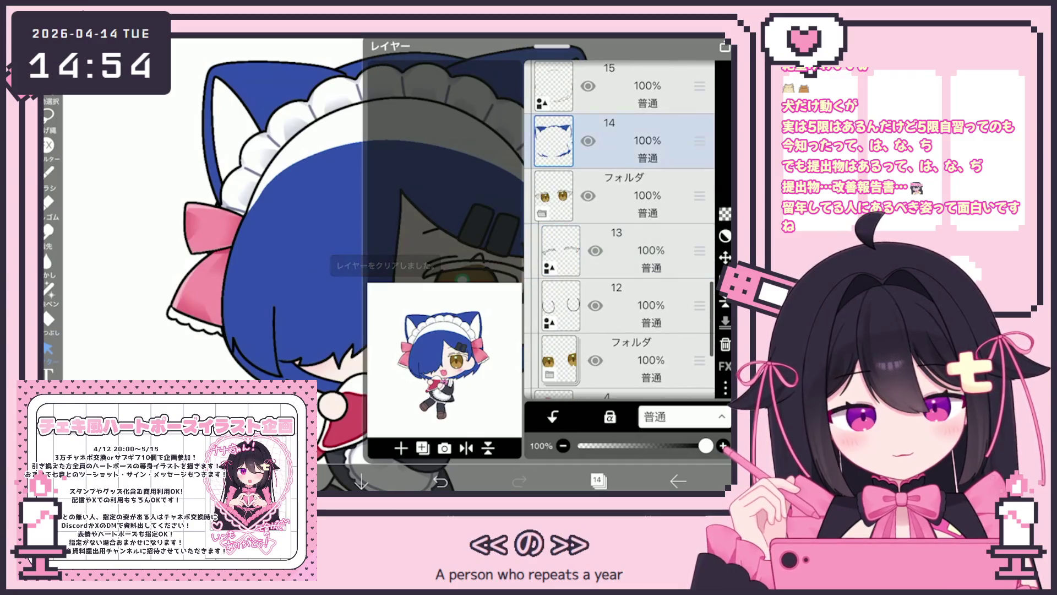
left_click(597, 481)
left_click(48, 319)
left_click(352, 248)
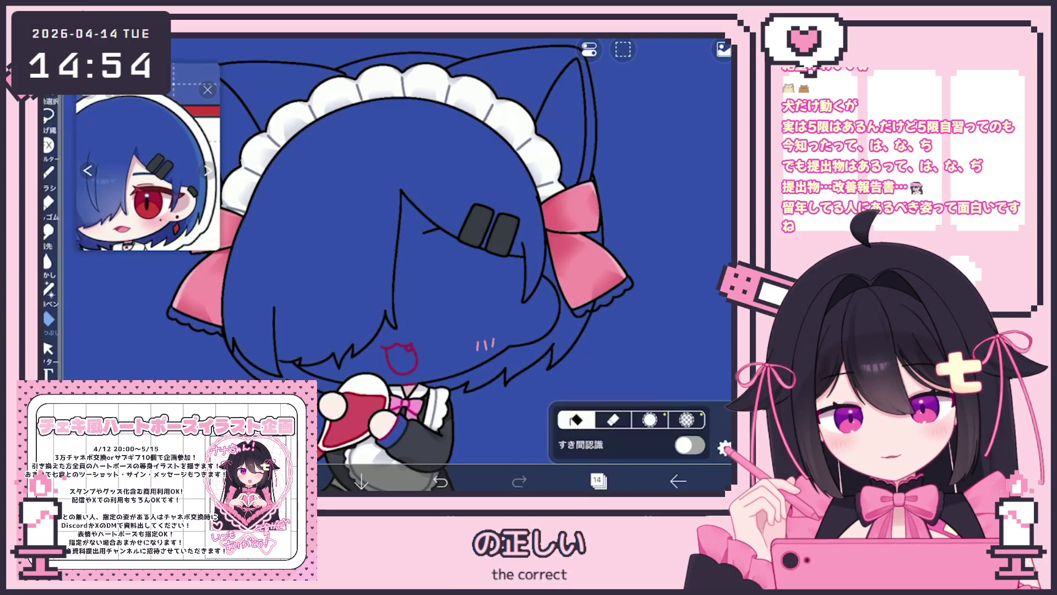
left_click(441, 481)
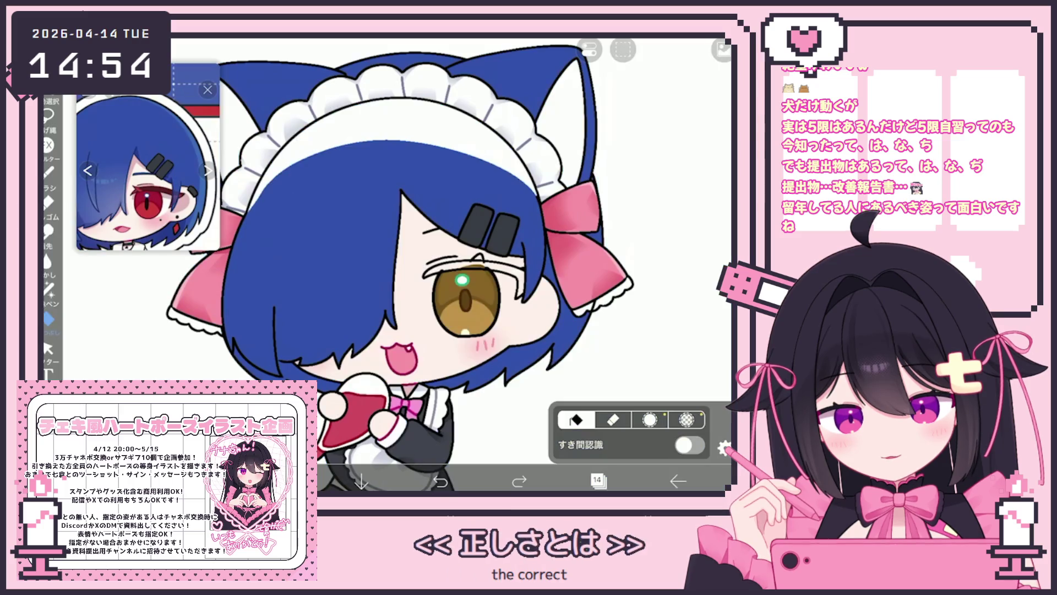
left_click(724, 449)
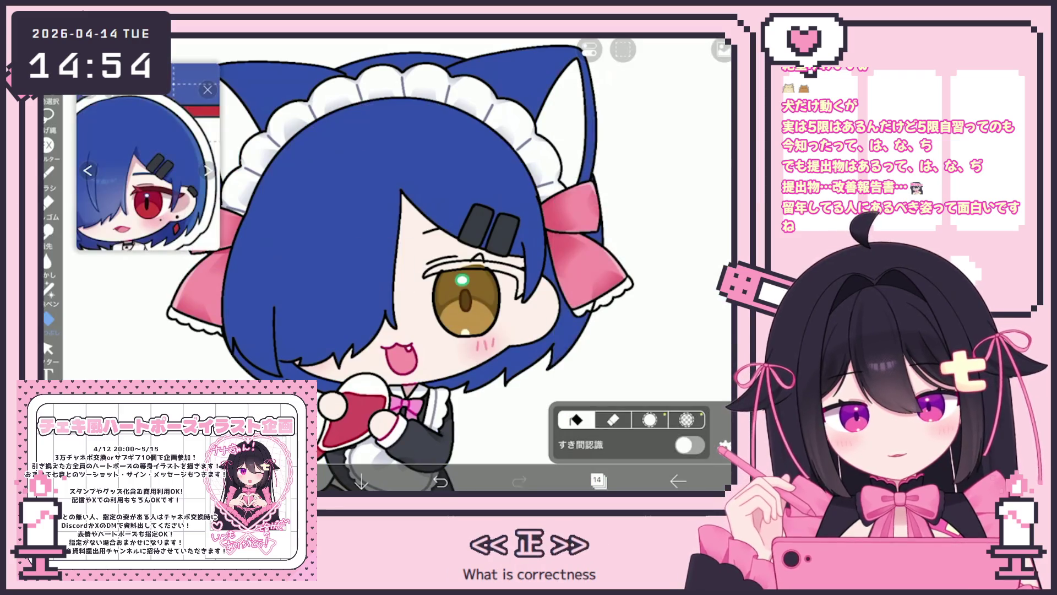
scroll(452, 264, "down", 5)
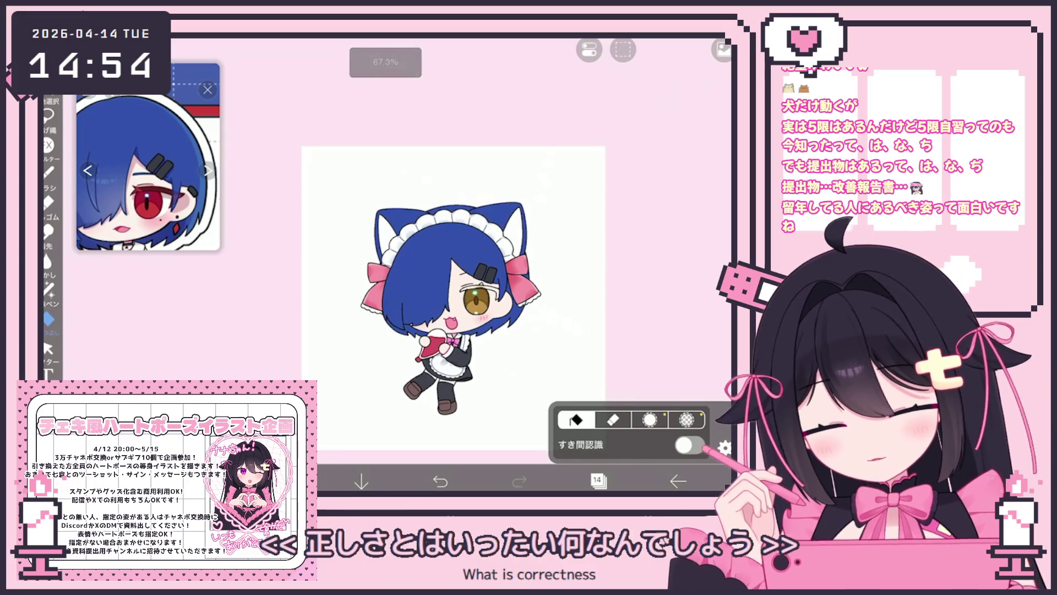
Select layer 28 with the stray line and clear everything on it
left_click(597, 480)
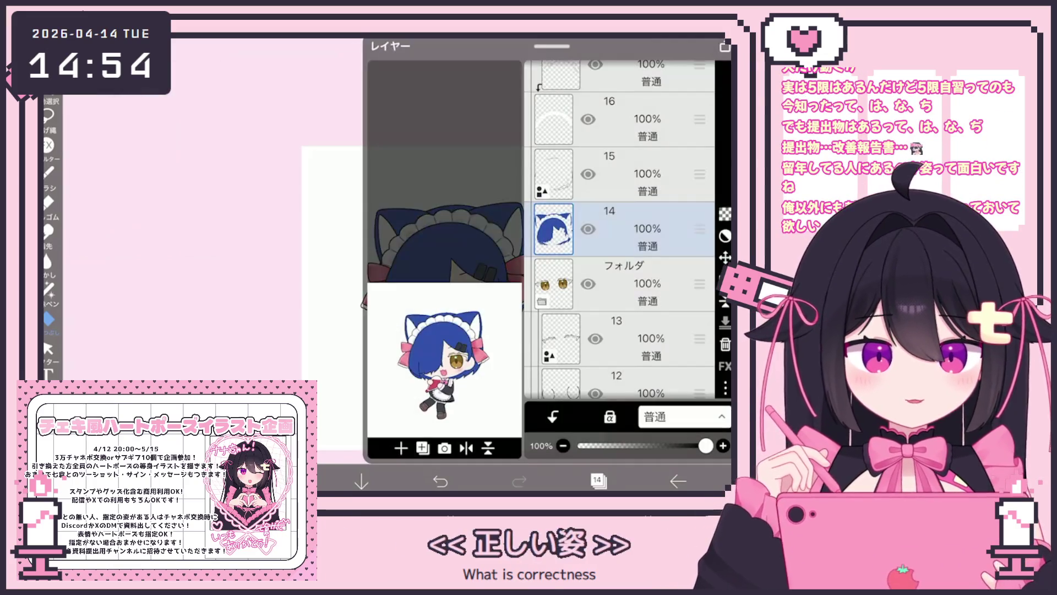
scroll(619, 231, "up", 5)
scroll(619, 230, "up", 5)
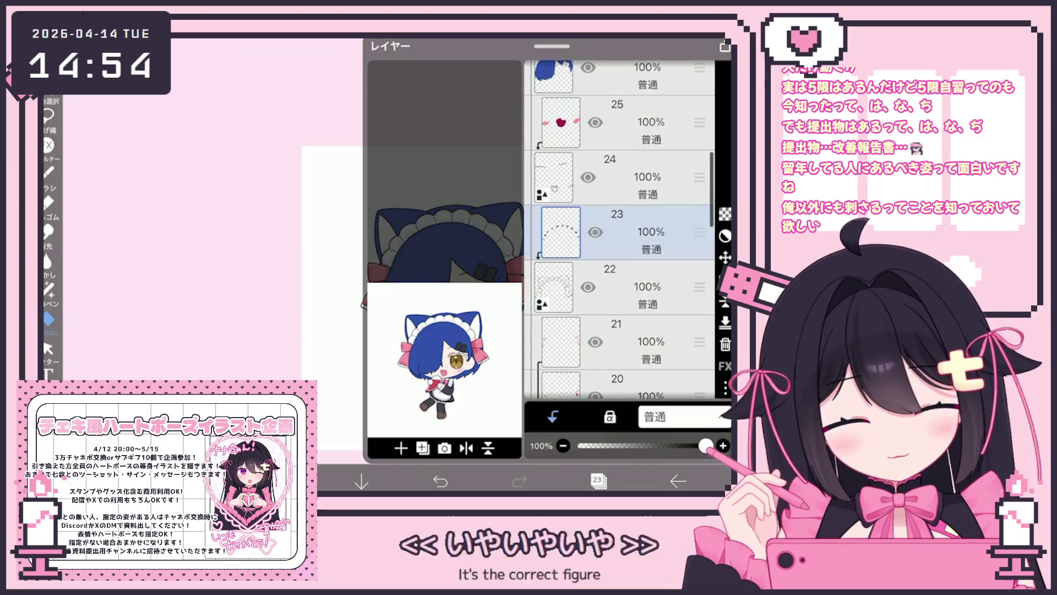
left_click(622, 220)
left_click(597, 480)
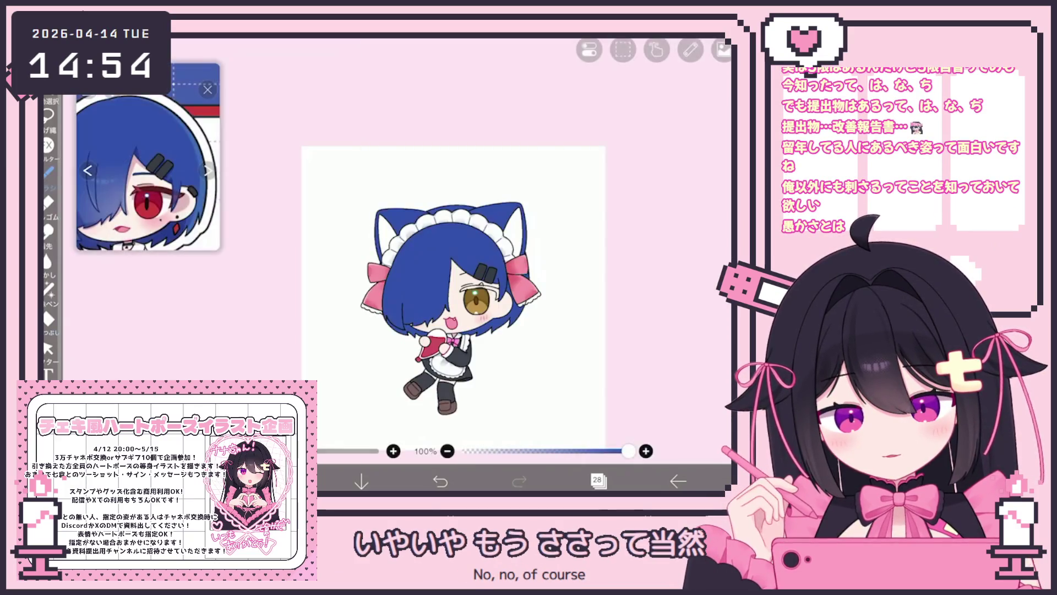
left_click(48, 172)
scroll(419, 265, "up", 5)
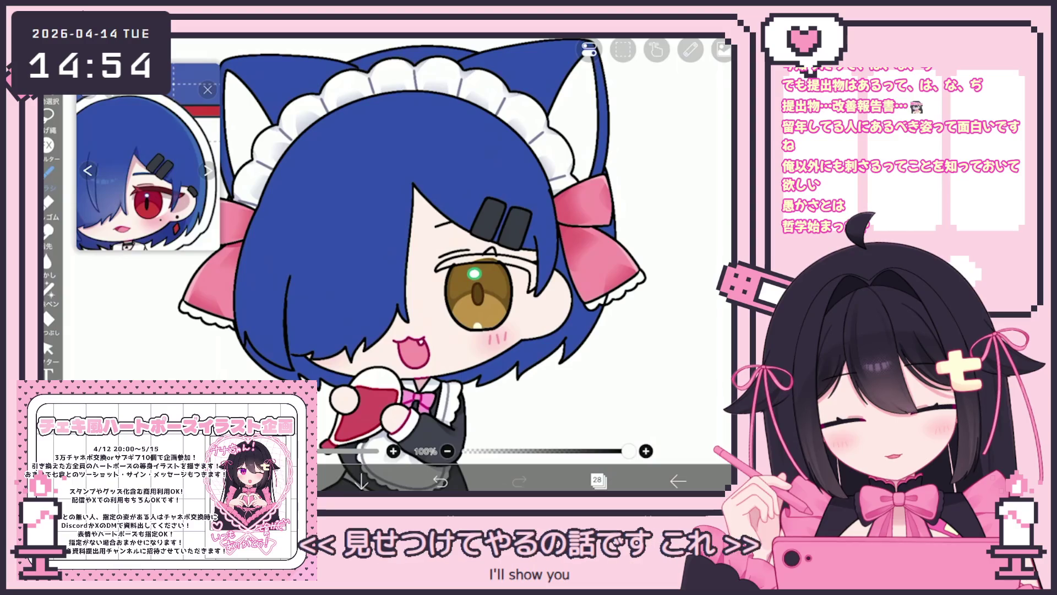
scroll(300, 341, "up", 5)
left_click(598, 443)
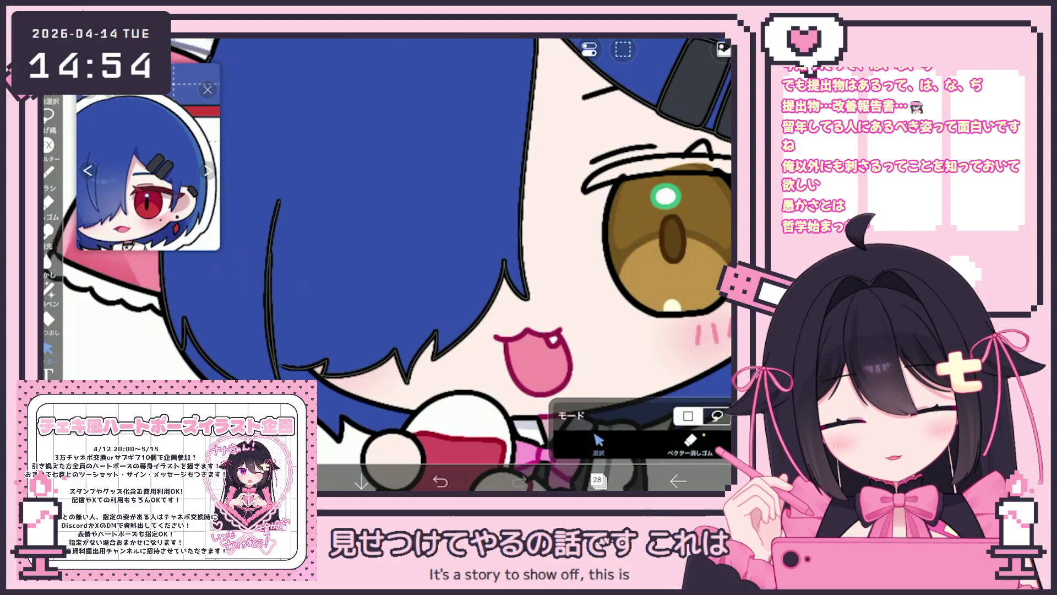
left_click(656, 49)
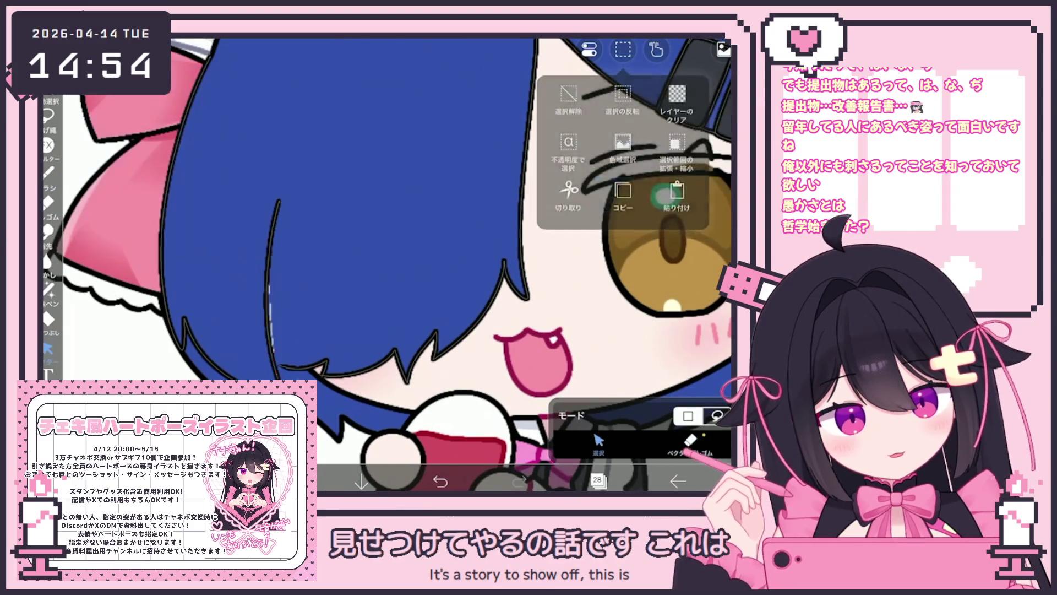
left_click(622, 138)
Select the blue hair layer 26 and switch to lasso-style fill
left_click(598, 480)
left_click(614, 354)
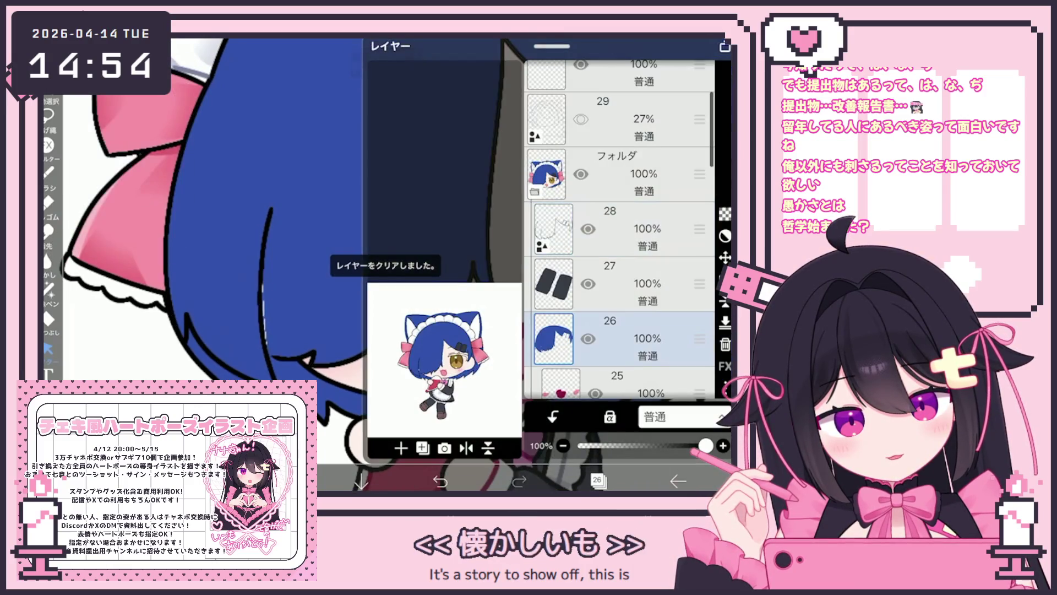
left_click(598, 480)
left_click(49, 172)
left_click(49, 290)
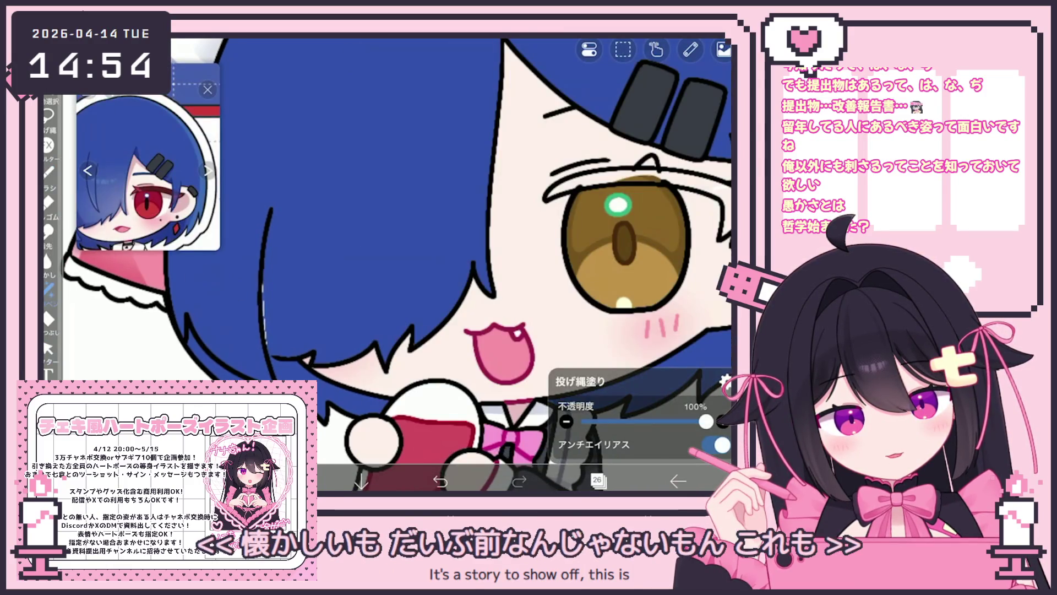
scroll(393, 247, "down", 5)
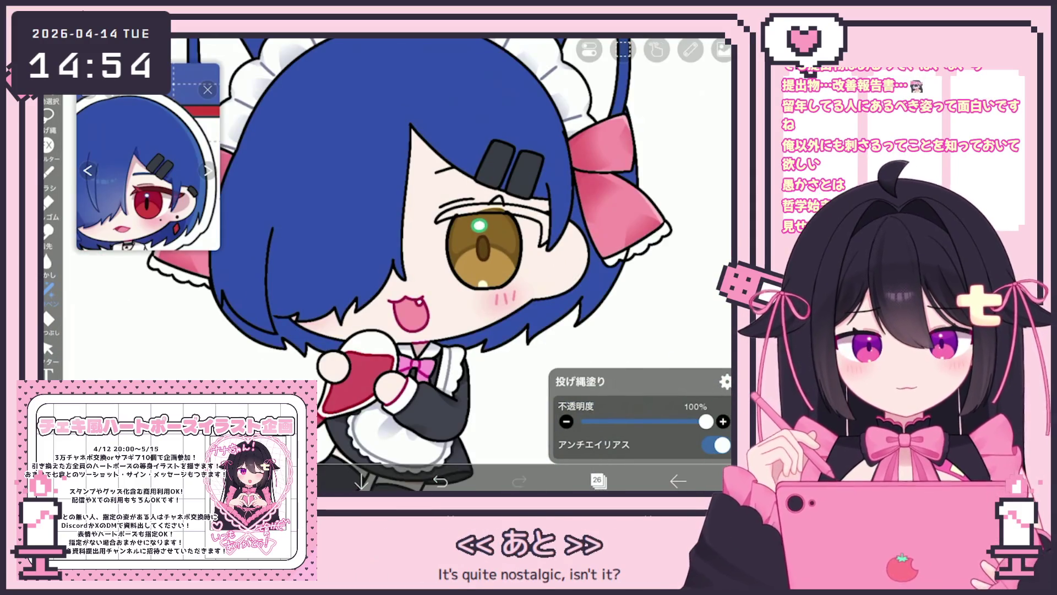
scroll(394, 248, "down", 3)
Add a new layer above the hair and clip it to the hair layer
left_click(597, 481)
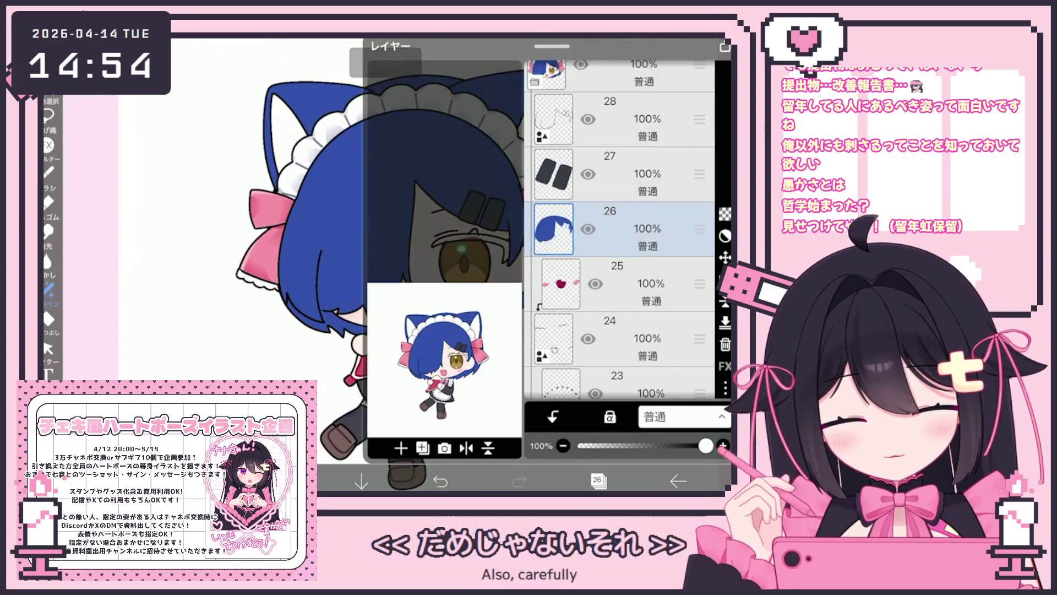
left_click(401, 448)
left_click(553, 416)
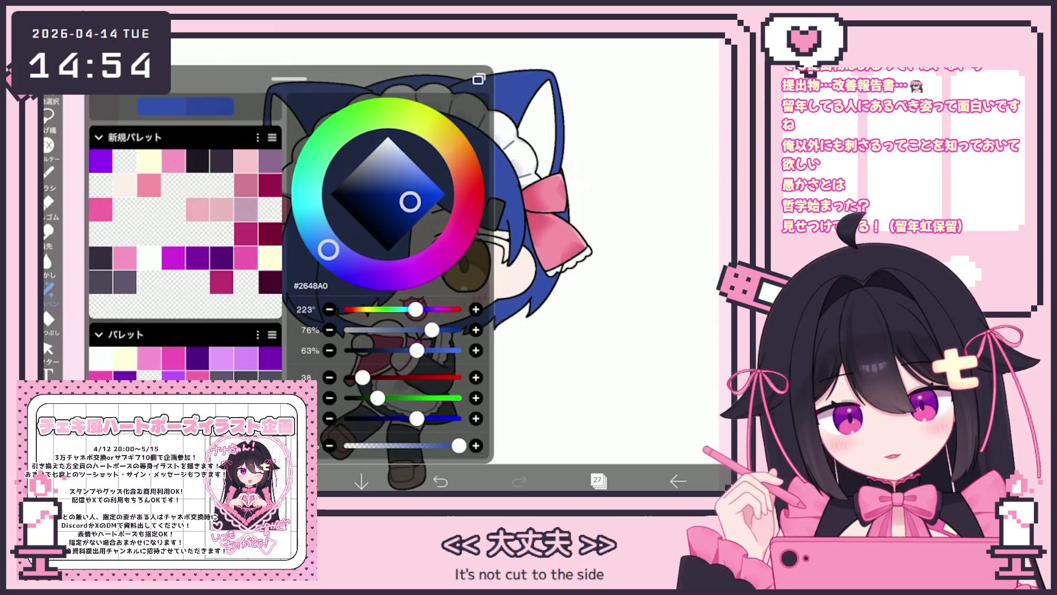
Choose the thick custom brush at 496px, undo the trial stroke, and set colour #2A4EA8
left_click(42, 305)
left_click(154, 306)
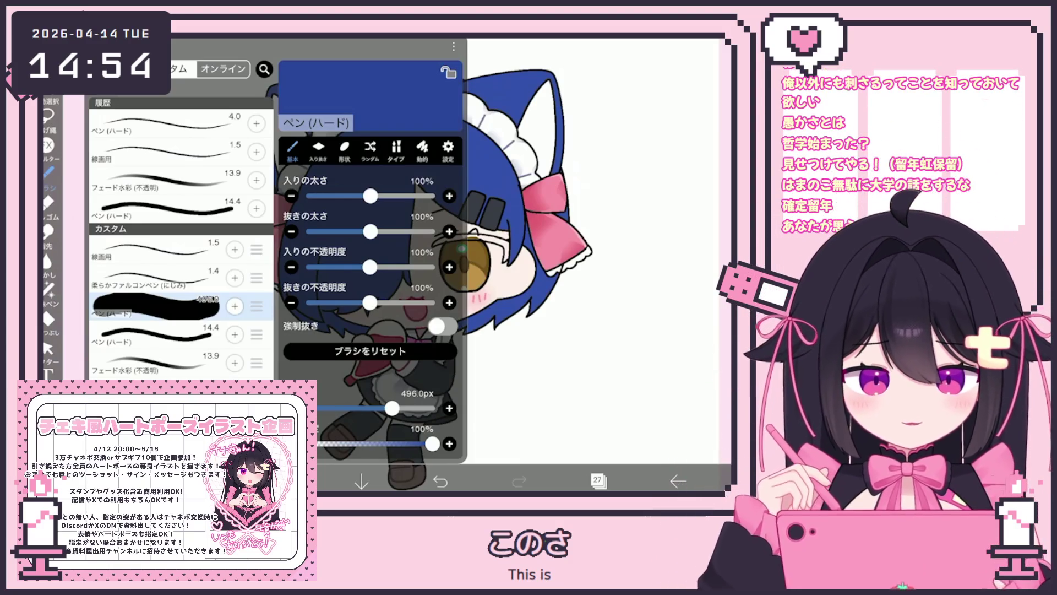
left_click(410, 286)
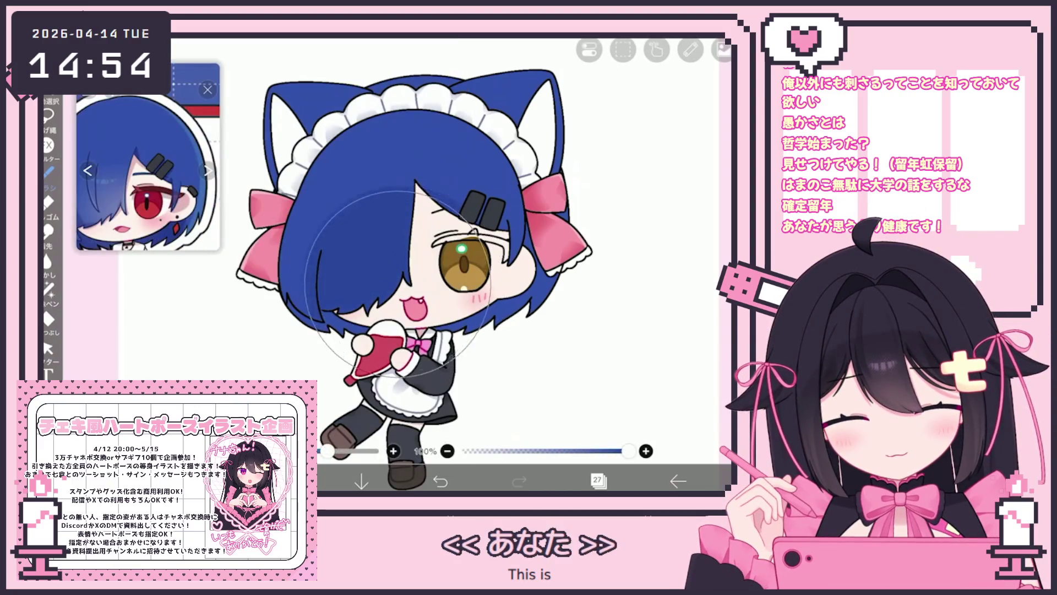
key("ctrl+z")
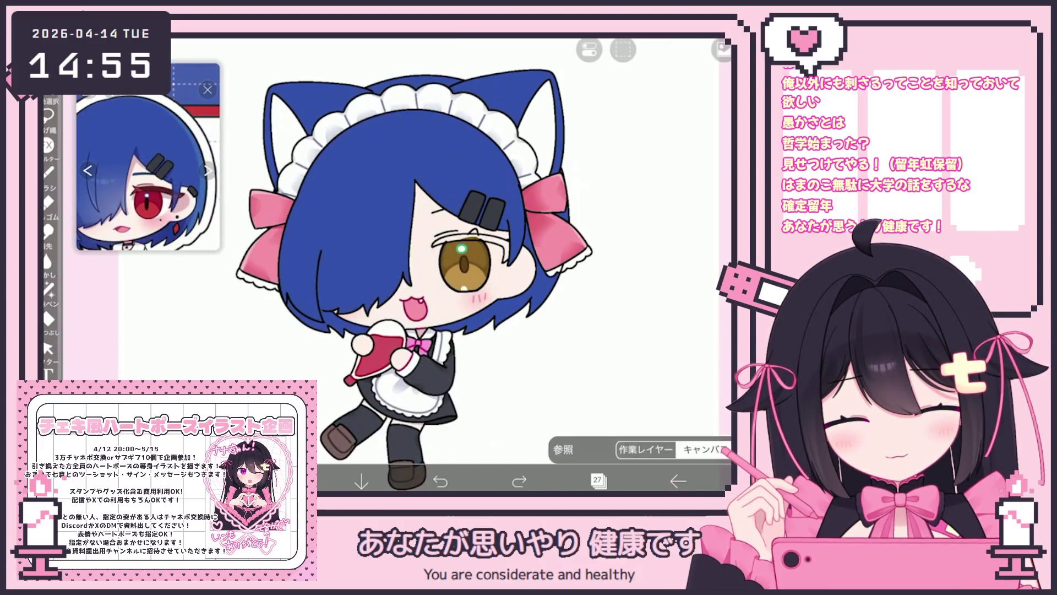
left_click(297, 481)
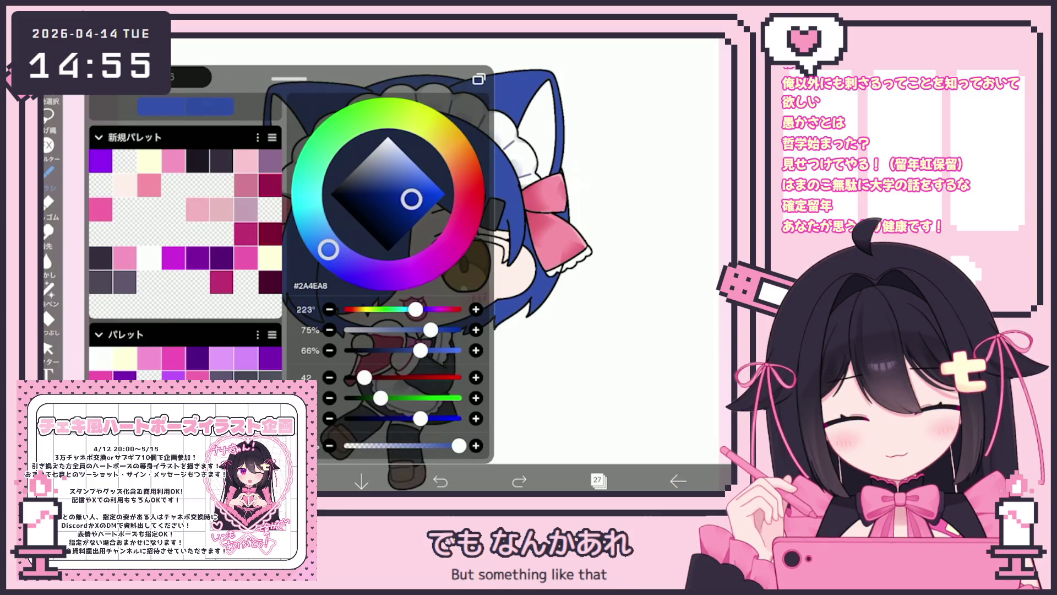
left_click(297, 481)
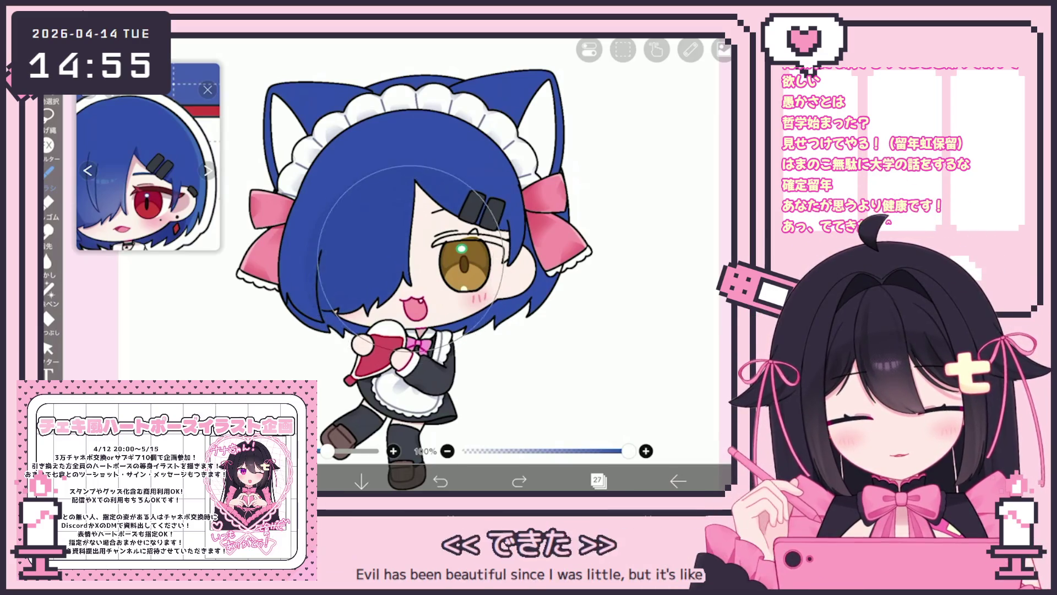
Paint a broad darker-blue shade over the hair and add another clipped layer above
left_click(422, 265)
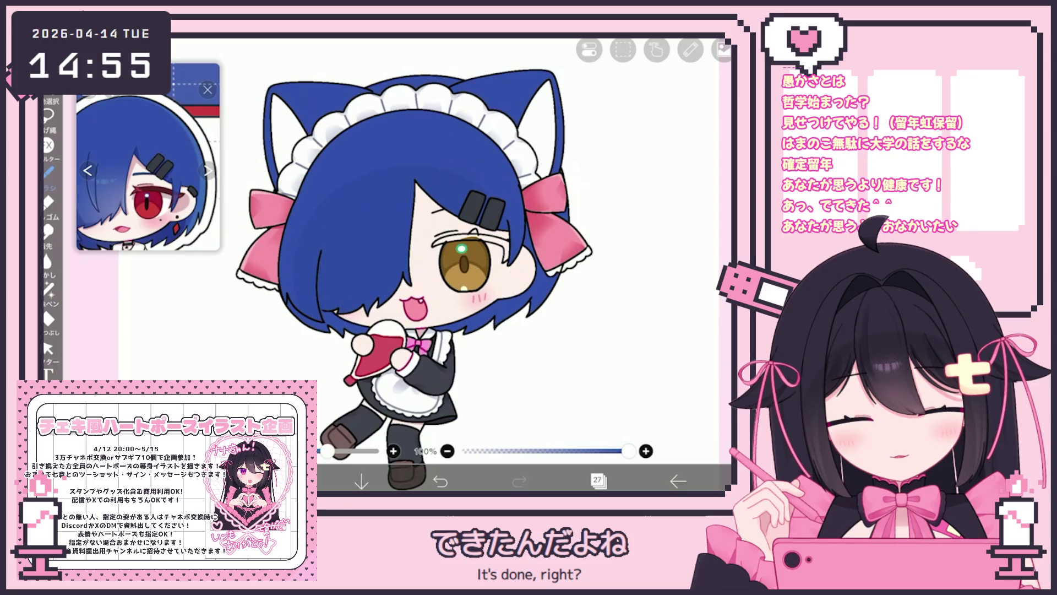
left_click(598, 481)
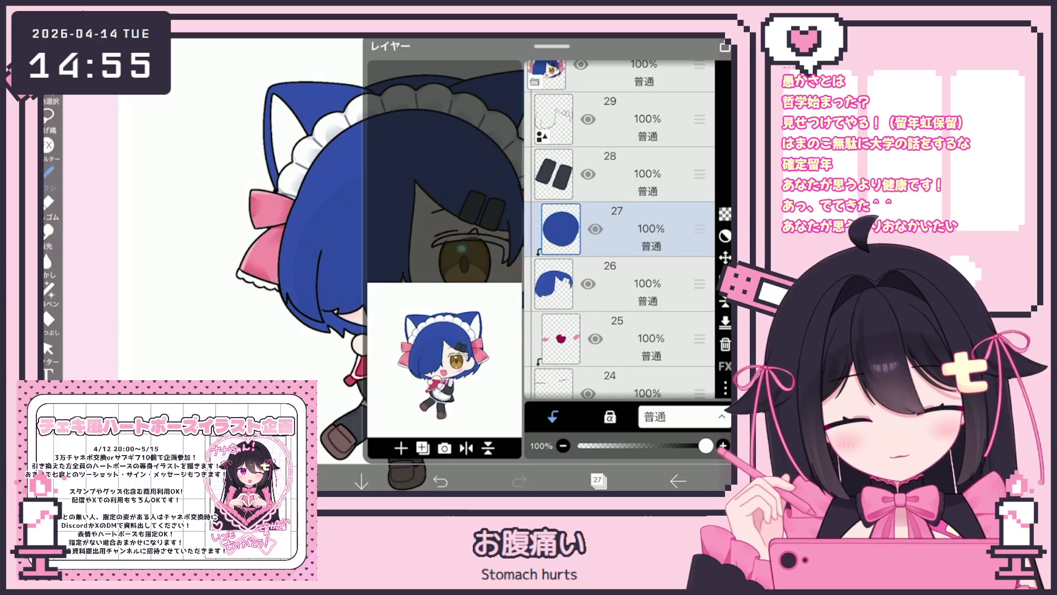
left_click(401, 447)
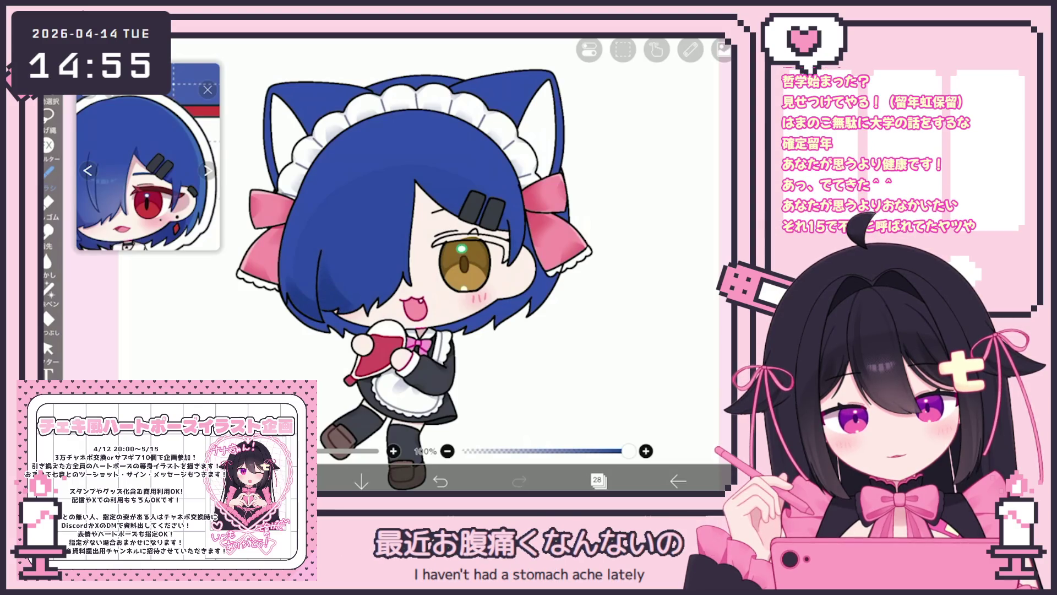
Test a small stroke on the new clipped layer, then undo the stray strokes
left_click(320, 271)
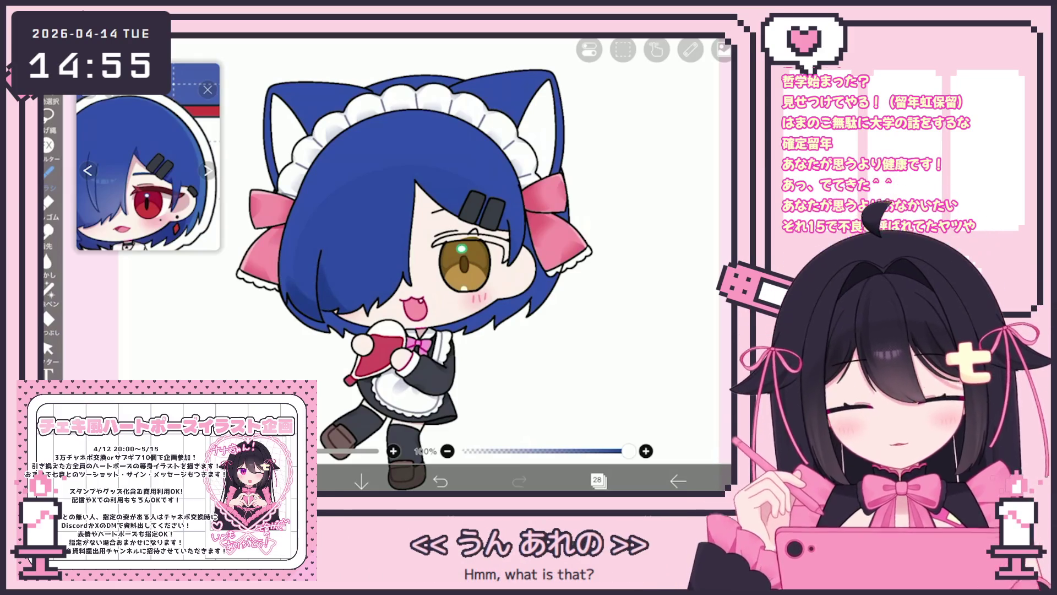
left_click(207, 171)
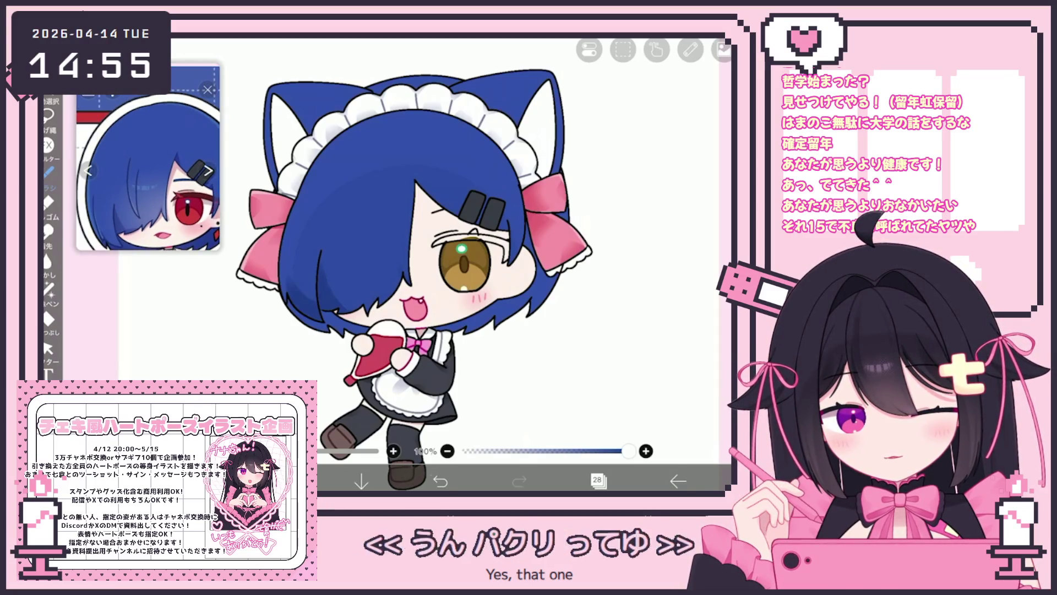
key("ctrl+z")
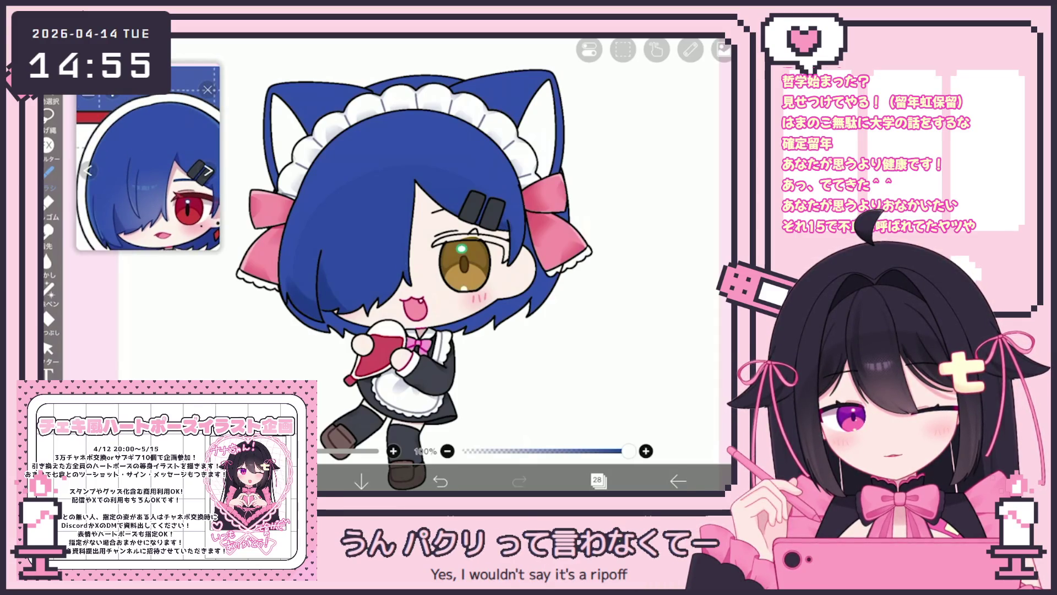
left_click(439, 481)
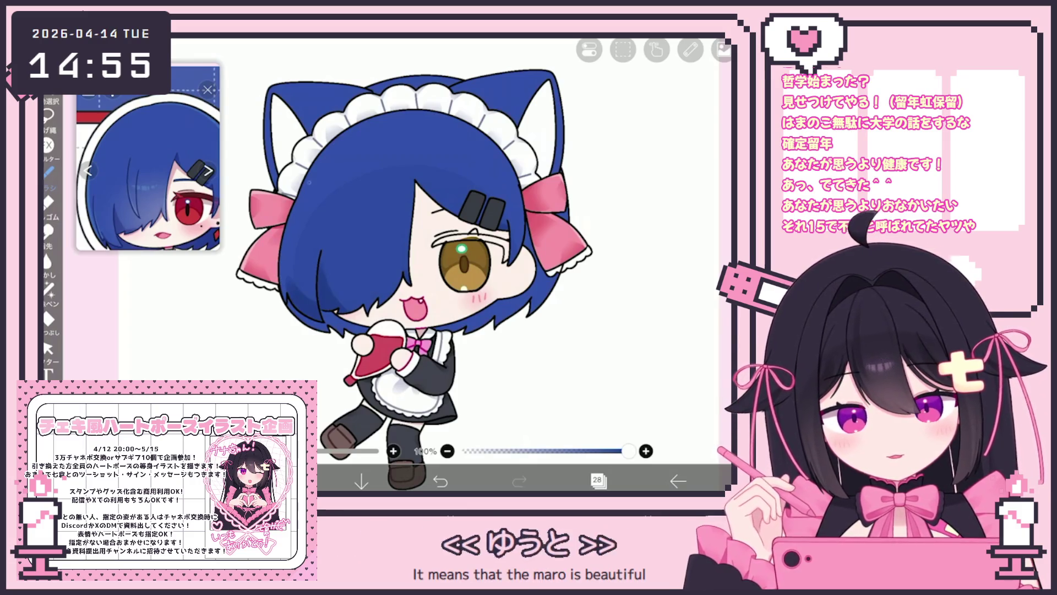
scroll(386, 248, "up", 3)
left_click(441, 480)
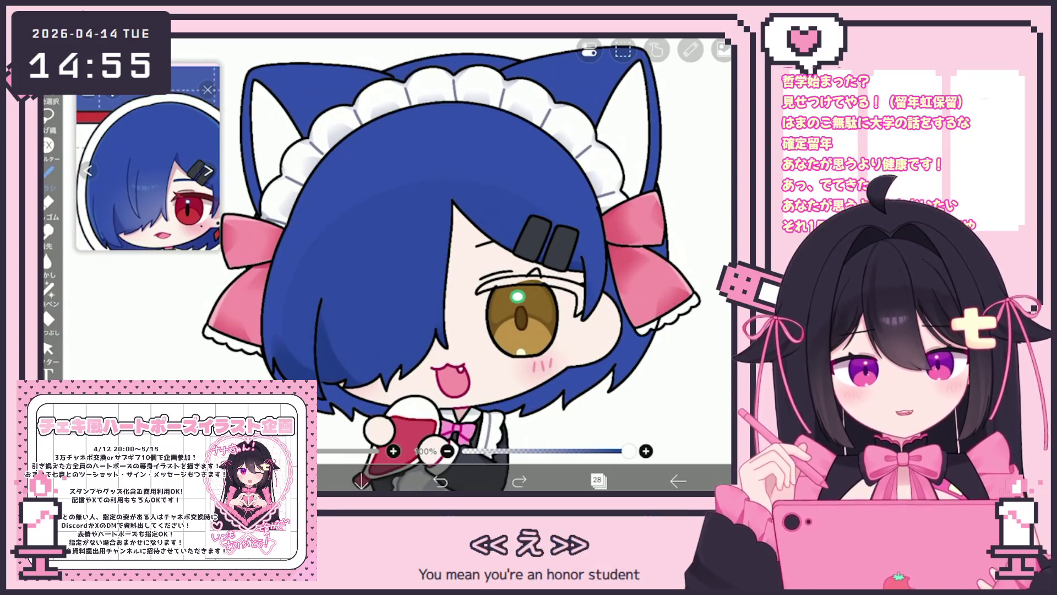
left_click(598, 480)
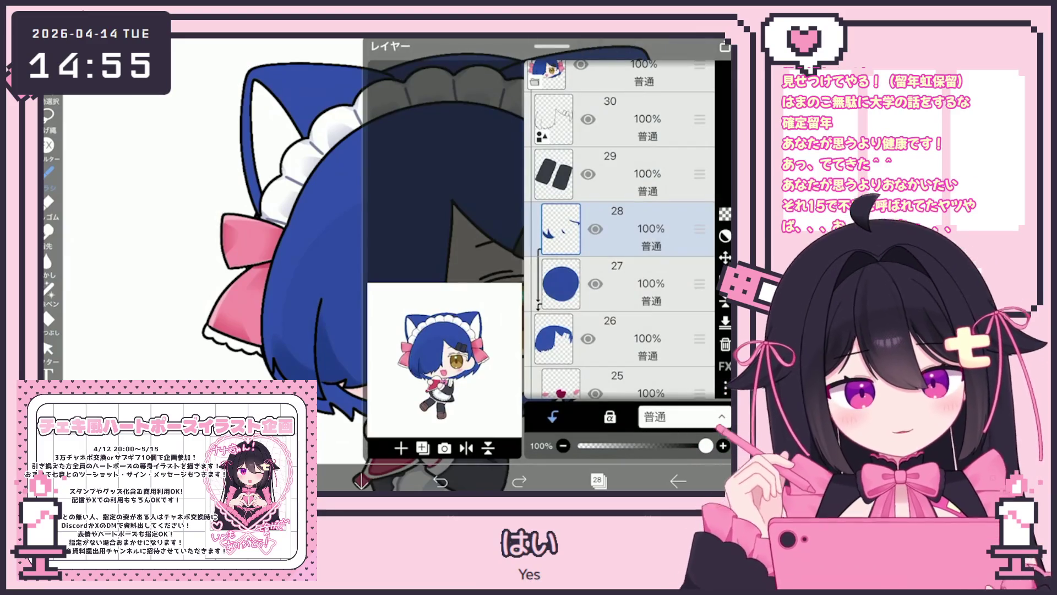
Step through the hair layers 26–28 to select layer 29, then close the layer list
left_click(633, 338)
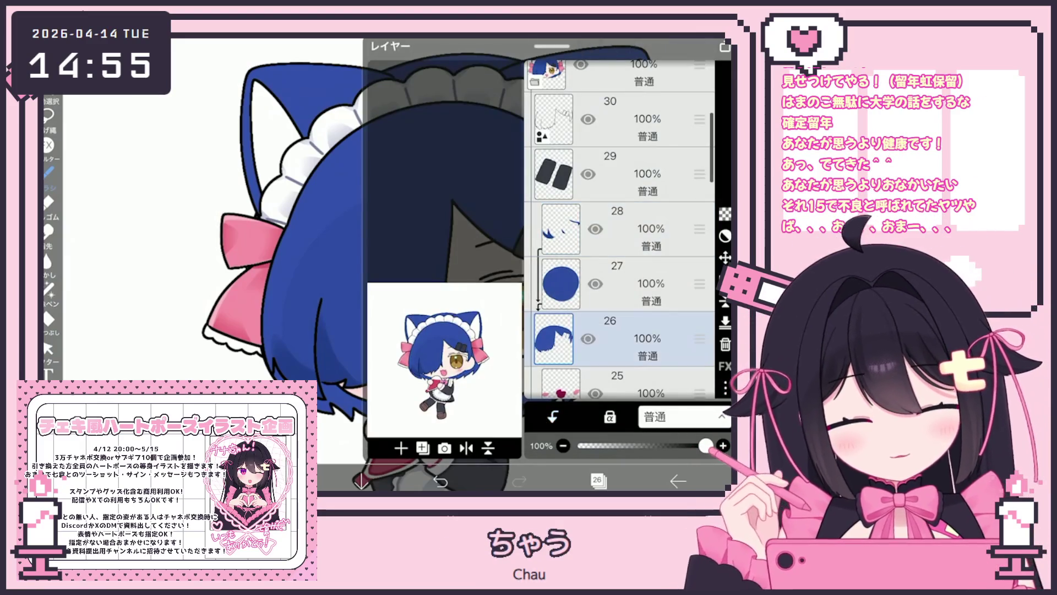
left_click(633, 284)
left_click(633, 229)
left_click(633, 173)
left_click(598, 480)
Undo, then restore, the faint stroke near the hair and dismiss the colour picker
key("ctrl+z")
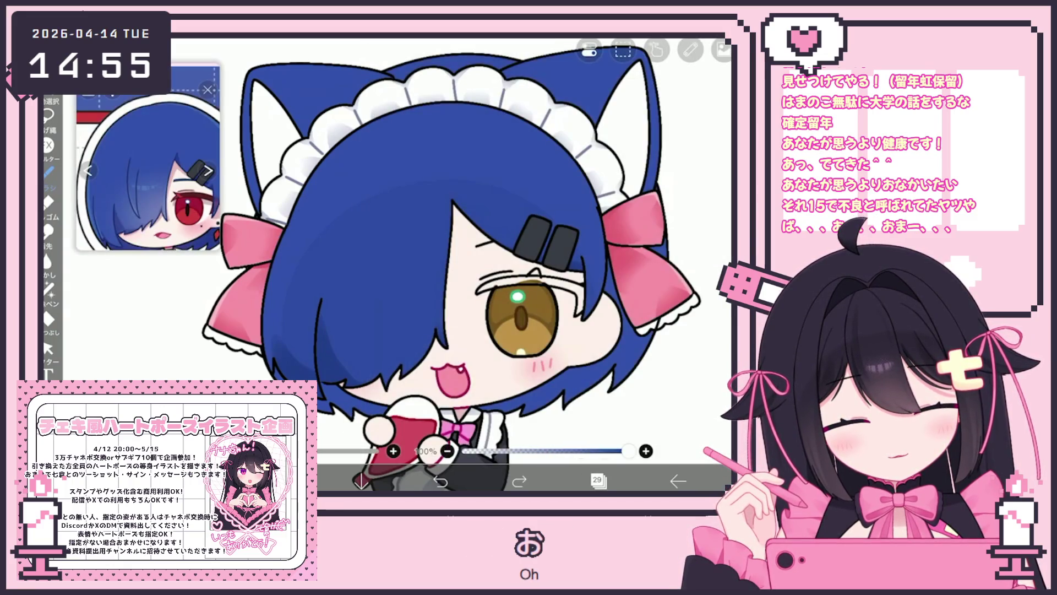
scroll(449, 264, "up", 5)
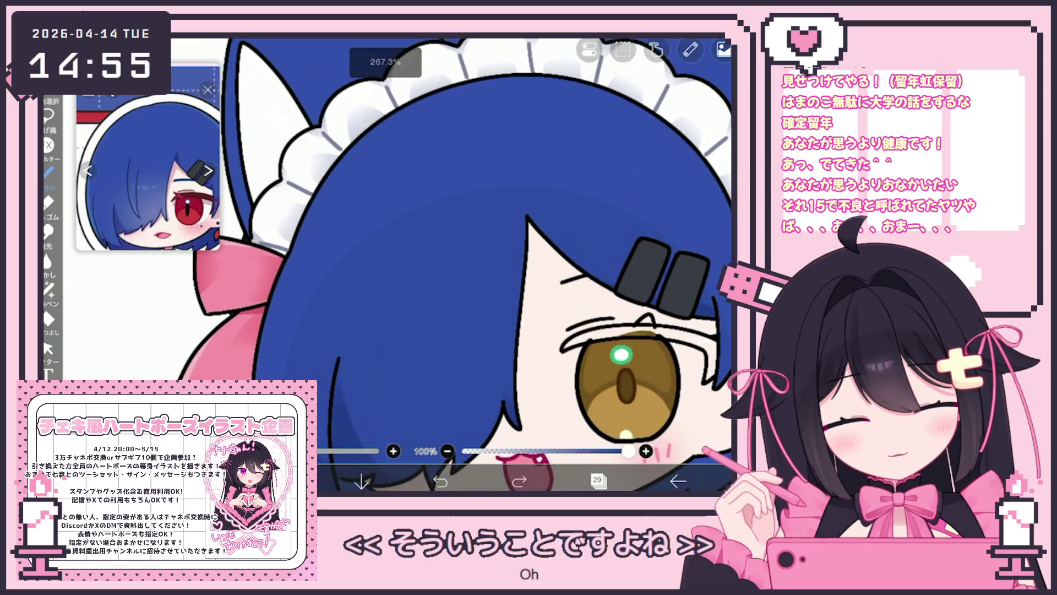
key("ctrl+y")
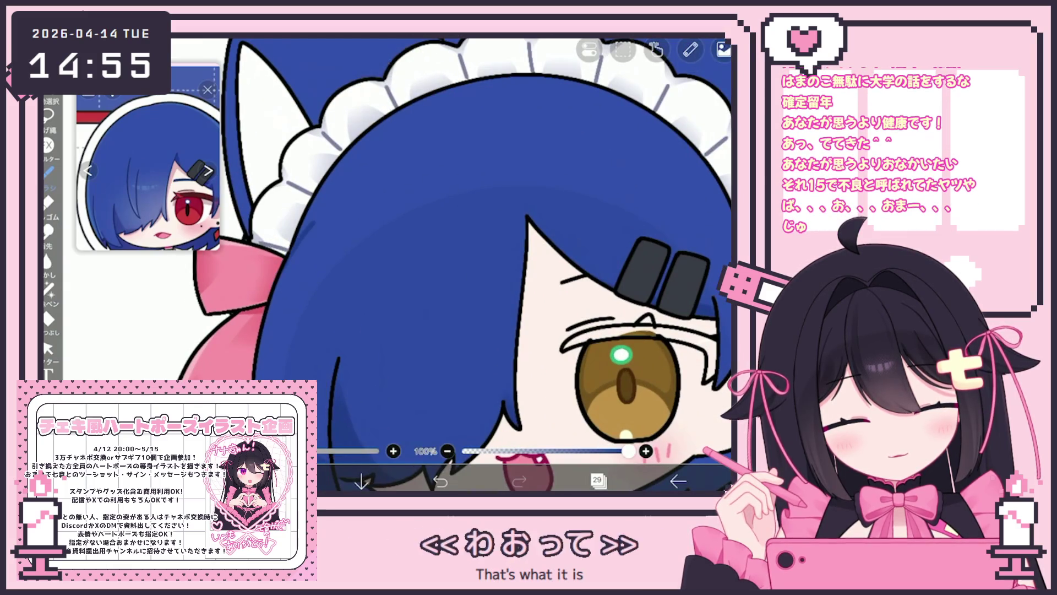
scroll(448, 264, "down", 2)
scroll(449, 265, "up", 2)
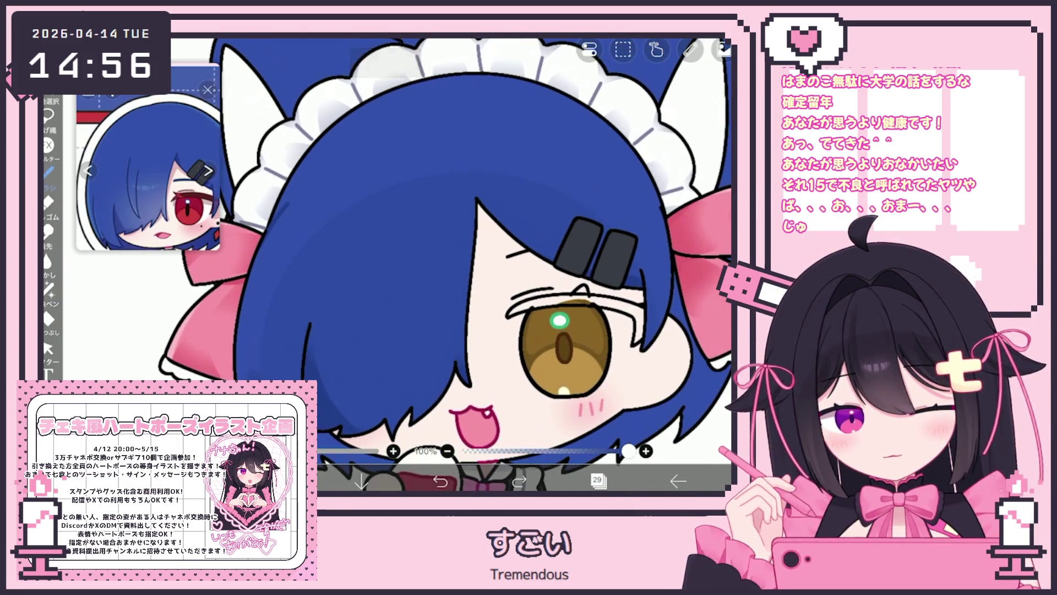
key("Escape")
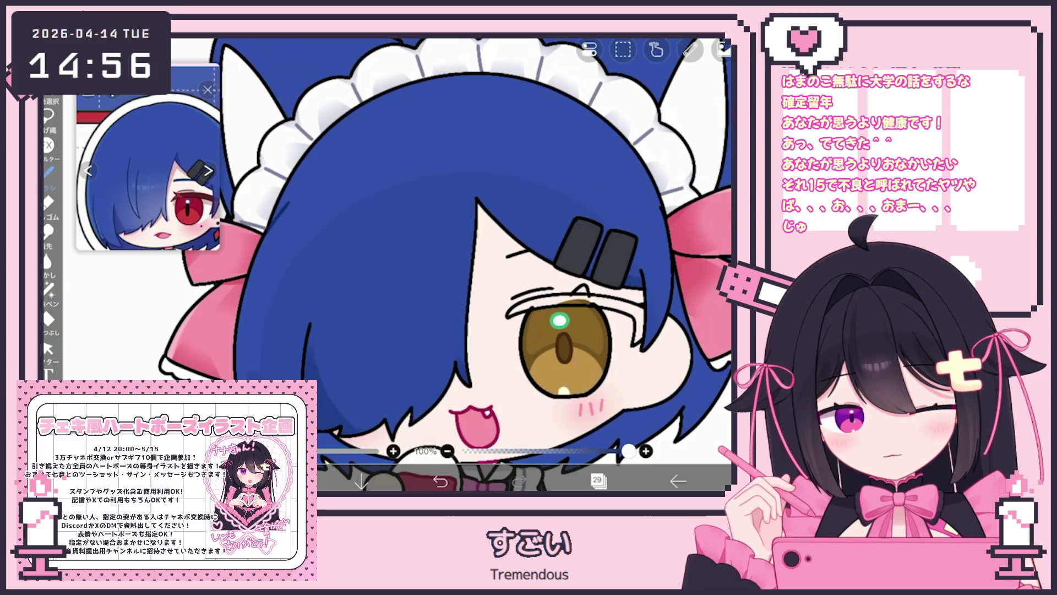
Zoom around the maid's face and undo the last edit there
scroll(448, 264, "down", 3)
scroll(449, 264, "up", 2)
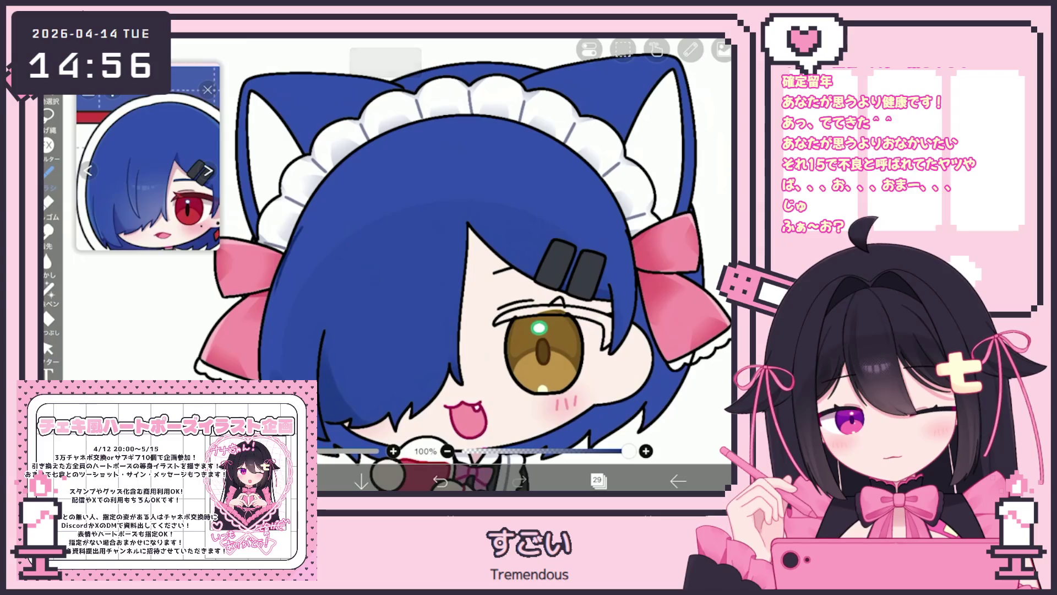
scroll(449, 264, "down", 1)
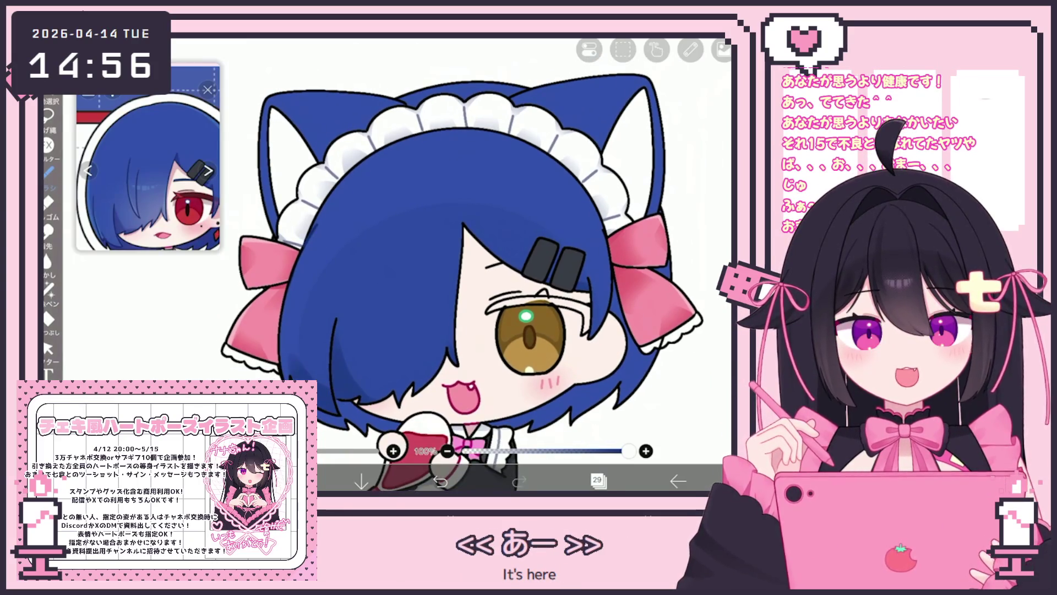
scroll(453, 264, "up", 2)
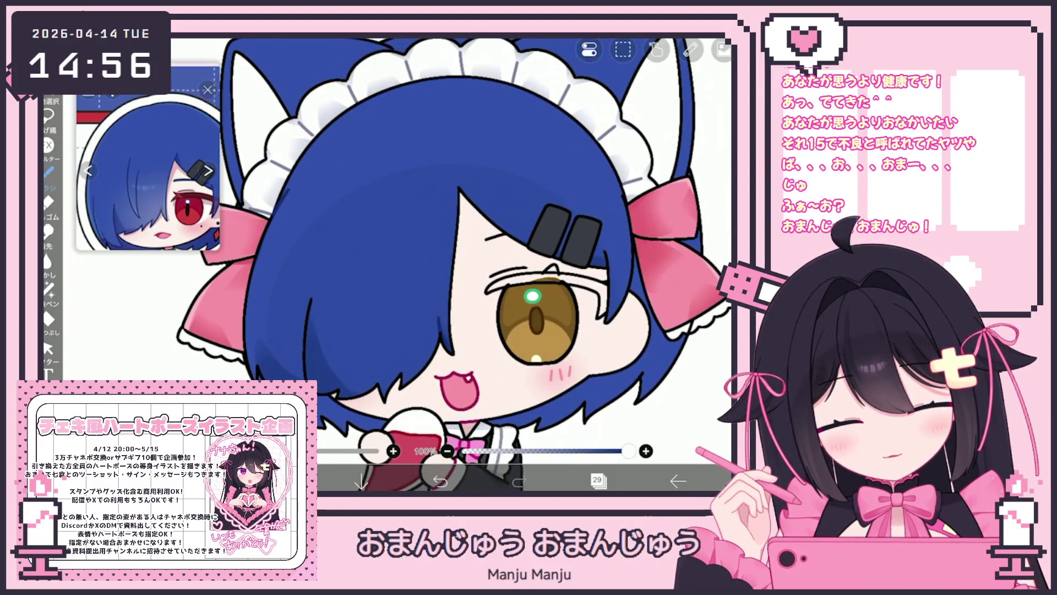
key("ctrl+z")
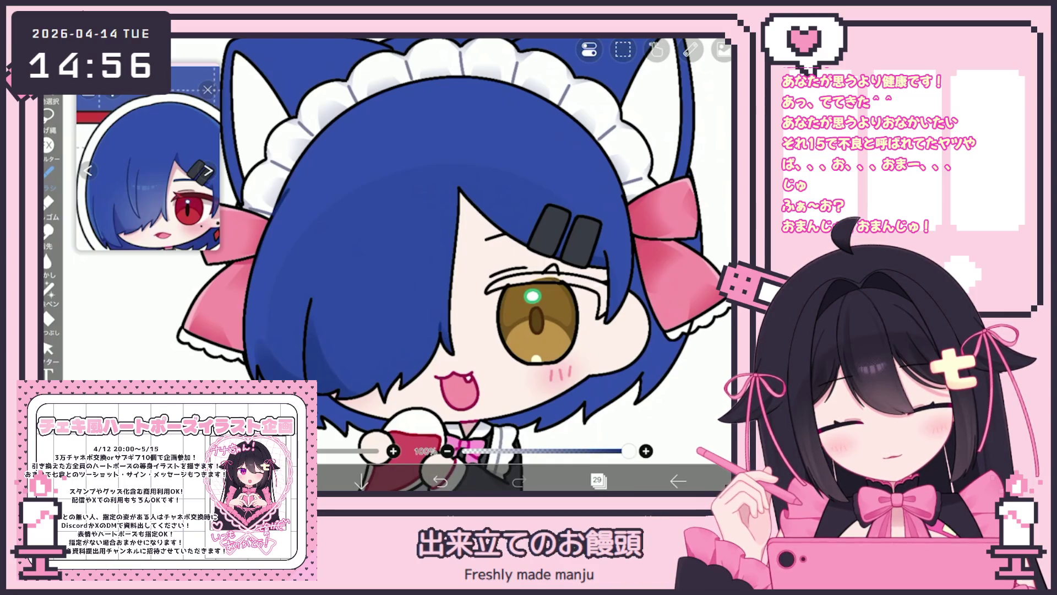
scroll(407, 264, "up", 1)
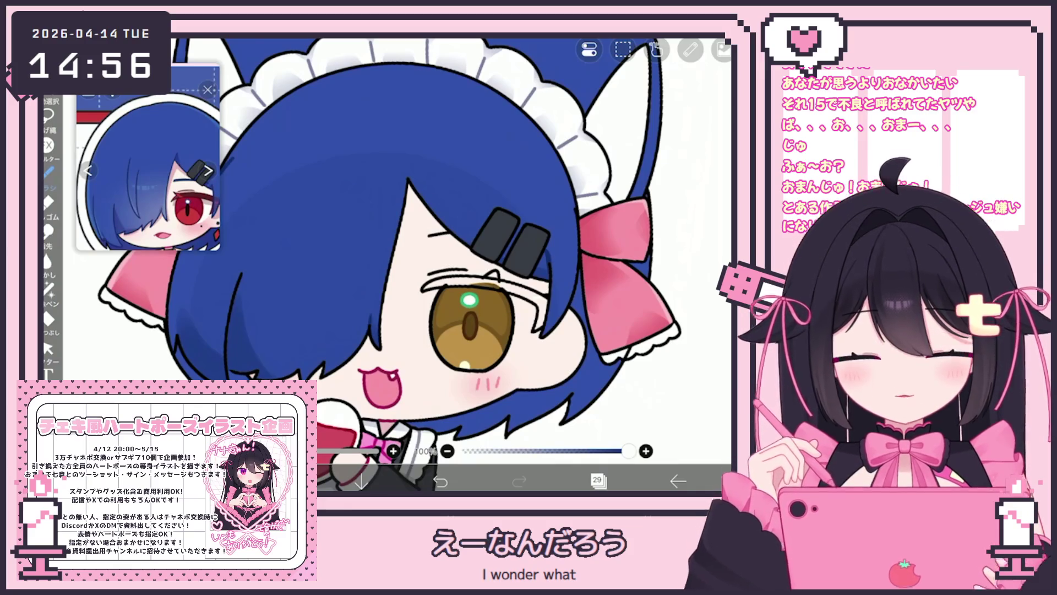
scroll(407, 264, "down", 3)
left_click(597, 480)
Add a layer below layer 29 and airbrush soft pink #DB7A8D shading on the lower blue hair
left_click(400, 448)
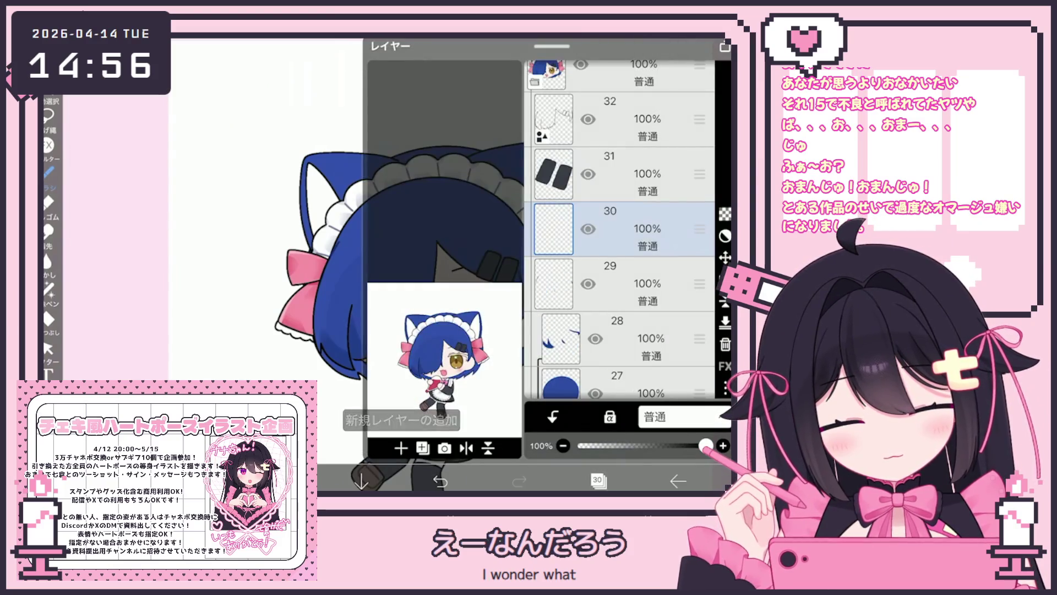
left_click_drag(699, 228, 699, 284)
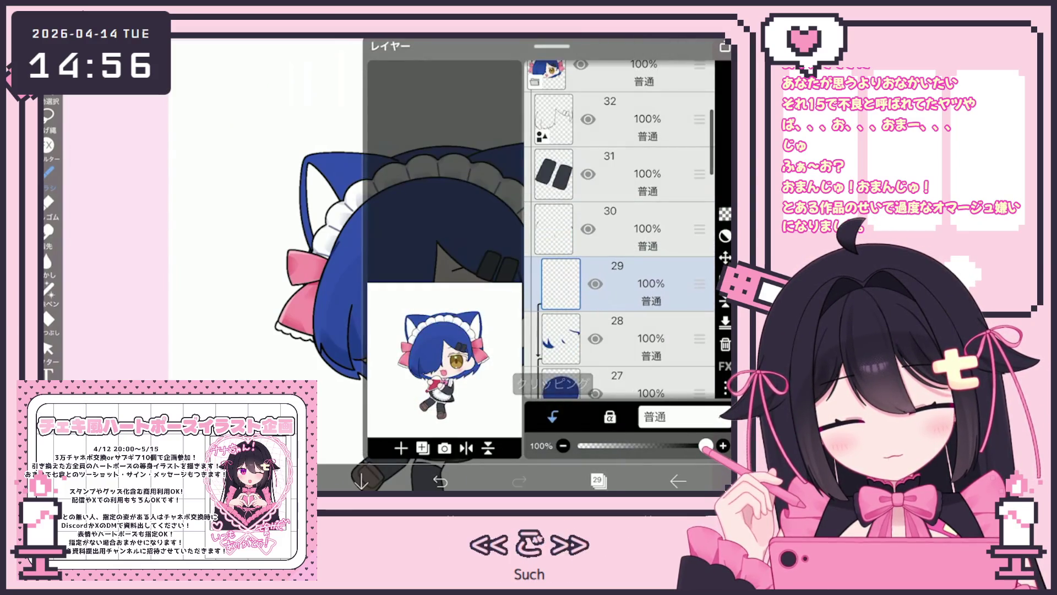
left_click(598, 481)
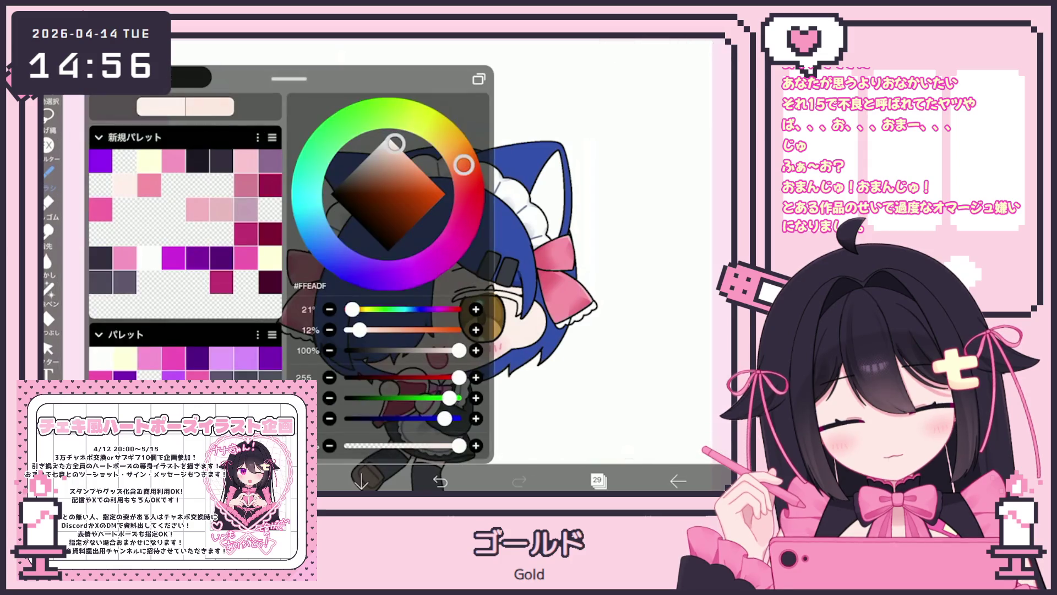
left_click(49, 175)
left_click(49, 175)
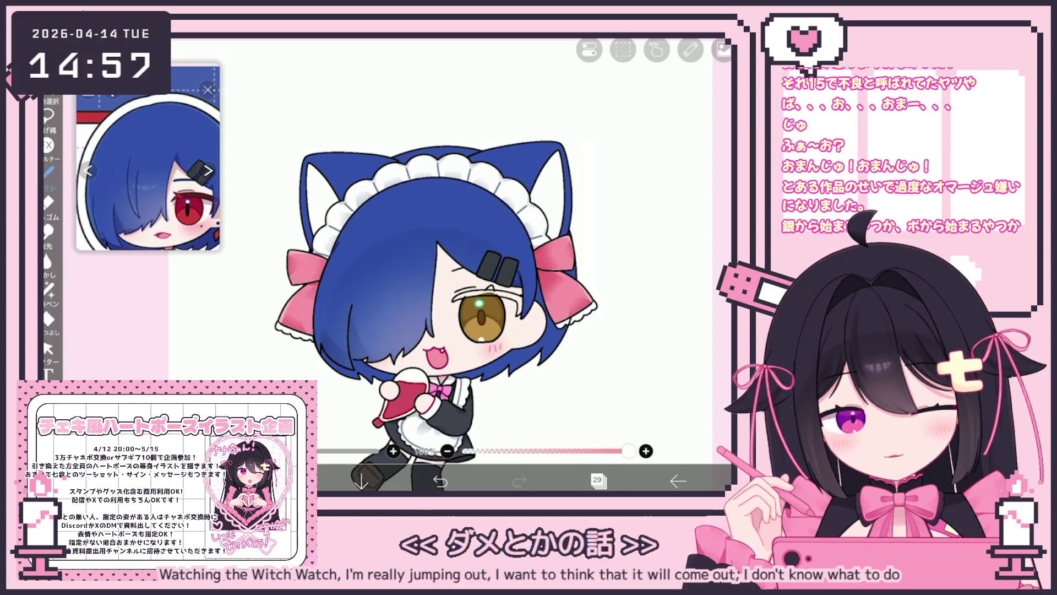
left_click(401, 448)
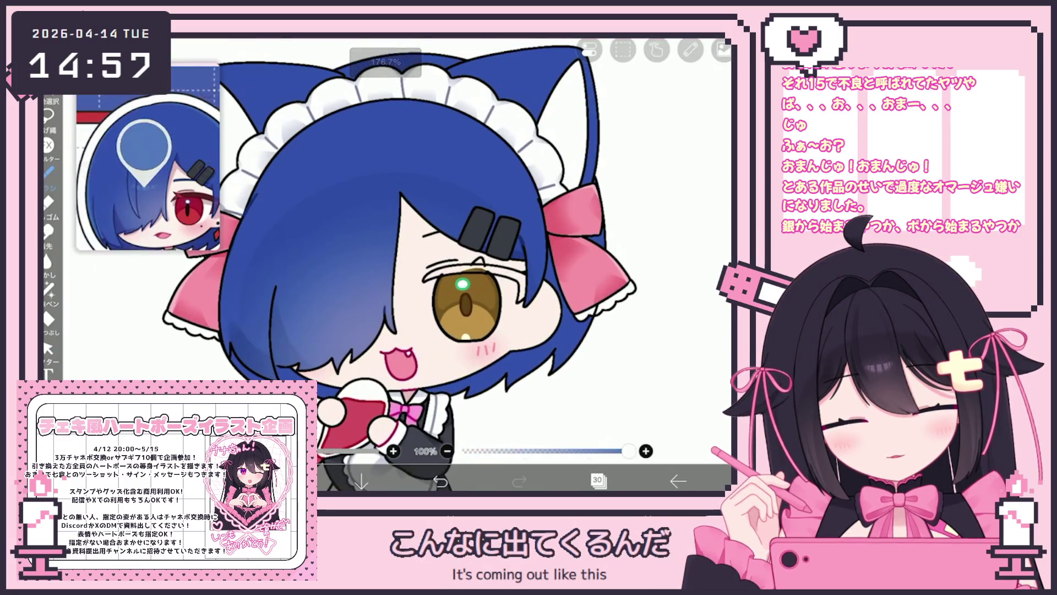
Draw a light blue #6392DD highlight stroke across the hair with Pen (Hard)
left_click(49, 172)
left_click(154, 330)
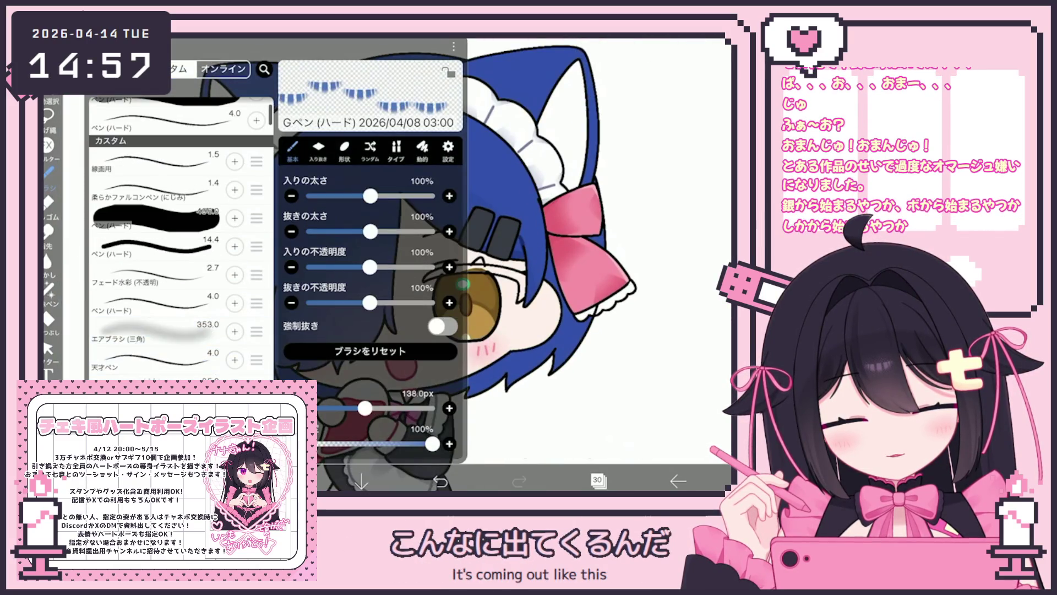
left_click(49, 171)
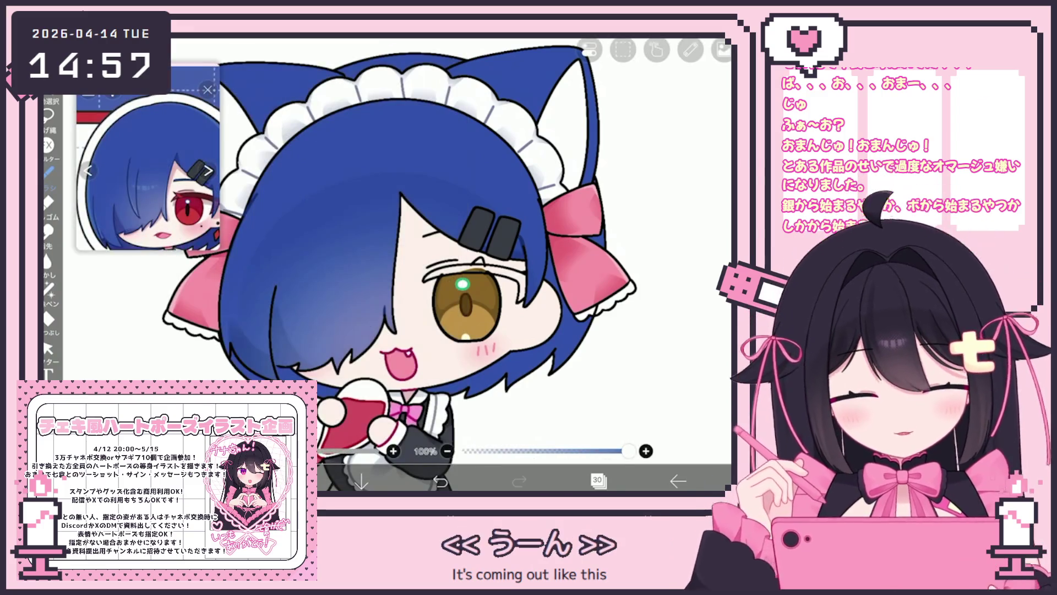
left_click(282, 481)
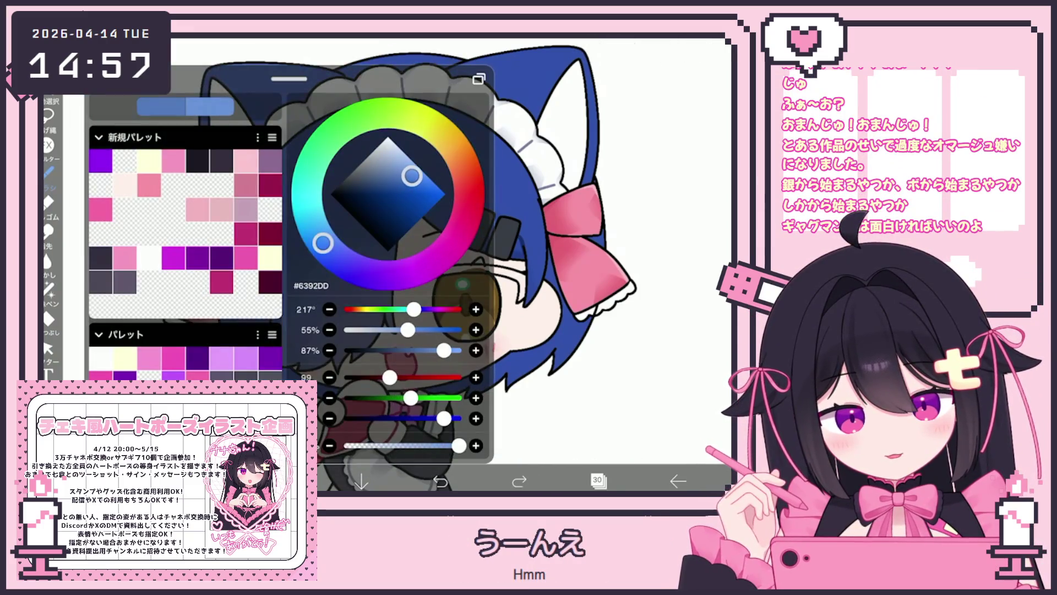
left_click(282, 480)
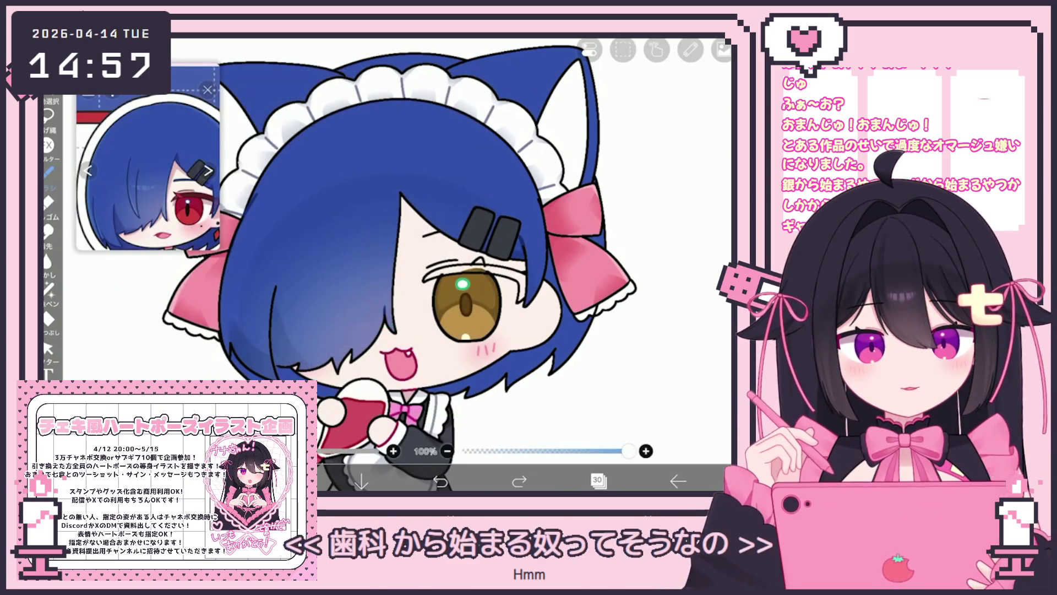
left_click_drag(333, 303, 363, 304)
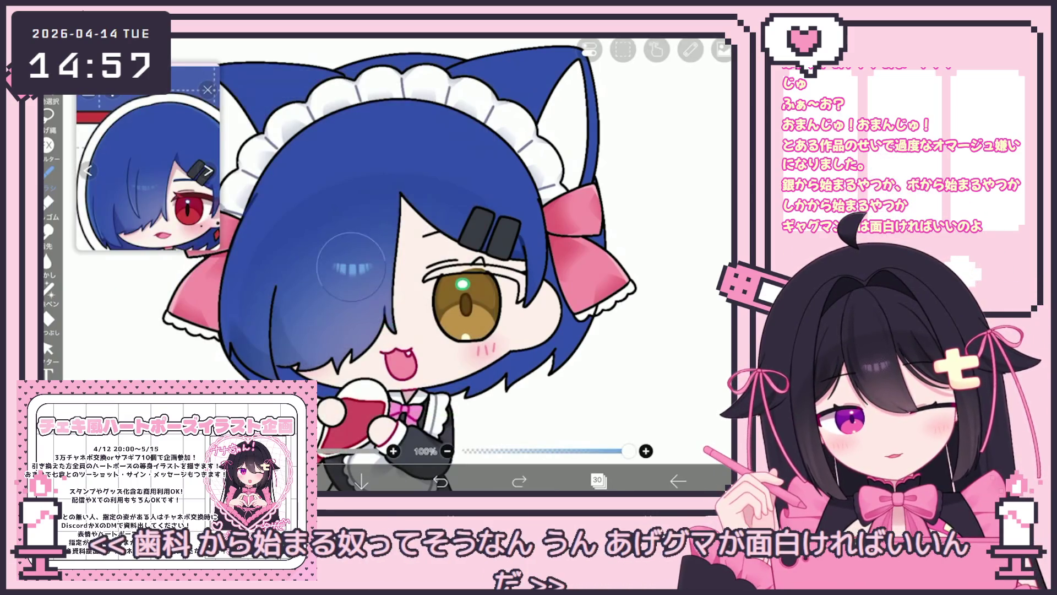
Transform the highlight, shifting it up-left with a slight tilt, and commit it
key("ctrl+t")
left_click_drag(353, 271, 348, 270)
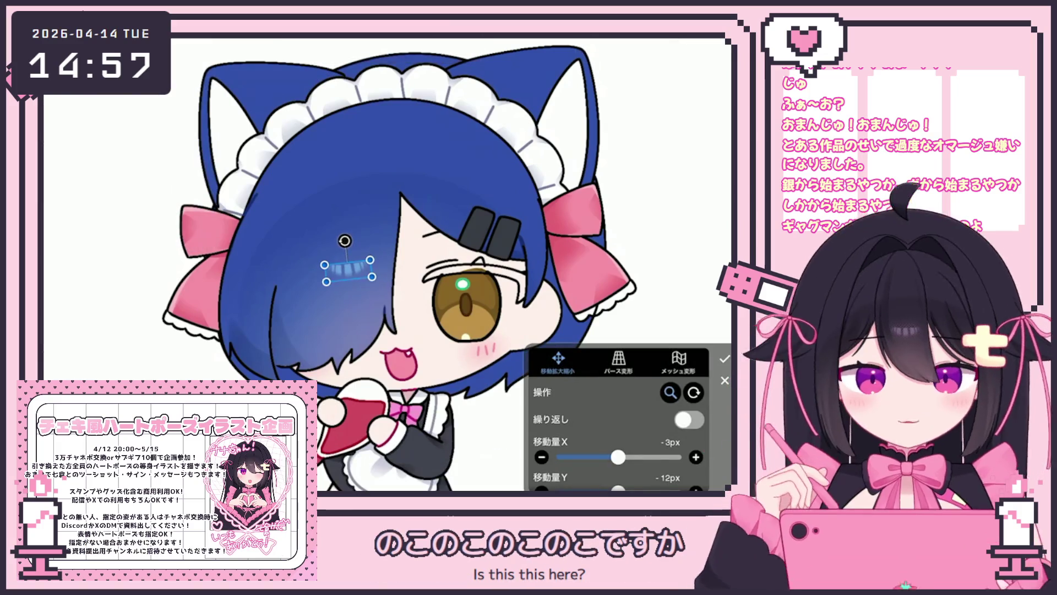
key("Return")
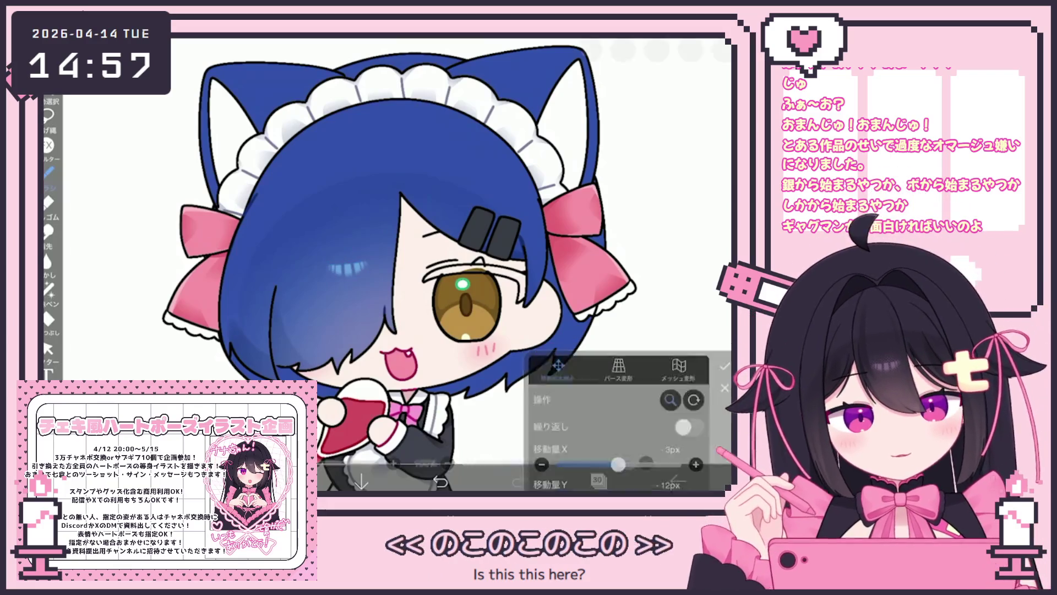
scroll(407, 276, "down", 3)
left_click(597, 480)
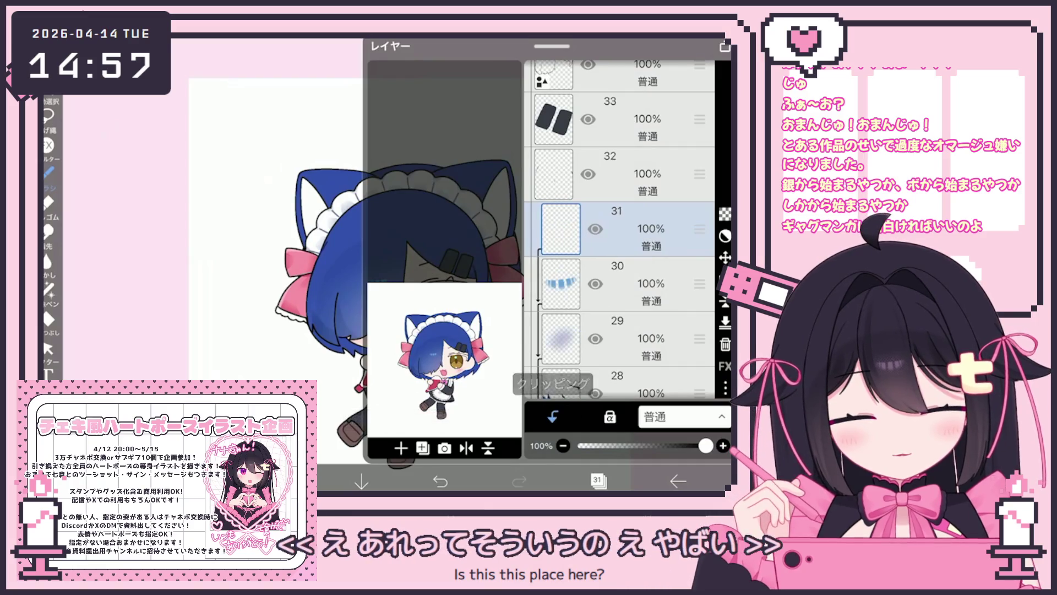
Close the layer list and switch to the Lasso Fill tool
left_click(633, 173)
left_click(598, 480)
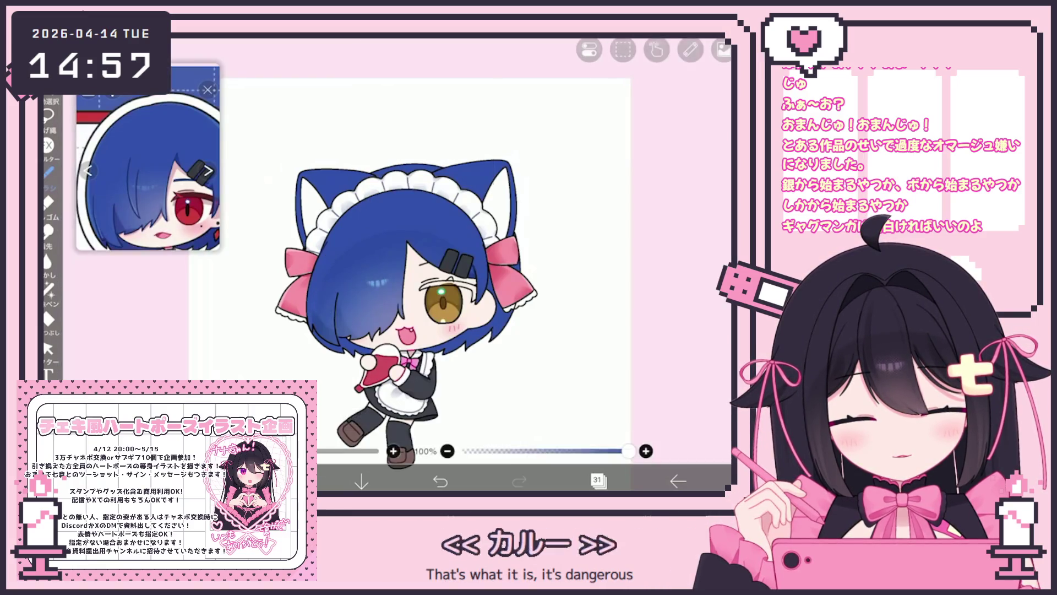
left_click(341, 291)
left_click(49, 287)
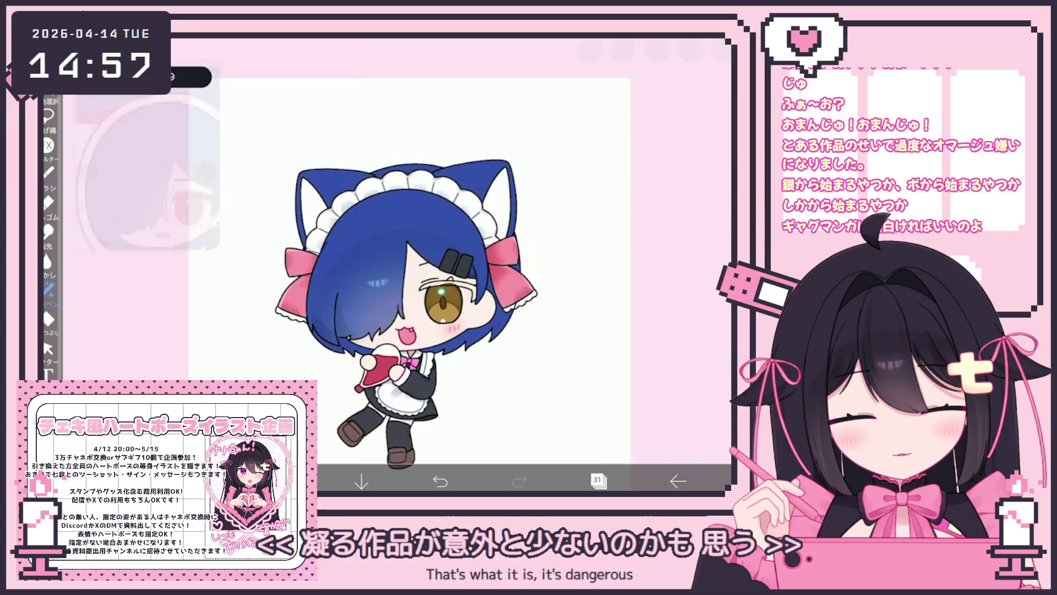
Select layer 15, just above blue hair base layer 14, and close the layer list
left_click(597, 480)
scroll(619, 228, "down", 5)
scroll(620, 228, "down", 10)
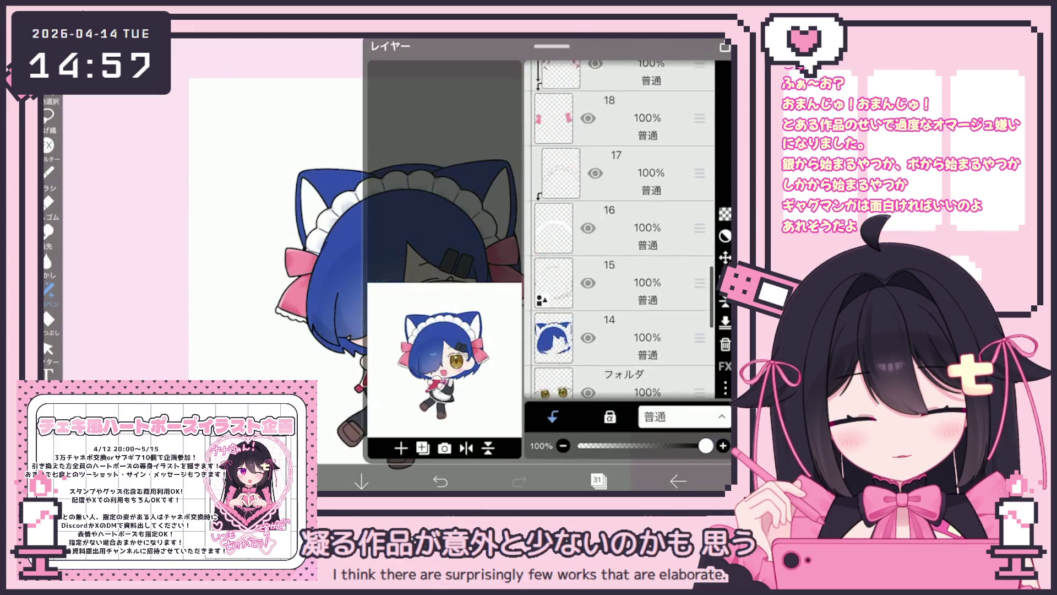
left_click(622, 254)
scroll(619, 229, "down", 2)
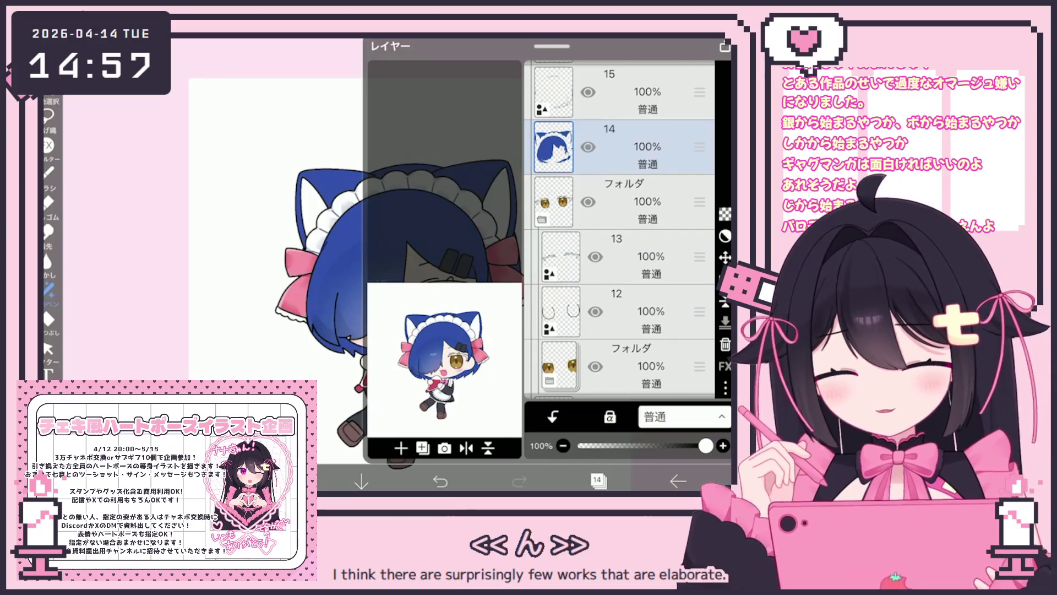
scroll(619, 228, "up", 2)
left_click(622, 209)
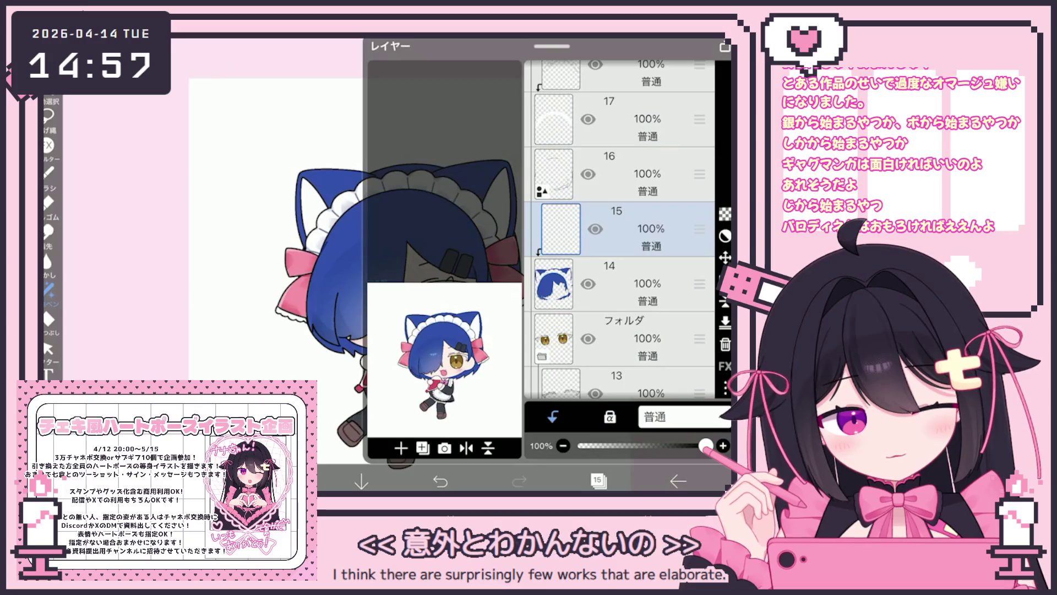
left_click(598, 481)
scroll(410, 264, "up", 3)
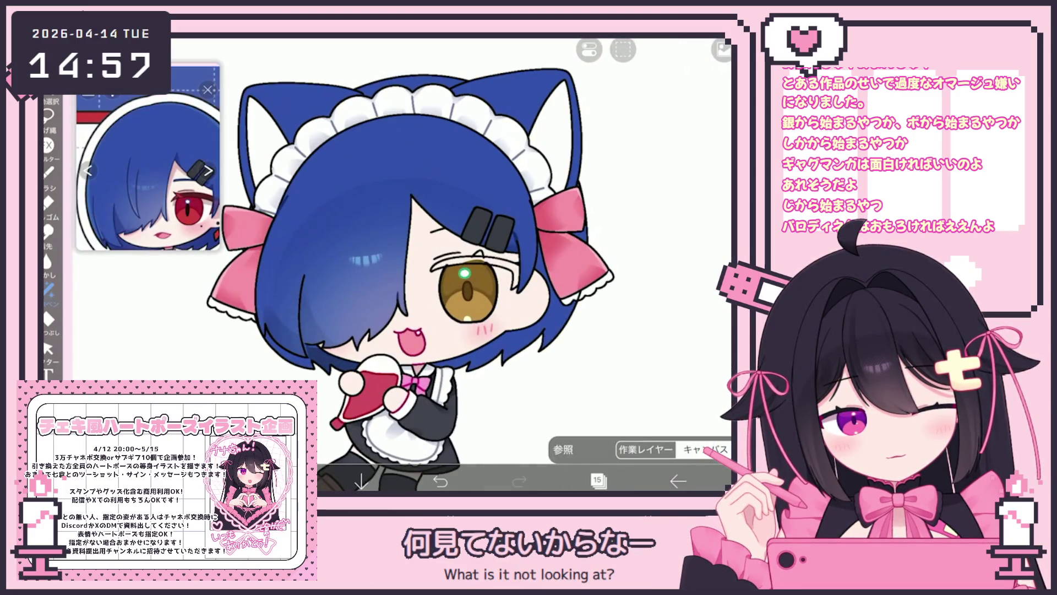
left_click(49, 289)
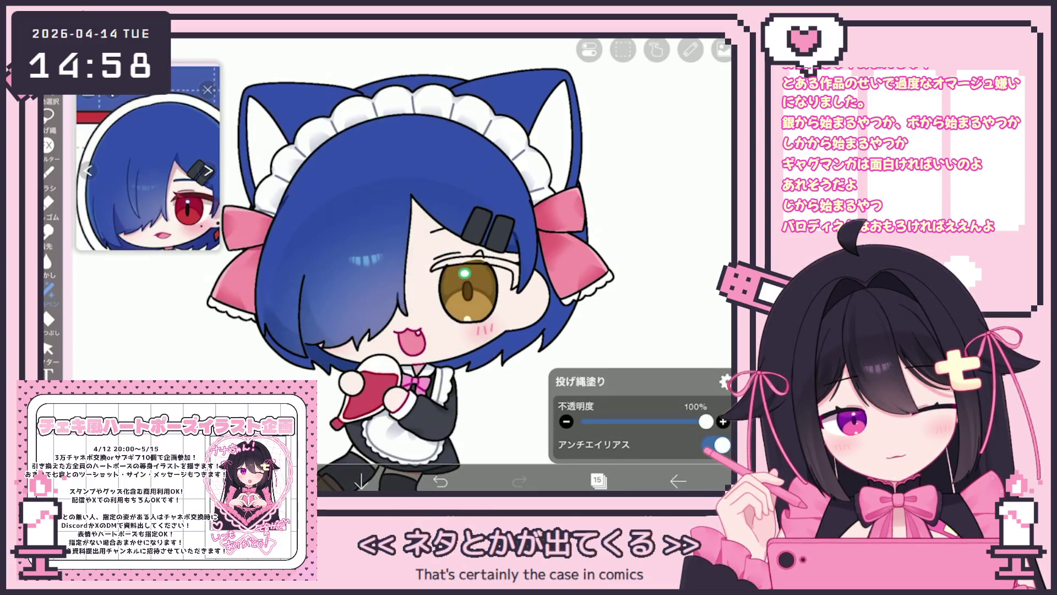
Choose the opaque fade watercolour brush and return to painting
left_click(49, 173)
left_click(154, 140)
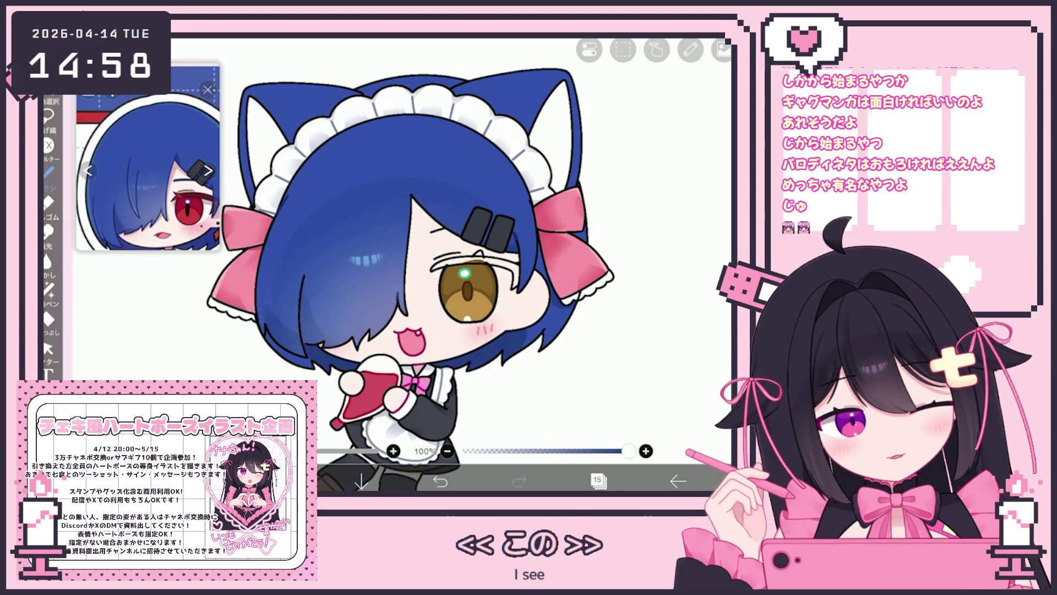
scroll(415, 268, "up", 2)
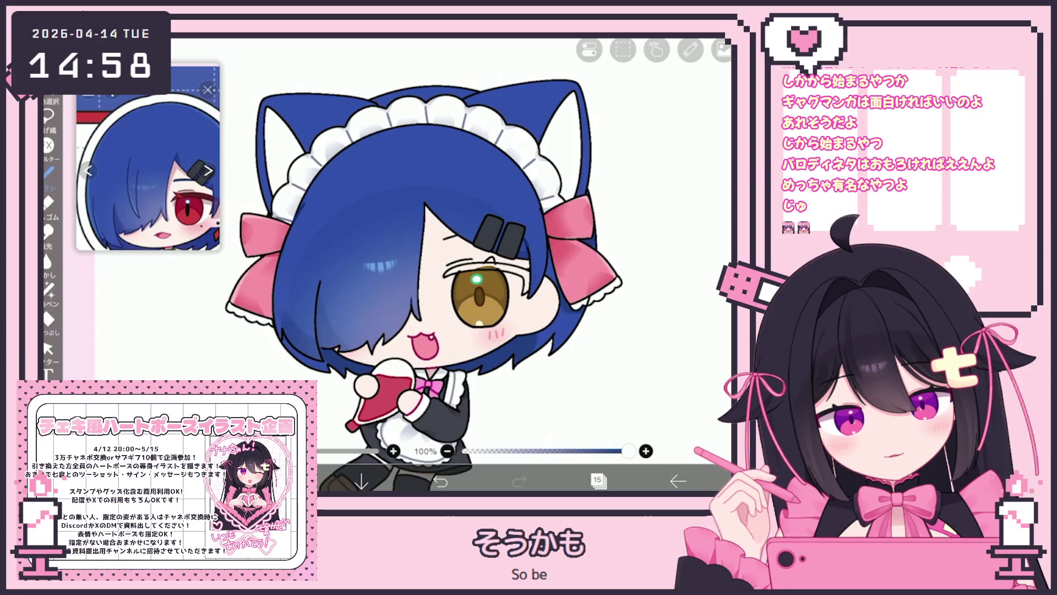
scroll(419, 284, "up", 1)
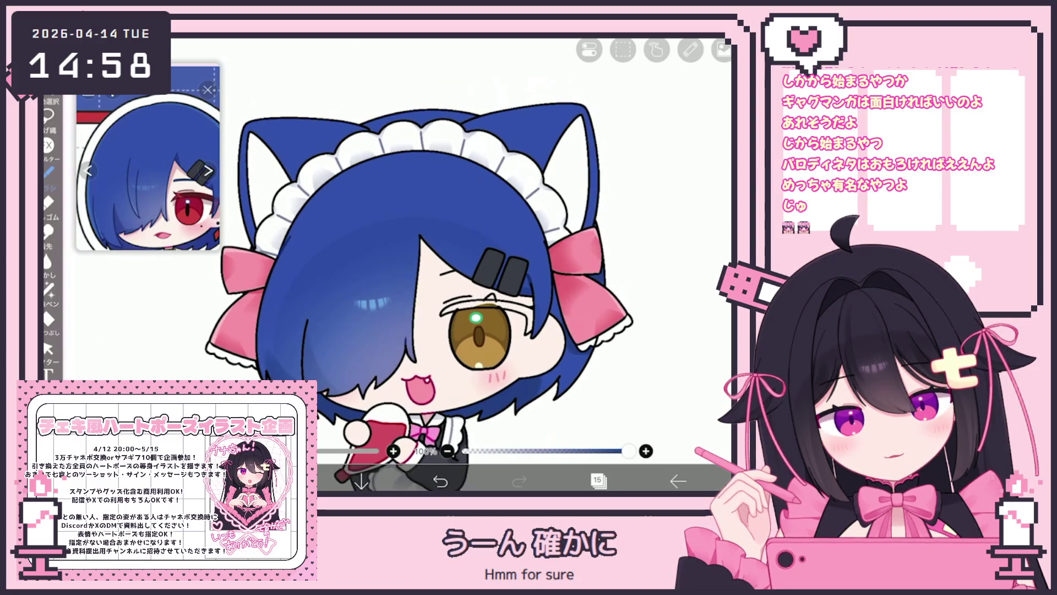
scroll(411, 297, "down", 1)
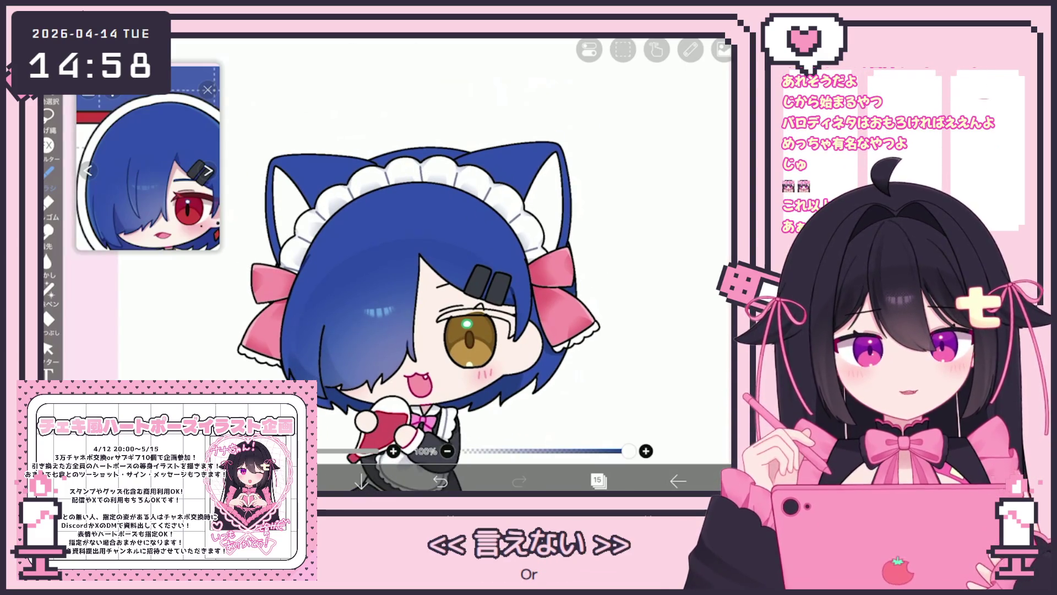
left_click(48, 172)
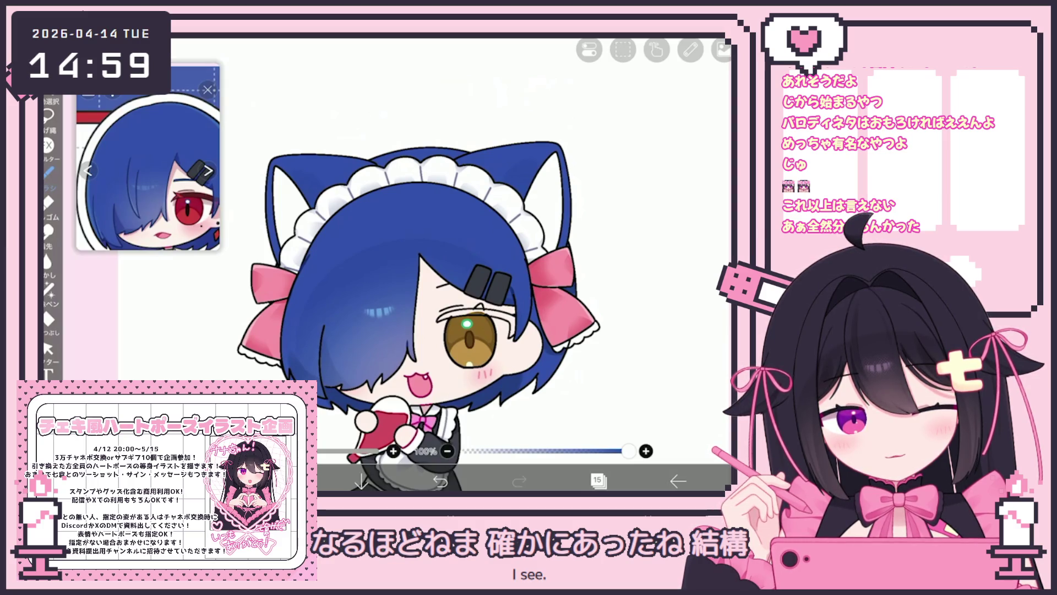
scroll(424, 286, "down", 3)
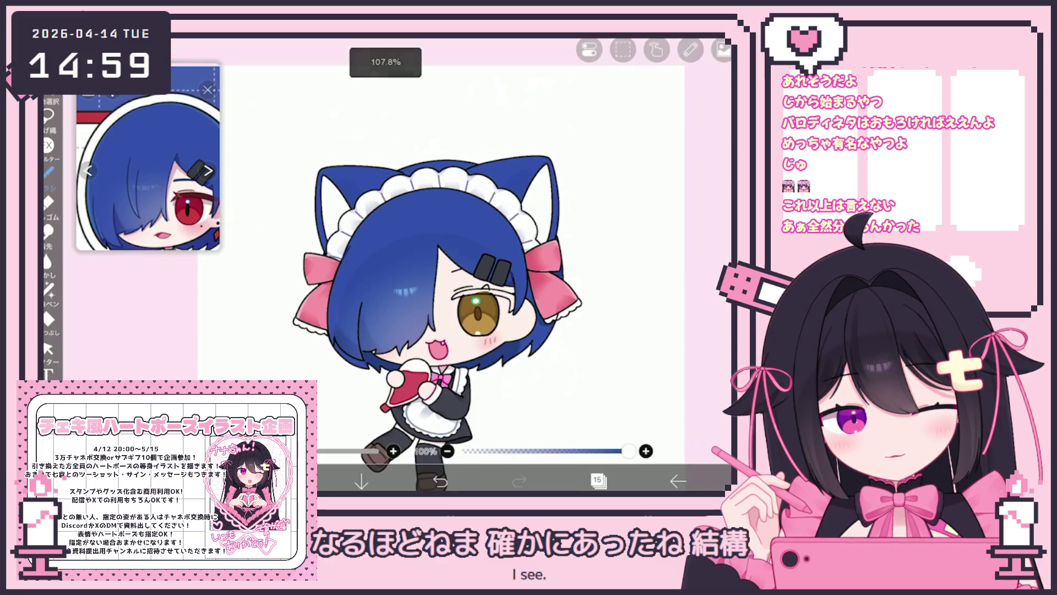
Sample the blue hair colour with the eyedropper and apply a fill on the canvas
left_click(48, 319)
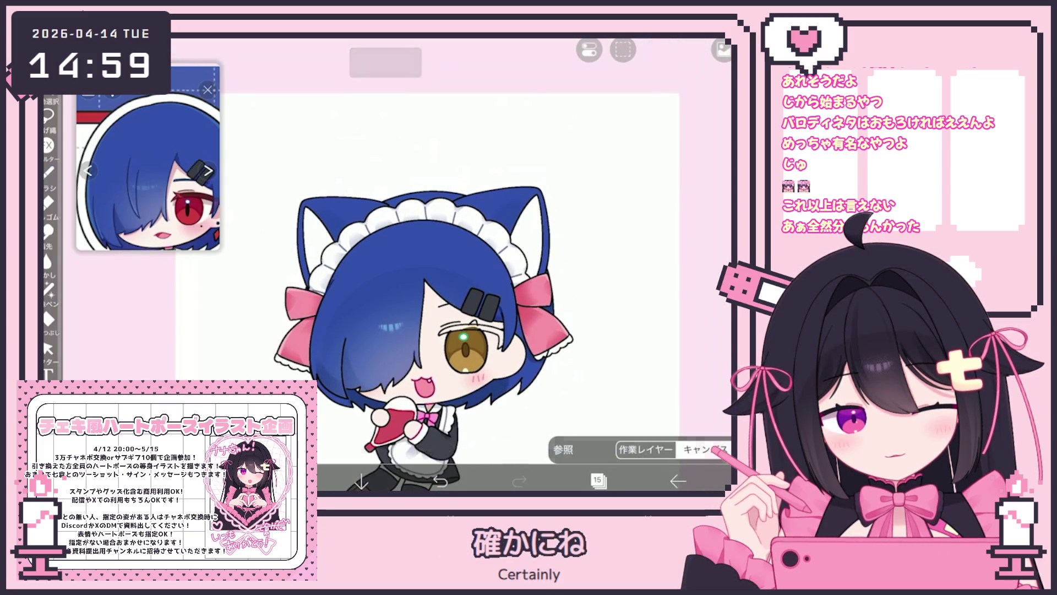
left_click_drag(389, 325, 363, 325)
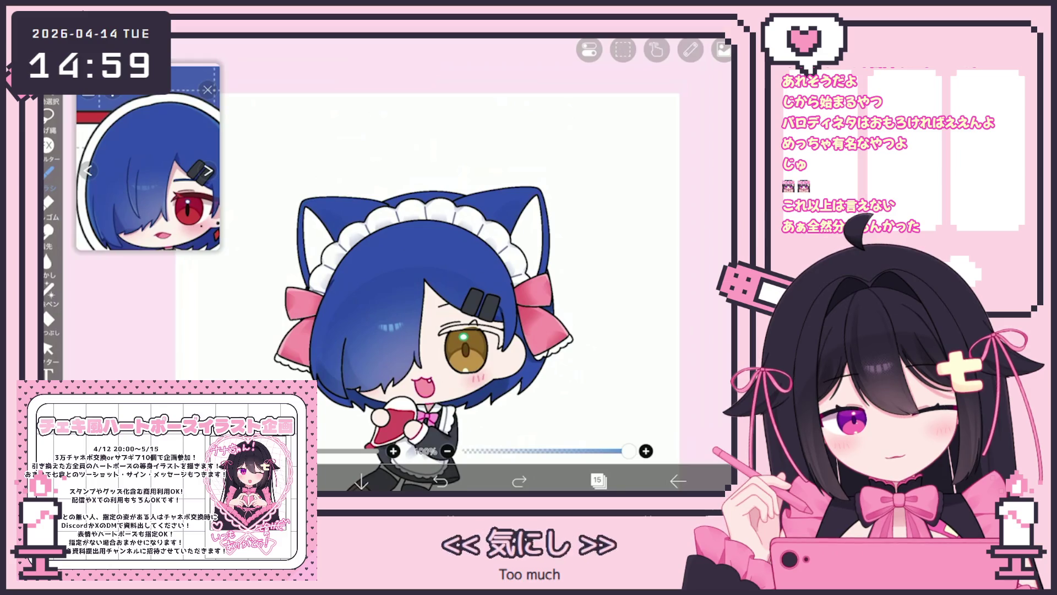
left_click(597, 480)
left_click(597, 480)
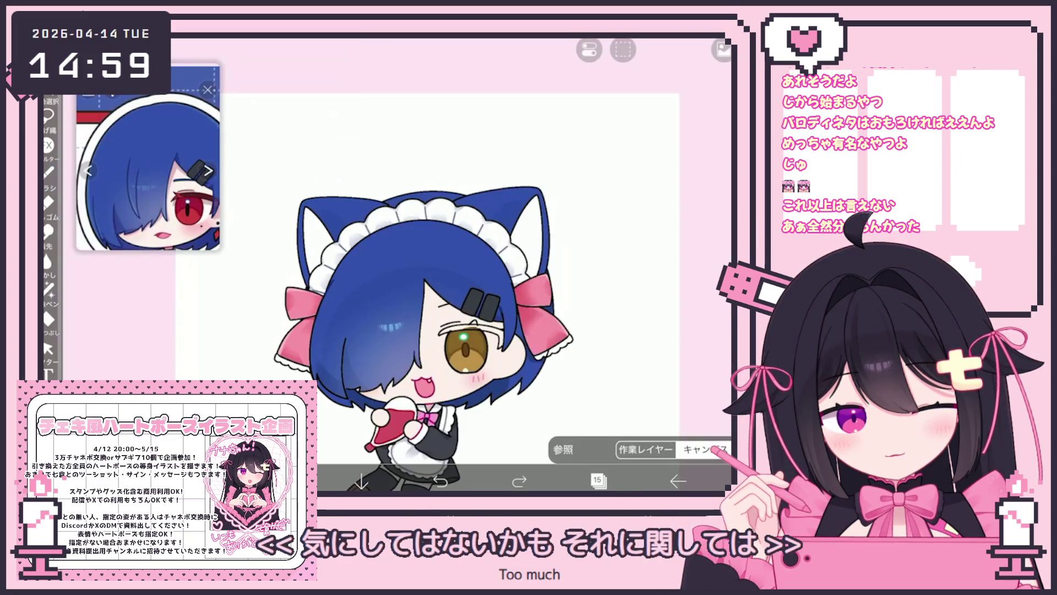
left_click(556, 480)
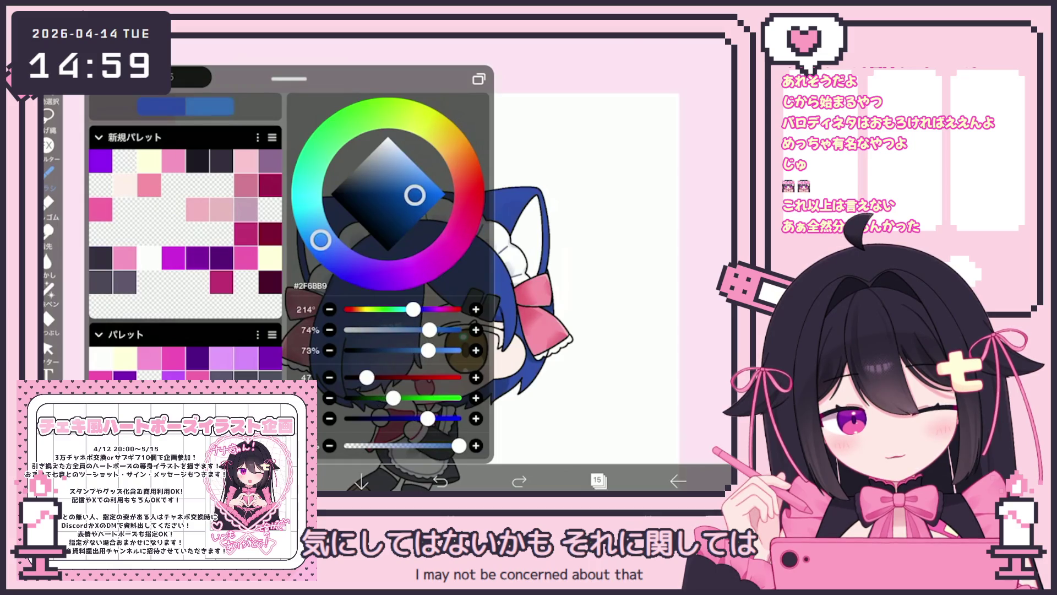
left_click(319, 188)
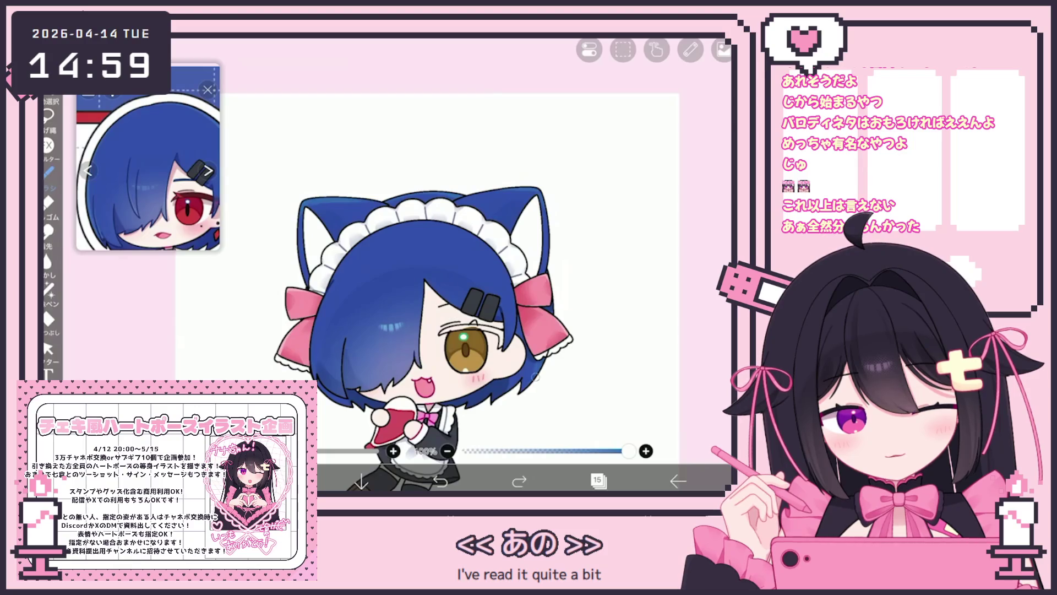
left_click(529, 395)
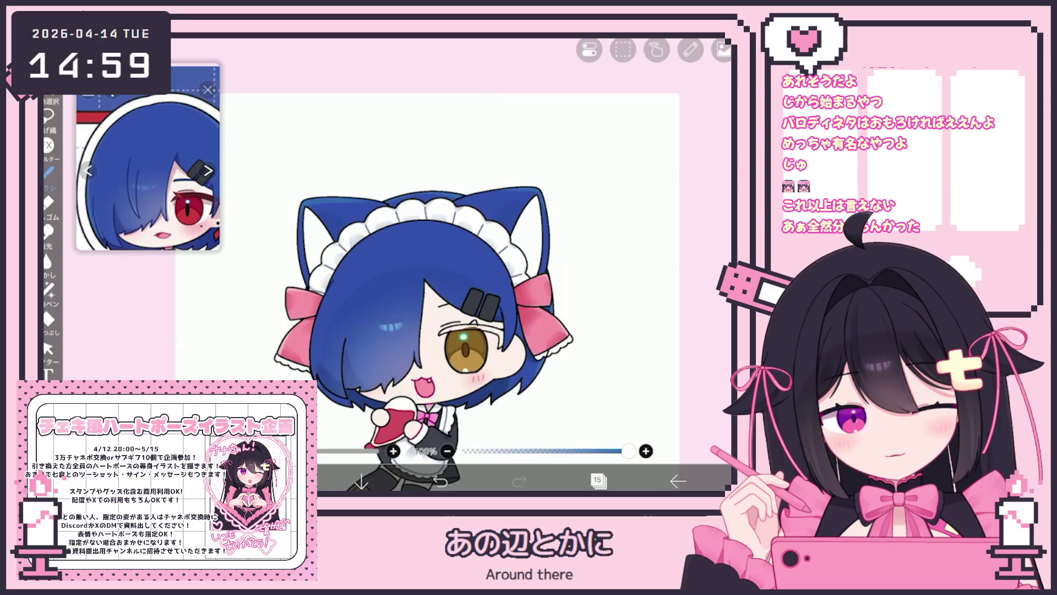
Make layer 32 the working layer, zoom around, then reopen the layer list
left_click(597, 480)
scroll(619, 231, "up", 15)
scroll(619, 232, "up", 3)
left_click(633, 220)
left_click(597, 480)
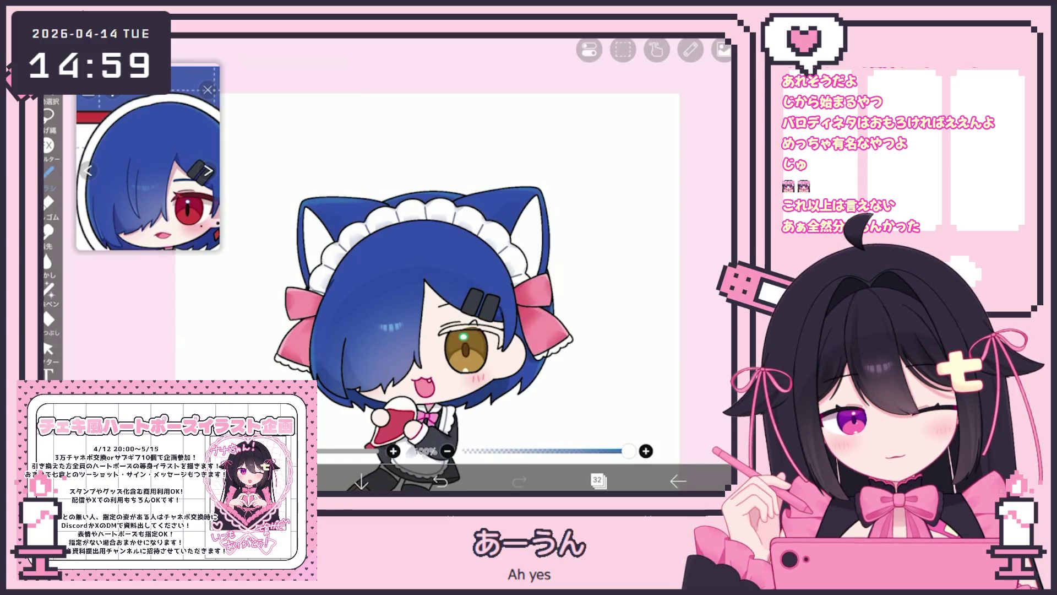
scroll(435, 287, "down", 3)
scroll(440, 313, "up", 5)
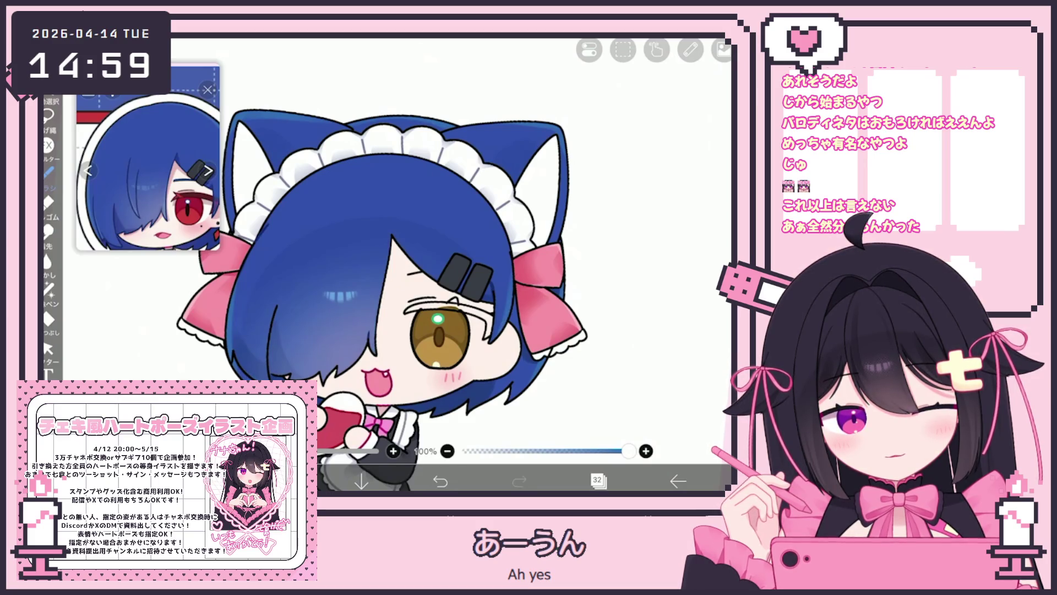
scroll(441, 308, "down", 3)
scroll(448, 311, "down", 2)
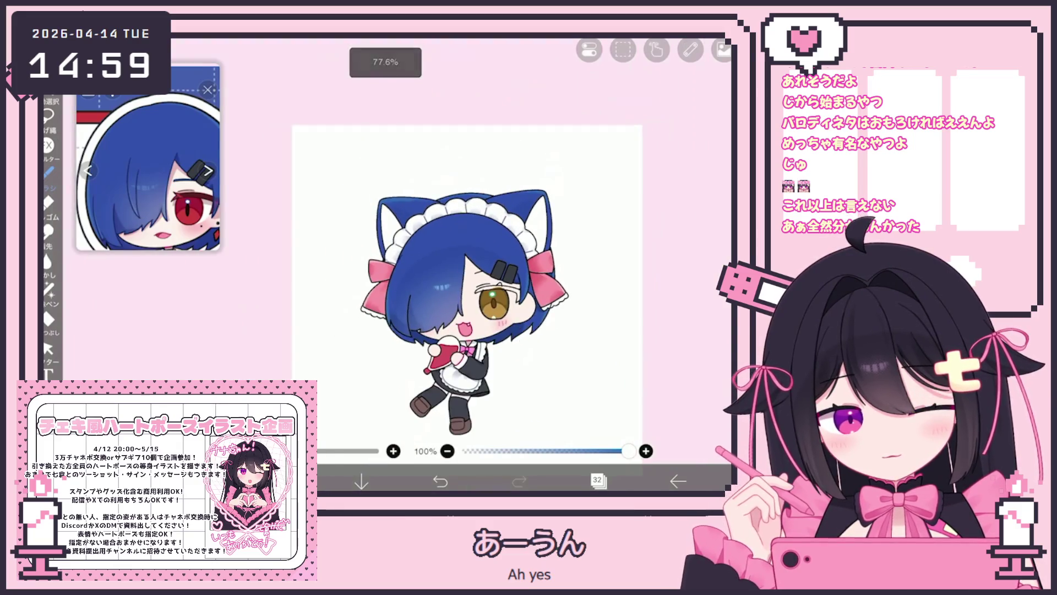
scroll(468, 275, "up", 2)
scroll(468, 275, "up", 2)
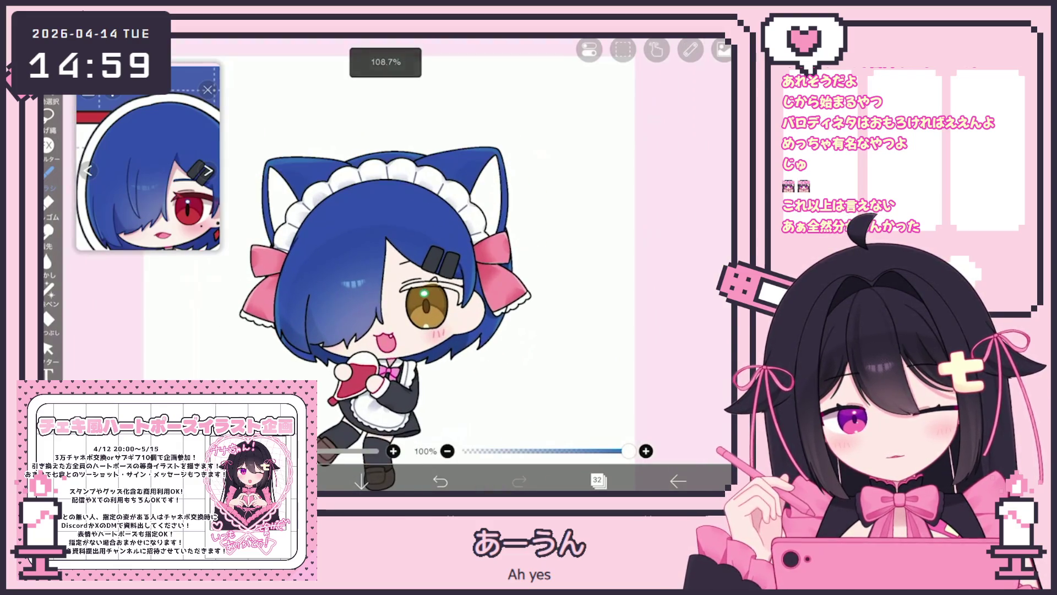
left_click(598, 480)
scroll(619, 228, "down", 10)
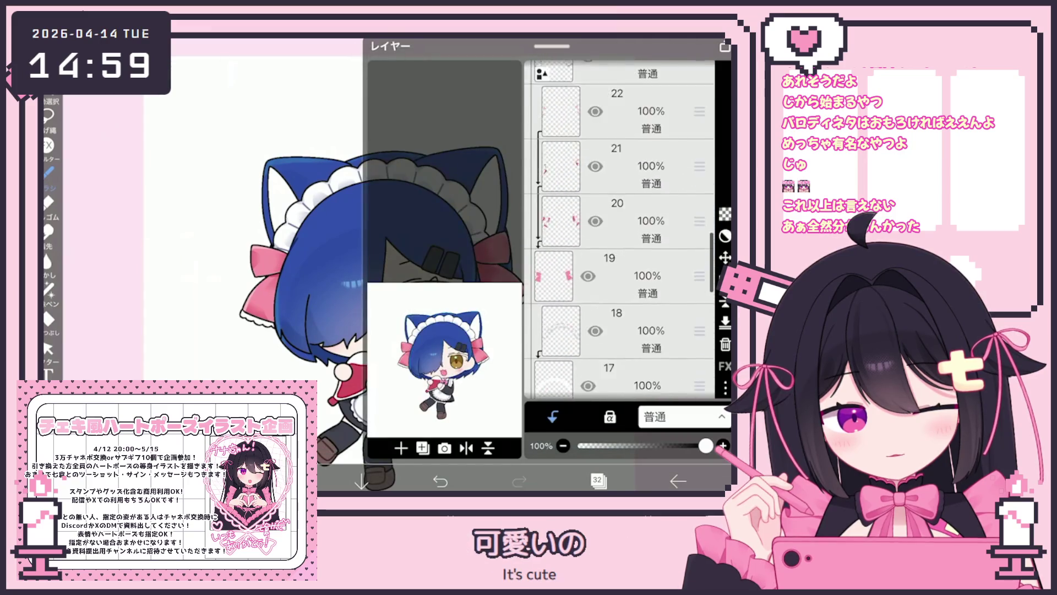
Fade sketch layer 13 to 42% opacity and add a new vector layer
scroll(620, 229, "down", 4)
left_click(633, 228)
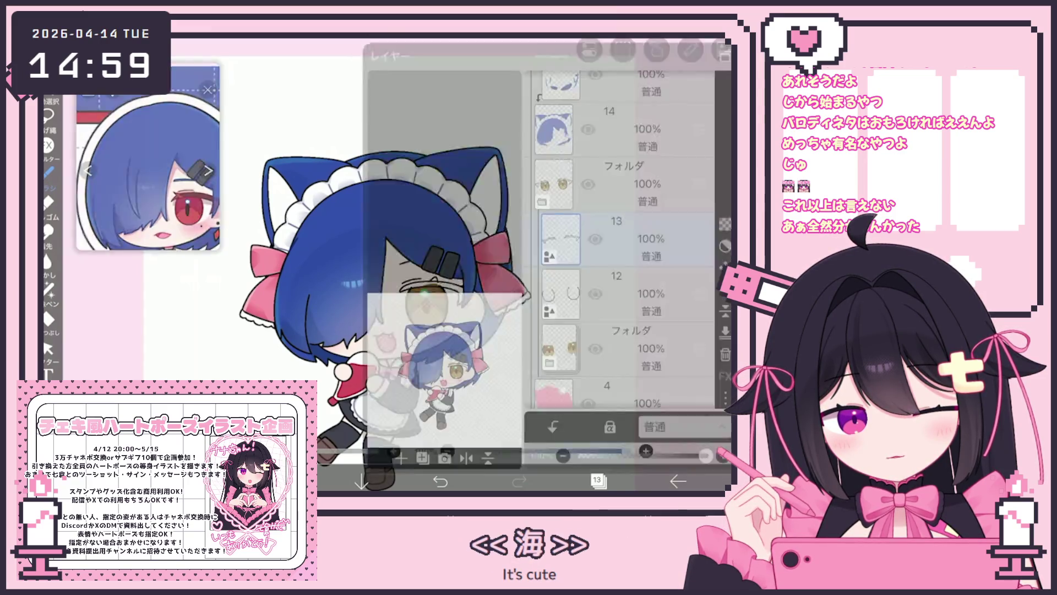
left_click_drag(705, 446, 633, 446)
left_click(401, 448)
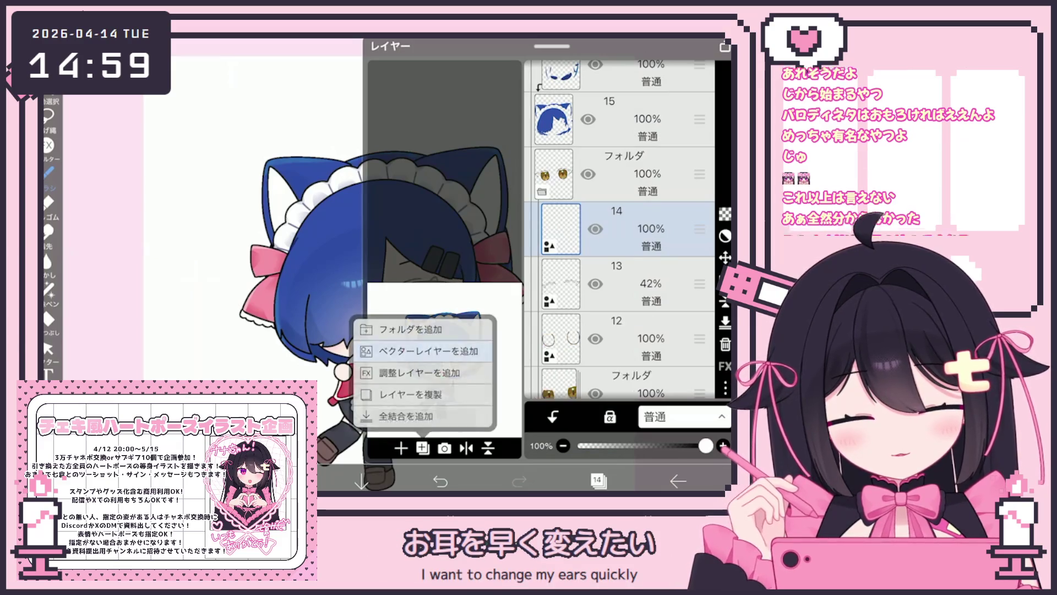
left_click(430, 349)
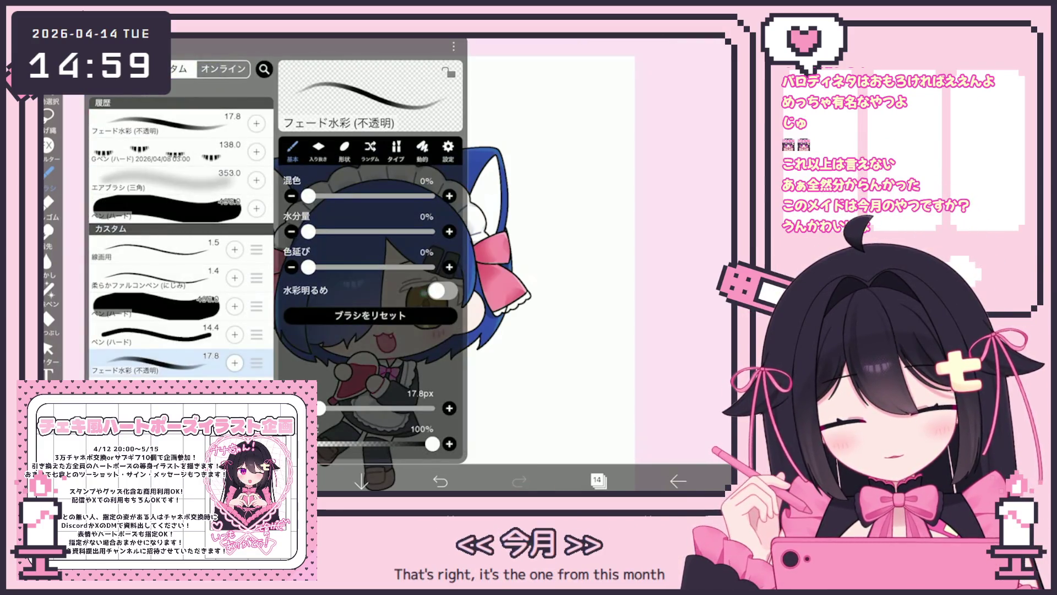
With Pen (Hard), undo the grey strokes and ink the eye's upper outline in dark
left_click(154, 334)
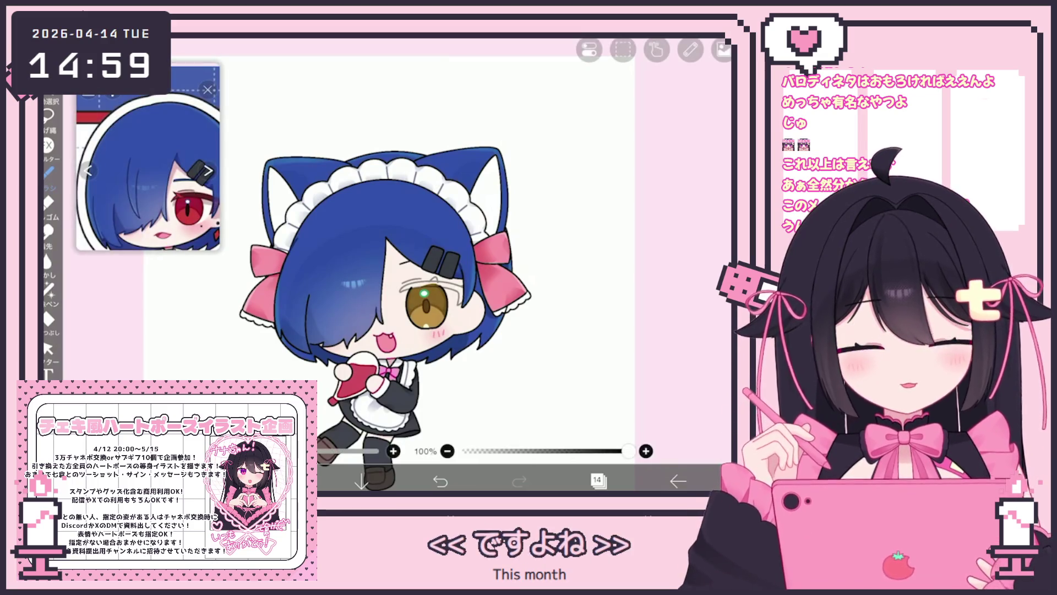
scroll(466, 289, "up", 5)
scroll(462, 264, "up", 1)
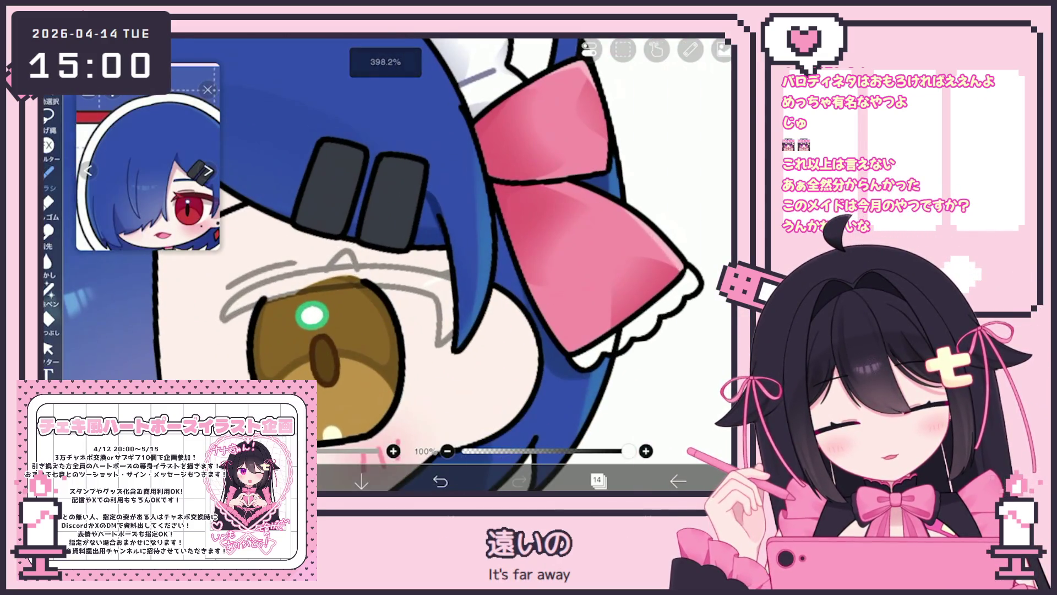
key("ctrl+z")
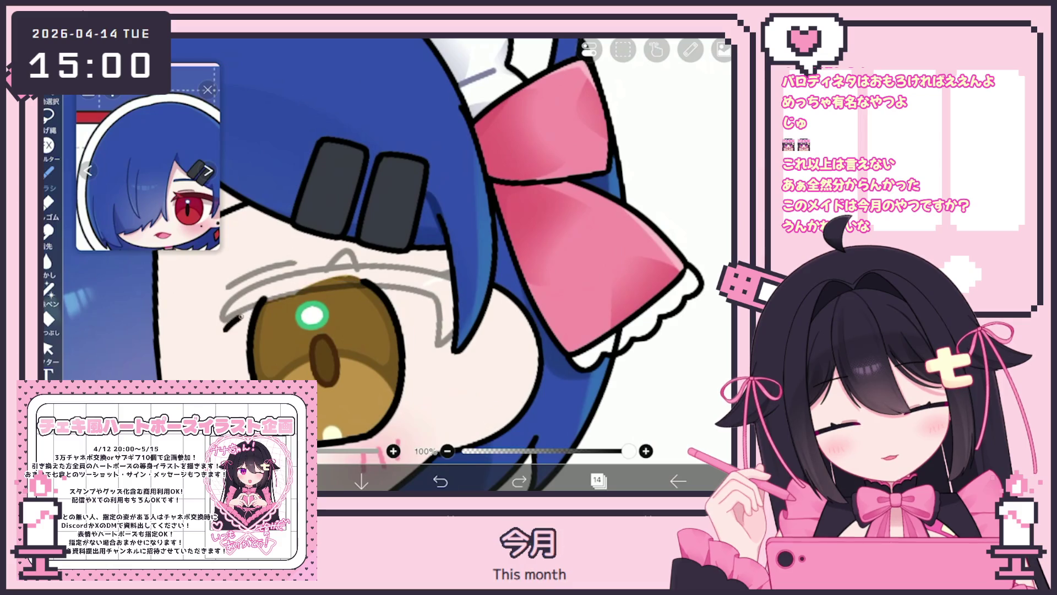
key("ctrl+z")
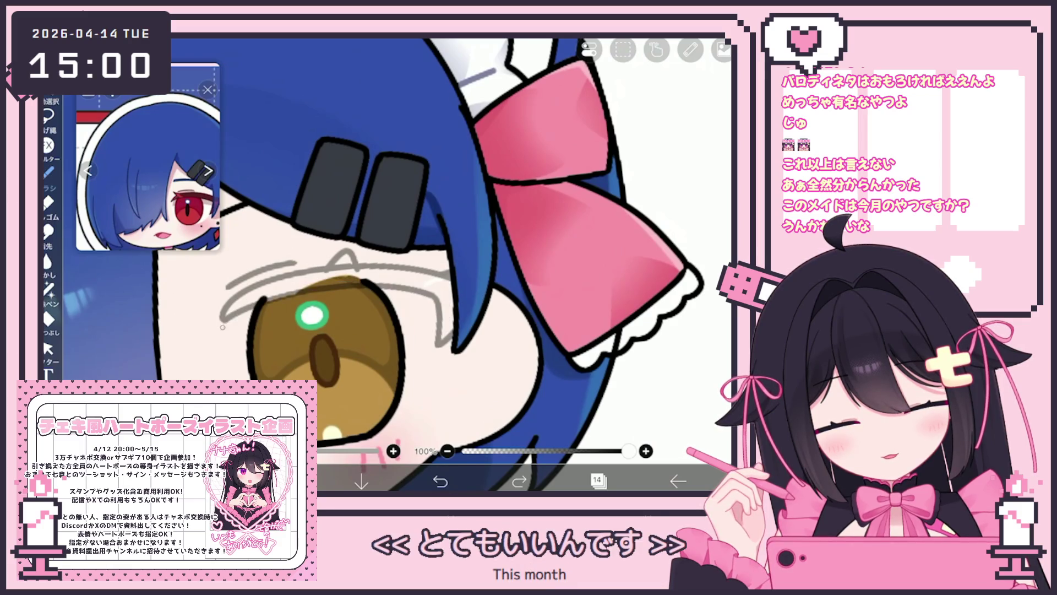
left_click_drag(264, 300, 444, 296)
left_click_drag(386, 275, 374, 275)
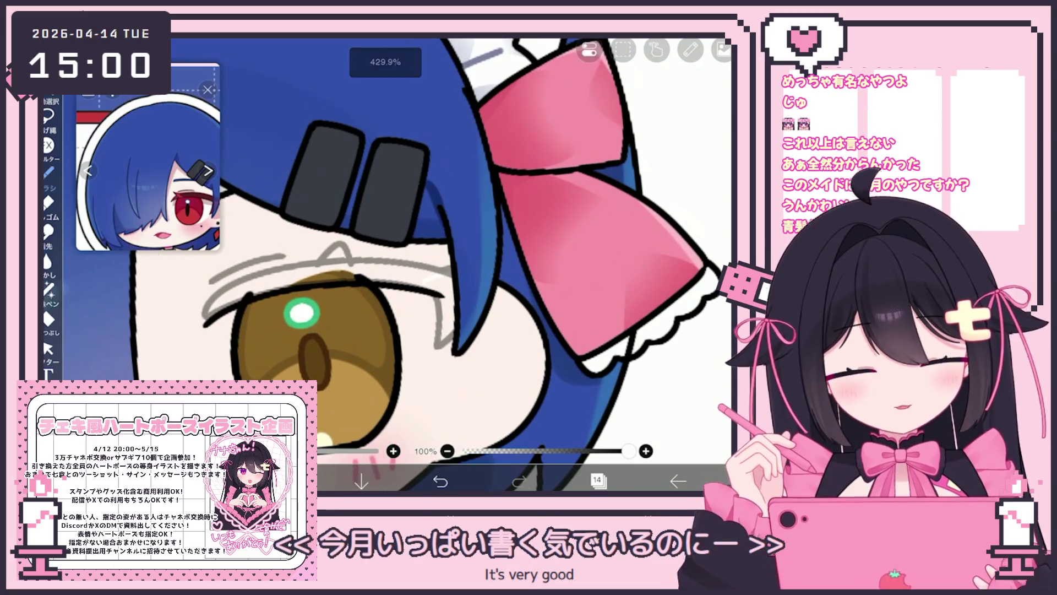
left_click(439, 481)
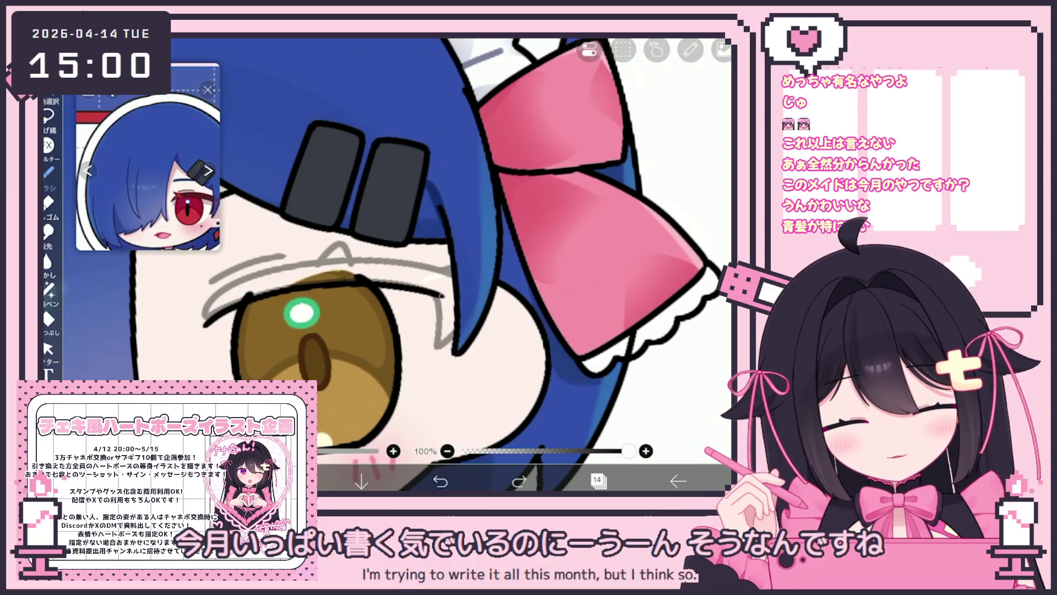
left_click_drag(275, 268, 205, 323)
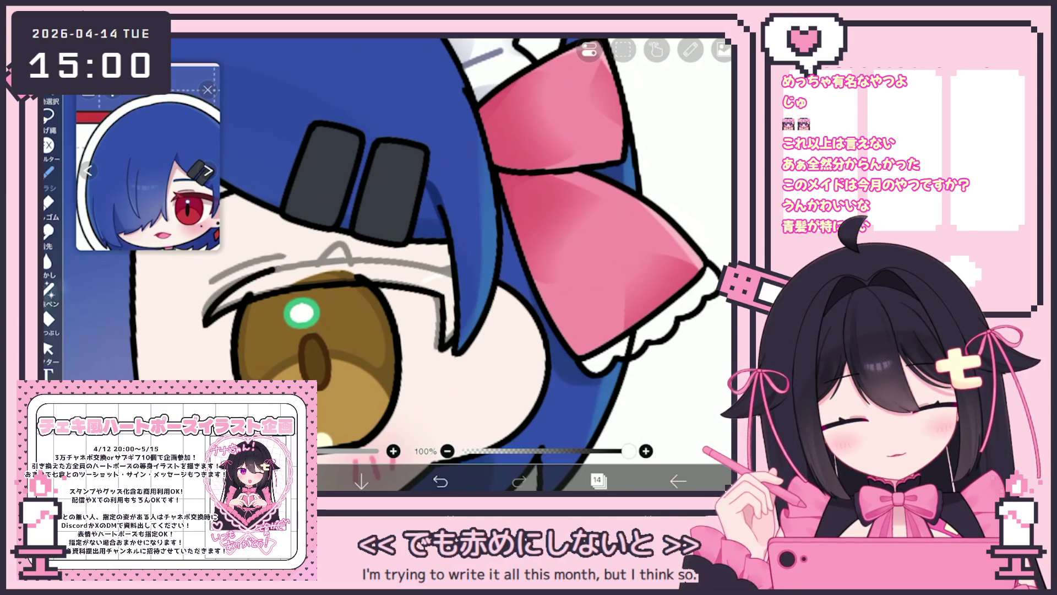
left_click(597, 481)
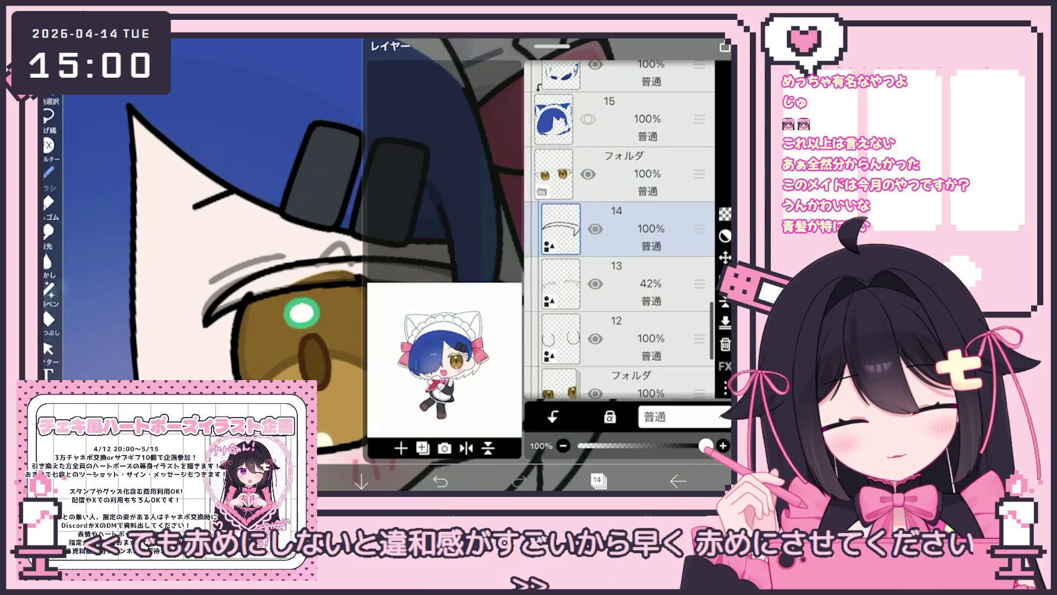
Browse layers 16 and 14, then restore hair layer 28 to 100% opacity
scroll(619, 230, "up", 3)
scroll(620, 230, "up", 10)
left_click(611, 179)
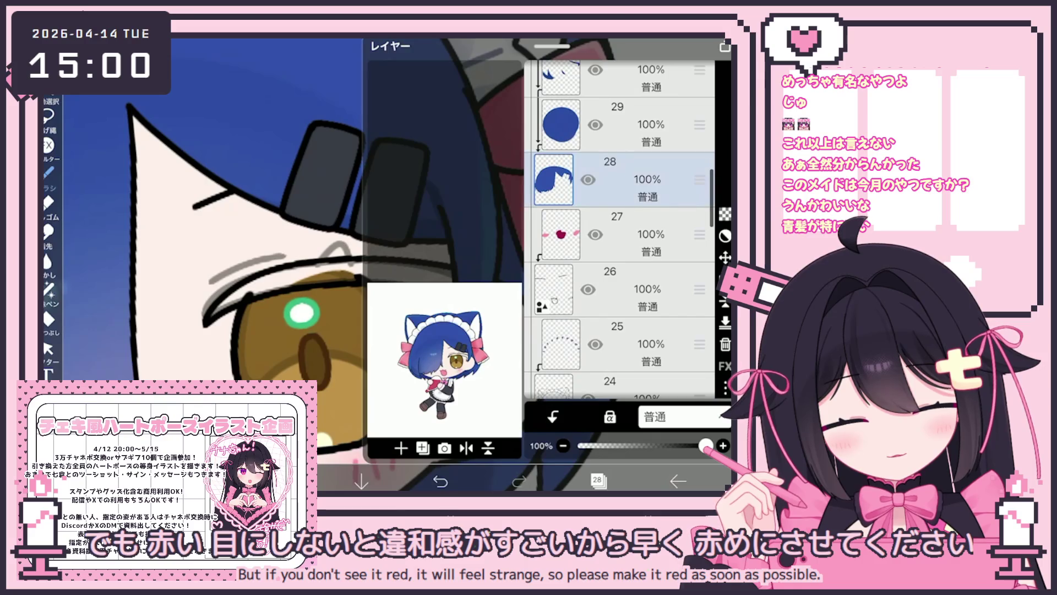
scroll(619, 230, "down", 10)
left_click(619, 220)
scroll(620, 230, "down", 3)
left_click(616, 228)
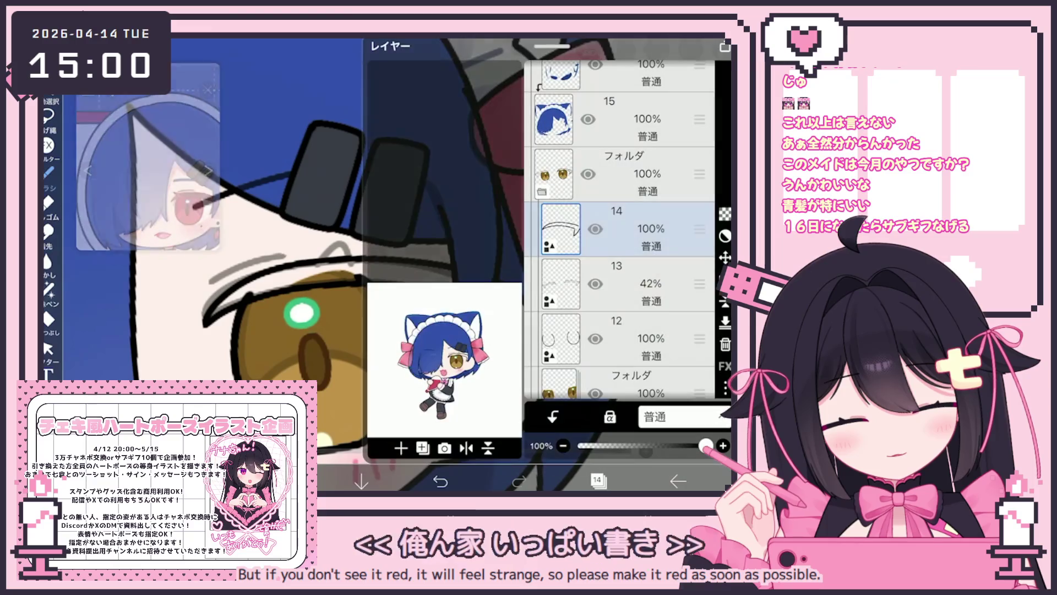
scroll(619, 230, "up", 6)
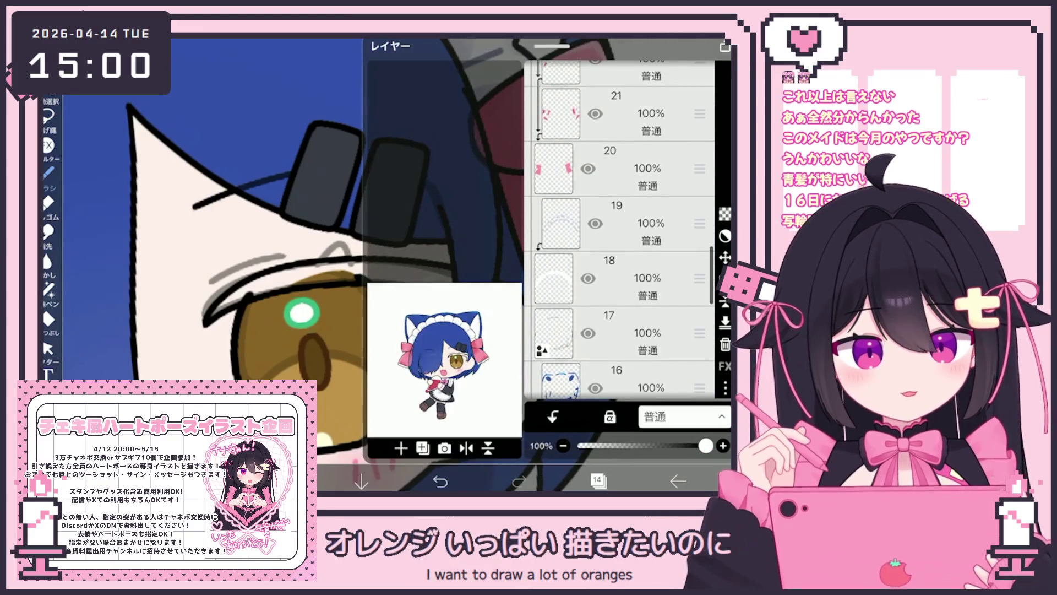
scroll(620, 230, "up", 10)
left_click(616, 242)
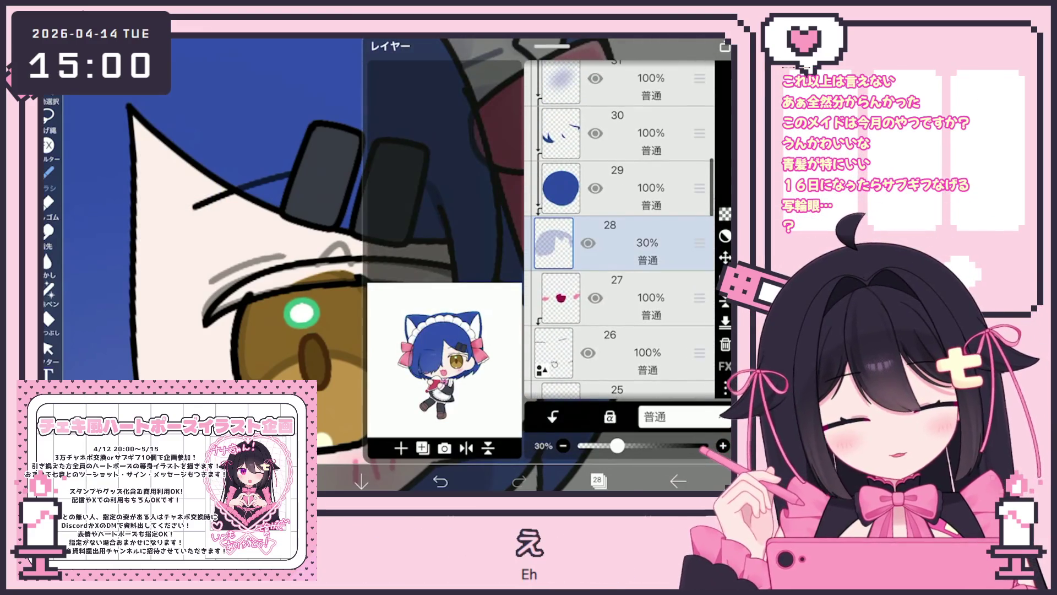
left_click_drag(618, 446, 706, 445)
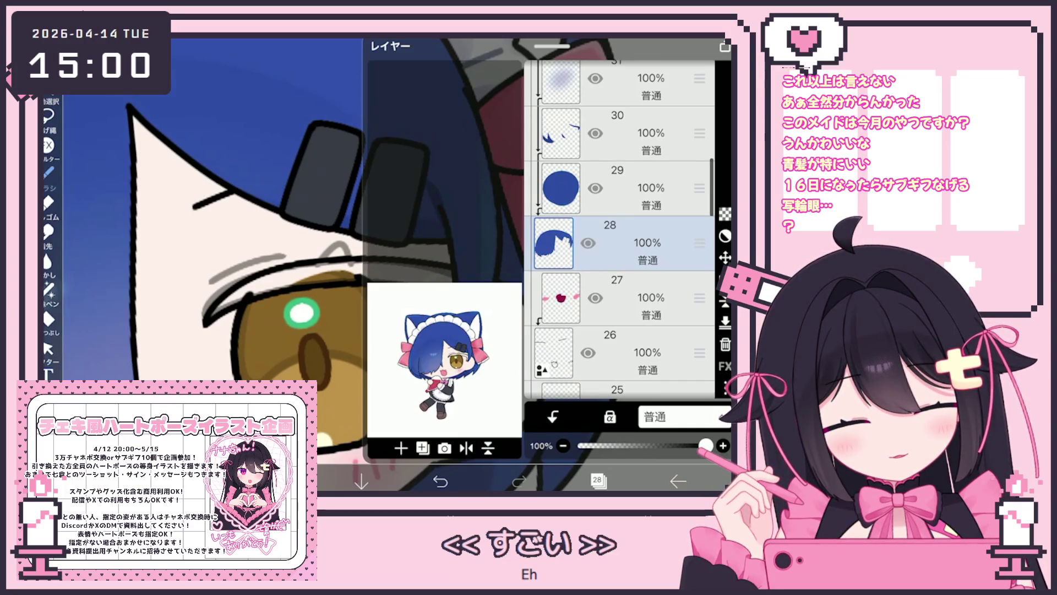
Hide blue hair layer 15, return to layer 14, and reshape the eyelid stroke with vector editing
scroll(619, 230, "down", 5)
scroll(619, 230, "down", 10)
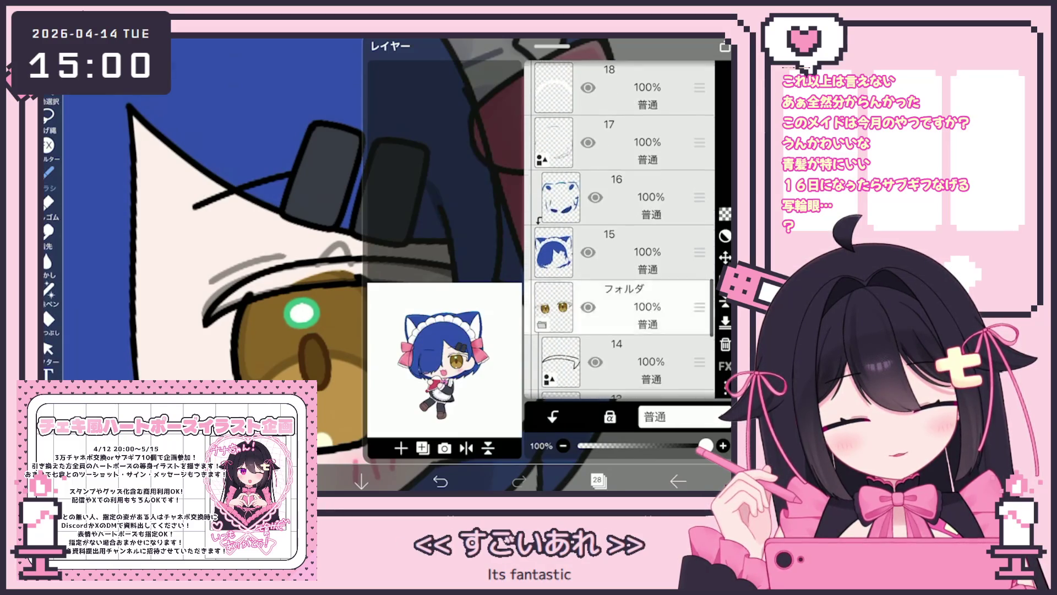
left_click(588, 124)
left_click(617, 288)
left_click(616, 233)
left_click(597, 480)
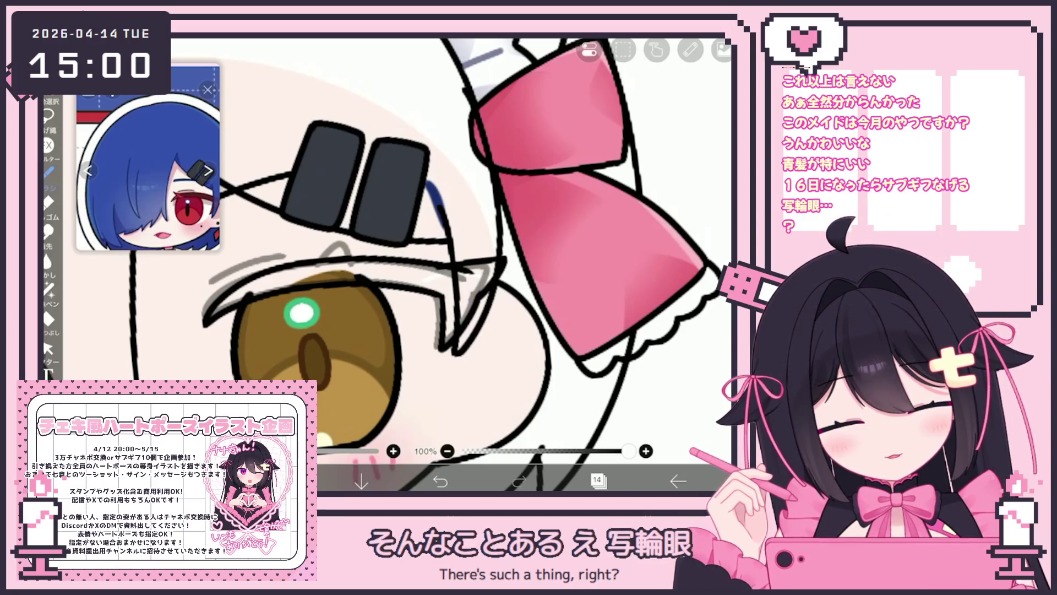
left_click_drag(472, 270, 496, 297)
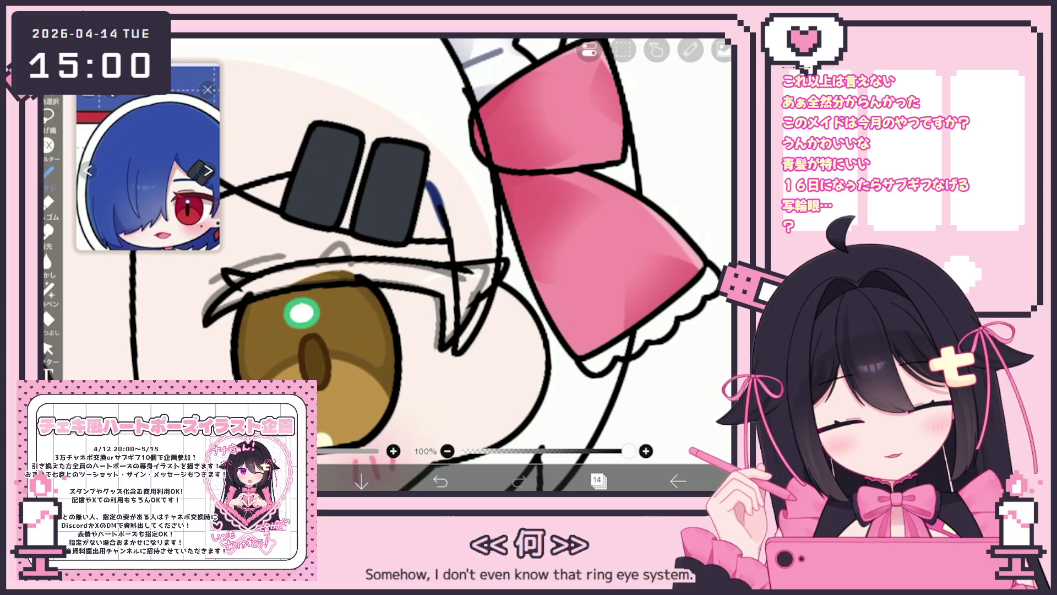
left_click(48, 348)
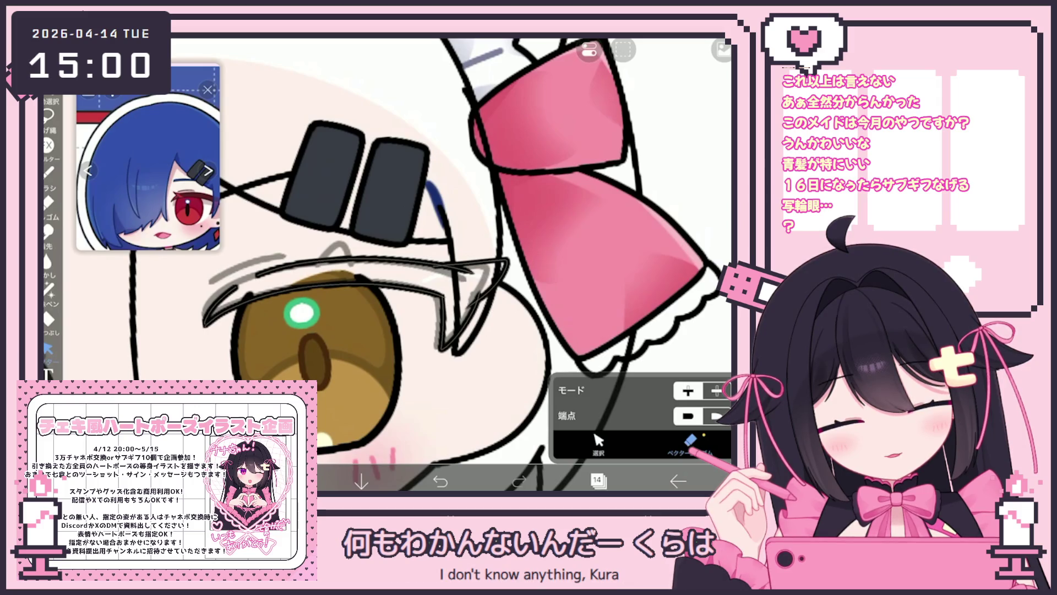
left_click_drag(447, 267, 434, 267)
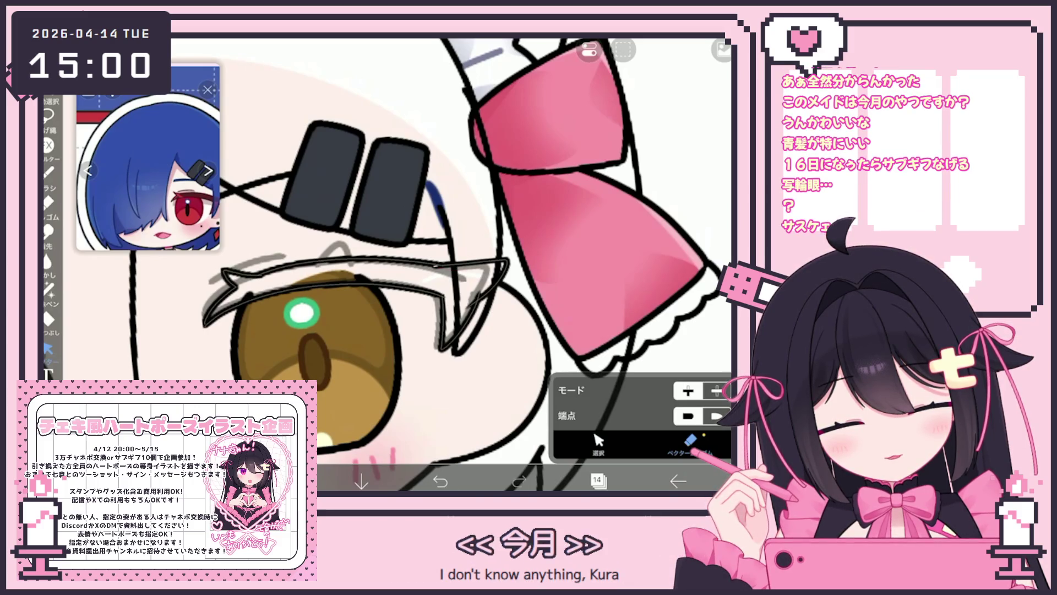
Switch between sketch layer 13 and layer 14, then select layer 8
left_click(597, 480)
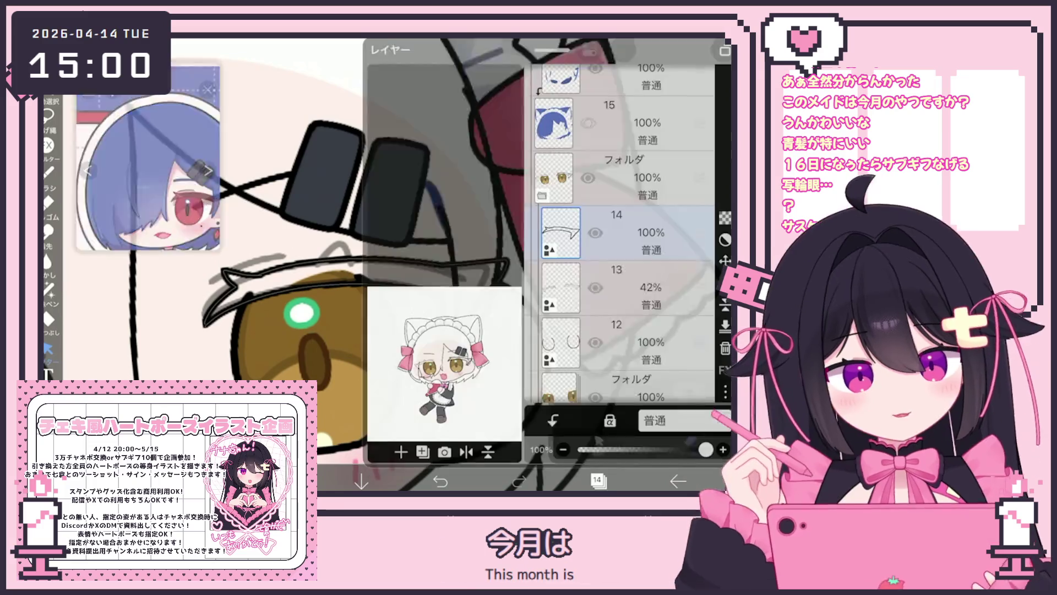
left_click(650, 284)
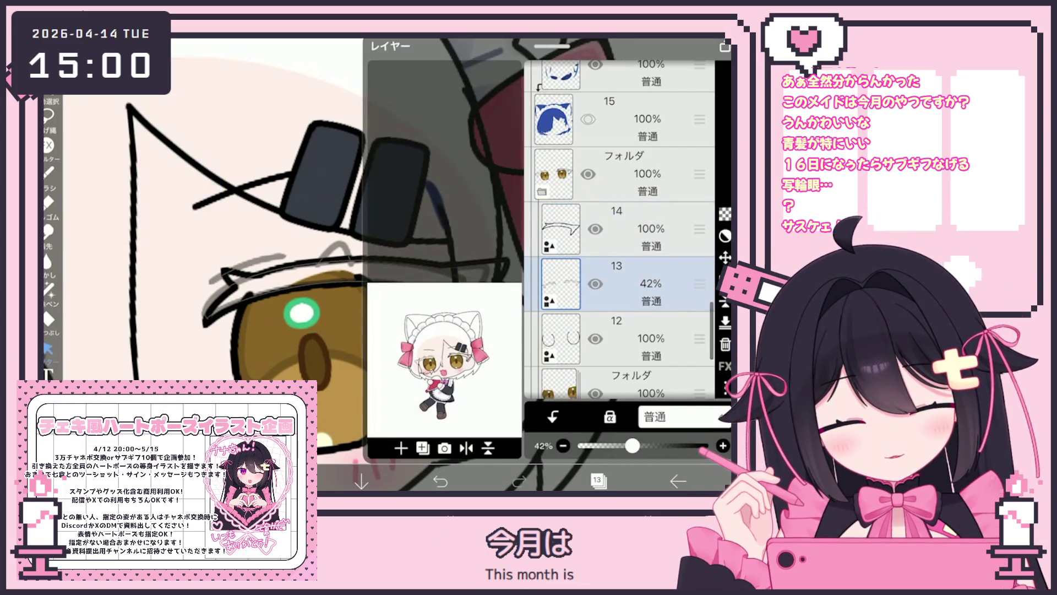
left_click(650, 229)
left_click(596, 480)
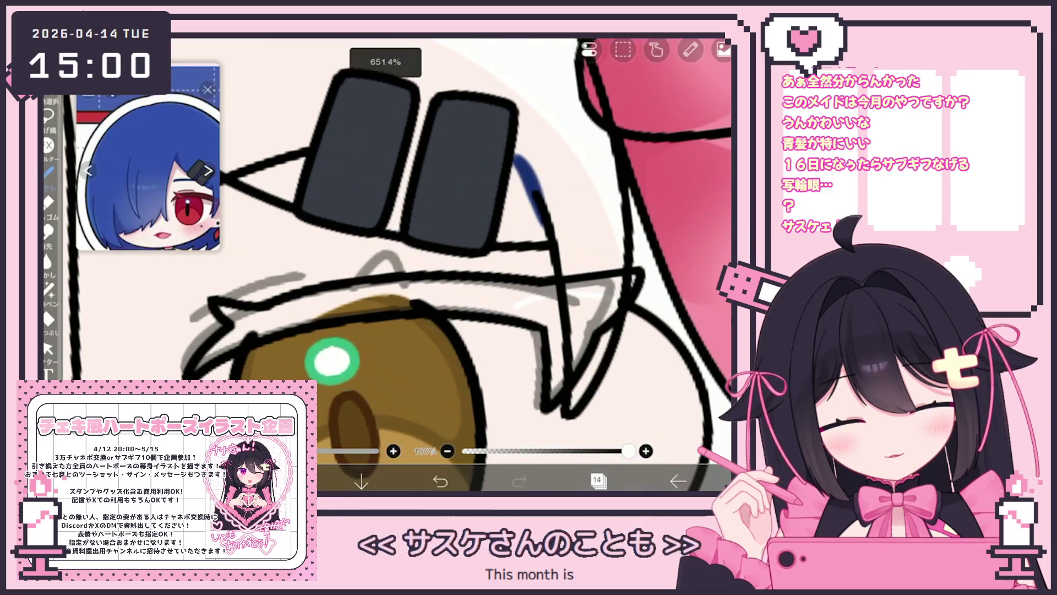
left_click(597, 480)
left_click(650, 228)
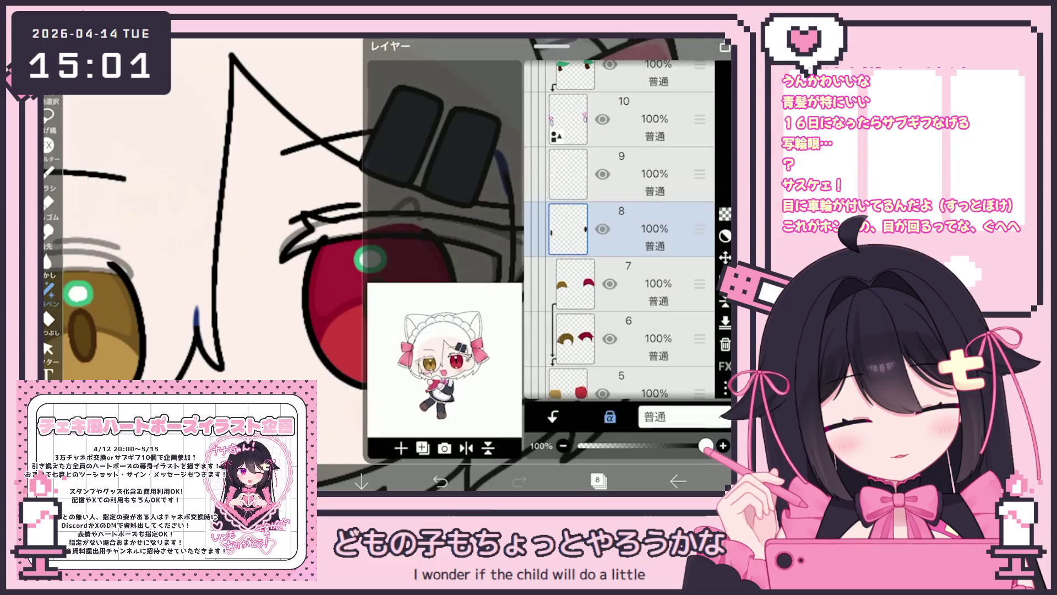
On layer 11, lasso-fill the red eye's pupil with near-black red
scroll(619, 228, "up", 5)
left_click(649, 229)
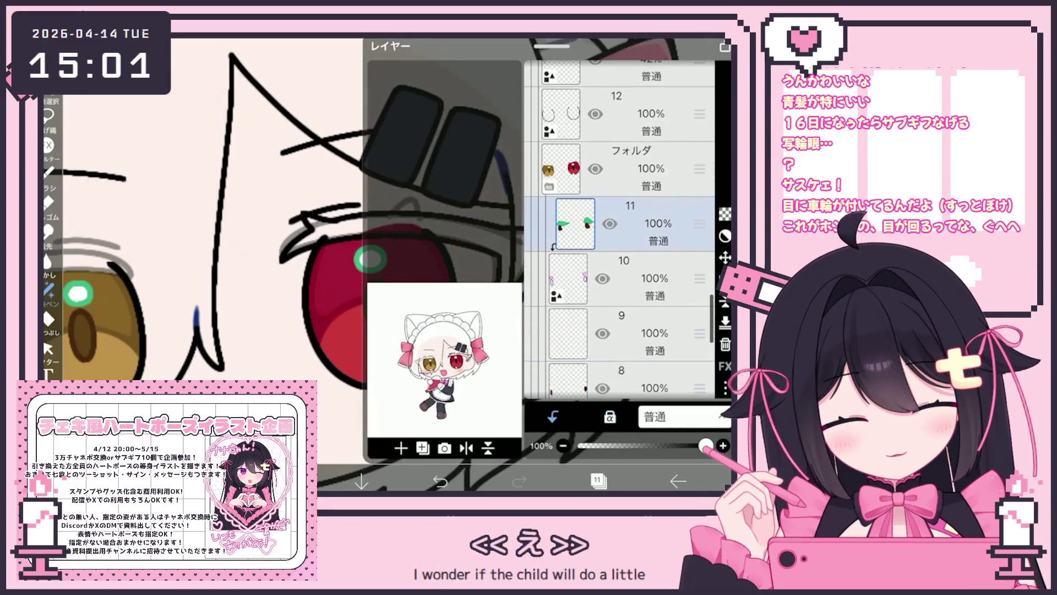
left_click(596, 480)
left_click(42, 249)
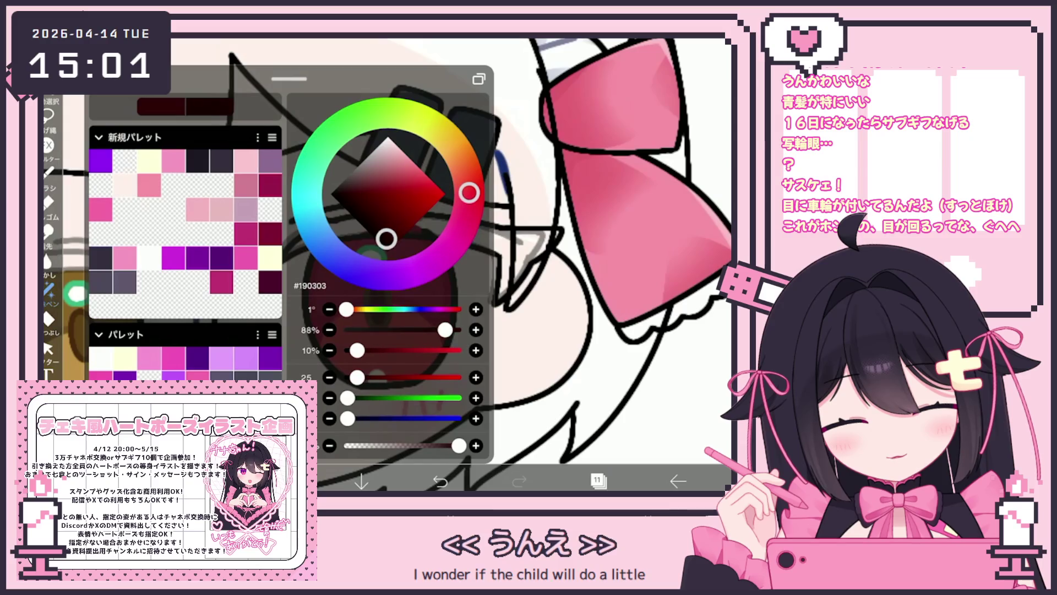
left_click(42, 249)
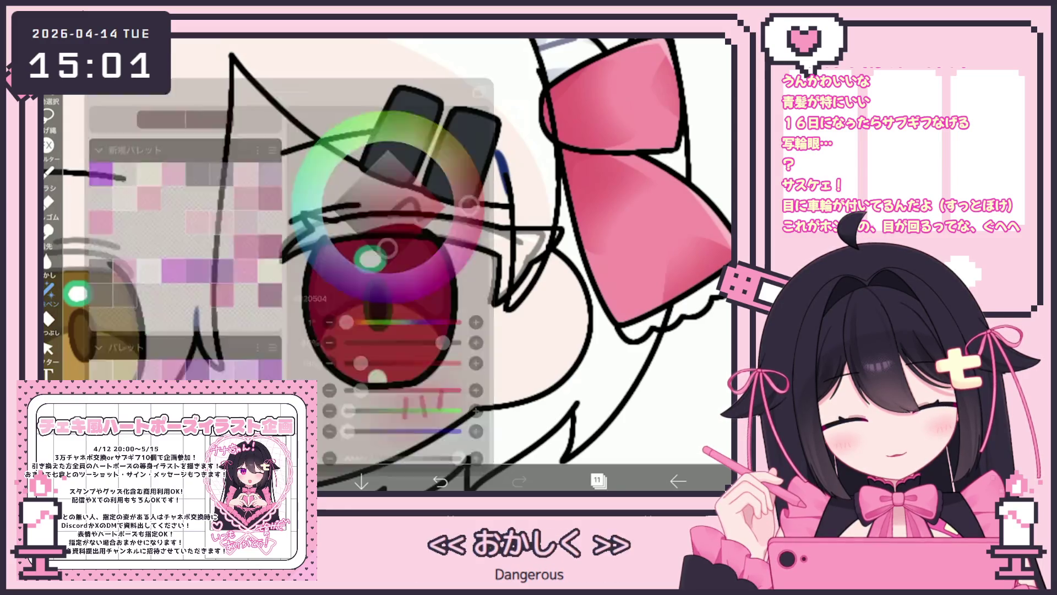
left_click_drag(378, 278, 360, 250)
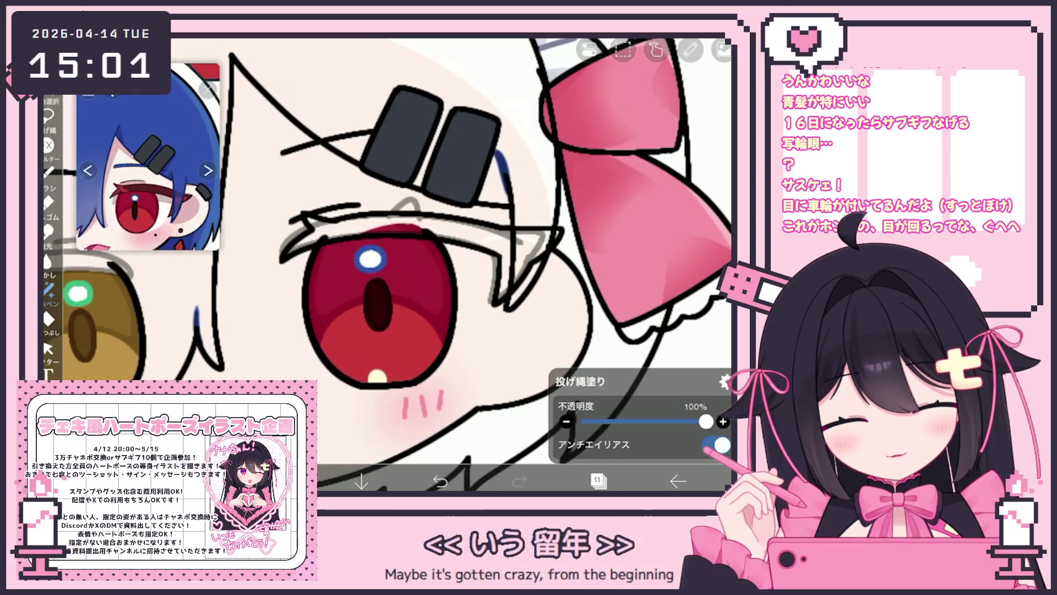
Delete layer 13 holding the faint grey guide lines
left_click(598, 481)
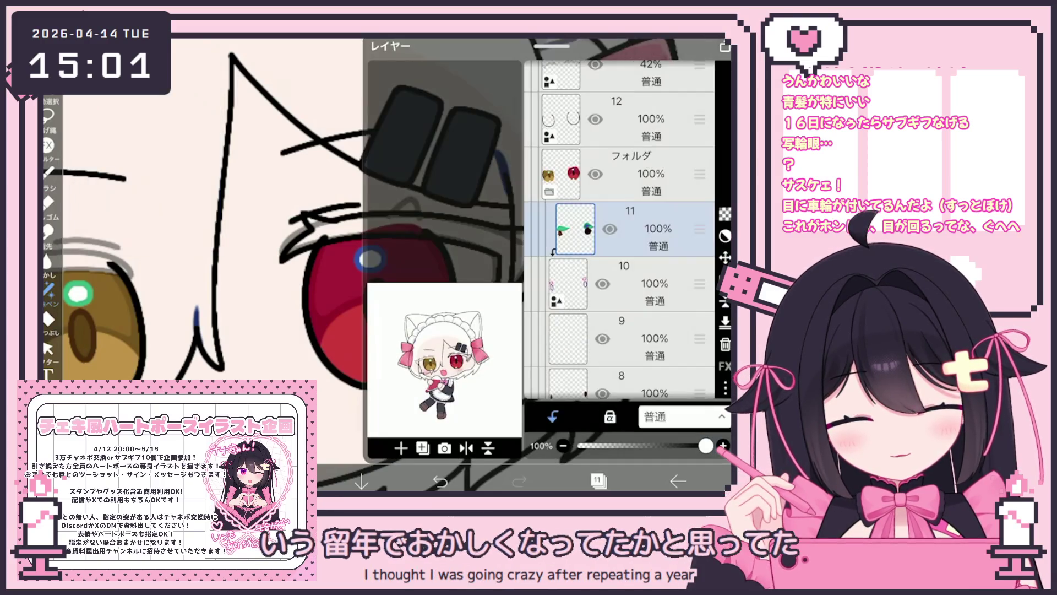
scroll(620, 229, "up", 5)
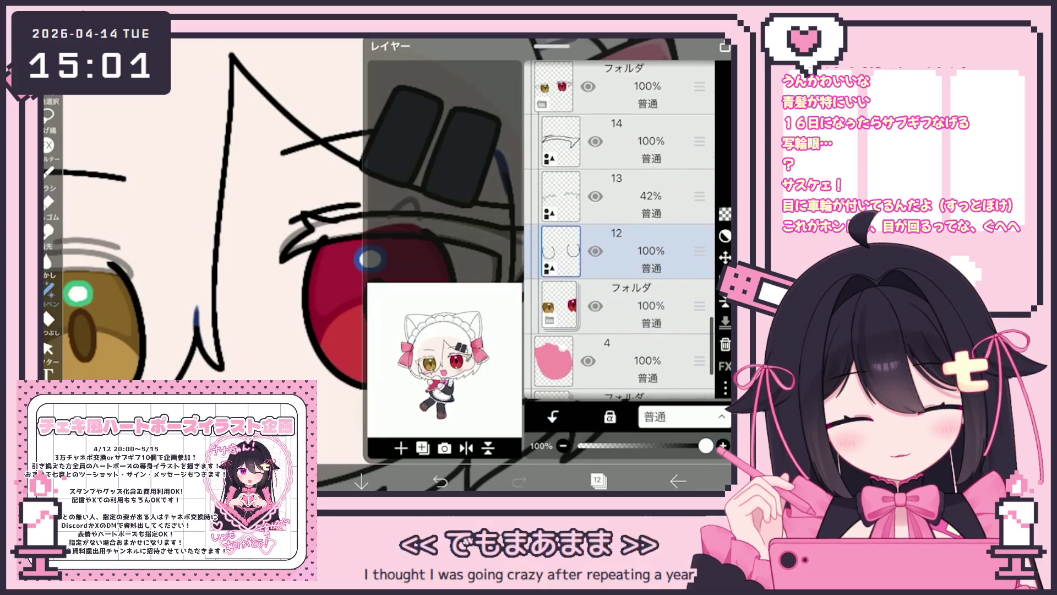
left_click(633, 196)
left_click(725, 344)
left_click(401, 447)
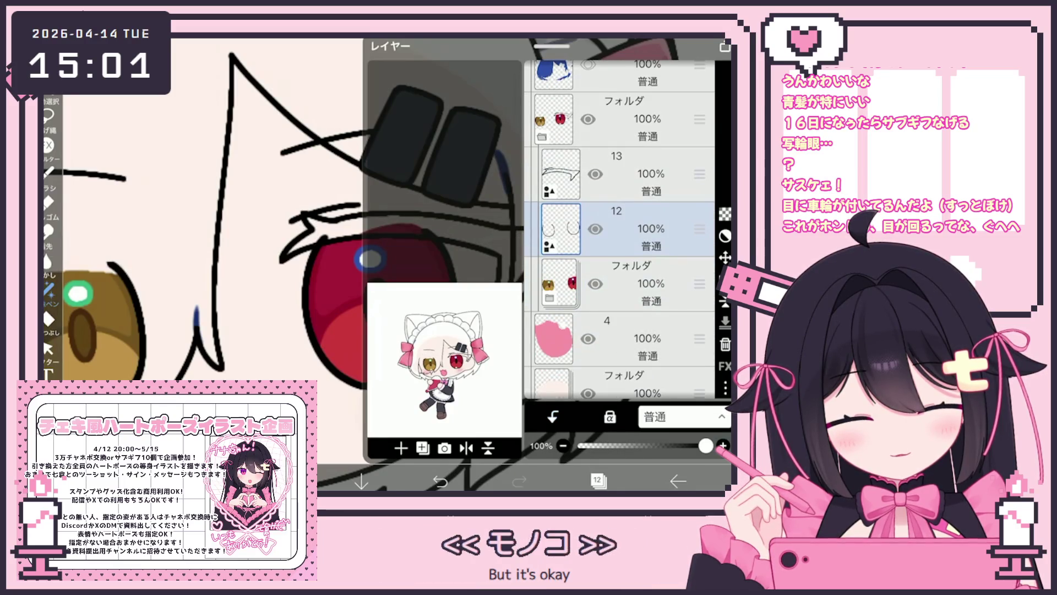
left_click(598, 480)
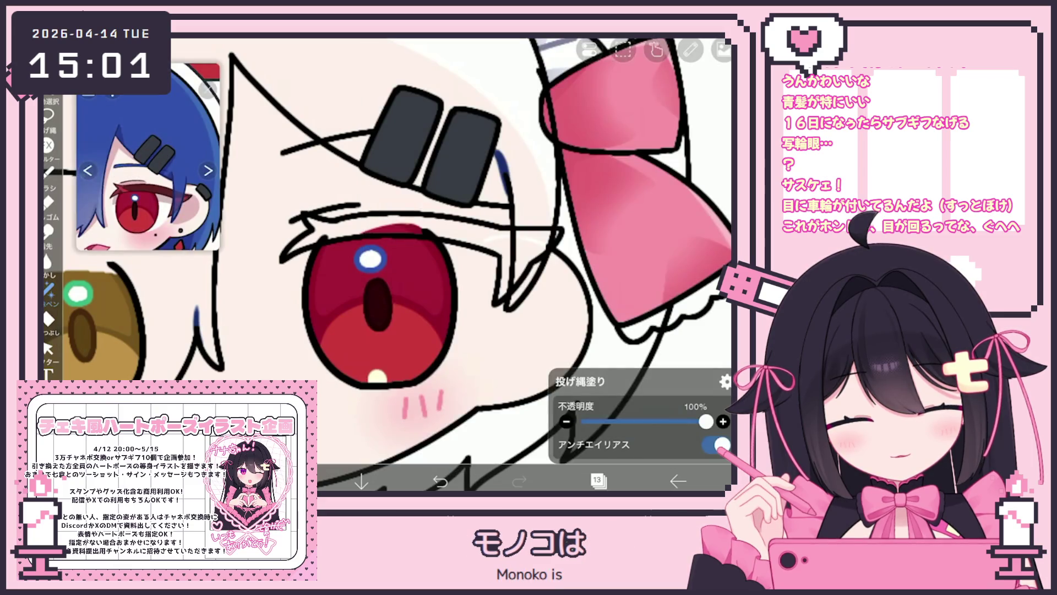
Bucket-fill the upper eyelash dark red-brown using the outline reference layer, undo once, and reselect Lasso Fill
left_click(725, 381)
left_click(650, 432)
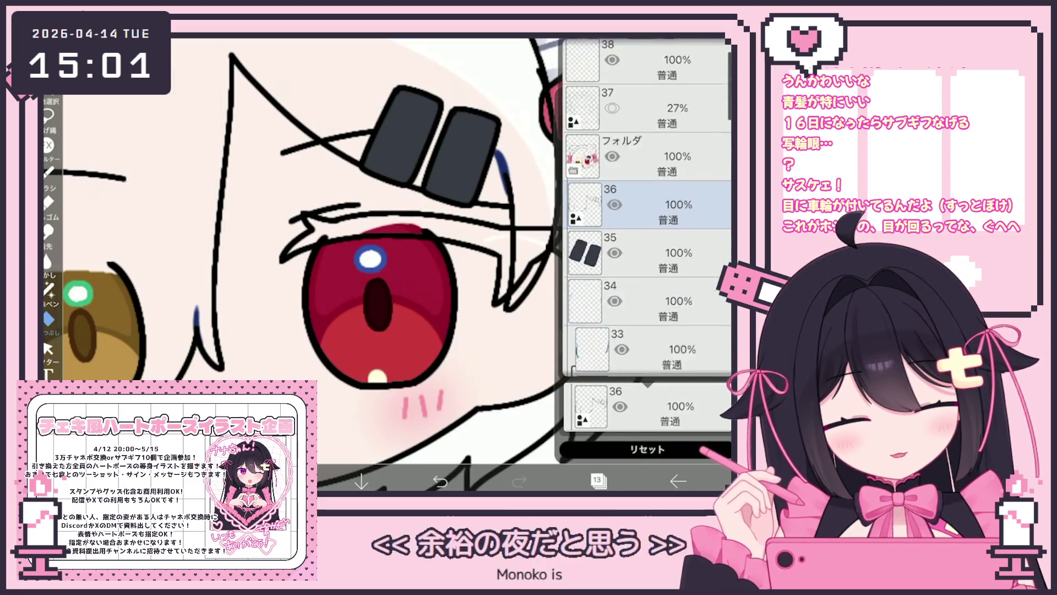
scroll(647, 207, "down", 15)
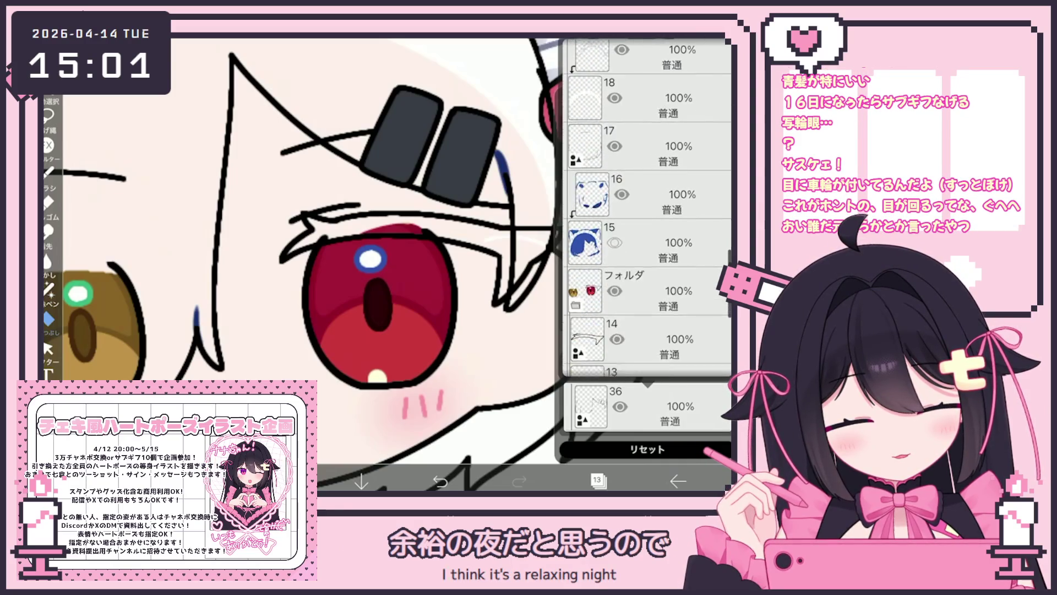
scroll(648, 207, "down", 5)
left_click(647, 237)
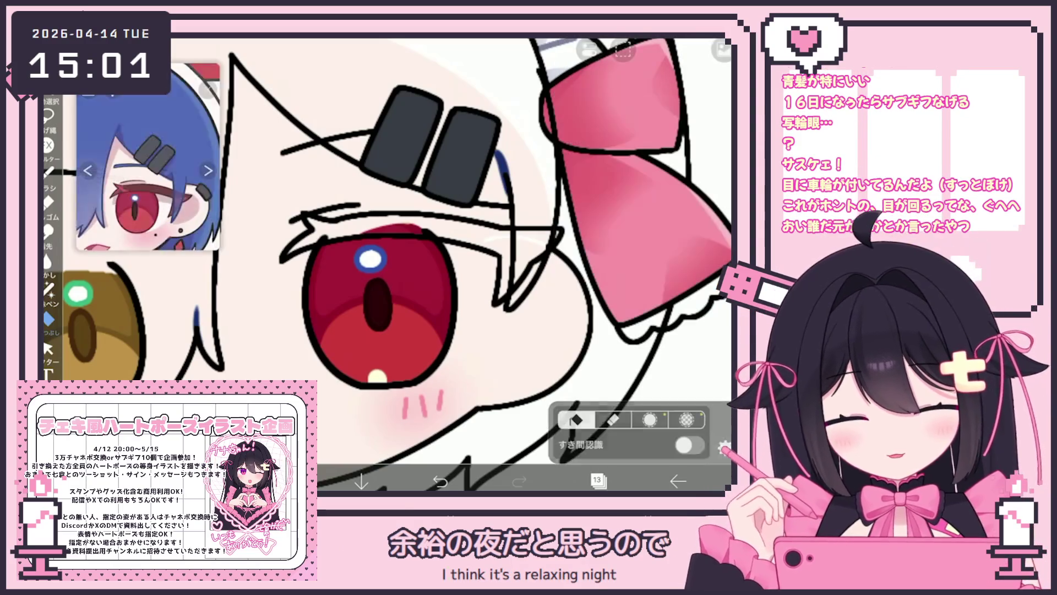
left_click(397, 220)
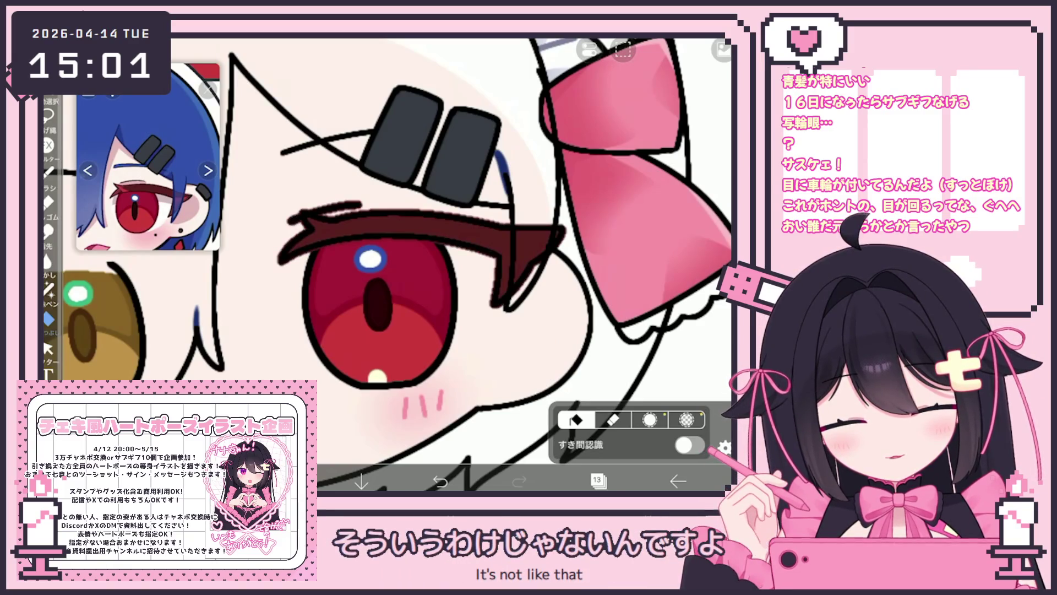
left_click(441, 480)
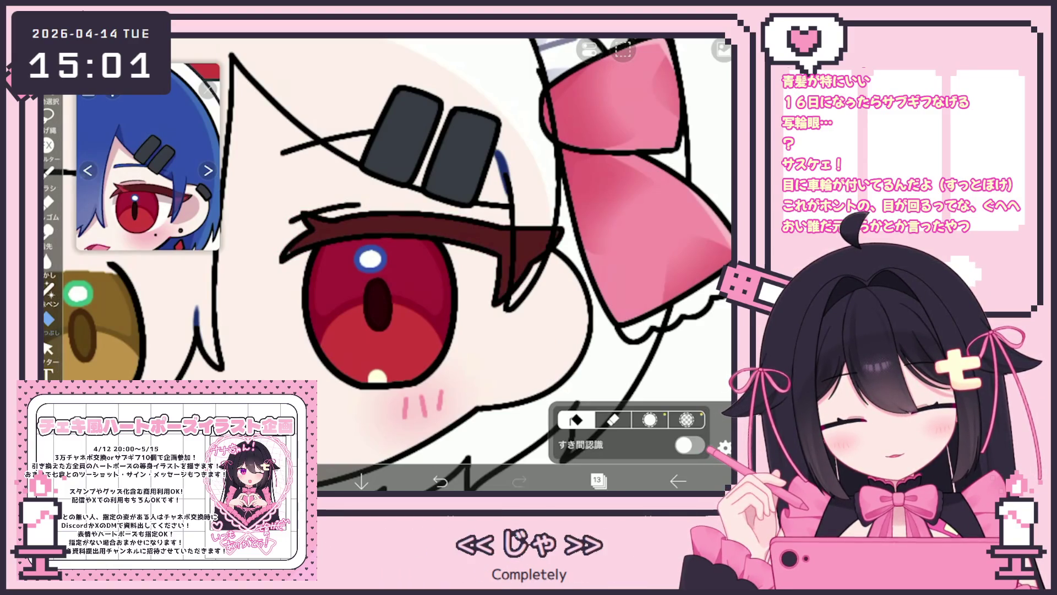
left_click(49, 288)
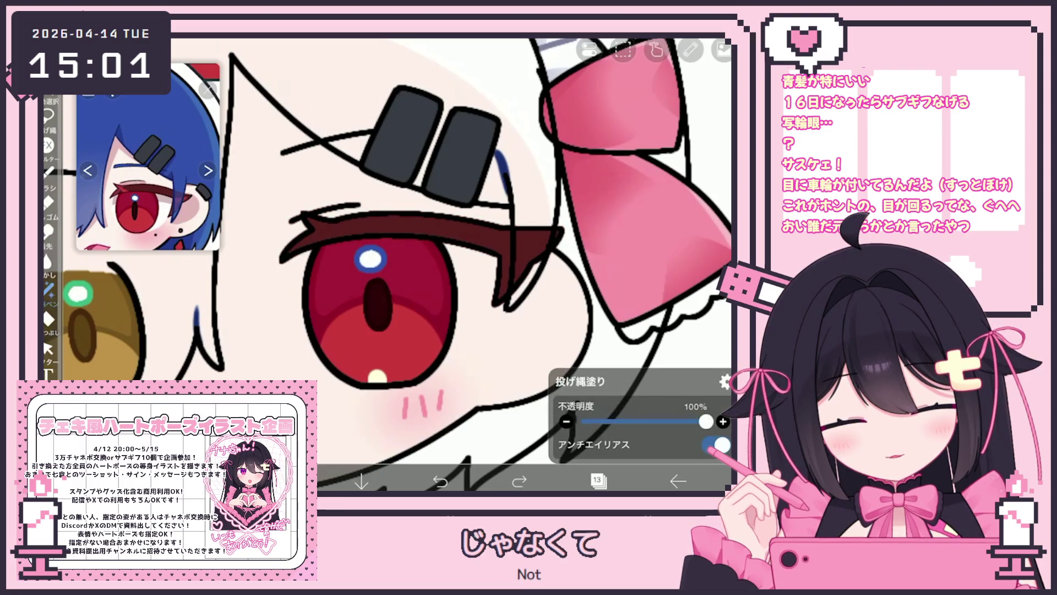
Add a new layer 15 above layer 14
left_click(597, 481)
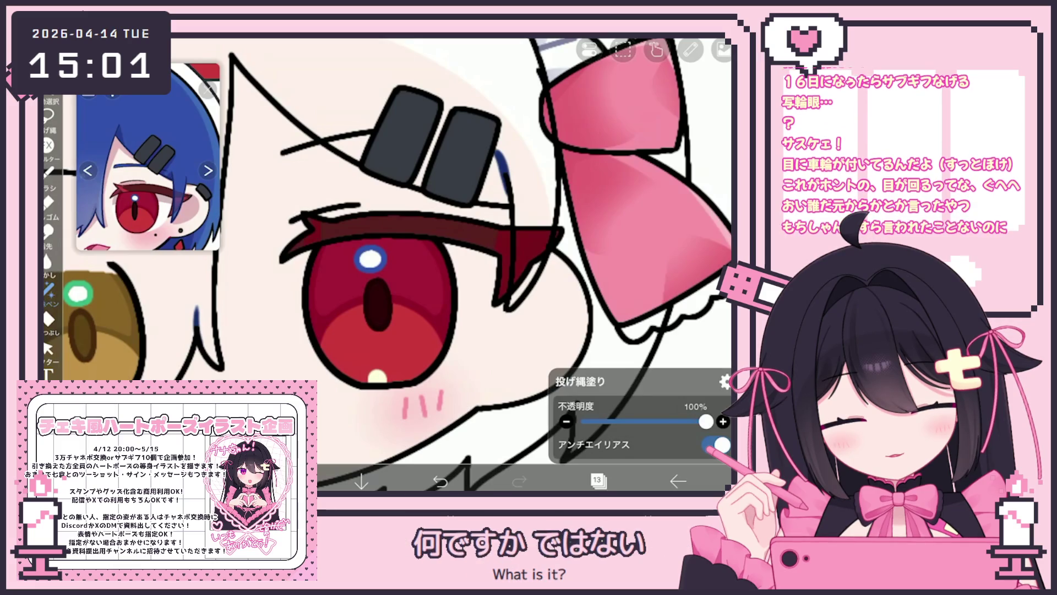
left_click(597, 480)
left_click(628, 174)
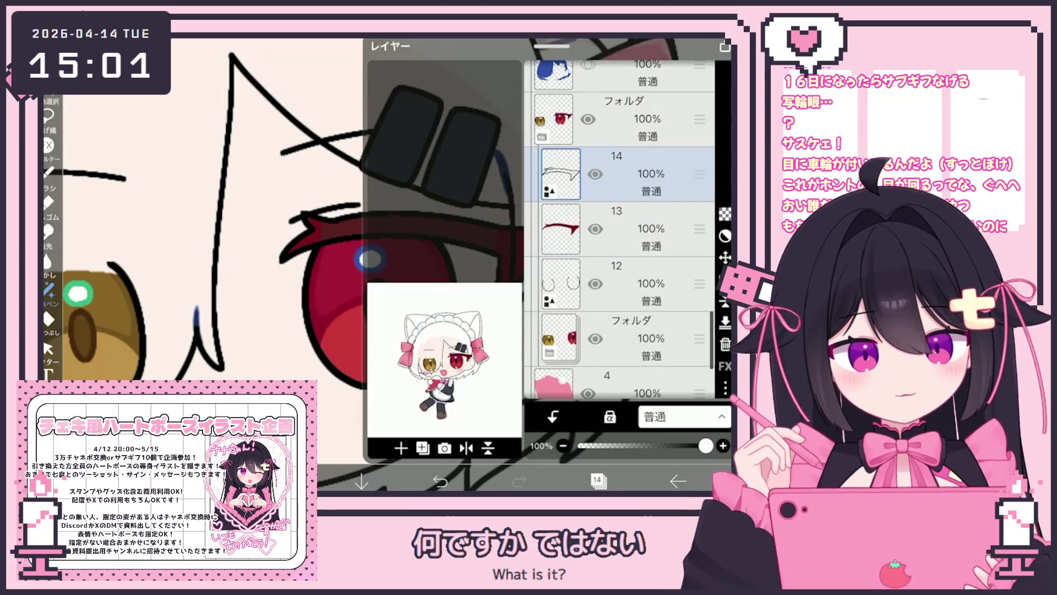
left_click(401, 448)
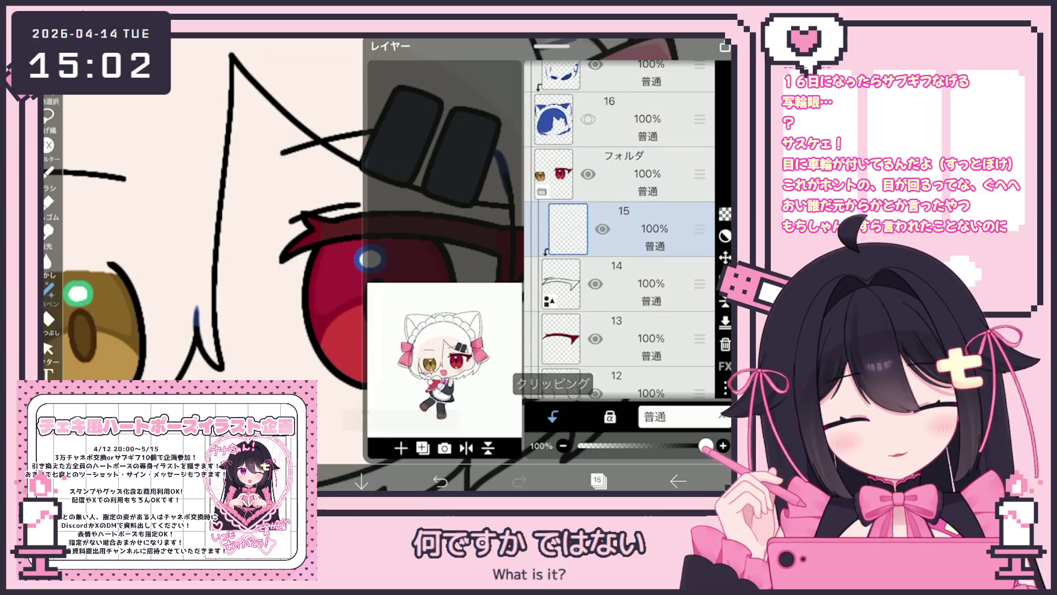
left_click(597, 481)
Try dark red and pink colours, undoing the pink stroke above the eyelid
left_click(283, 481)
left_click(284, 481)
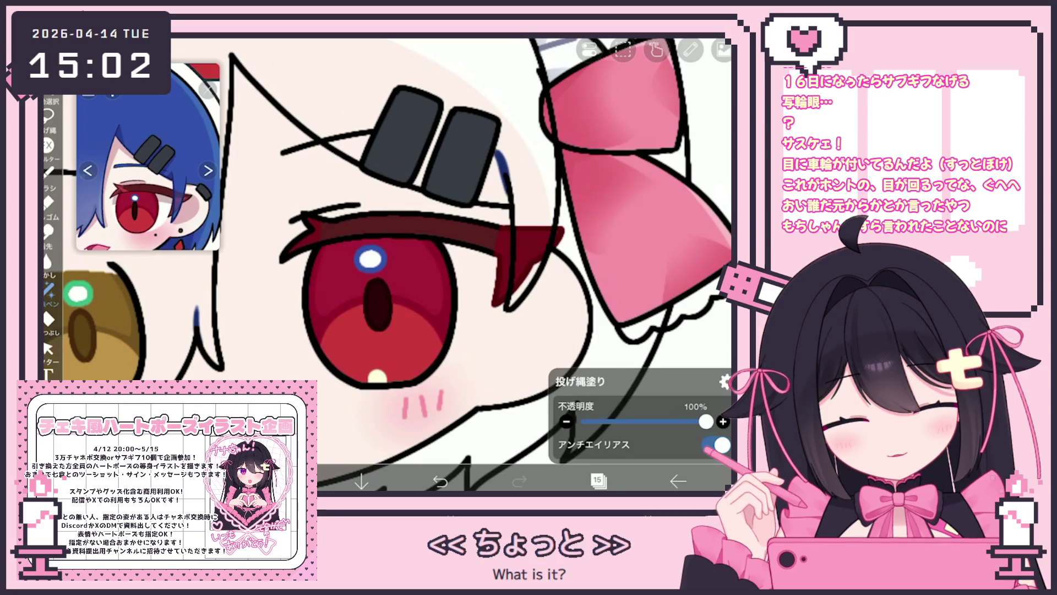
scroll(452, 264, "up", 2)
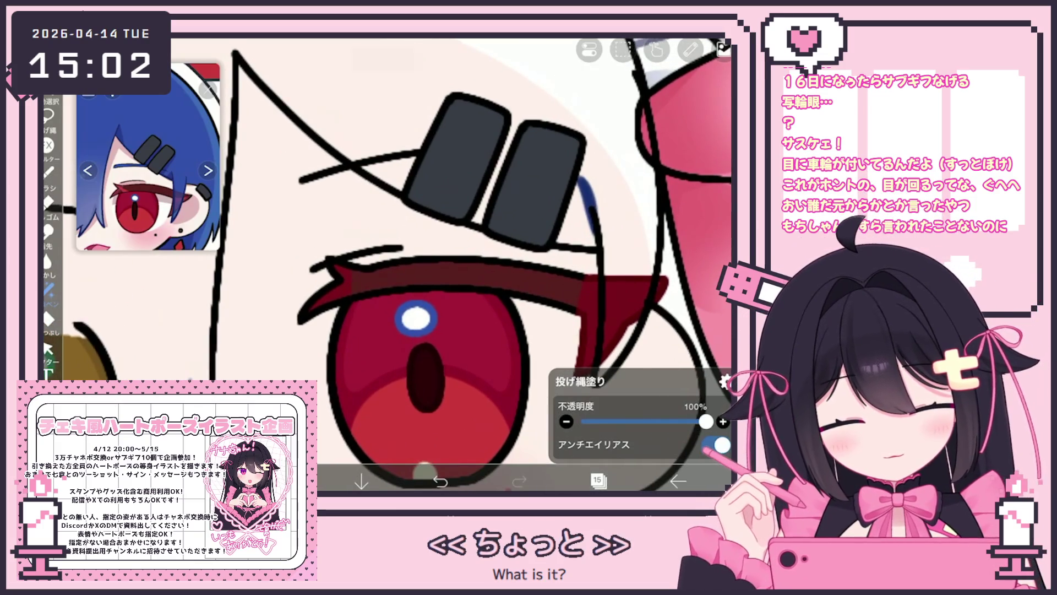
left_click(284, 480)
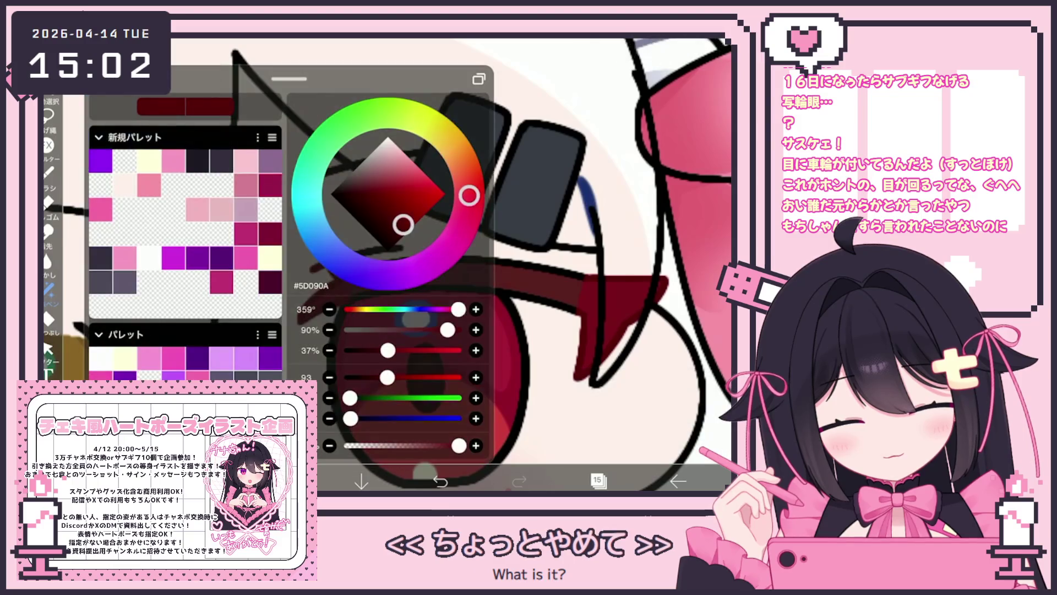
left_click(284, 481)
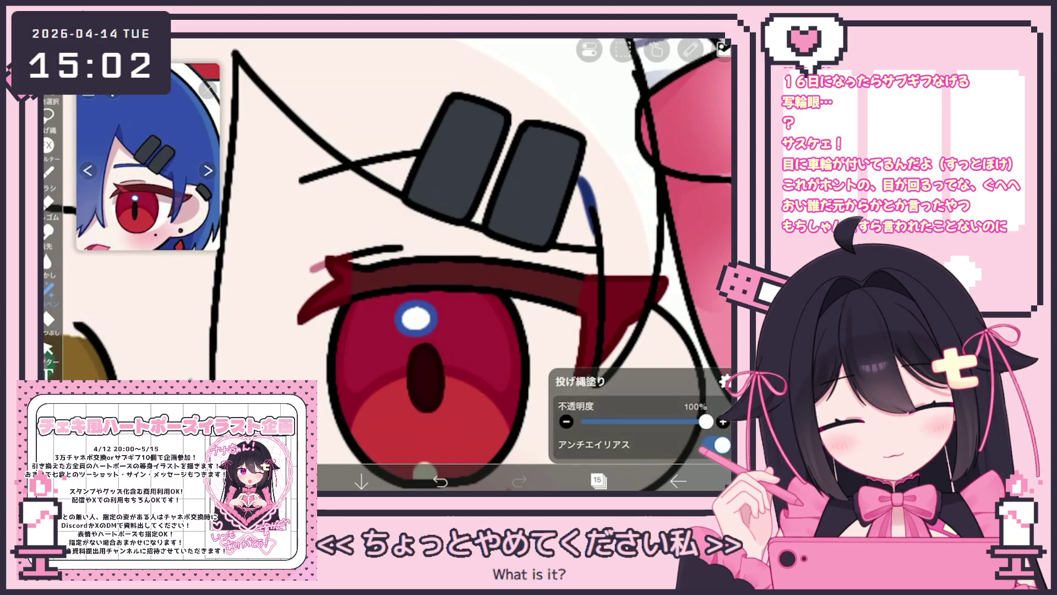
left_click(283, 480)
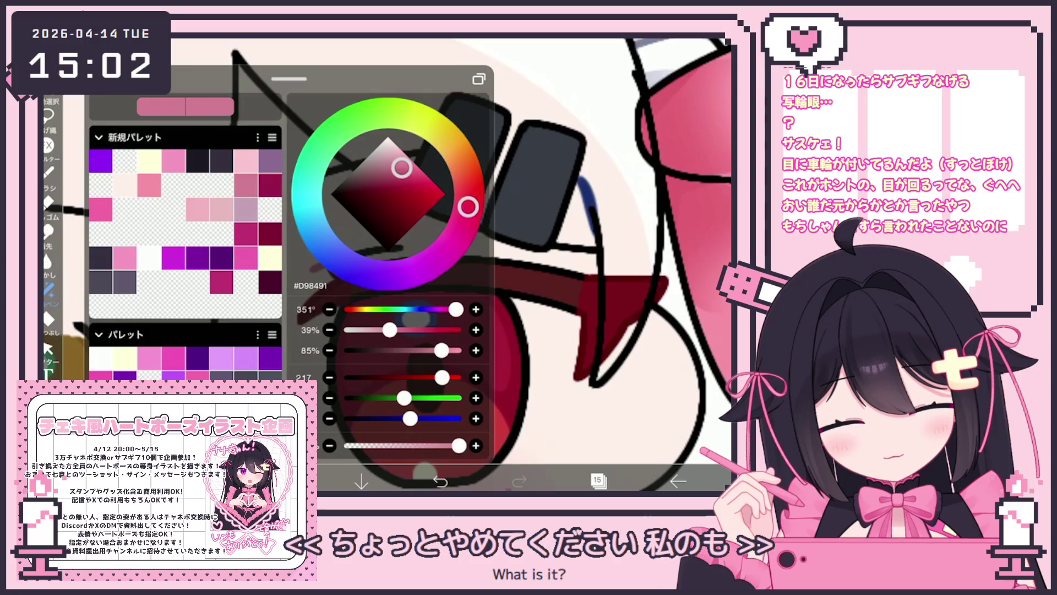
left_click(283, 481)
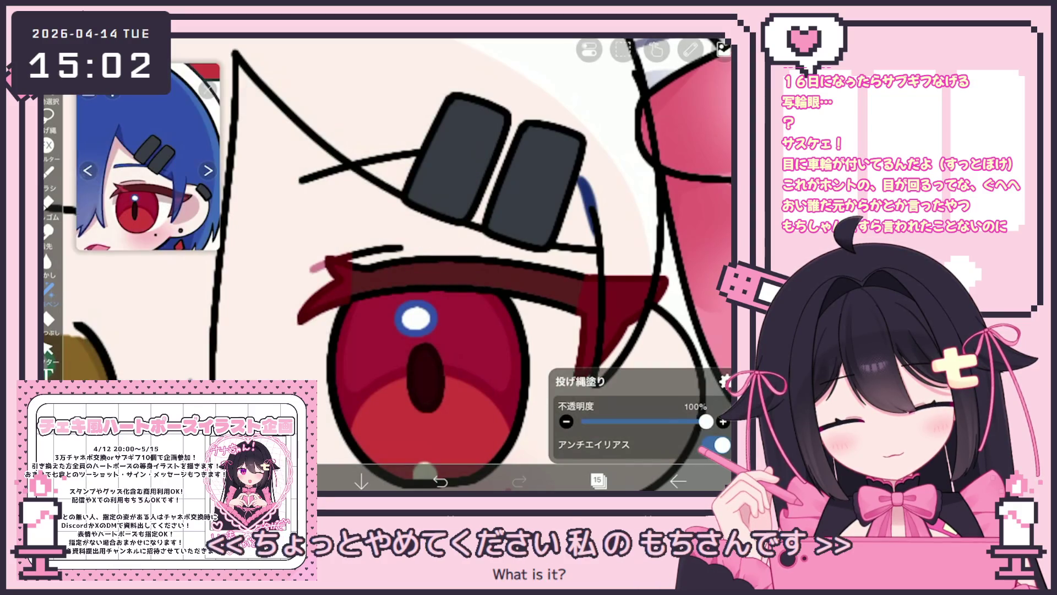
key("ctrl+z")
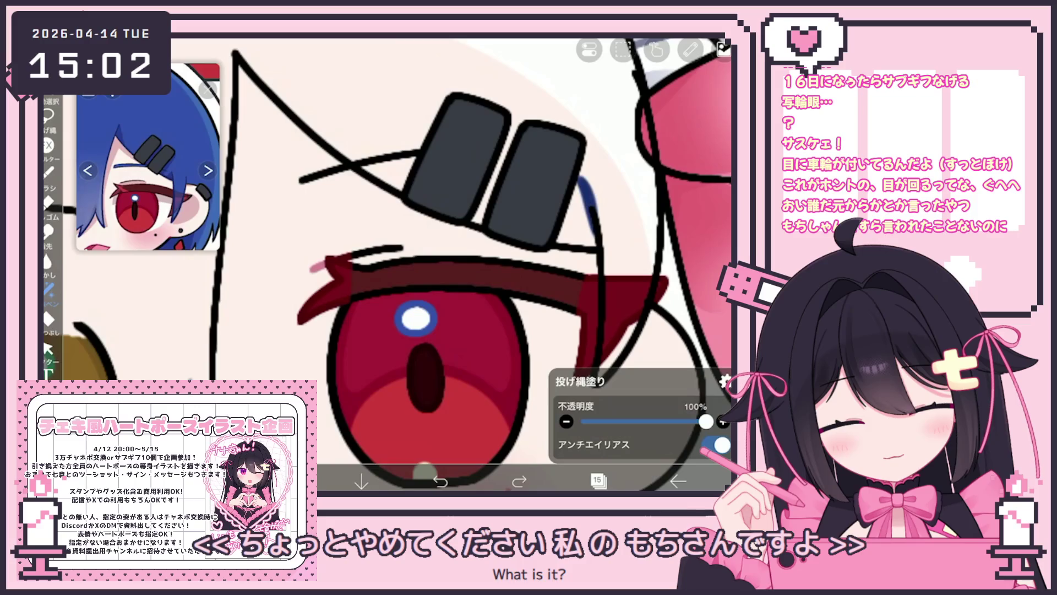
Move to empty layer 13 and sample the red from the eye
left_click(597, 481)
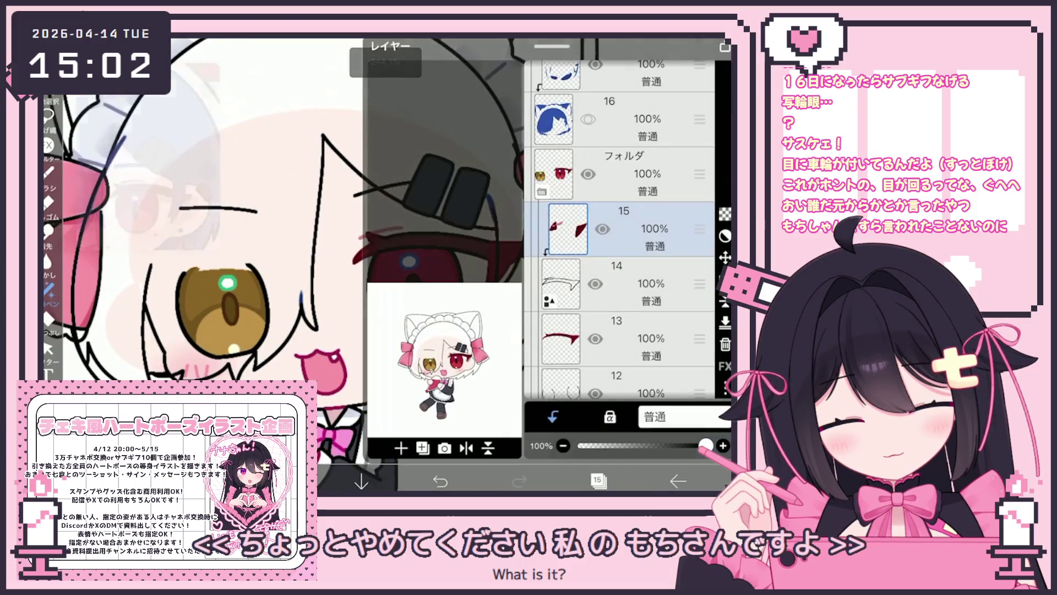
left_click(633, 271)
left_click(633, 216)
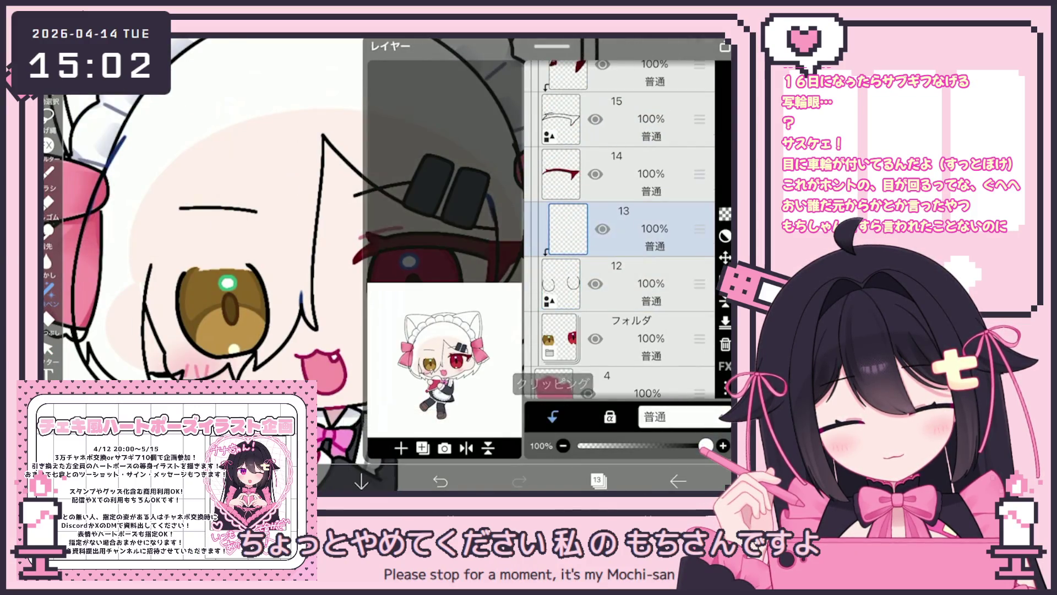
left_click(597, 481)
left_click(392, 278)
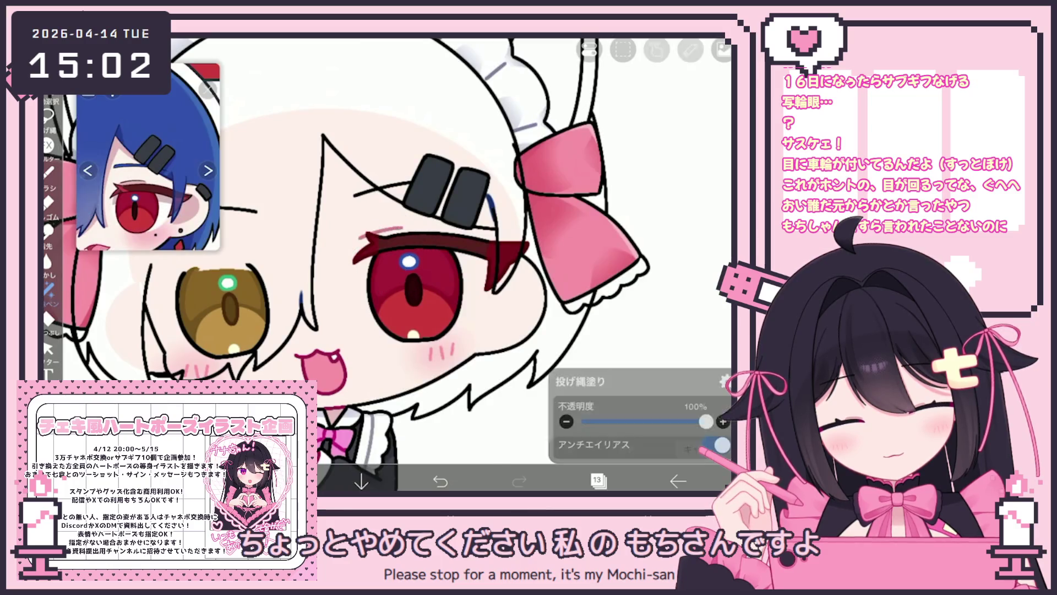
scroll(385, 247, "up", 3)
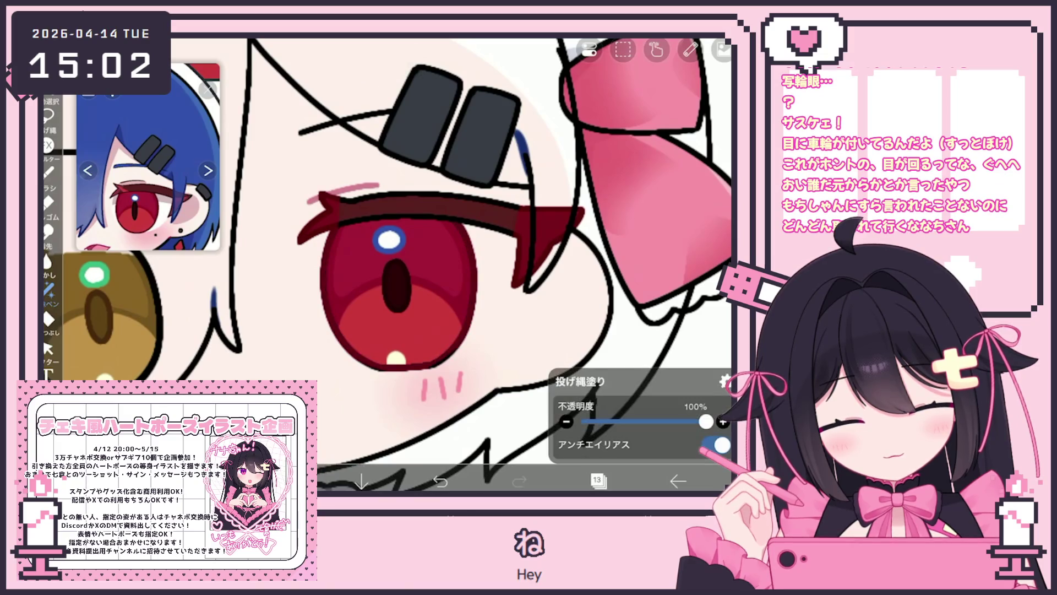
left_click_drag(419, 247, 405, 234)
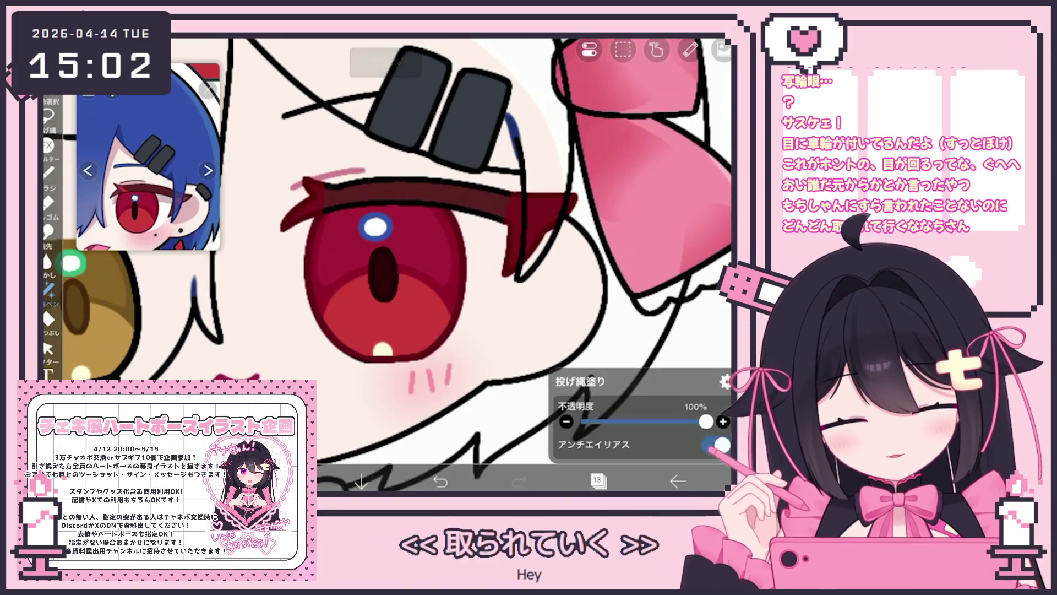
Adjust the colour to dark red #AB261C for the upper eyeliner on layer 13
left_click(282, 481)
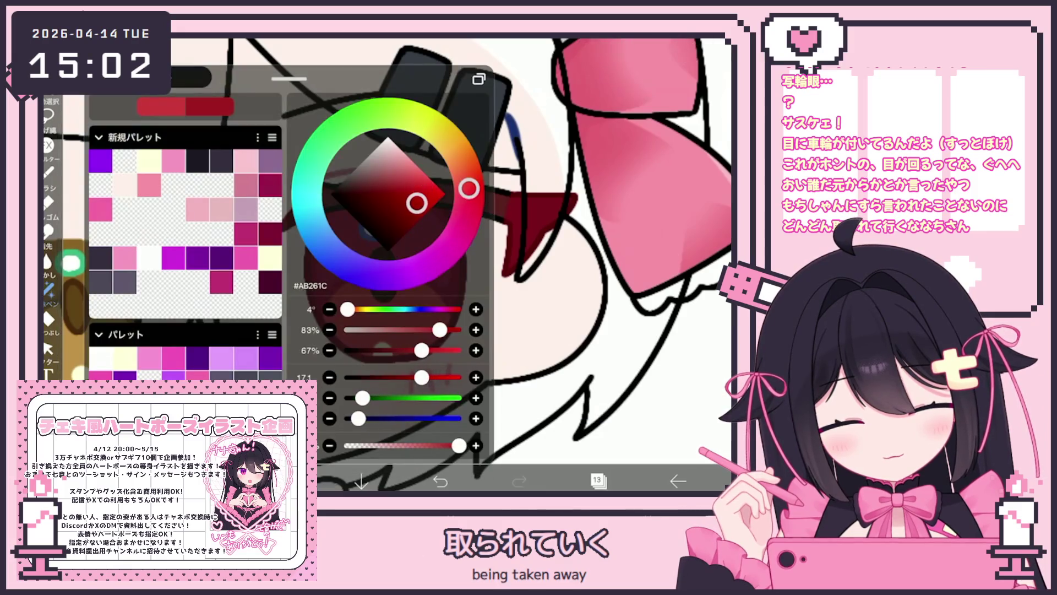
left_click(417, 203)
left_click(283, 481)
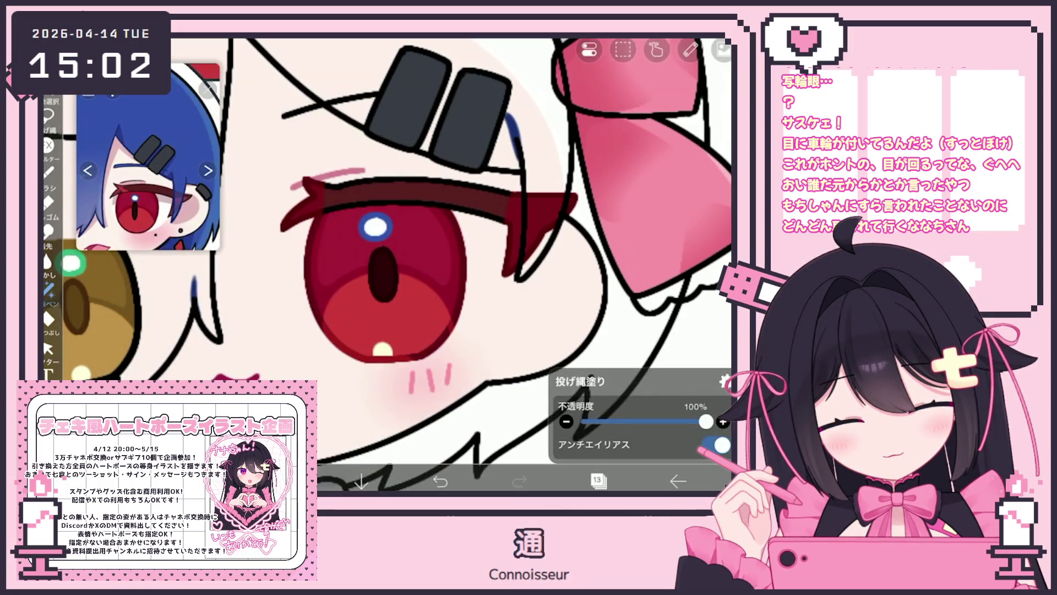
scroll(385, 247, "down", 5)
left_click(597, 481)
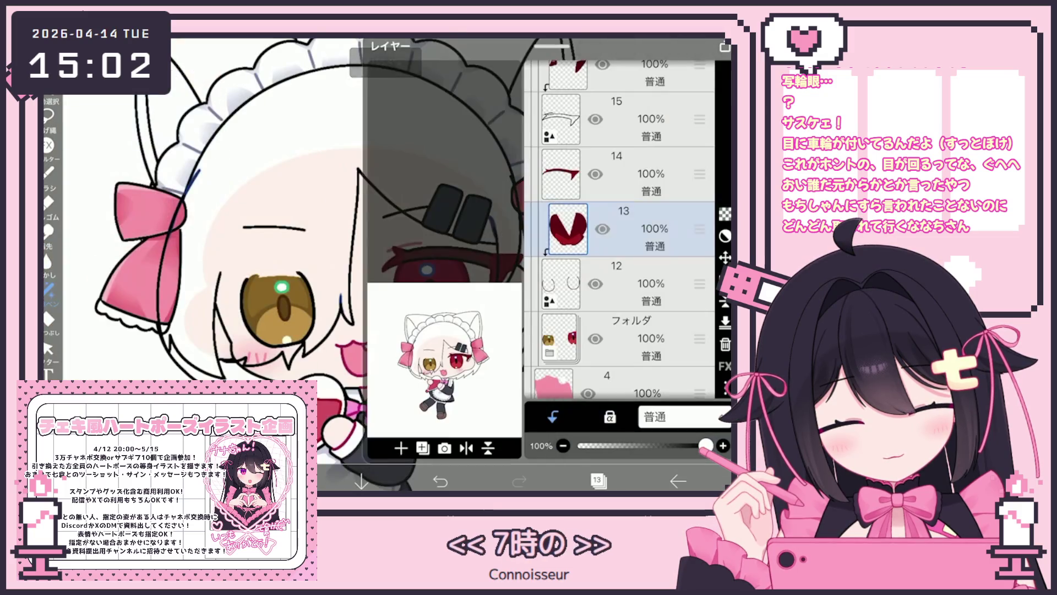
Make the blue hair layer 17 visible again
scroll(619, 228, "up", 3)
left_click(588, 259)
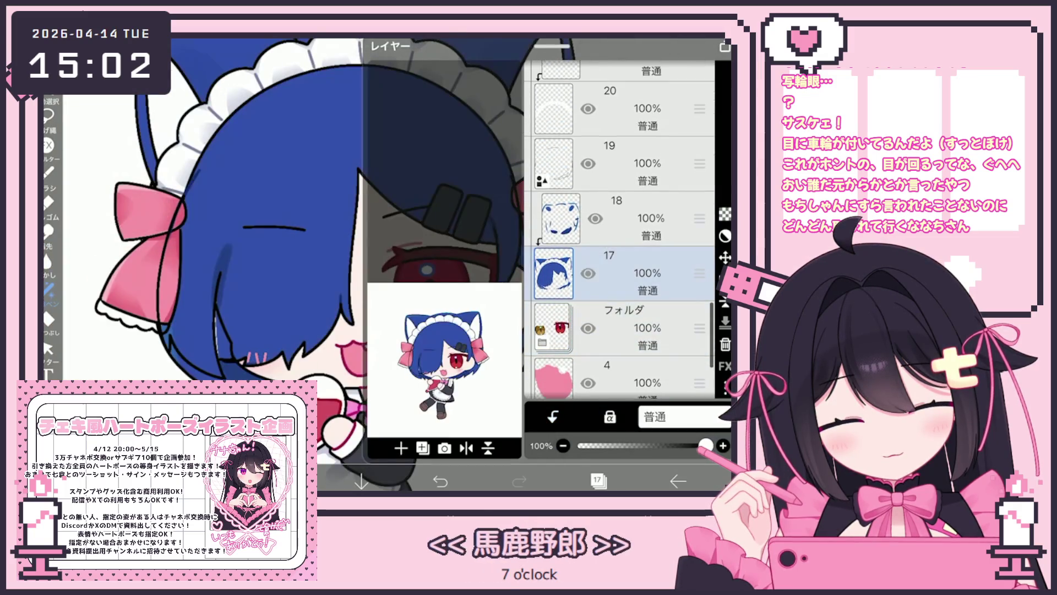
scroll(619, 228, "up", 5)
scroll(619, 229, "down", 10)
Add a new layer 5 above layer 4 and pick its colour
left_click(633, 265)
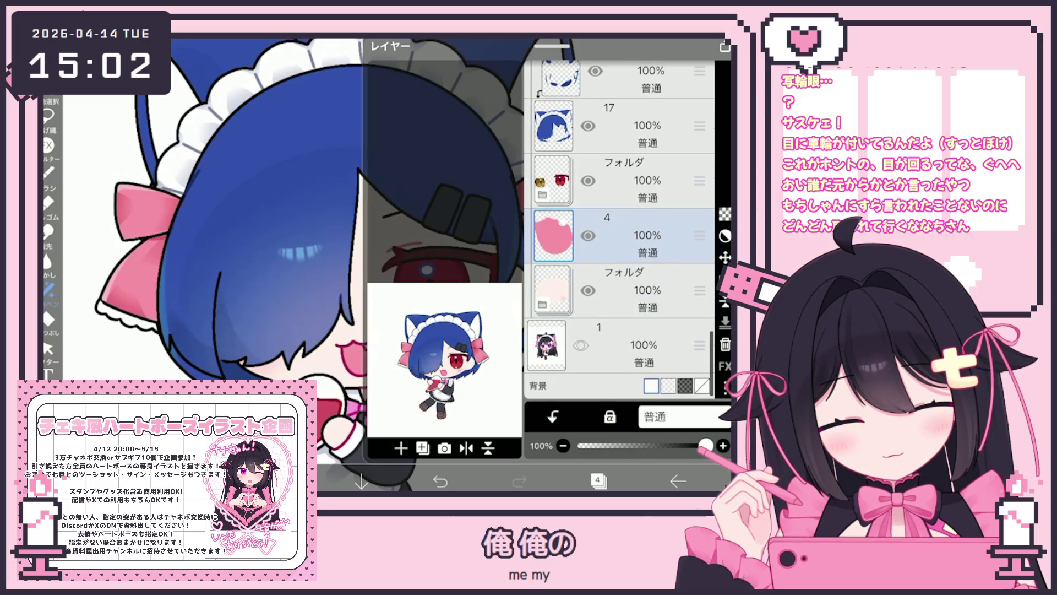
left_click(401, 448)
left_click(283, 481)
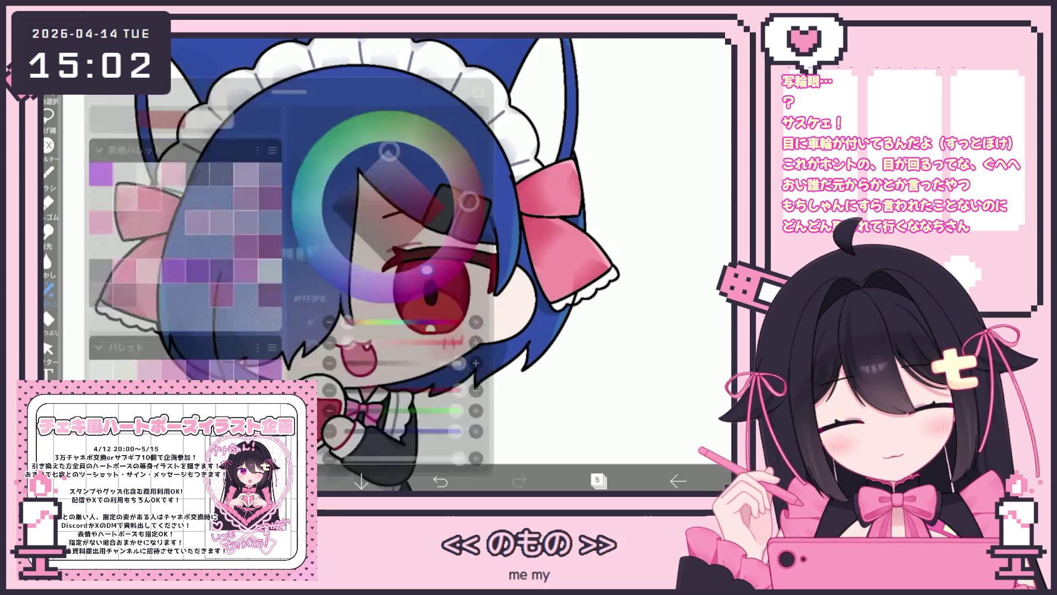
scroll(385, 248, "up", 5)
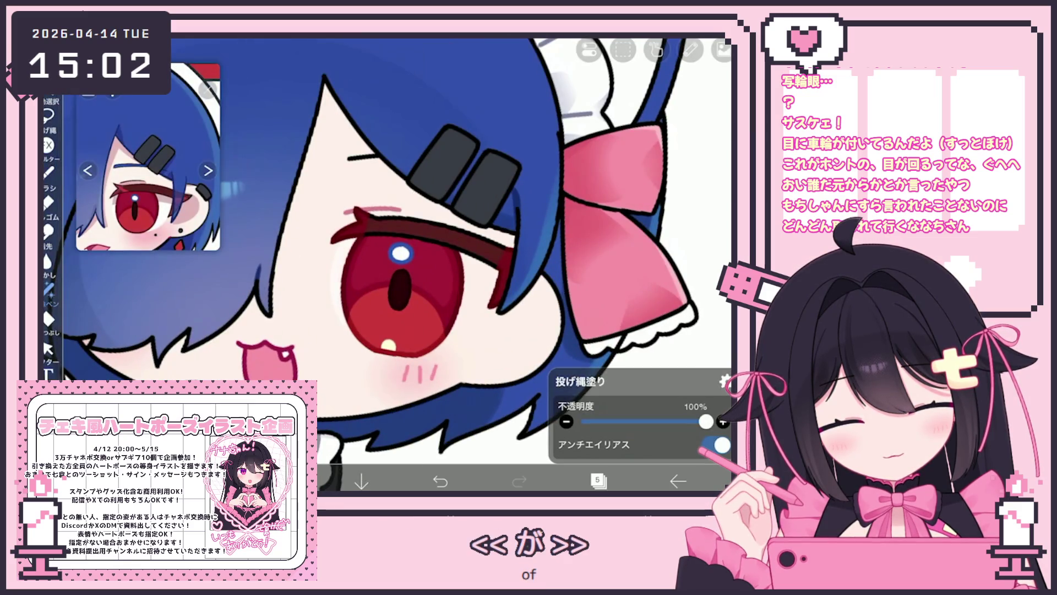
left_click(282, 480)
left_click(283, 481)
Draw a thin pink stroke below the eye on the new layer
left_click(440, 480)
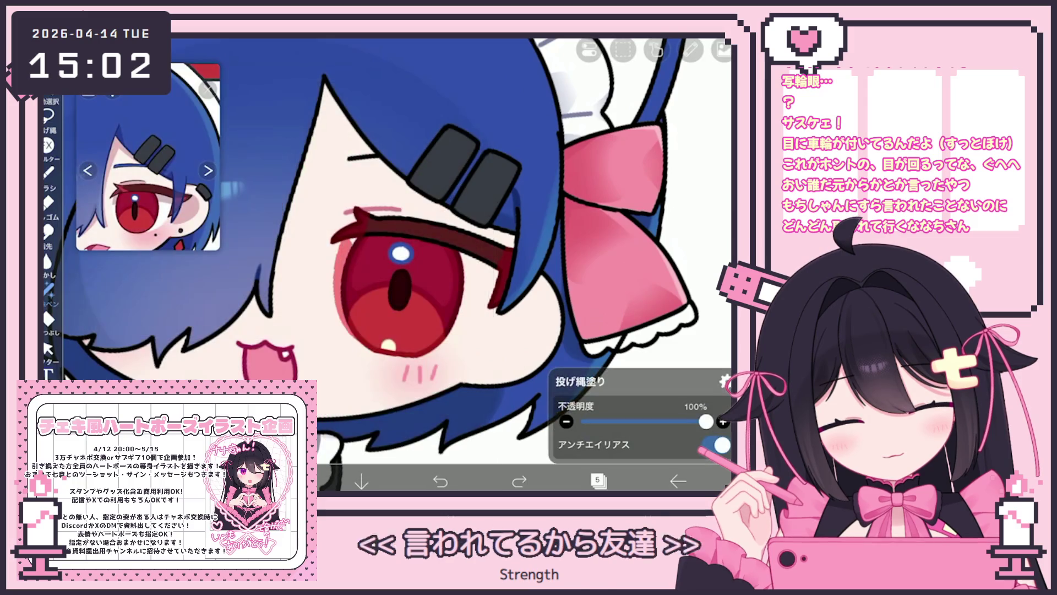
scroll(396, 264, "up", 2)
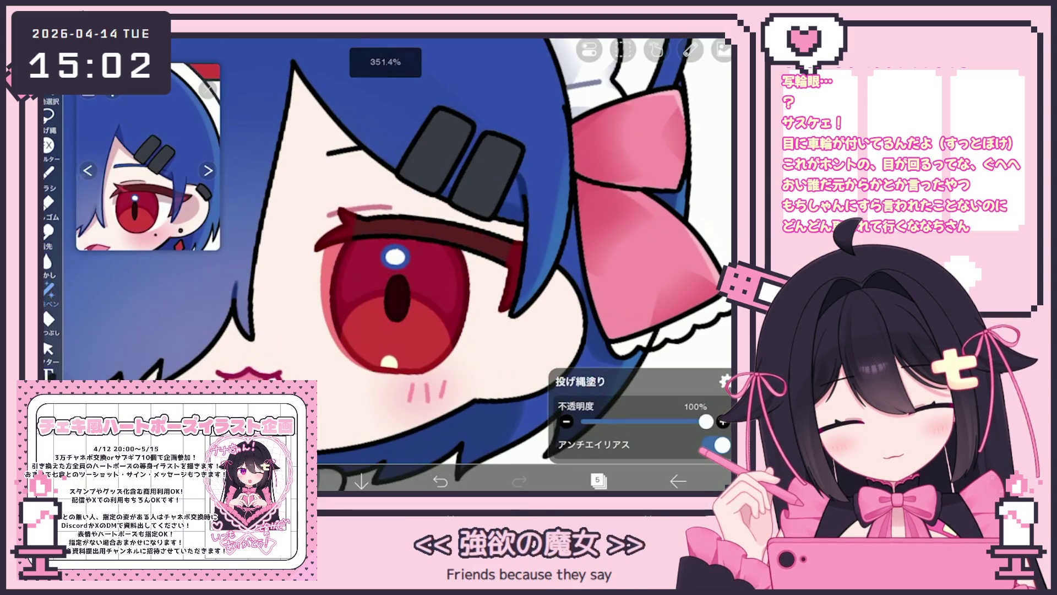
left_click(519, 481)
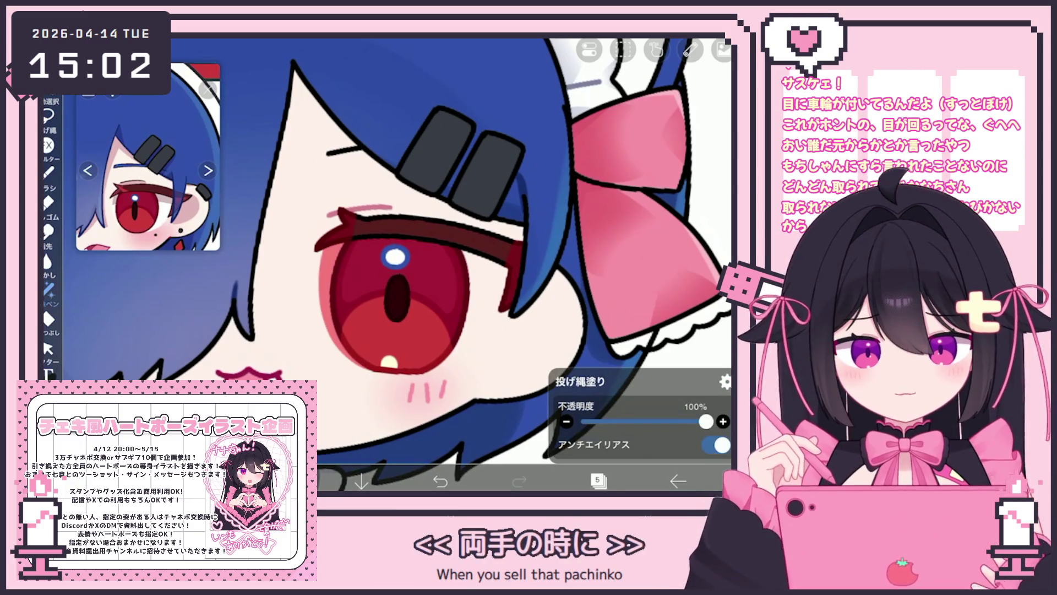
left_click_drag(428, 367, 465, 359)
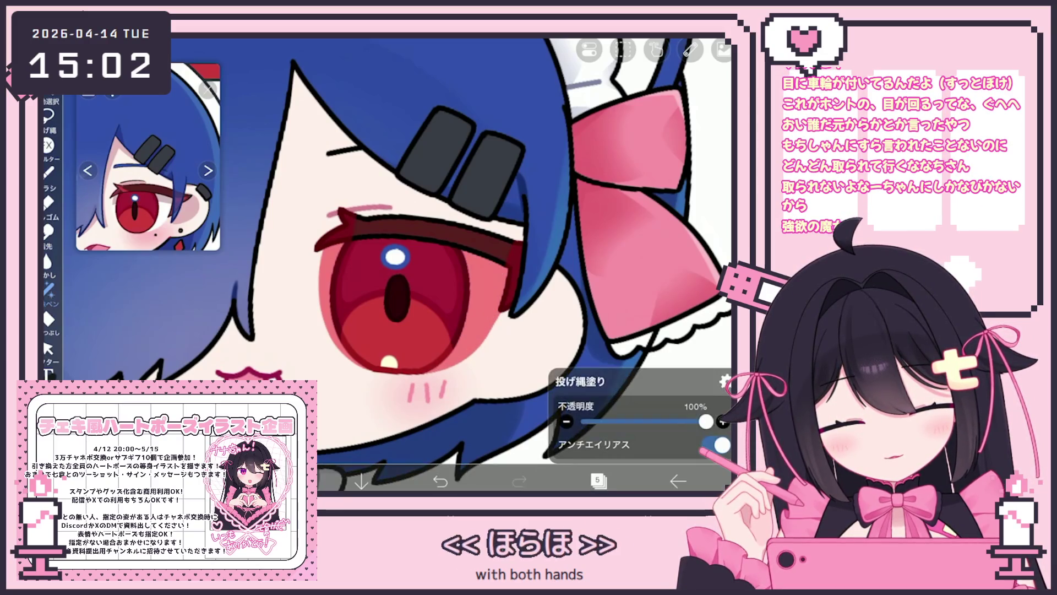
left_click(597, 480)
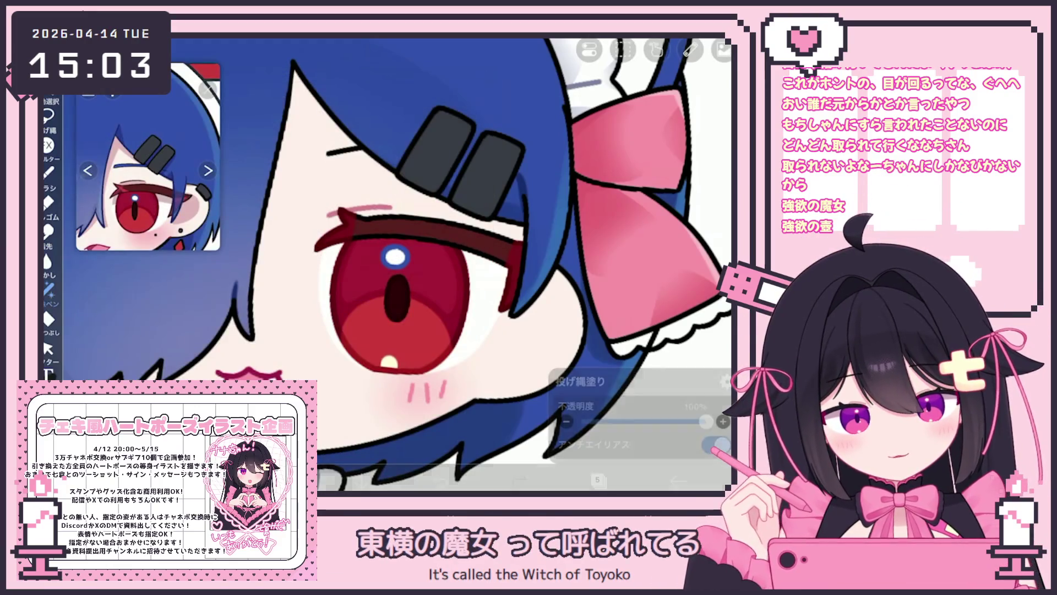
scroll(385, 264, "down", 2)
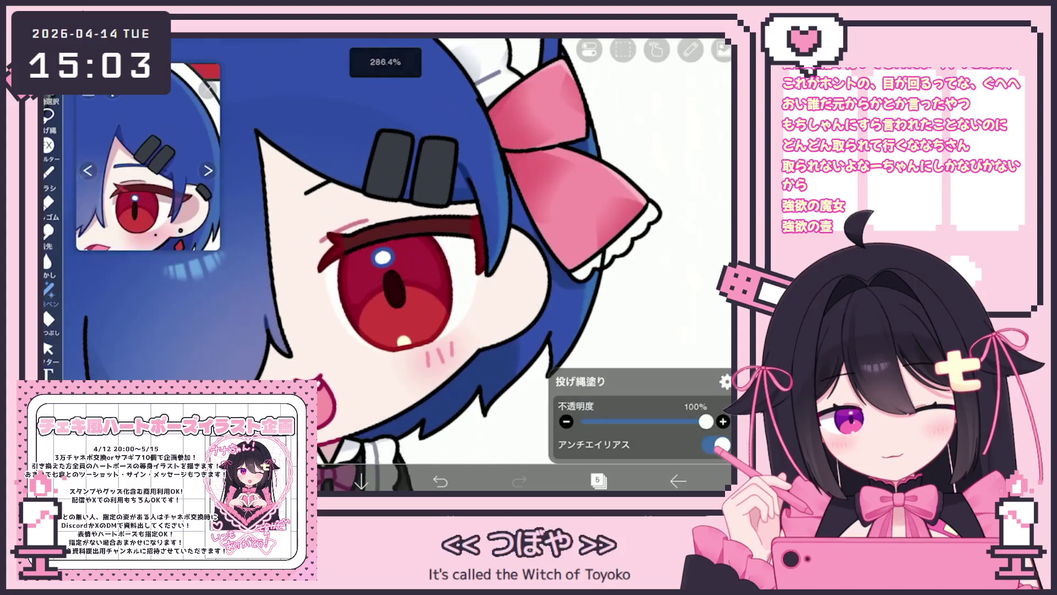
scroll(385, 265, "down", 3)
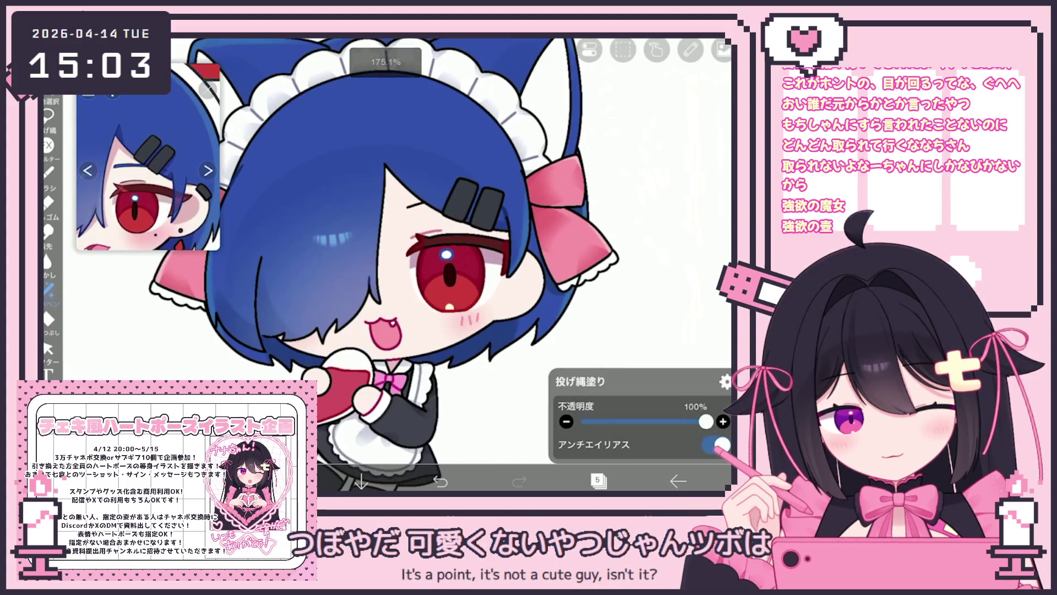
left_click(597, 481)
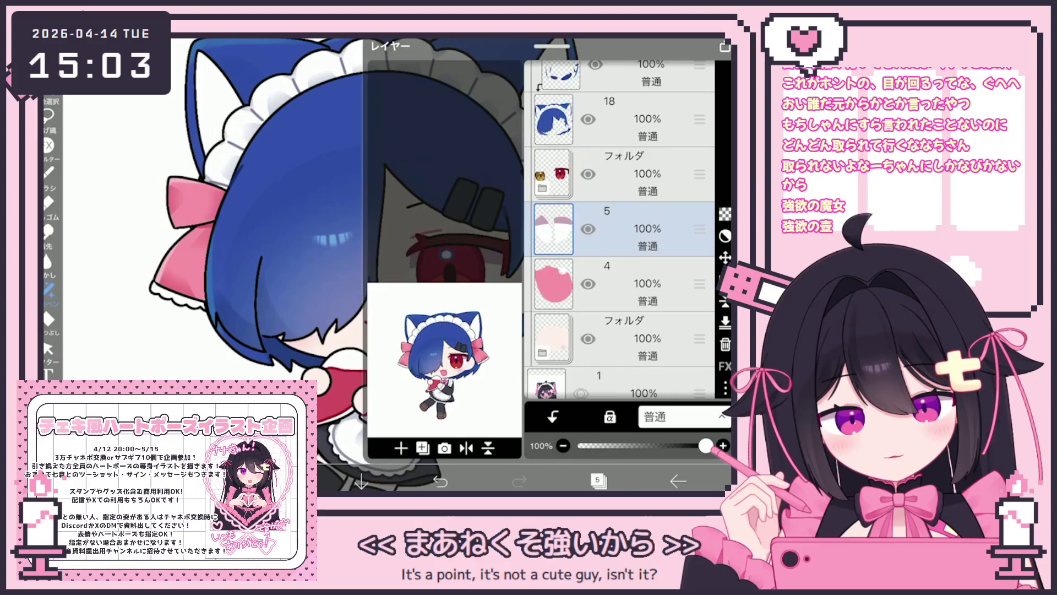
Add a new layer 4 above layer 3 in the folder and switch to the pen brush
scroll(622, 229, "down", 2)
left_click(622, 284)
left_click(400, 447)
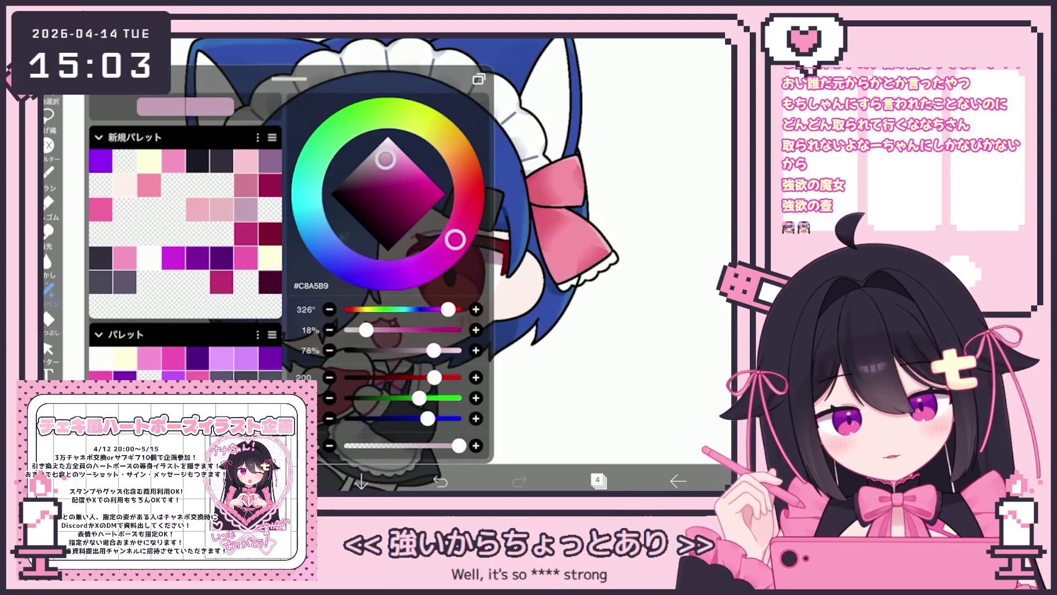
left_click(281, 480)
left_click(49, 116)
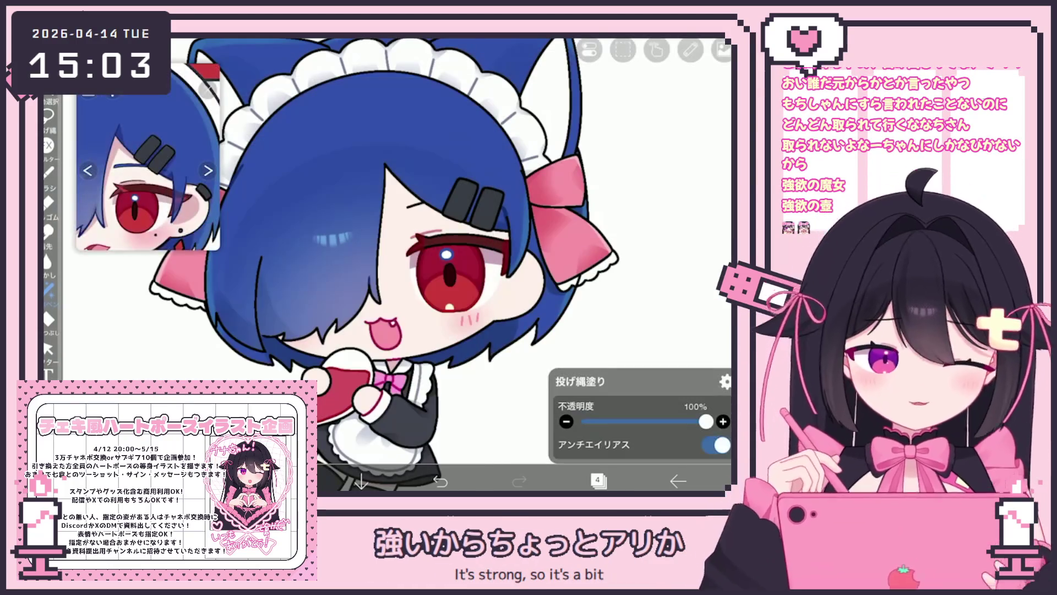
left_click(48, 172)
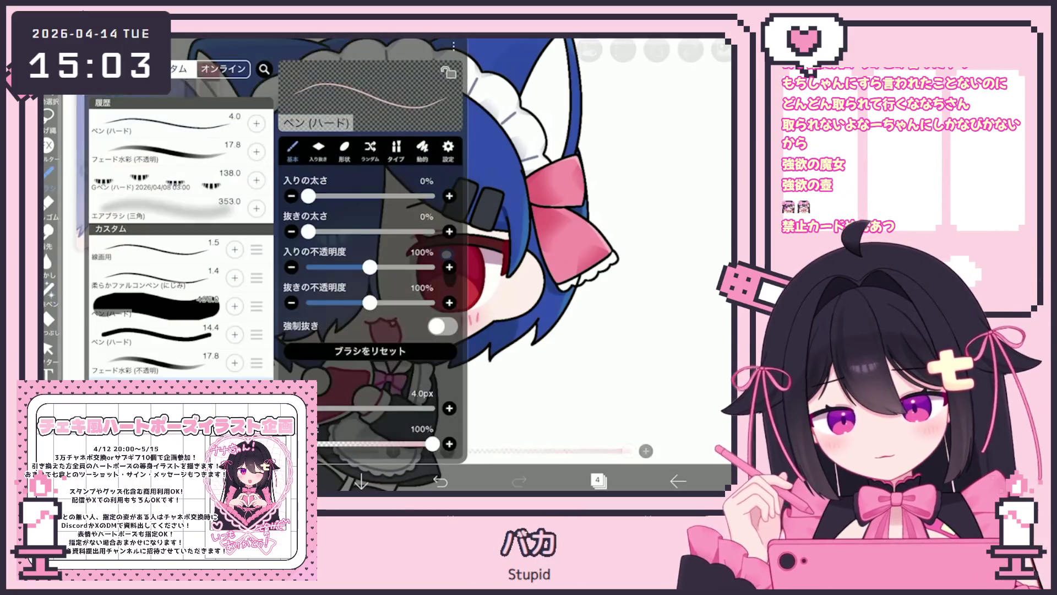
left_click(49, 172)
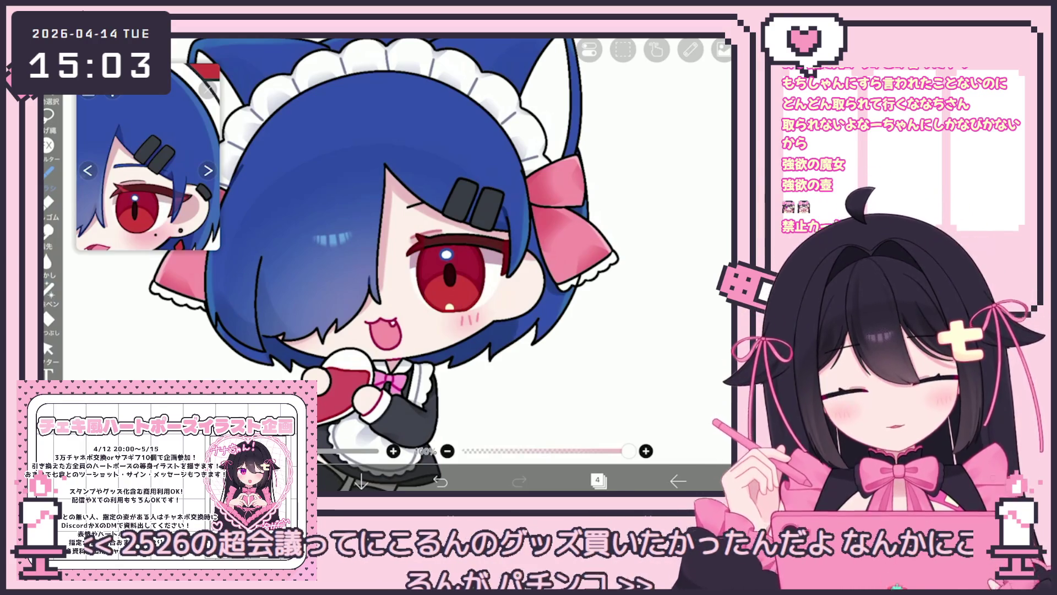
Show the upper layers 23–28 and select bow layer 24
scroll(385, 264, "down", 5)
left_click(597, 480)
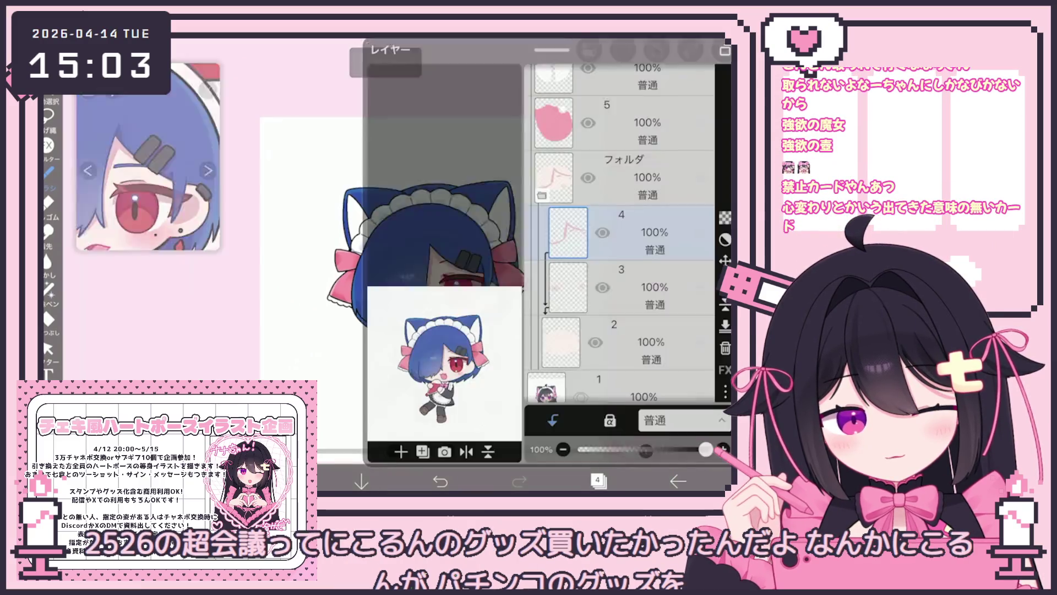
scroll(619, 231, "up", 10)
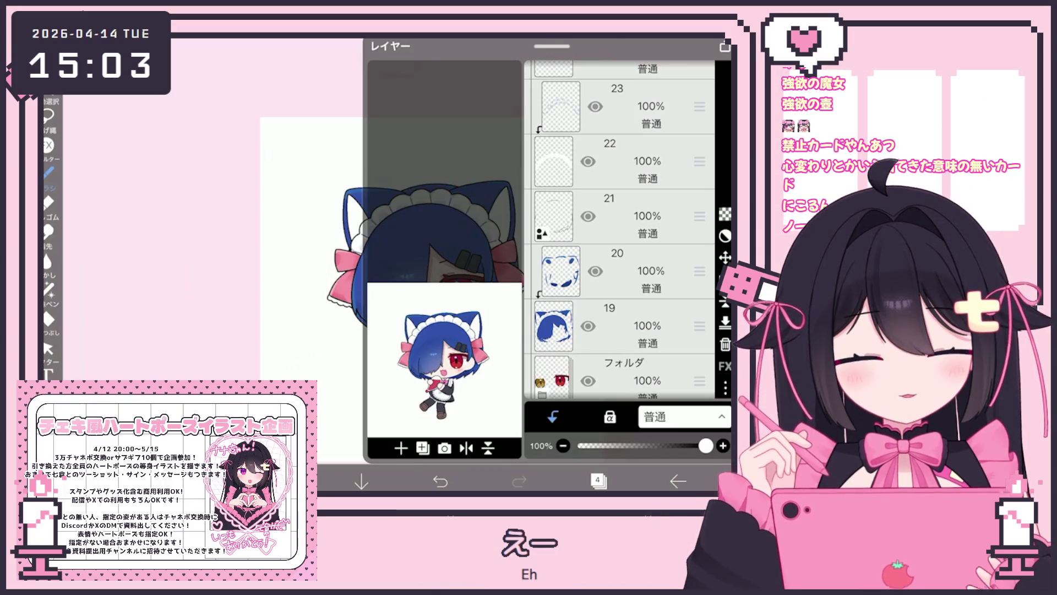
scroll(619, 232, "up", 5)
left_click(622, 270)
Lock transparency on bow layers 24, 25 and 26 with lasso filling selected
left_click(622, 325)
left_click(610, 416)
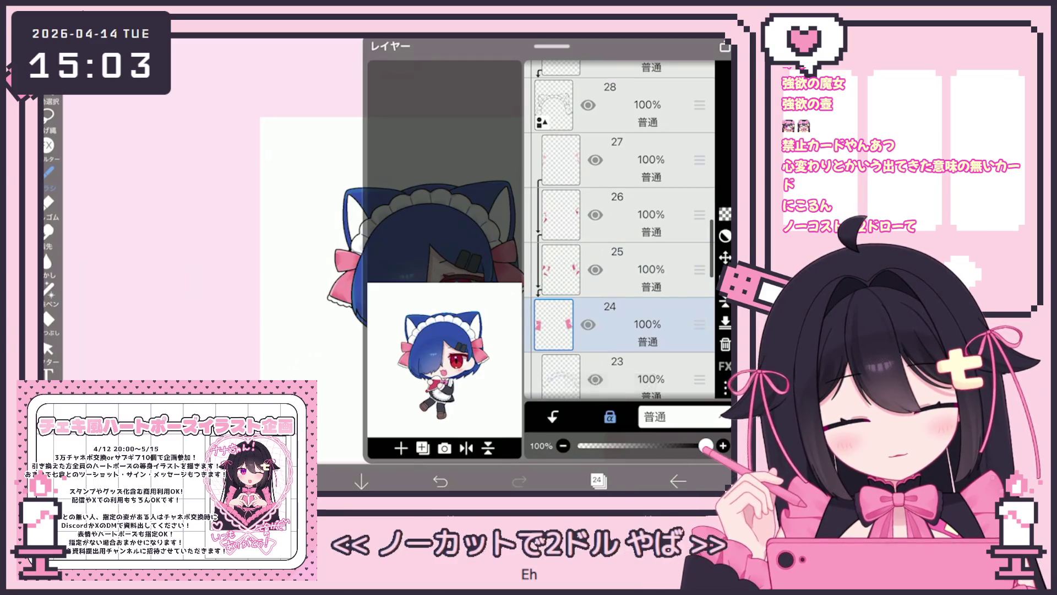
left_click(598, 481)
left_click(48, 130)
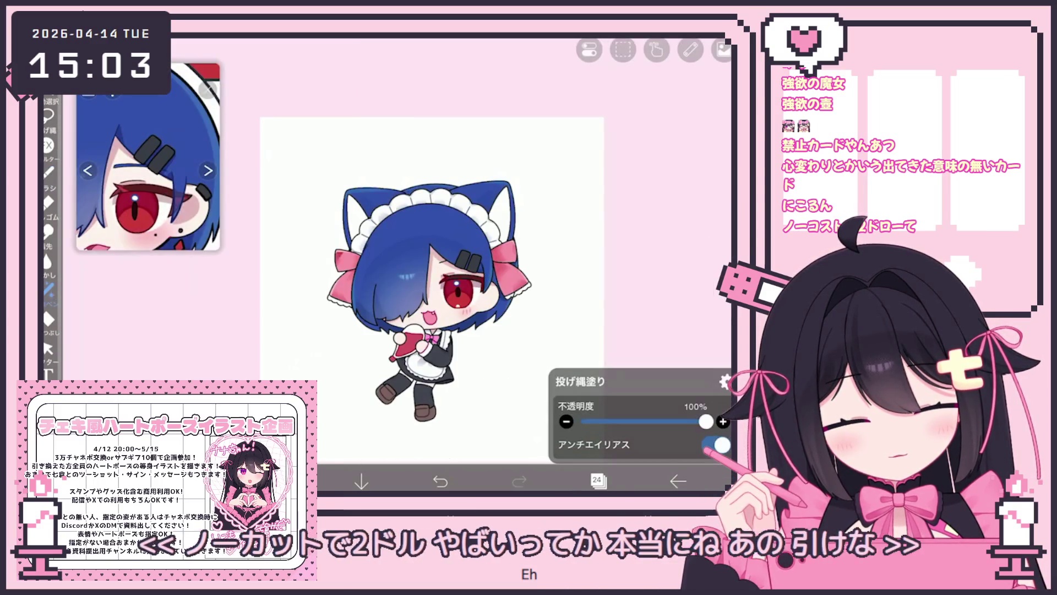
left_click(598, 481)
left_click(622, 173)
left_click(610, 417)
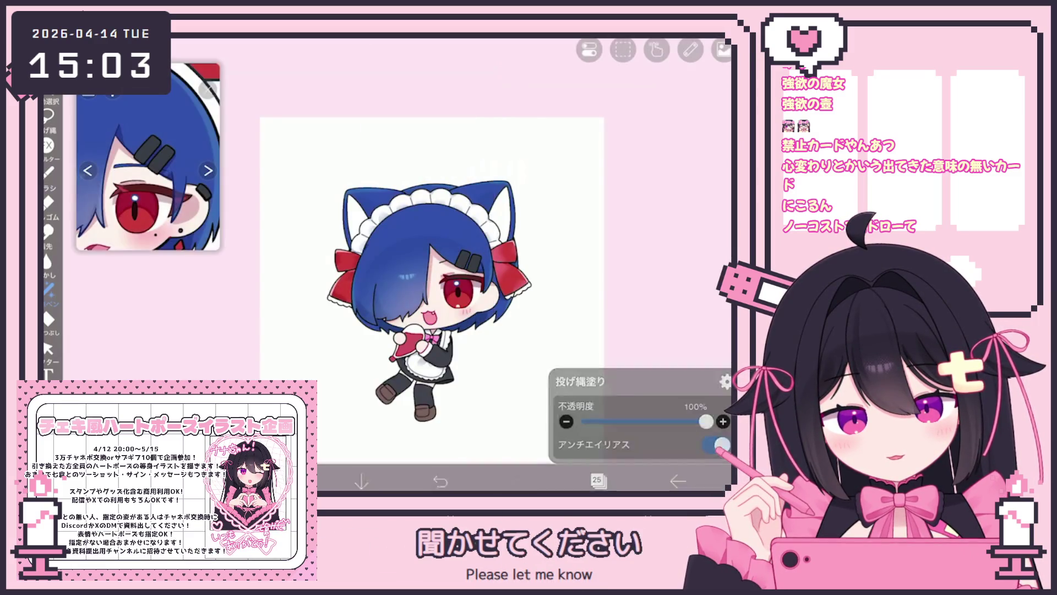
left_click(597, 480)
left_click(622, 174)
left_click(609, 416)
left_click(597, 481)
Select bow layer 27 and choose red to recolour the remaining bow
left_click(597, 480)
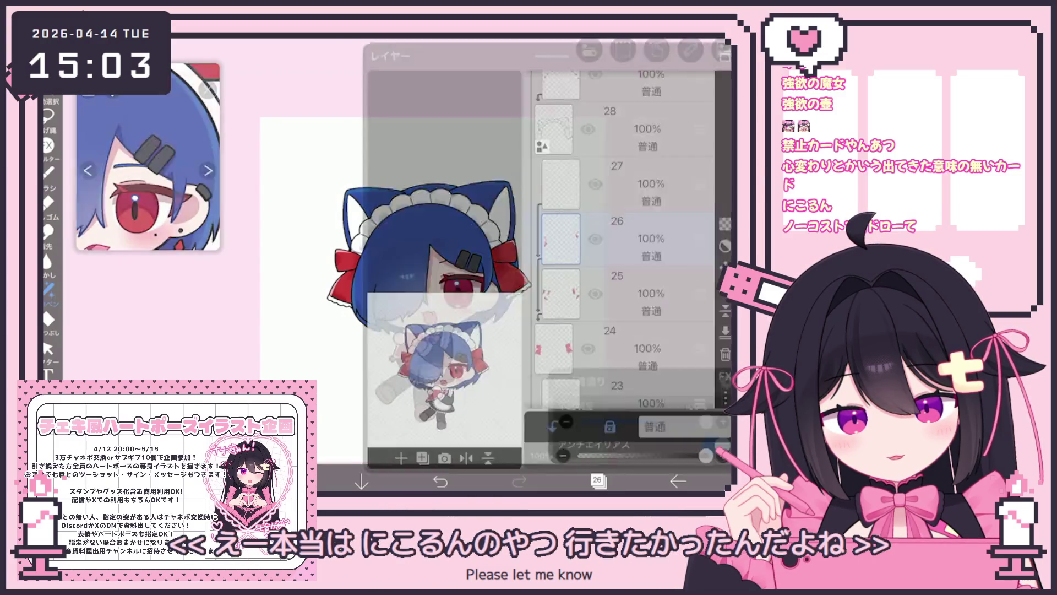
left_click(622, 234)
left_click(597, 480)
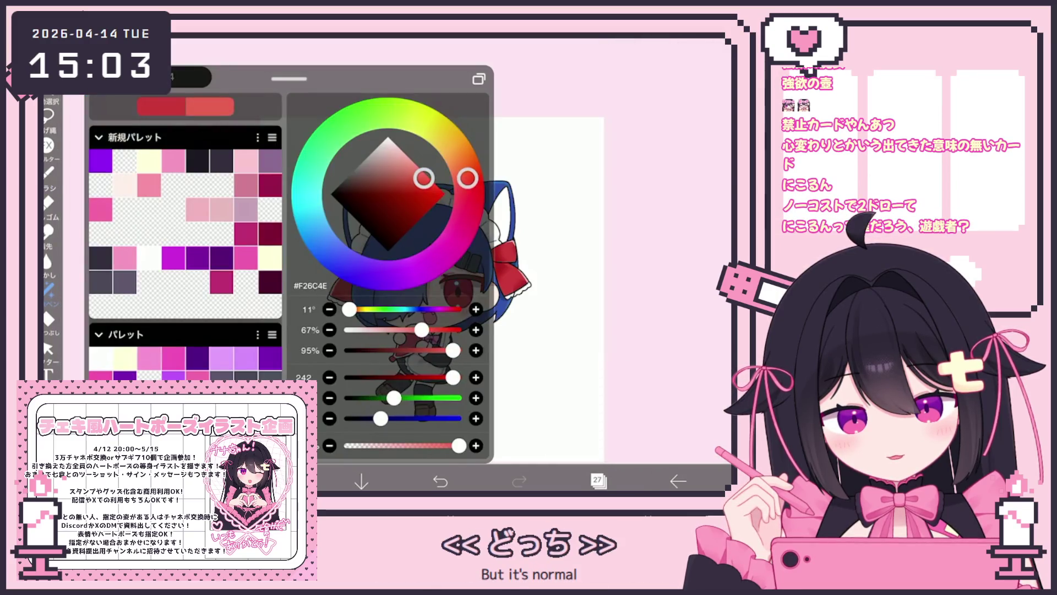
left_click(49, 289)
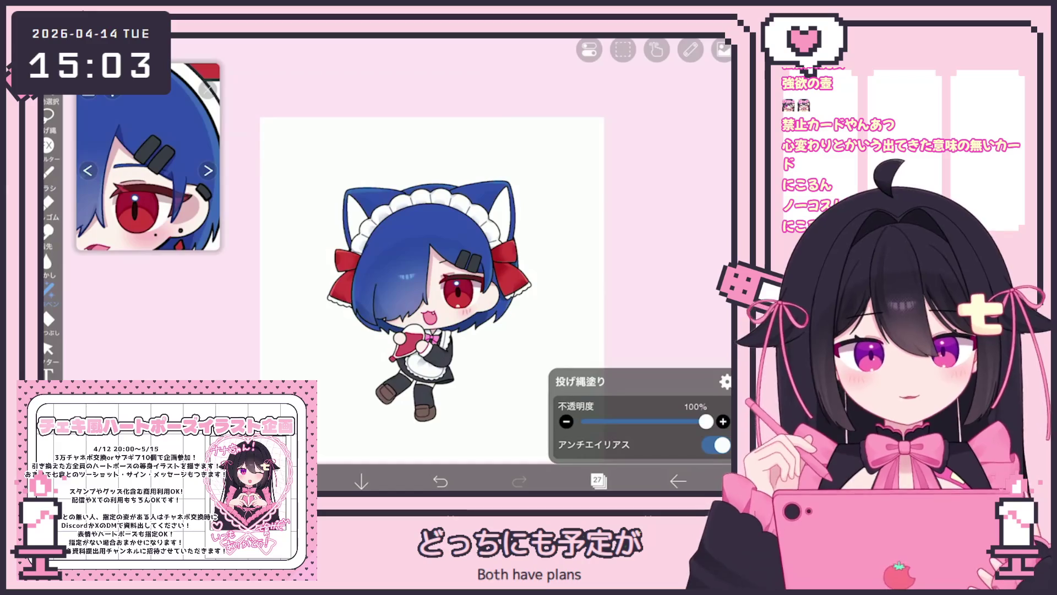
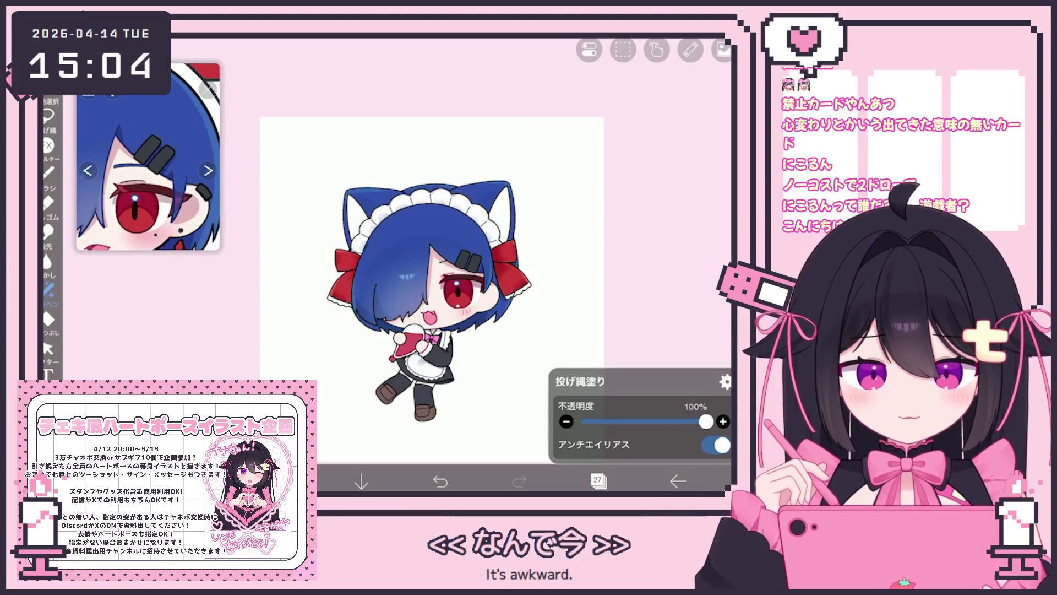
Select layer 49 and lock its transparent pixels
left_click(597, 480)
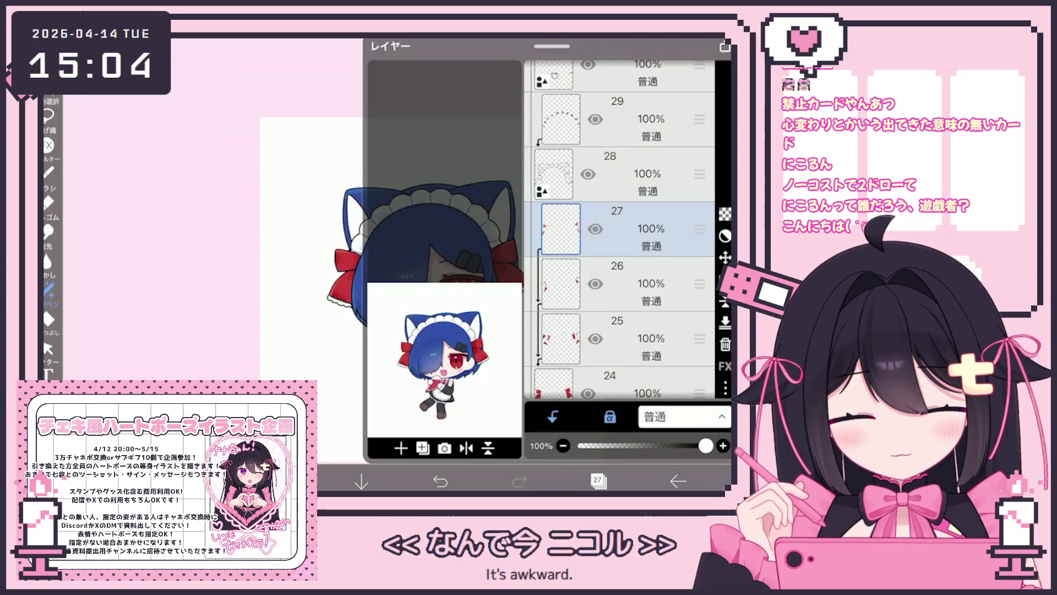
scroll(619, 230, "up", 10)
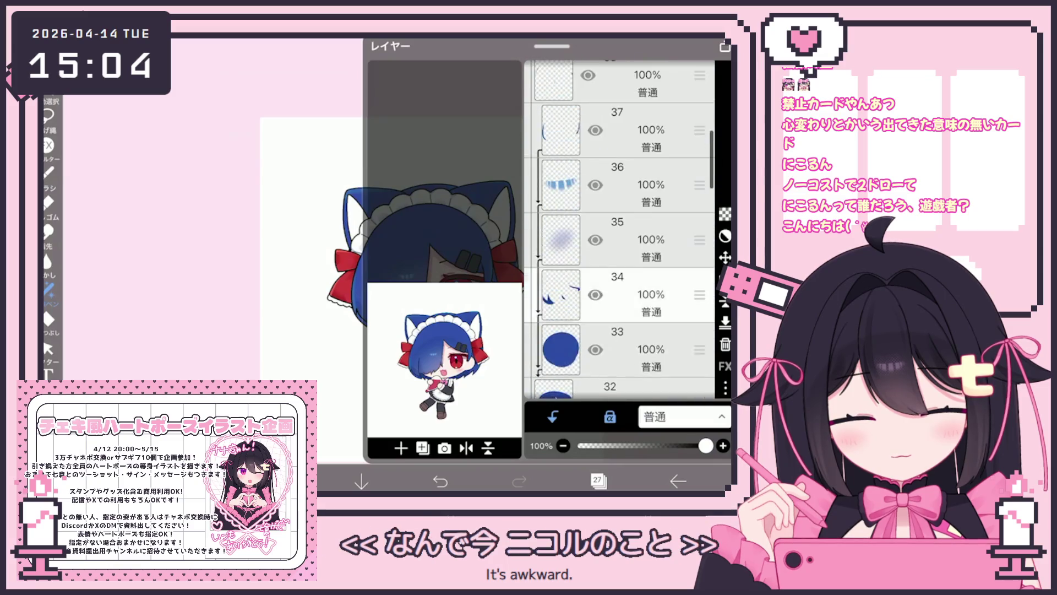
scroll(619, 230, "up", 10)
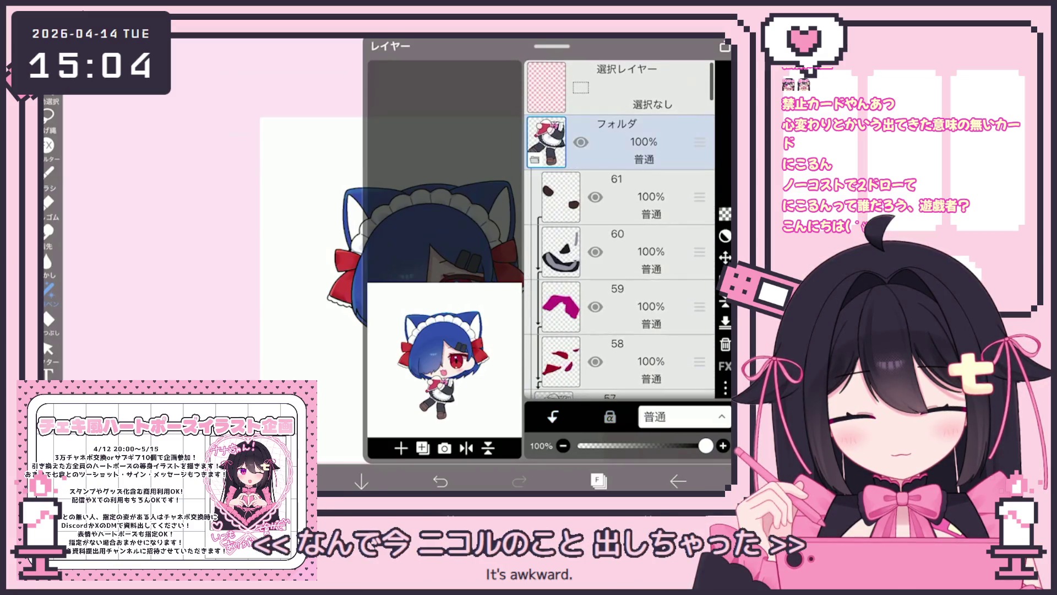
left_click(633, 270)
scroll(619, 229, "down", 3)
left_click(633, 266)
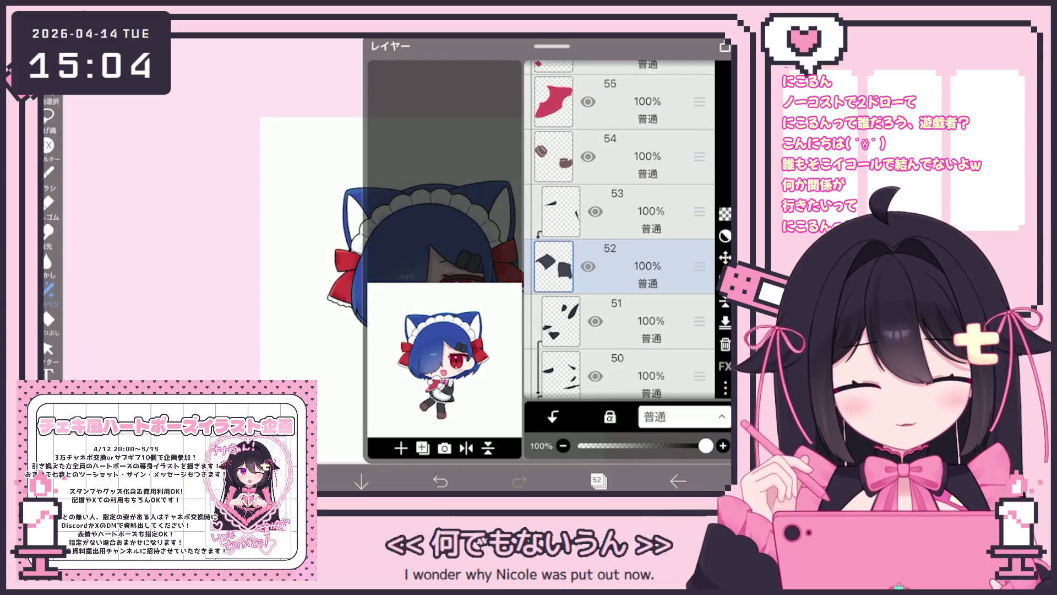
scroll(619, 231, "down", 3)
left_click(610, 302)
left_click(609, 417)
left_click(597, 480)
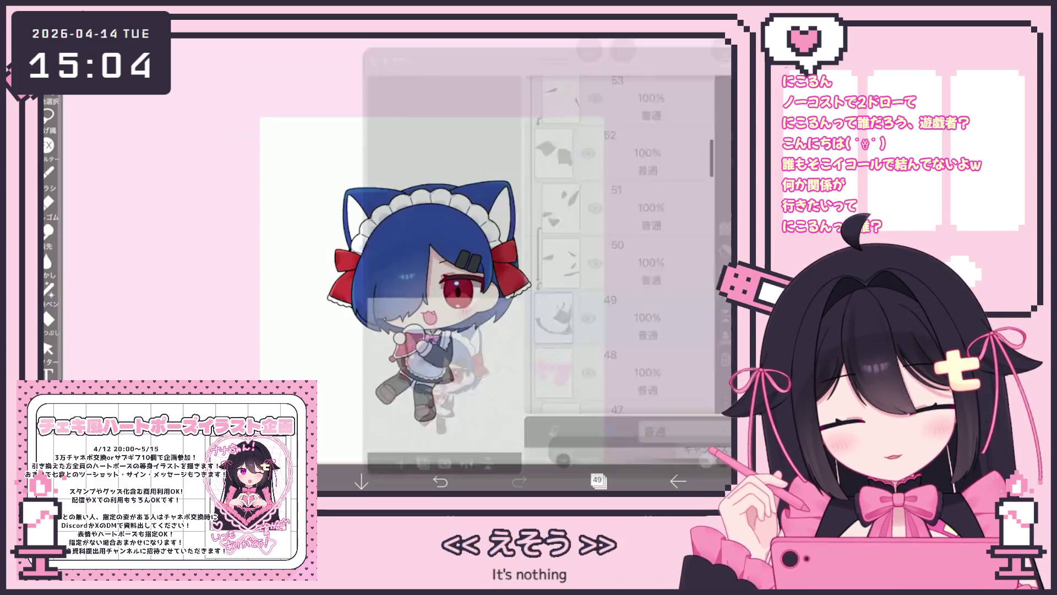
Merge layer 51 down into layer 50
left_click(49, 115)
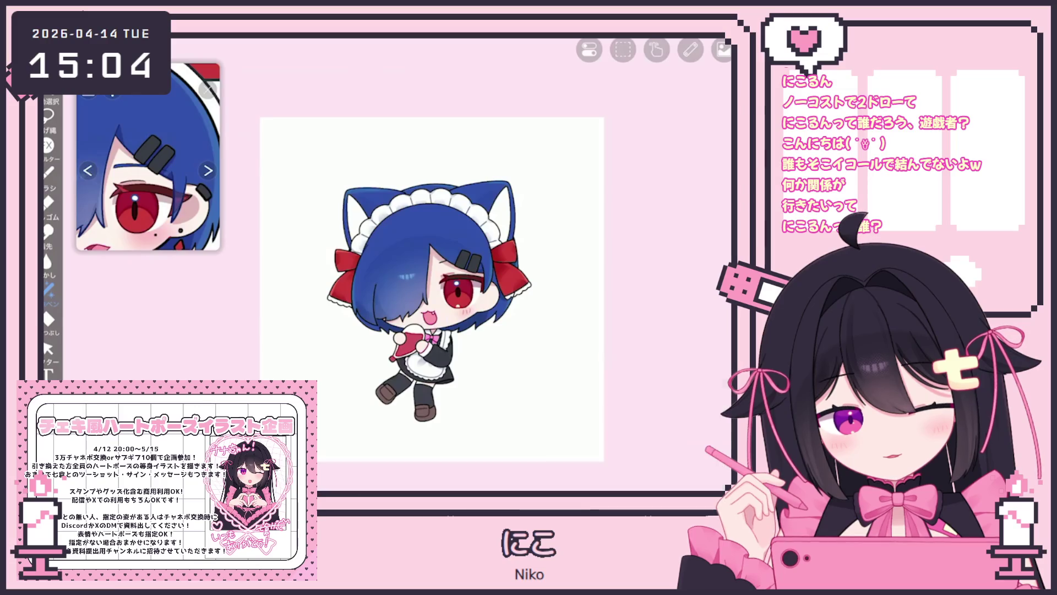
scroll(495, 358, "up", 5)
left_click(599, 481)
scroll(619, 220, "up", 2)
left_click(616, 118)
left_click(725, 301)
left_click(426, 294)
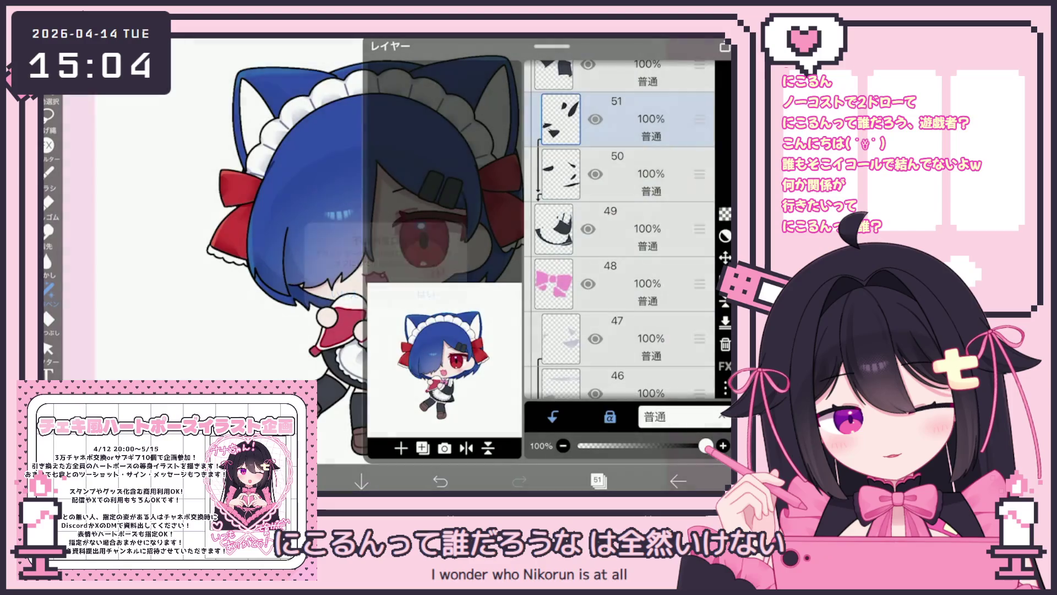
Pick white as the fill colour and select layer 51 for the stockings
left_click(282, 481)
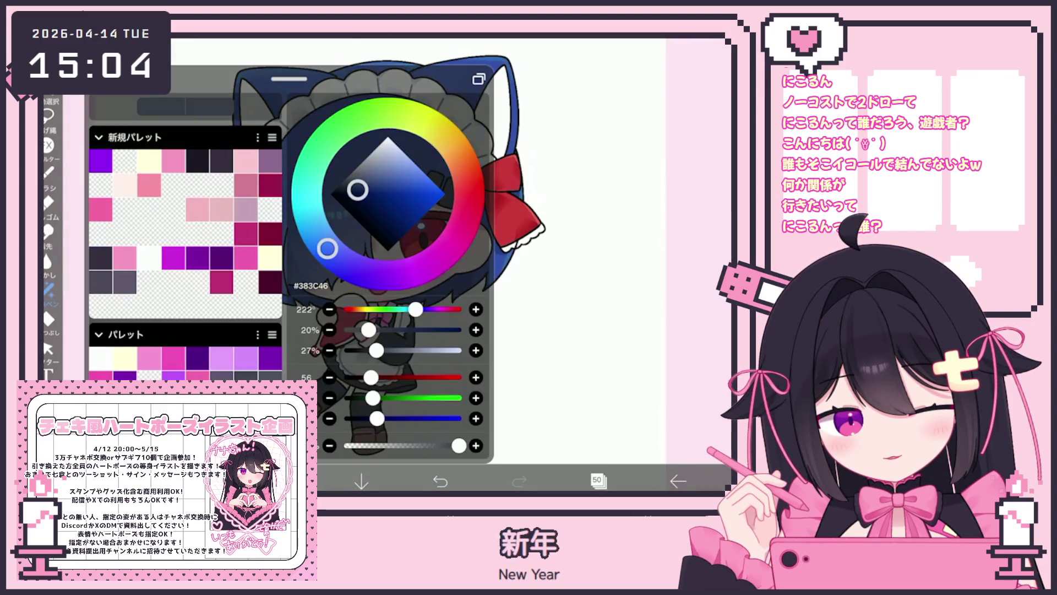
left_click(48, 116)
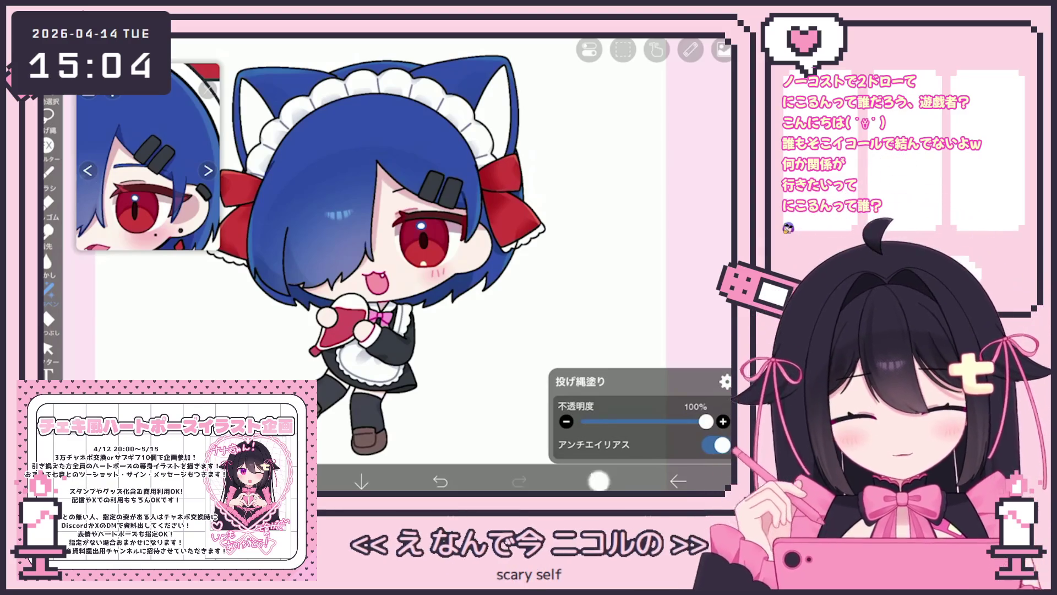
left_click(597, 481)
scroll(620, 230, "up", 1)
left_click(622, 242)
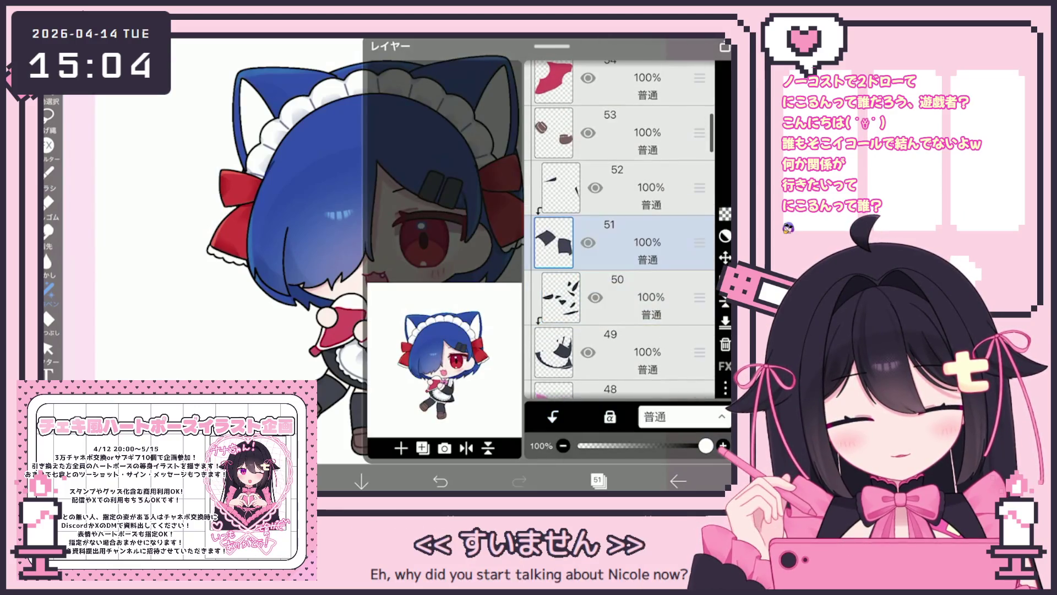
left_click(597, 481)
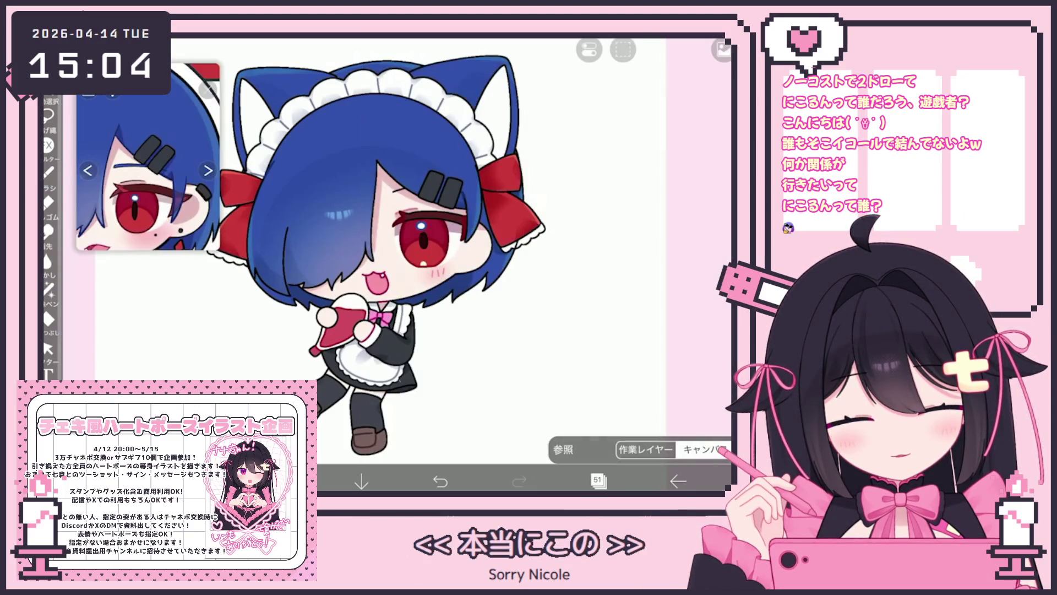
left_click(597, 480)
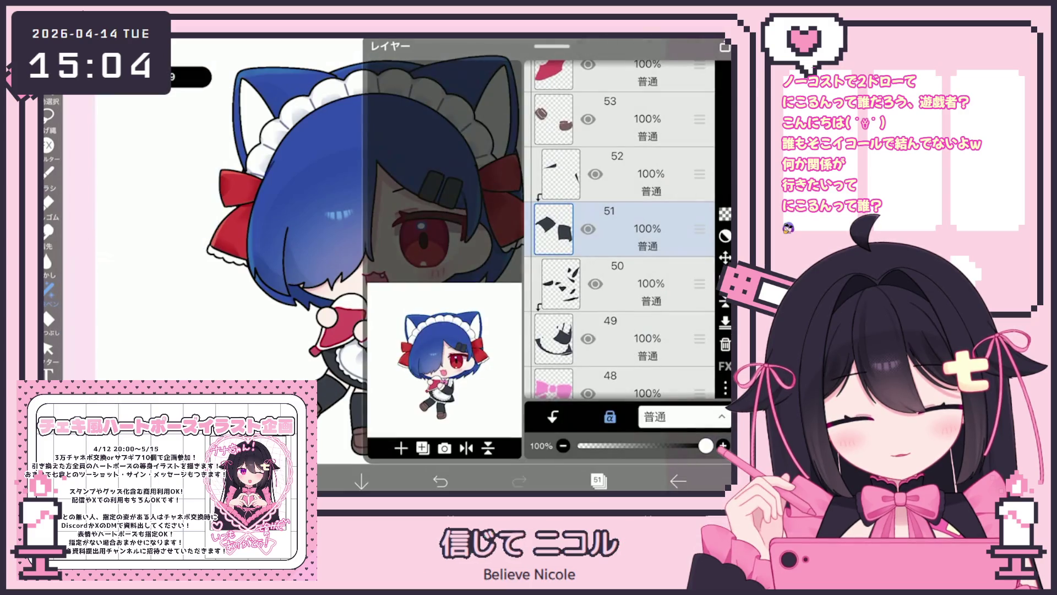
left_click(597, 481)
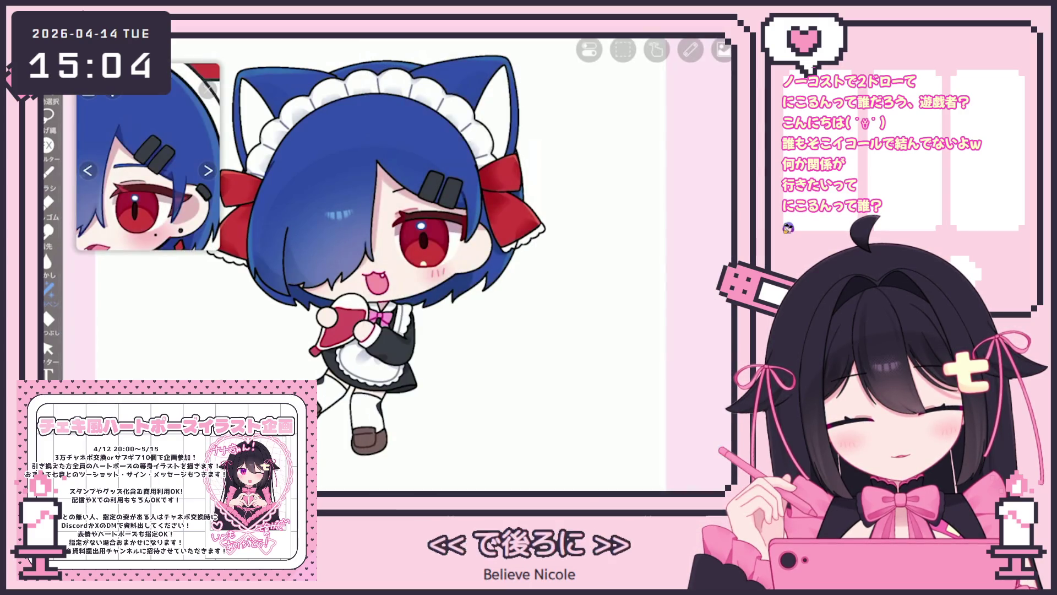
Select layer 53, which holds the shoes, to darken them
left_click(597, 481)
left_click(649, 173)
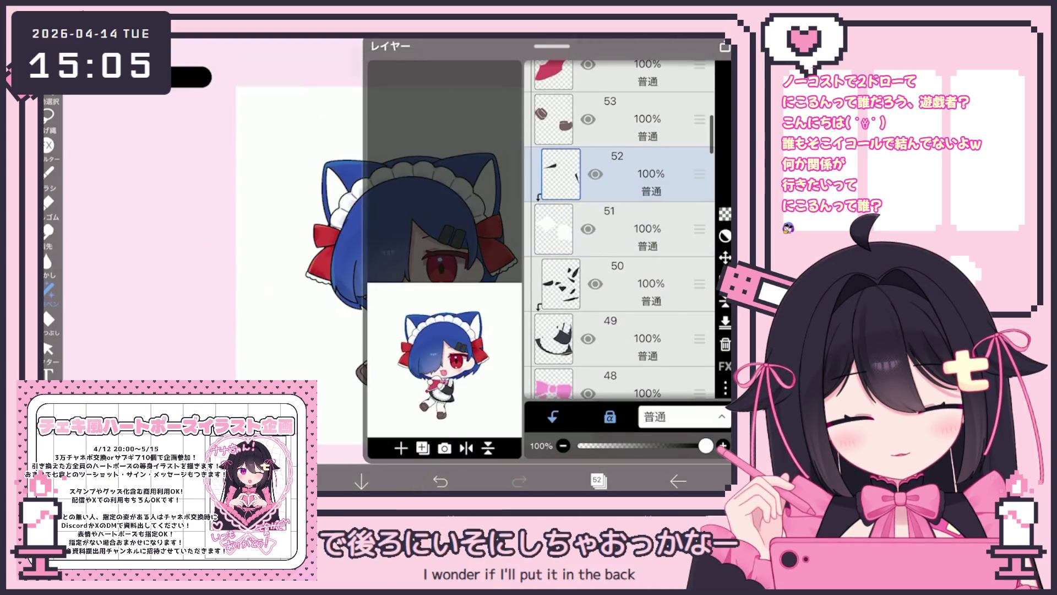
left_click(597, 480)
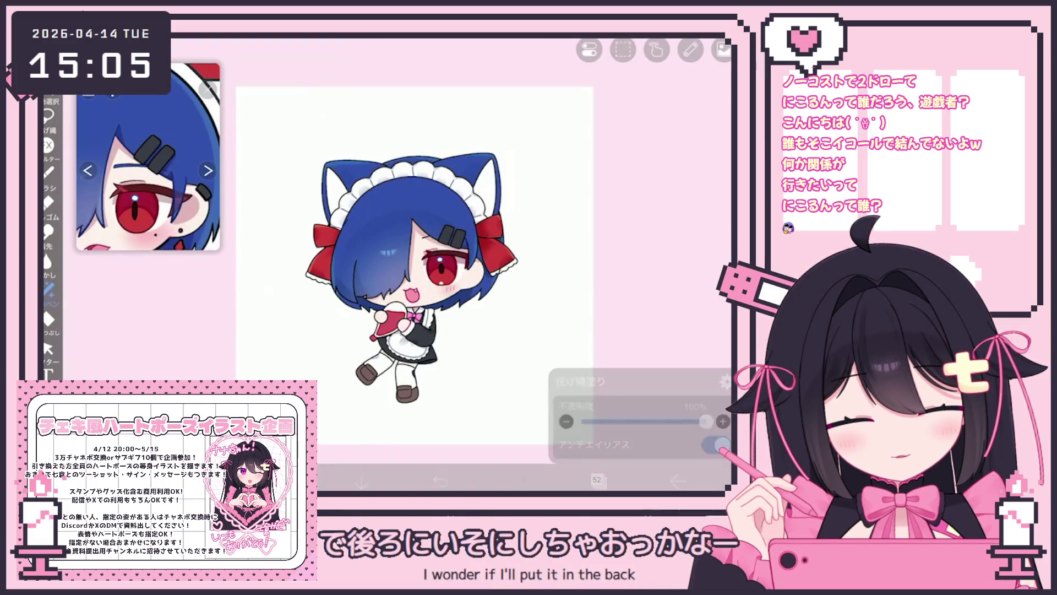
left_click(597, 480)
left_click(650, 173)
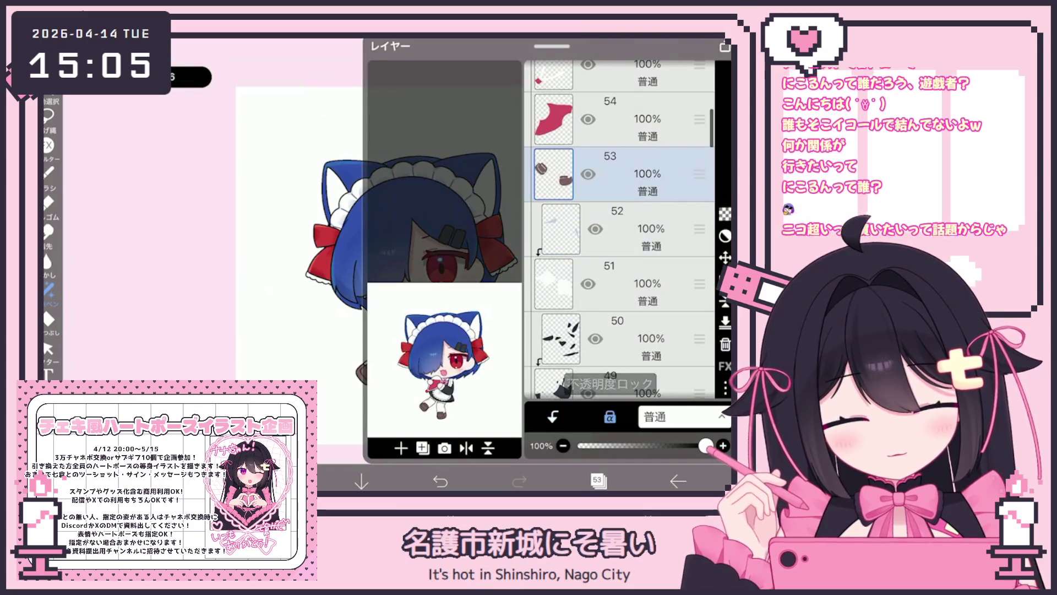
left_click(597, 481)
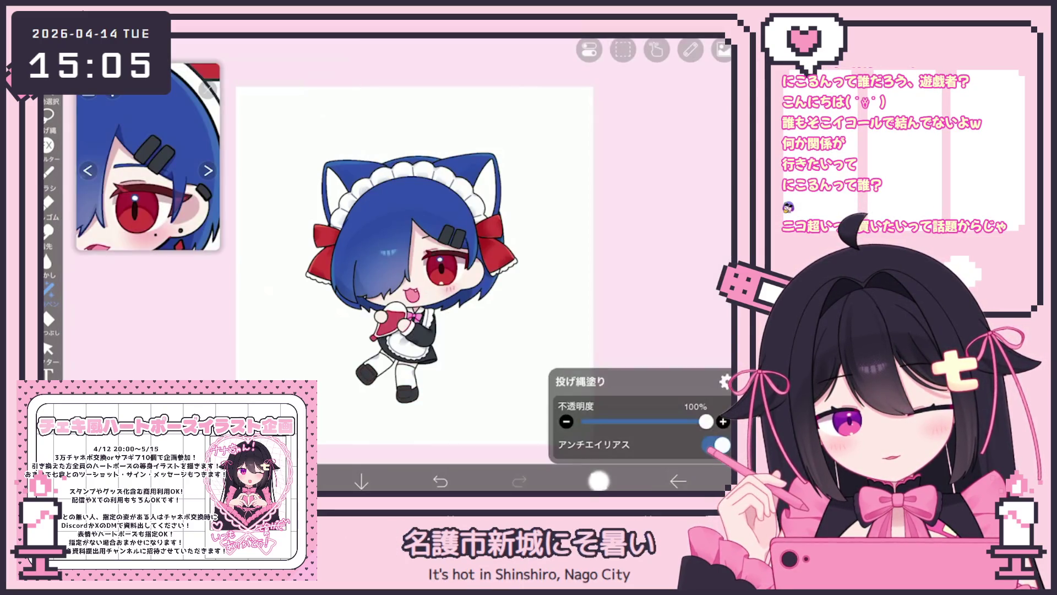
left_click(596, 481)
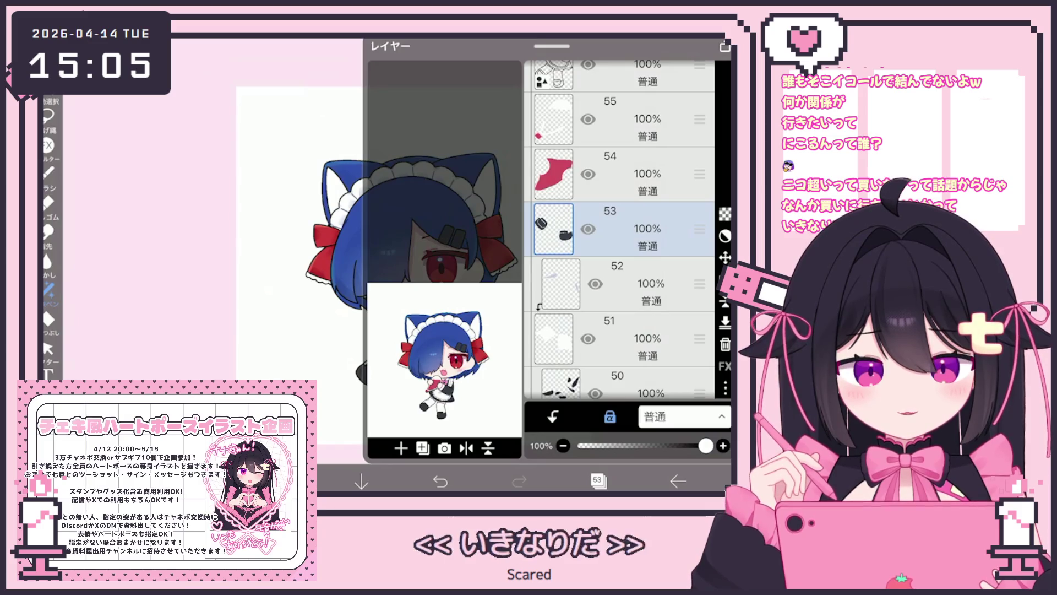
scroll(619, 229, "up", 8)
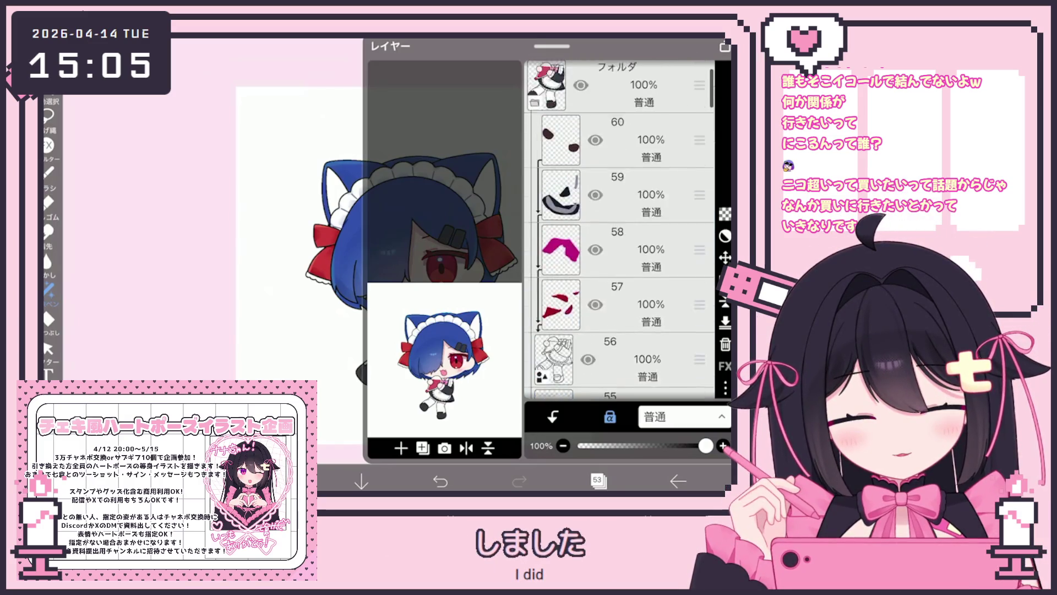
Check layers 60, 54 and 48 while searching for the ribbon layer
left_click(616, 163)
left_click(283, 480)
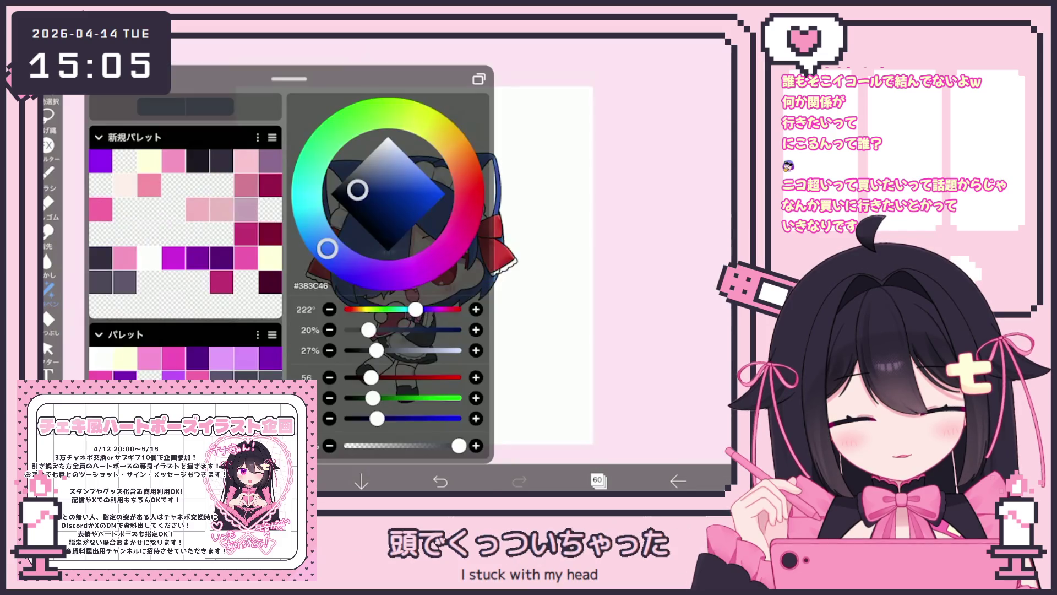
left_click(283, 480)
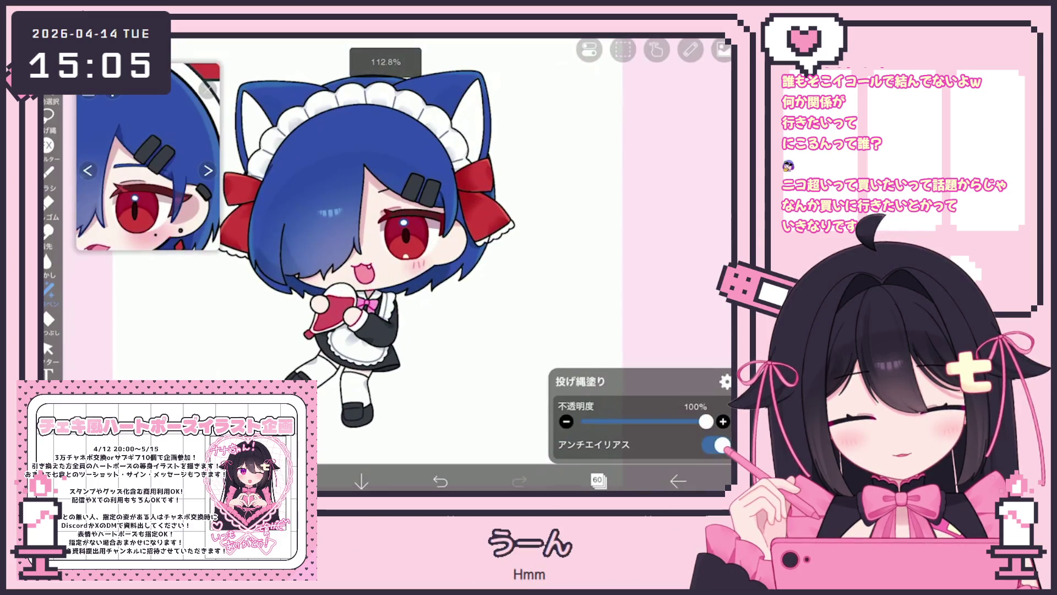
left_click(598, 480)
scroll(620, 229, "down", 5)
left_click(617, 237)
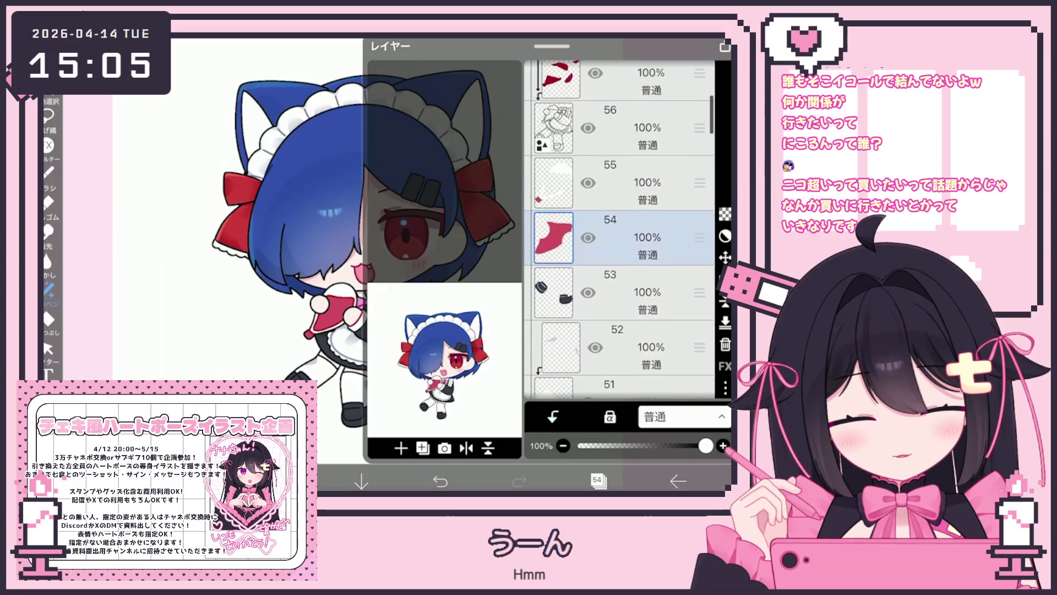
left_click(611, 363)
left_click(598, 481)
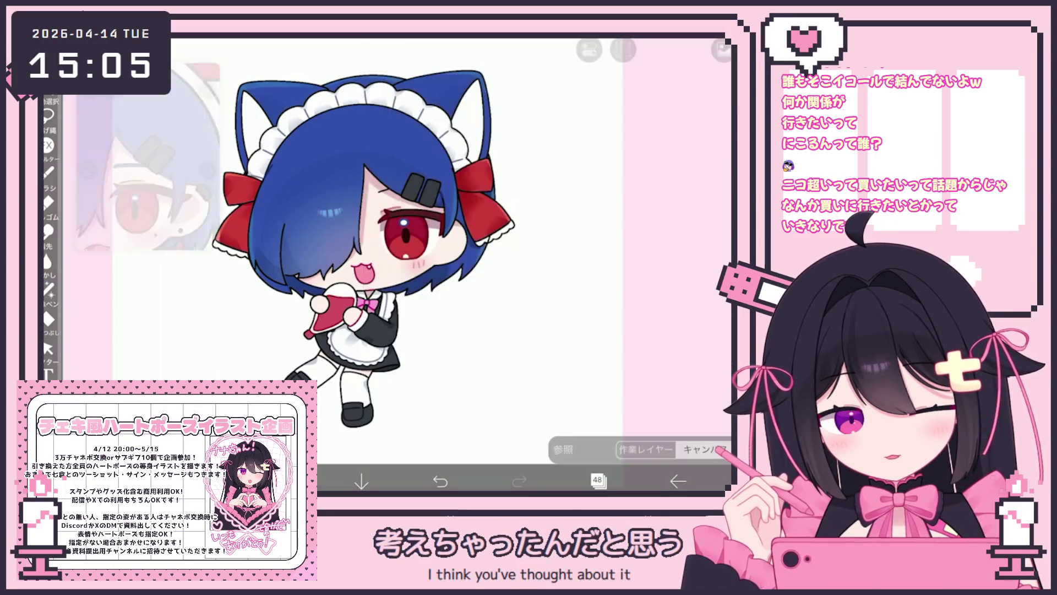
Select ribbon layer 58 and choose blue #2F53B0 as the colour
left_click(598, 481)
scroll(619, 228, "up", 5)
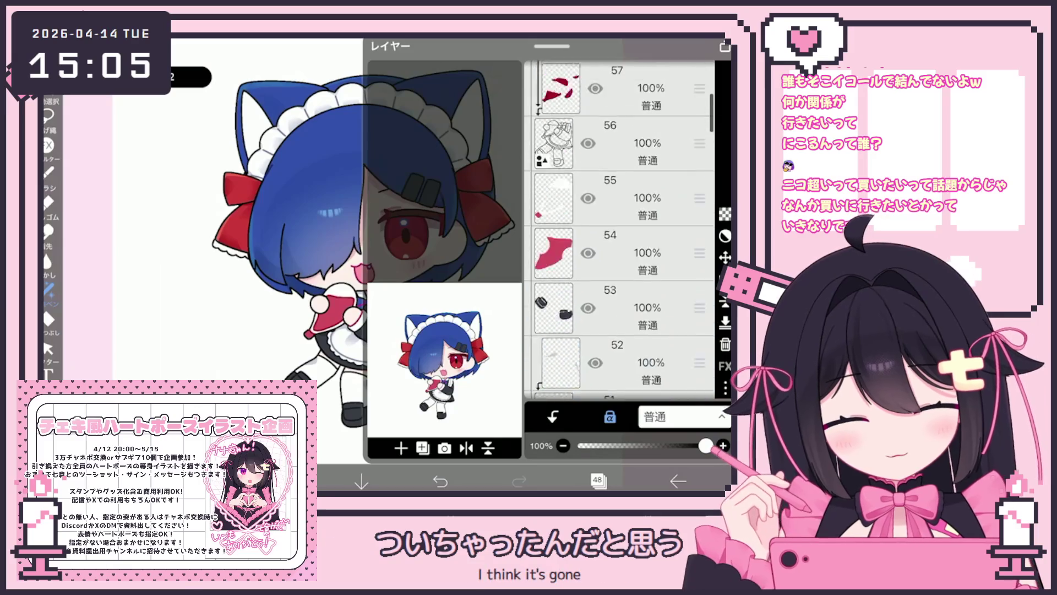
left_click(617, 262)
left_click(617, 207)
left_click(281, 481)
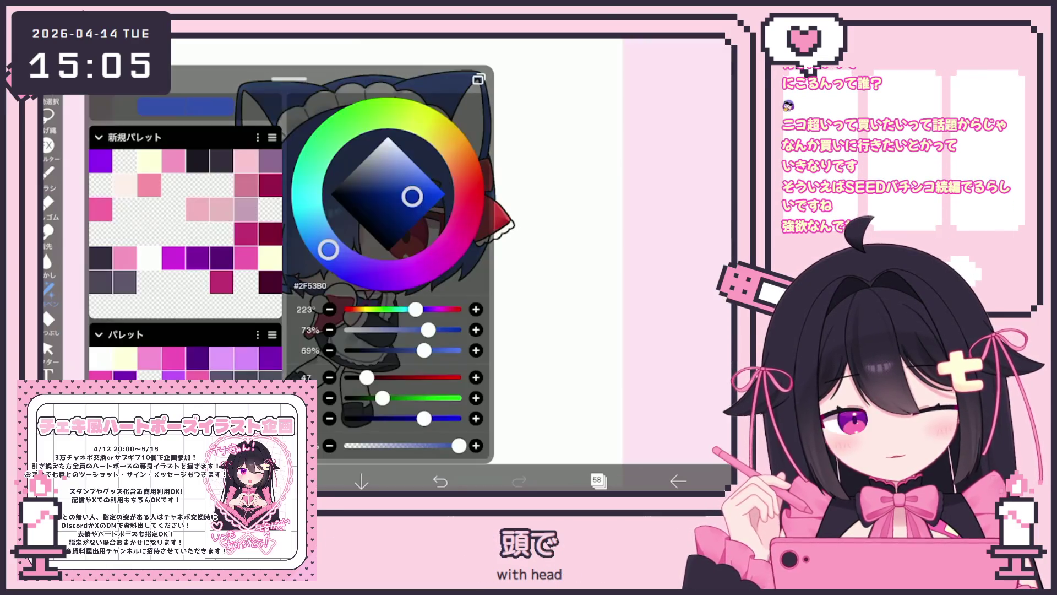
left_click(281, 481)
left_click(598, 481)
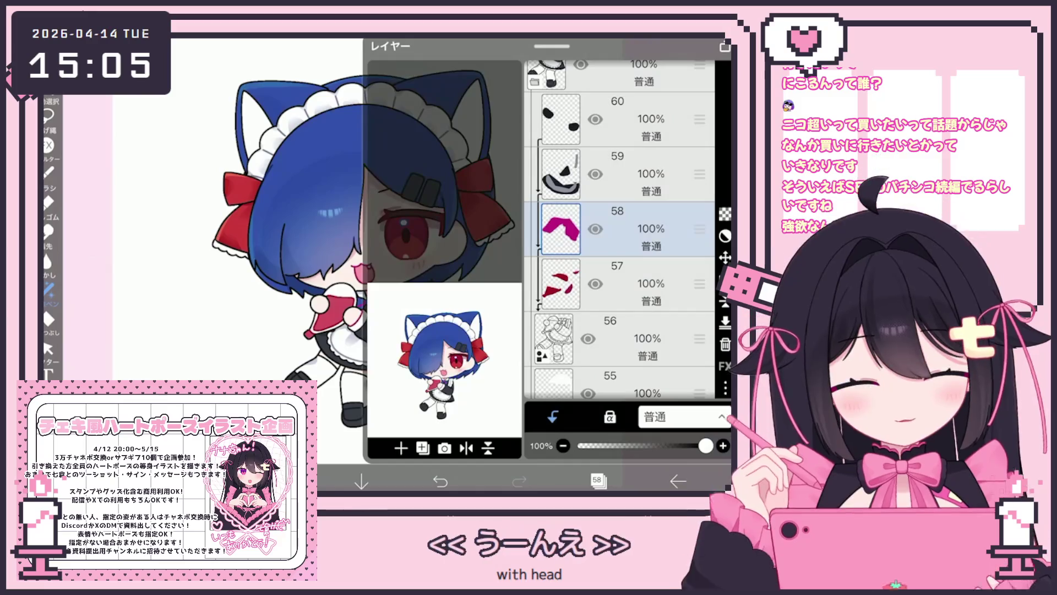
left_click(598, 481)
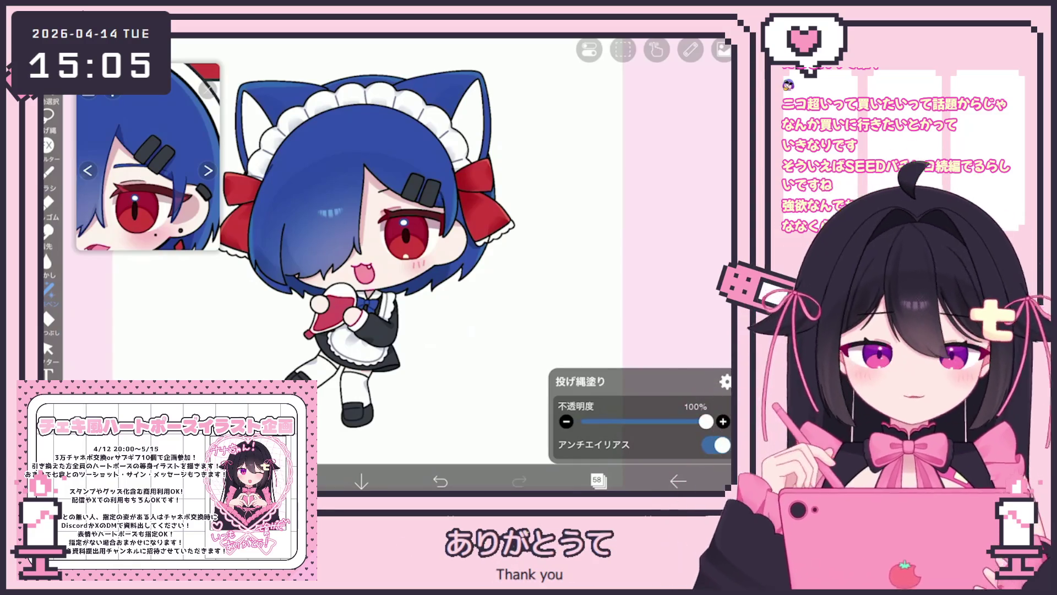
scroll(435, 262, "down", 3)
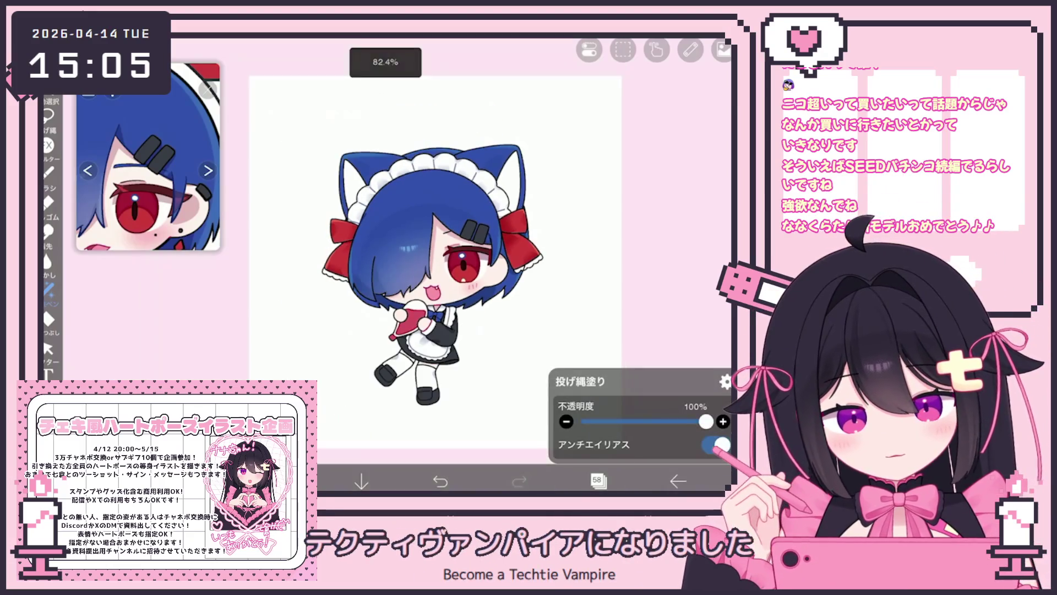
Find and select layer 28, which holds the red bows
left_click(598, 481)
scroll(619, 228, "down", 10)
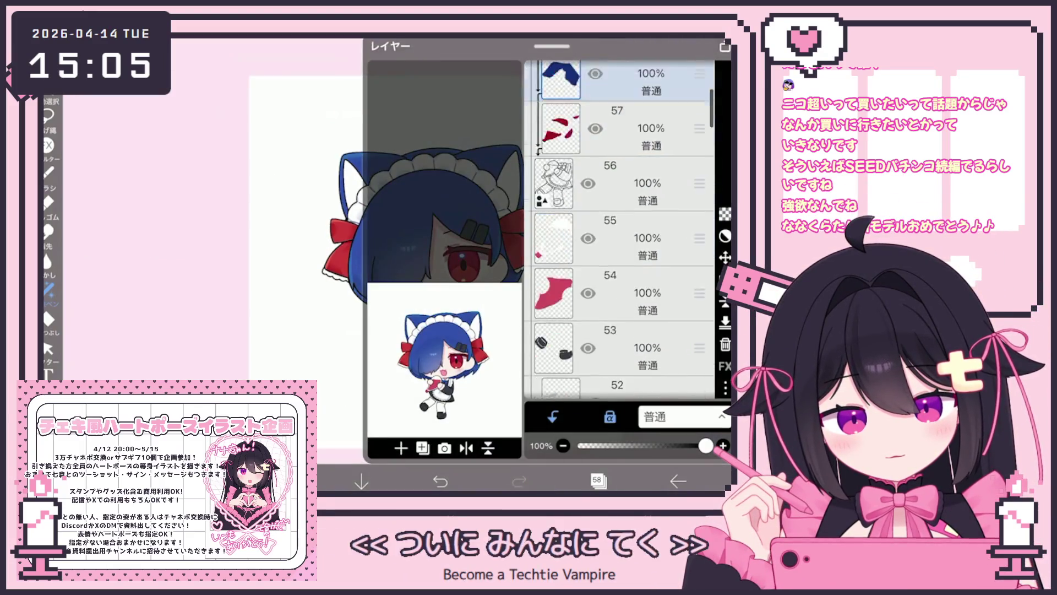
scroll(619, 228, "down", 5)
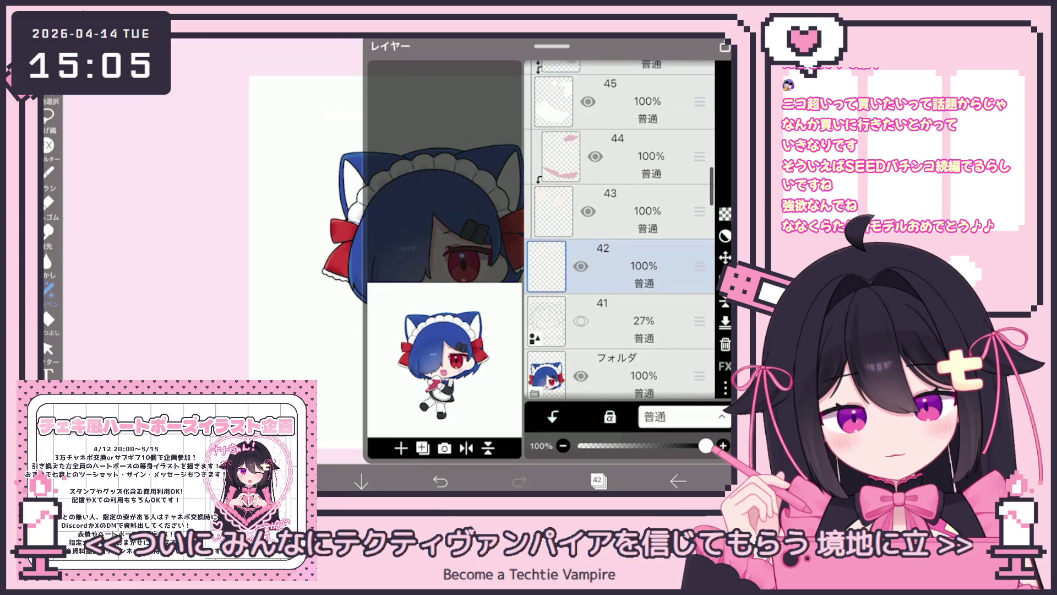
left_click(617, 248)
scroll(620, 229, "down", 9)
left_click(617, 309)
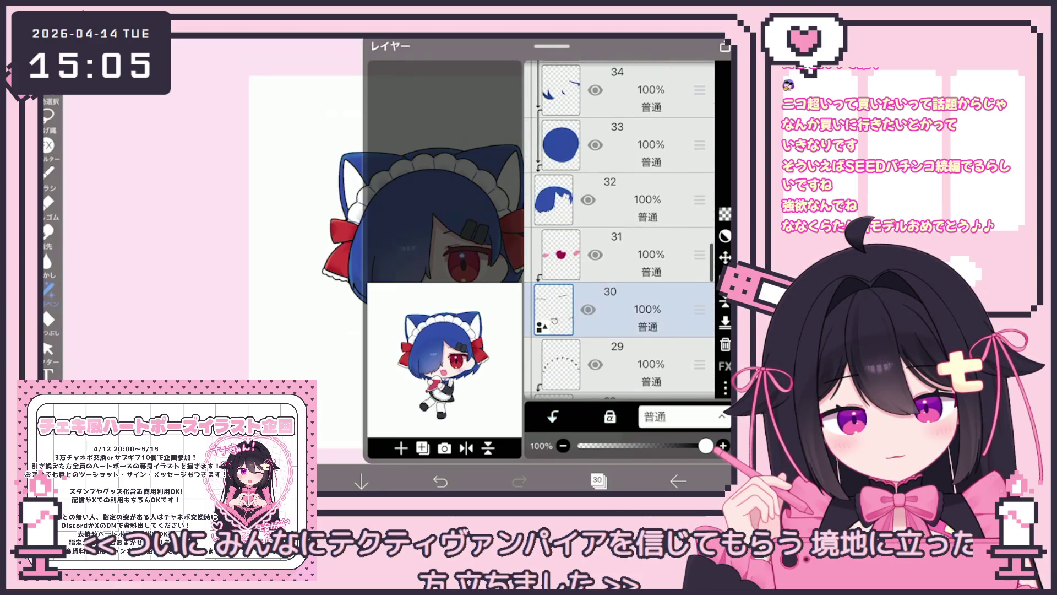
scroll(619, 228, "down", 5)
left_click(616, 306)
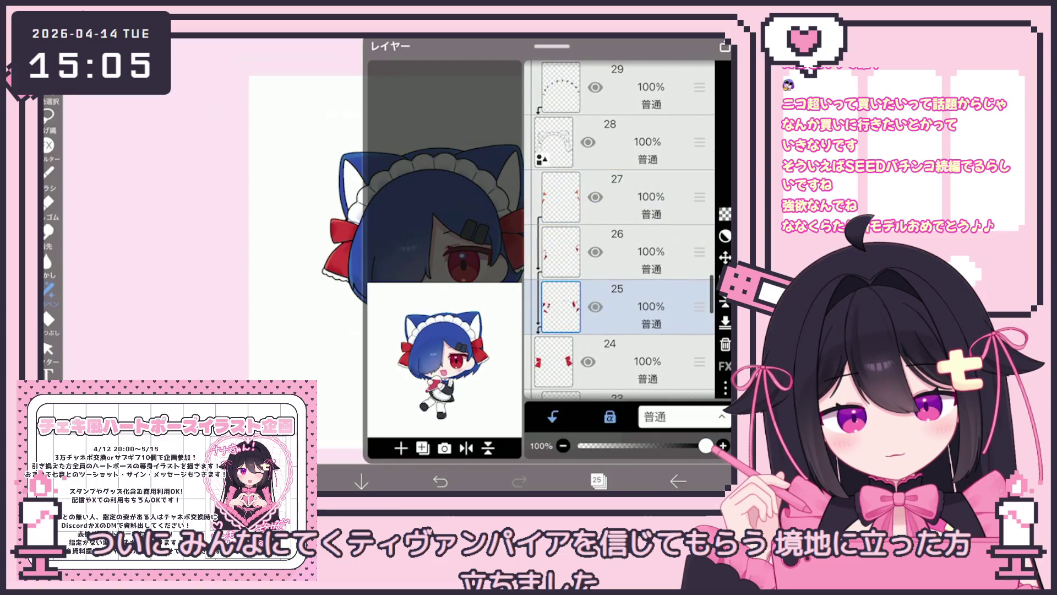
left_click(617, 197)
scroll(619, 228, "up", 1)
left_click(616, 224)
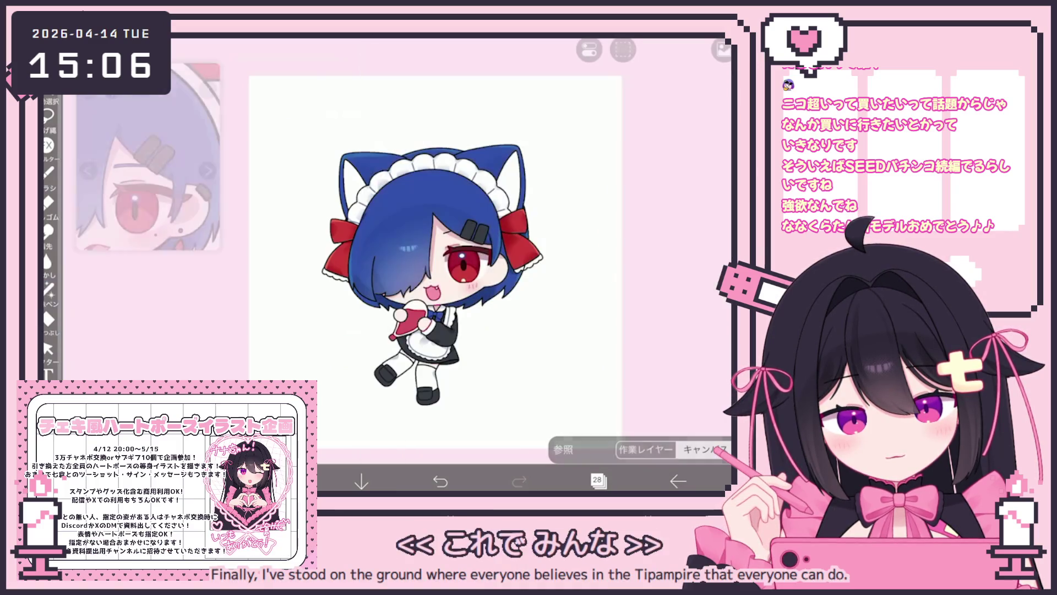
left_click(598, 481)
Undo the accidental red bucket fill over the canvas
left_click(48, 318)
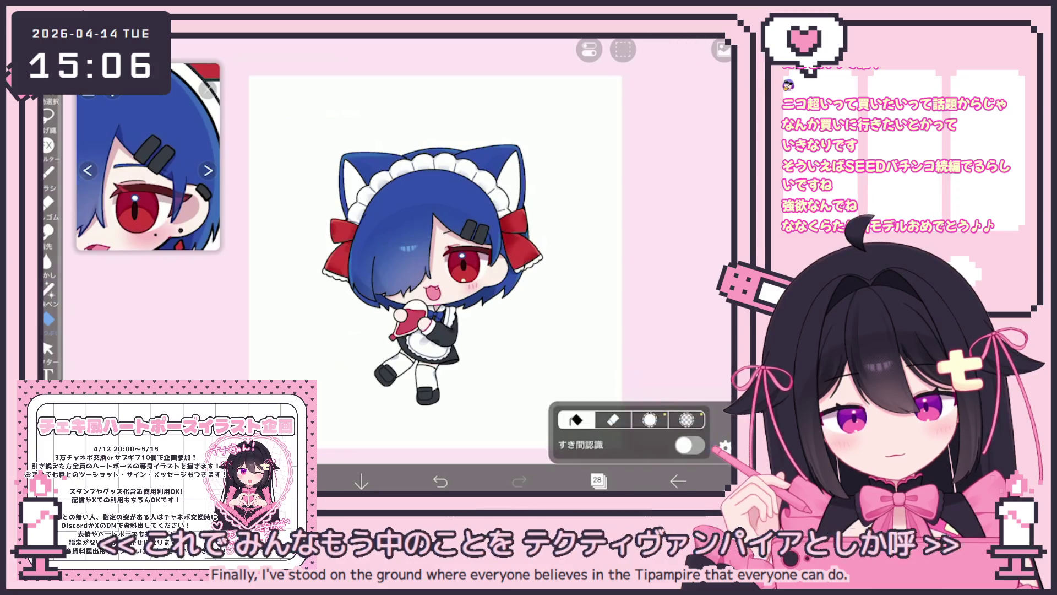
left_click(551, 138)
key("ctrl+z")
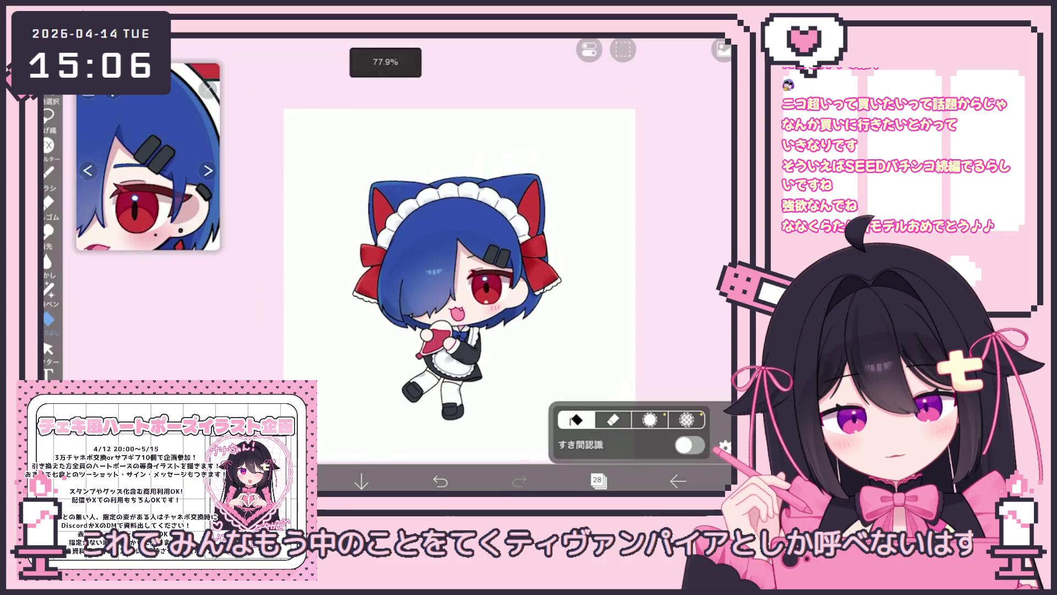
left_click(597, 481)
left_click(598, 481)
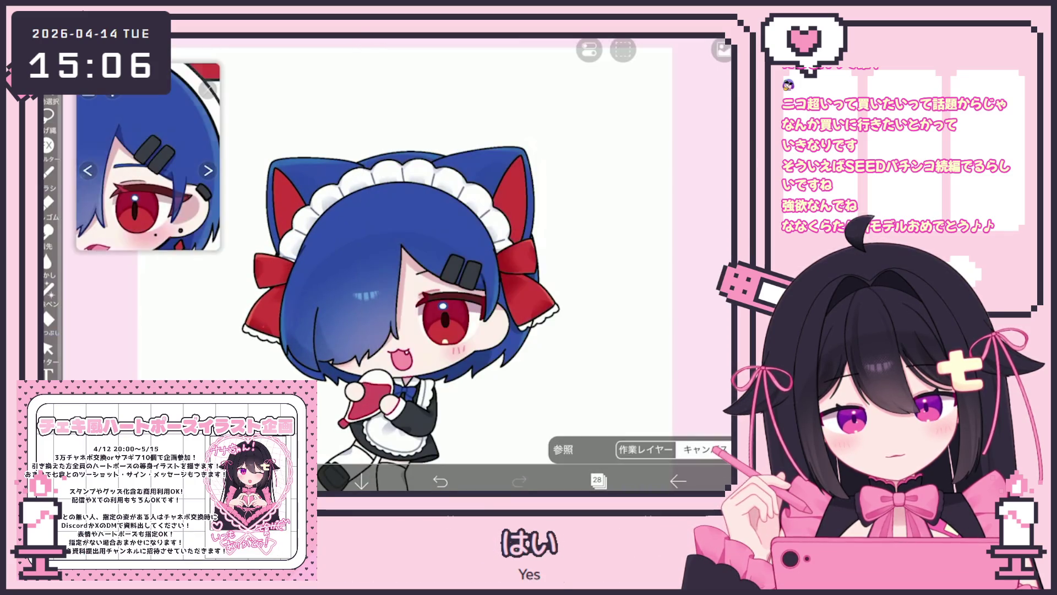
Choose a brush, eyedrop the ribbon's red, and select layer 29
left_click(48, 170)
left_click(48, 171)
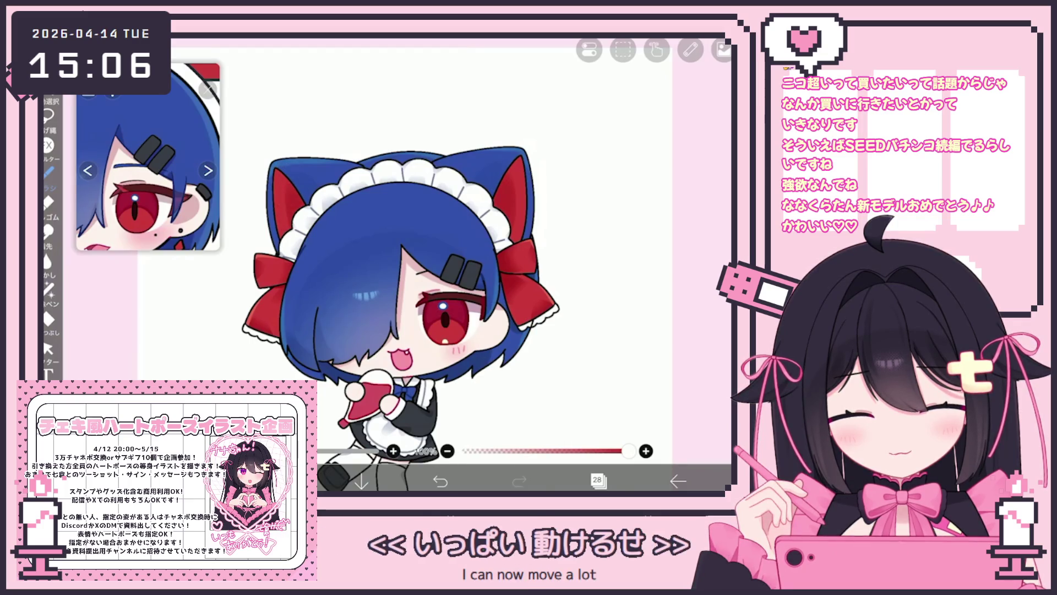
left_click_drag(506, 162, 502, 210)
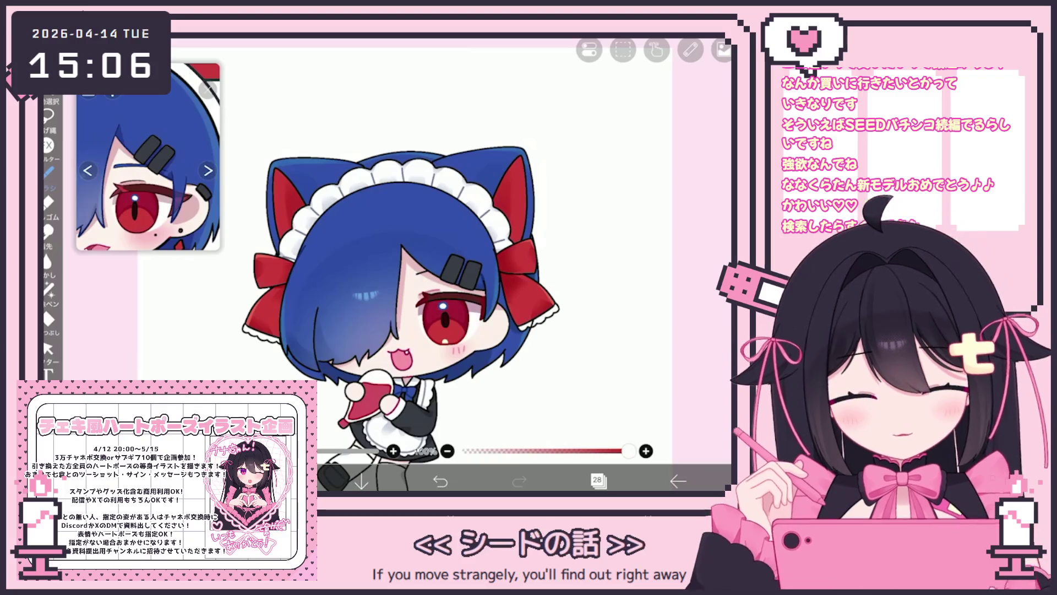
left_click(270, 328)
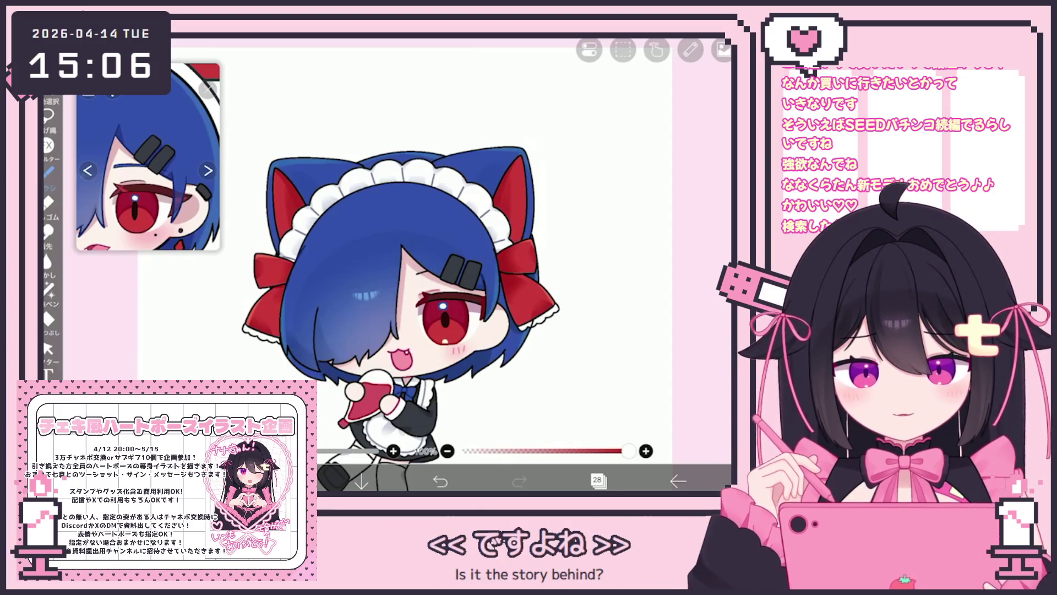
left_click(598, 480)
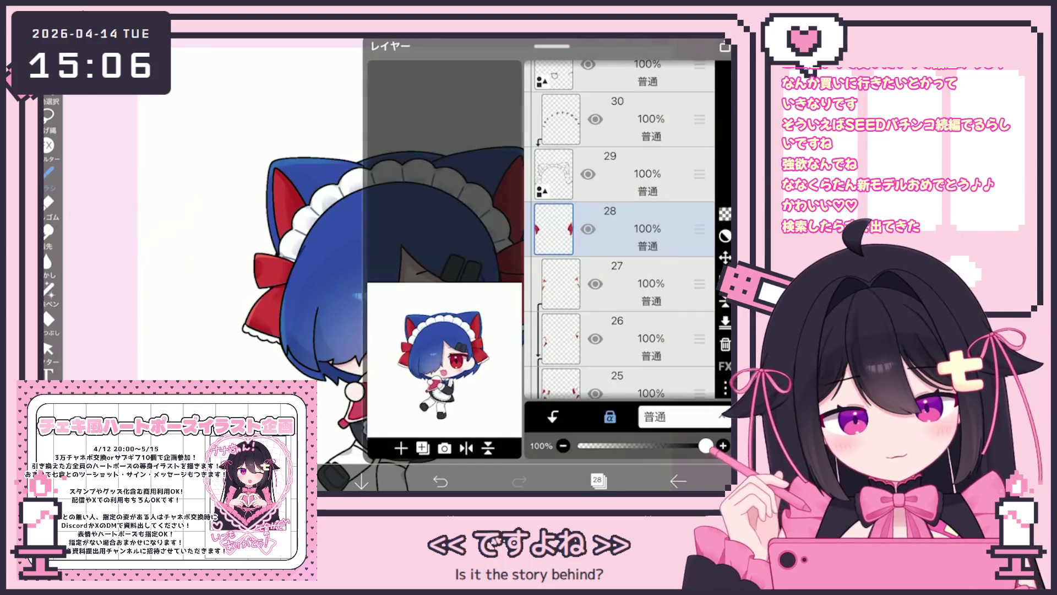
left_click(622, 173)
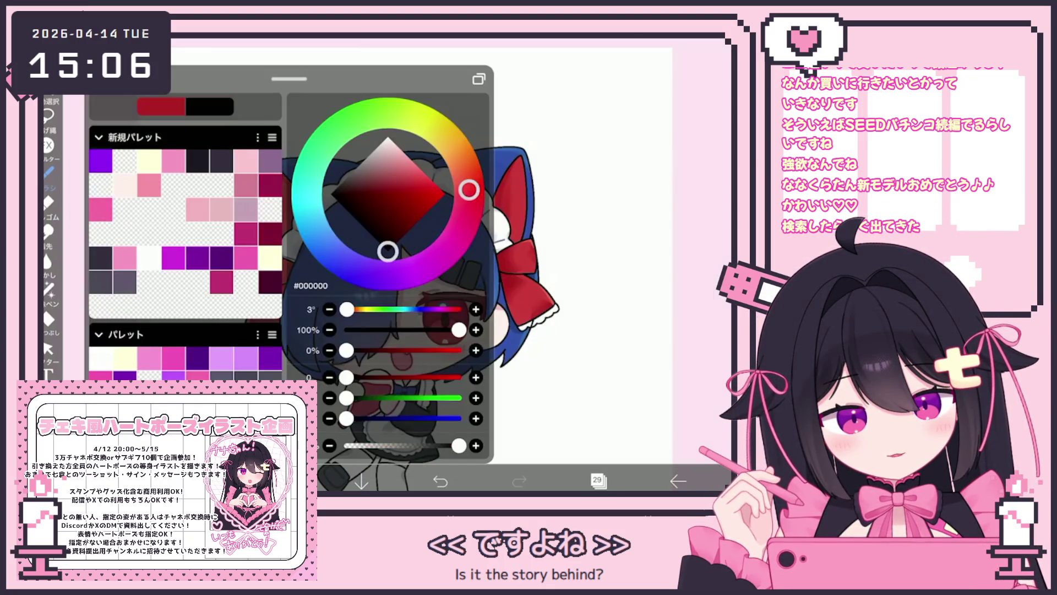
Add a small black mole below the right eye with the hard pen brush
left_click(149, 335)
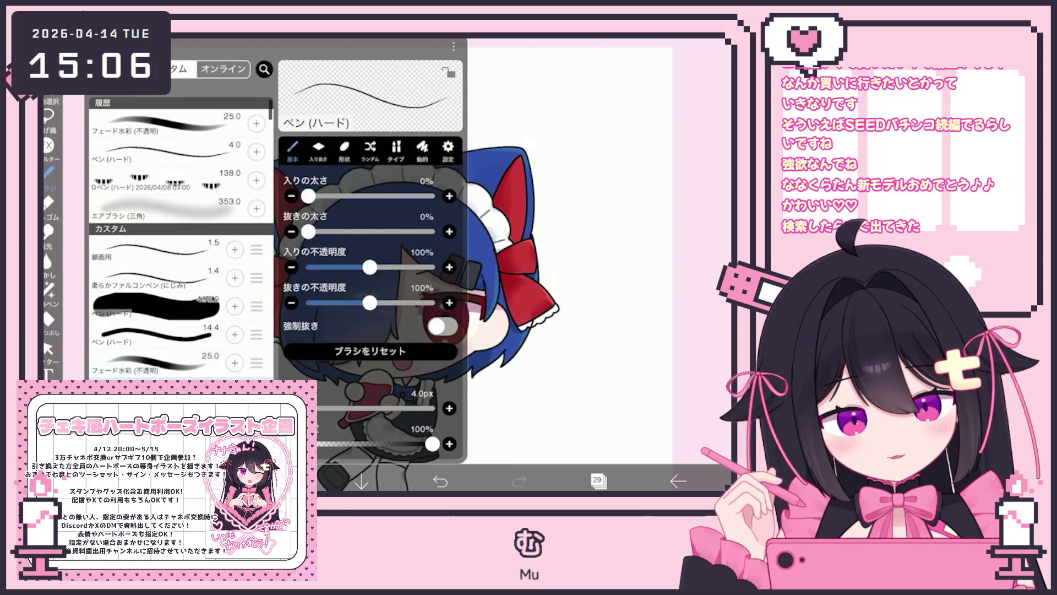
left_click(433, 316)
scroll(539, 330, "up", 2)
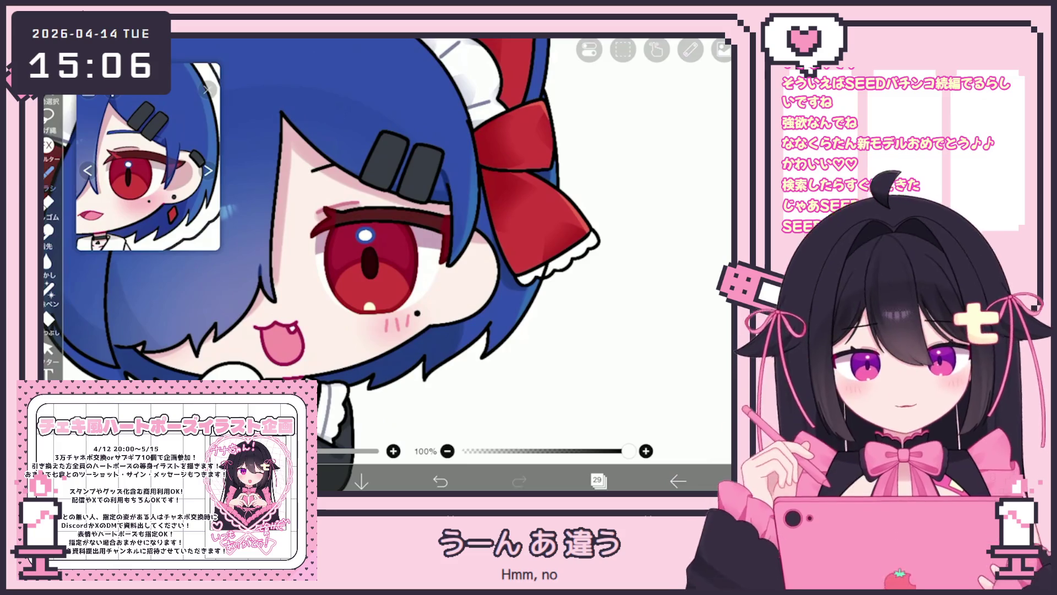
Switch to white bucket fill and select layer 42
left_click(597, 481)
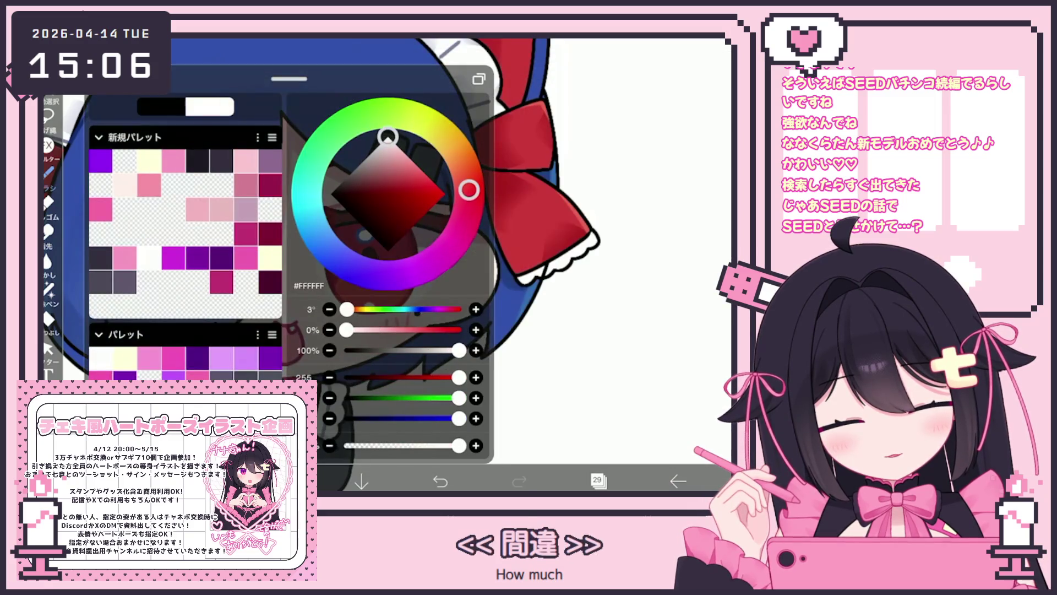
left_click(49, 318)
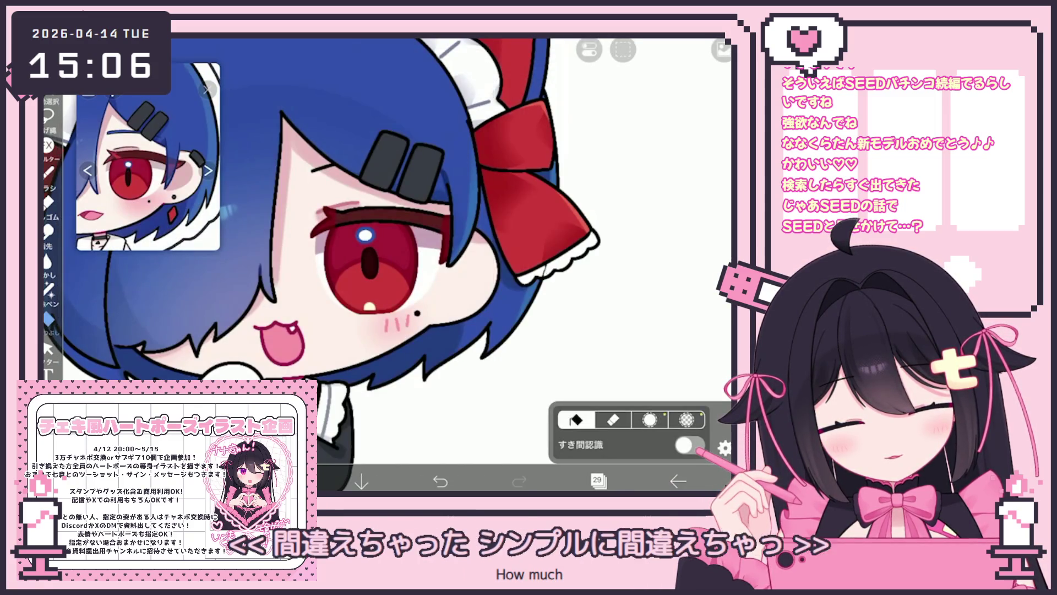
scroll(385, 264, "down", 5)
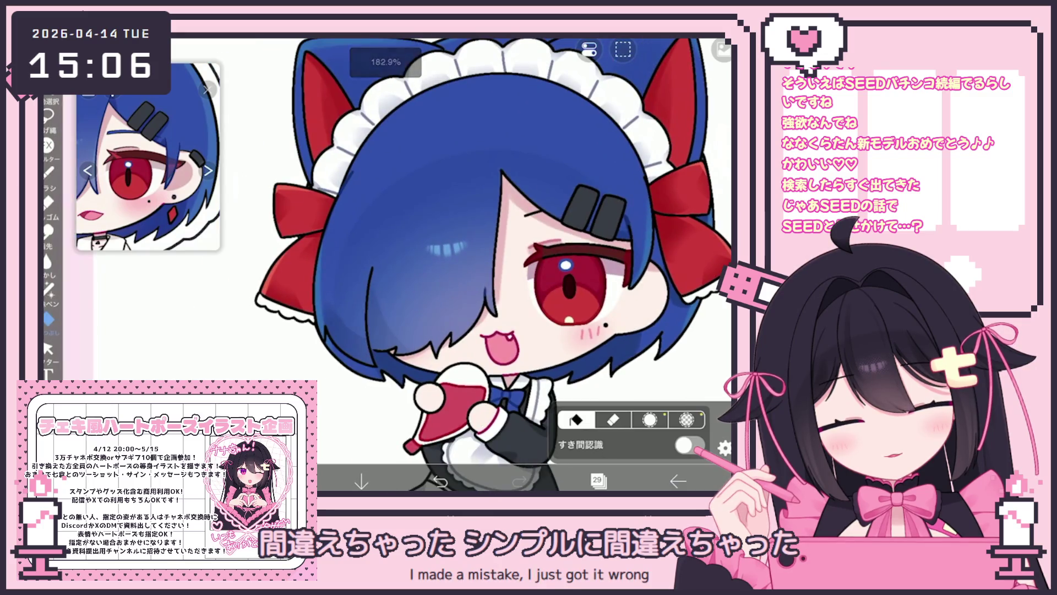
left_click(597, 480)
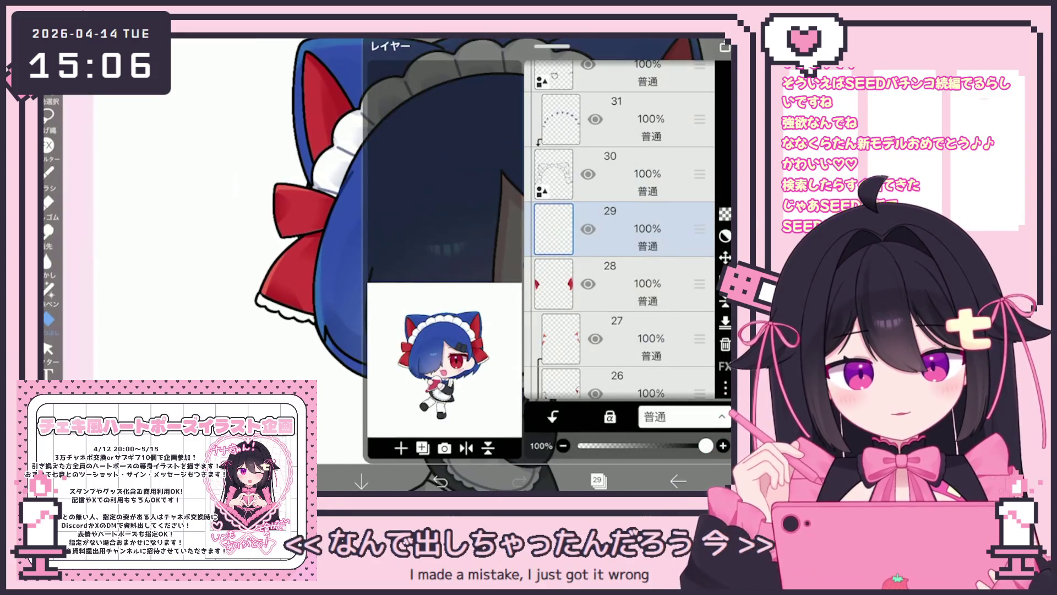
scroll(619, 230, "up", 10)
left_click(633, 302)
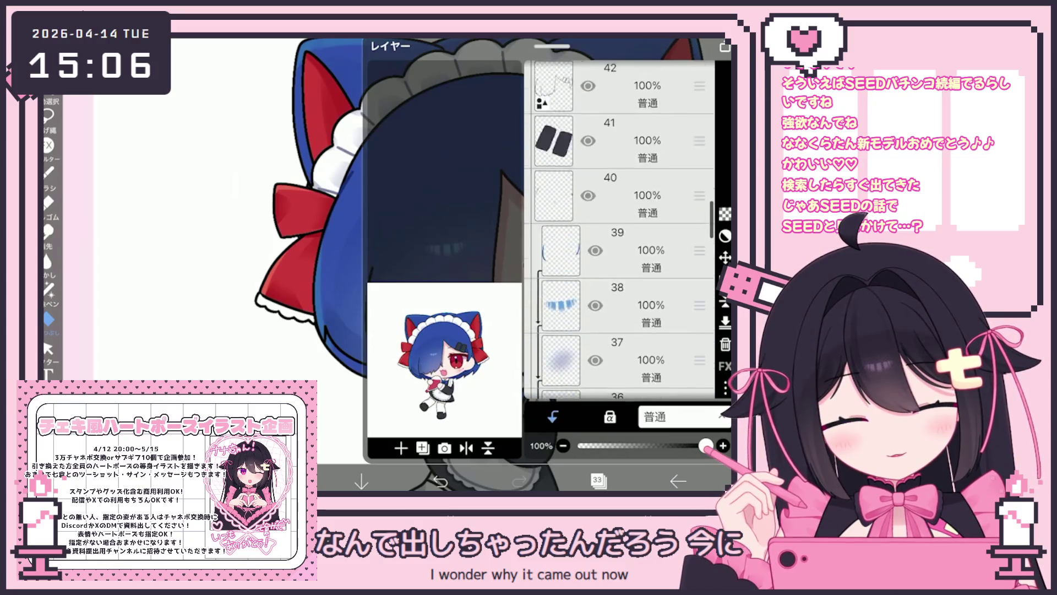
scroll(619, 230, "up", 3)
left_click(633, 259)
left_click(422, 447)
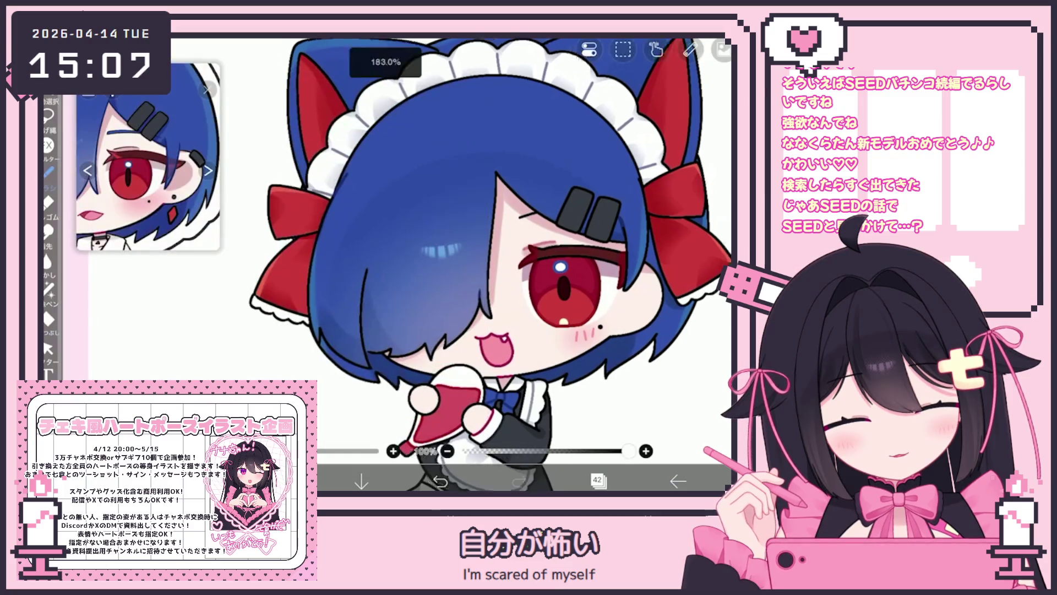
Draw a small earring below the ear and fill it with the hair clip's dark grey
scroll(605, 247, "up", 5)
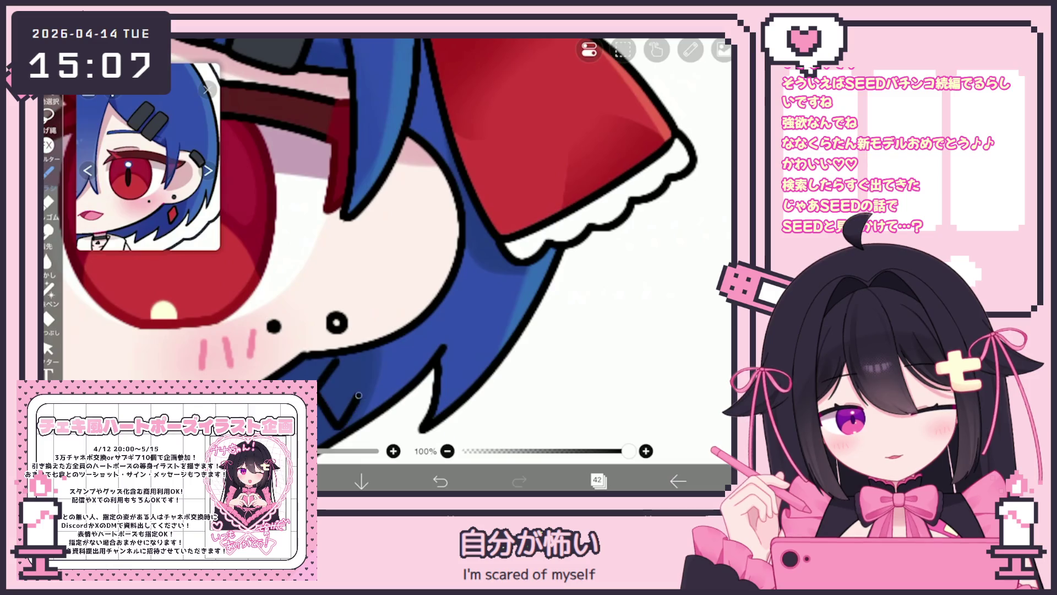
scroll(386, 248, "down", 1)
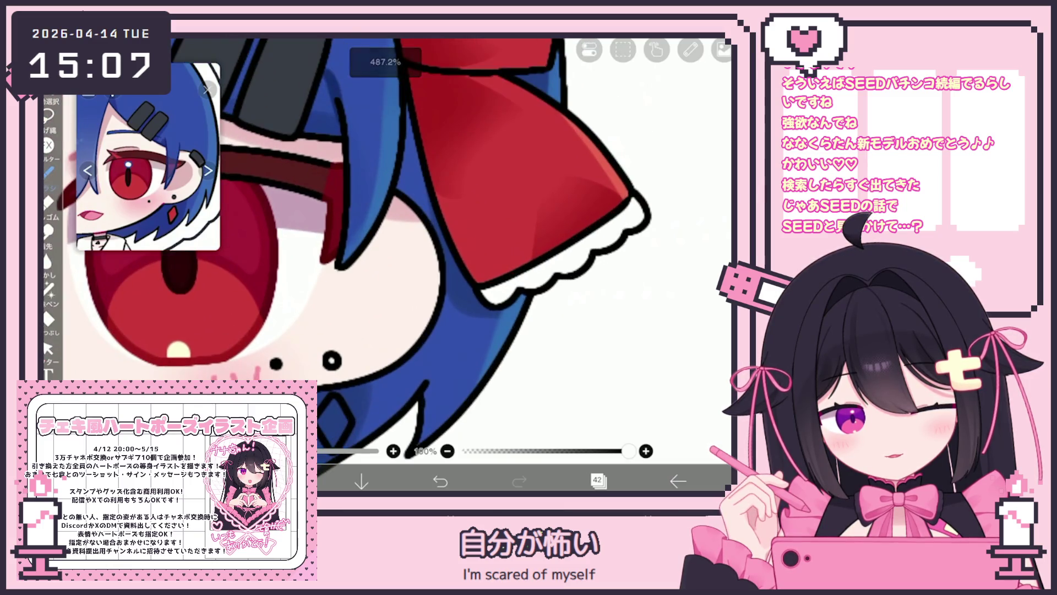
left_click_drag(419, 198, 419, 195)
scroll(346, 247, "down", 5)
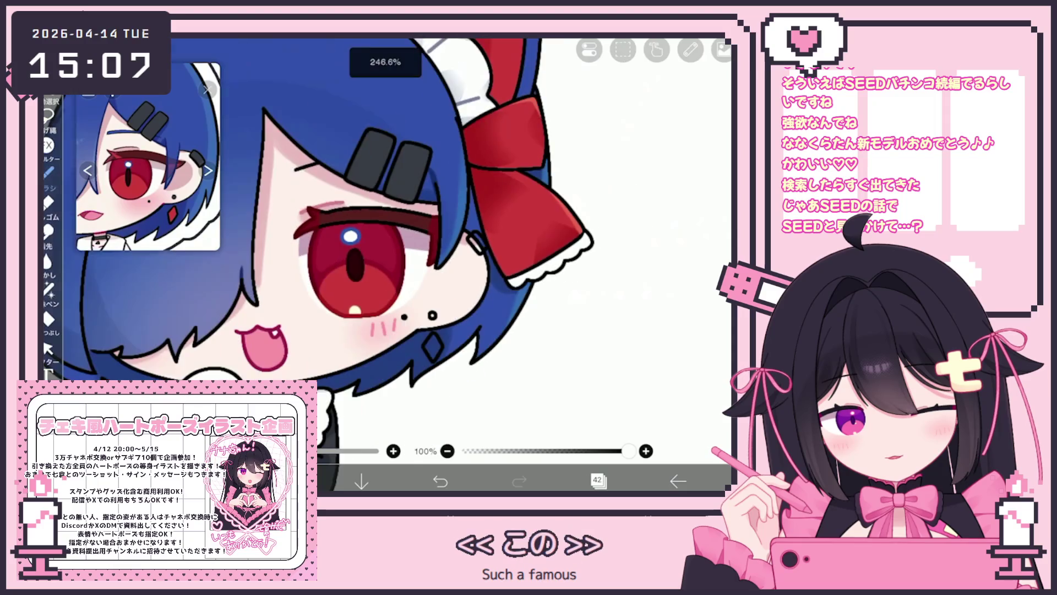
left_click(598, 481)
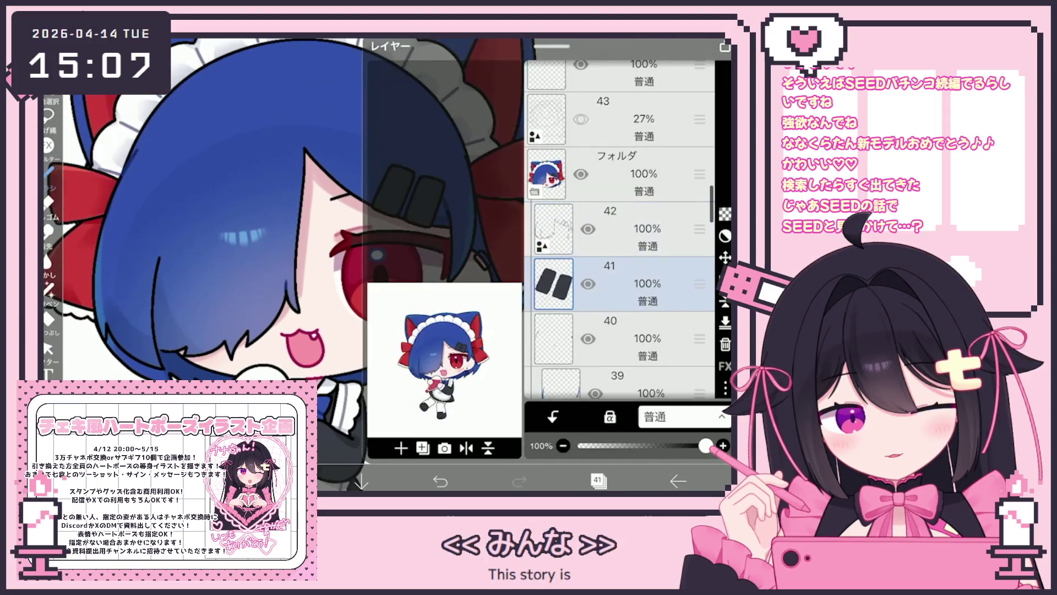
left_click(429, 190)
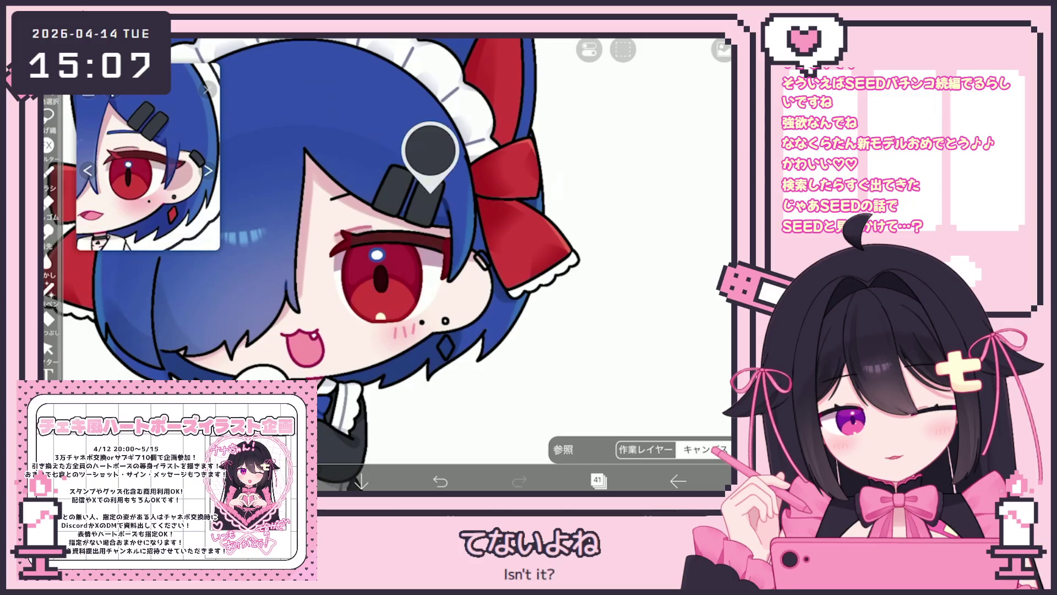
scroll(347, 247, "up", 5)
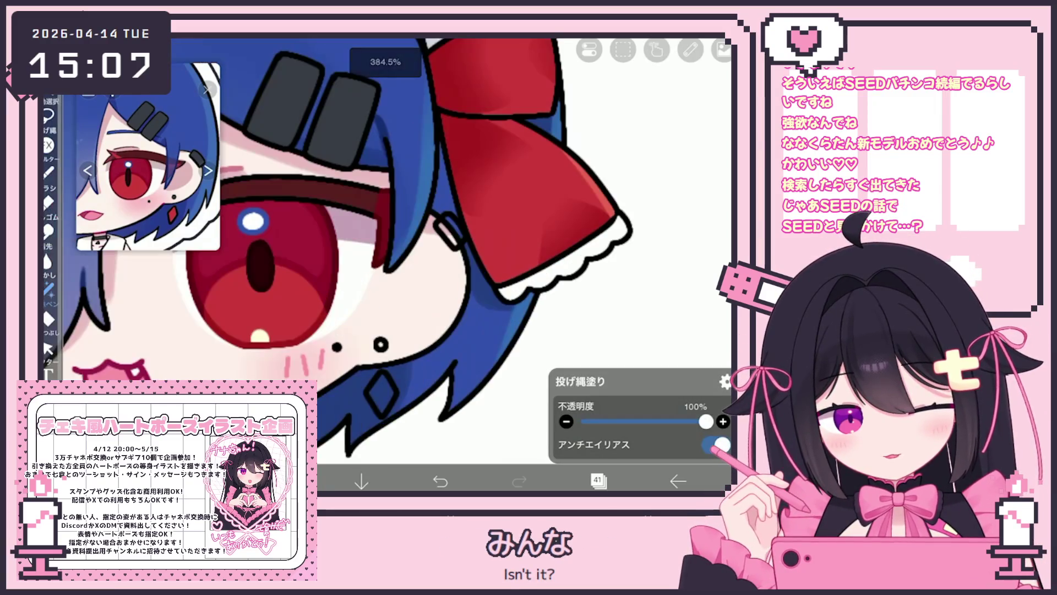
left_click_drag(441, 220, 447, 243)
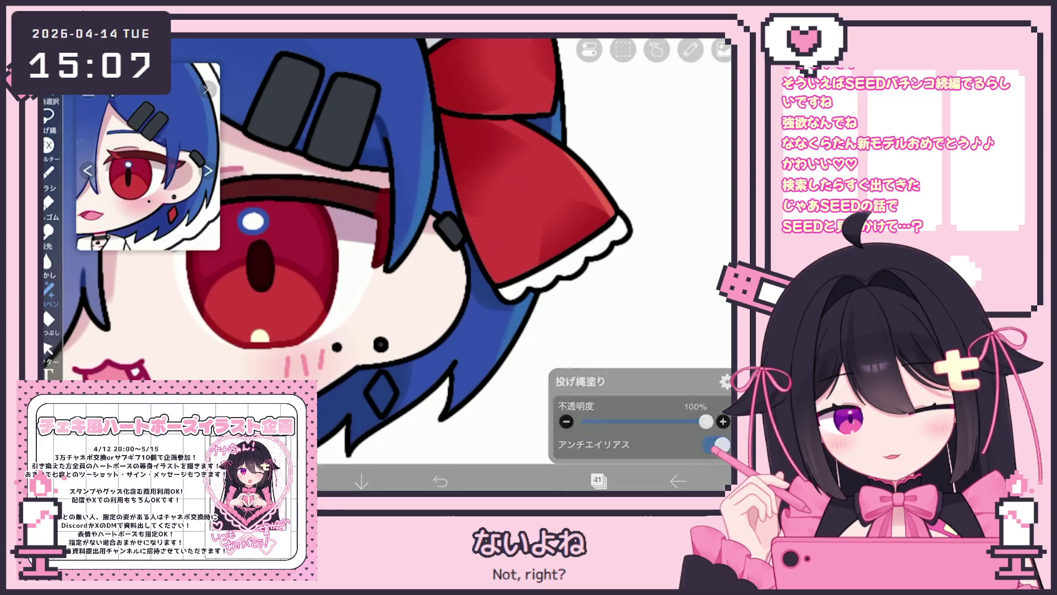
Show the full-body reference image and select layer 32
scroll(385, 248, "down", 5)
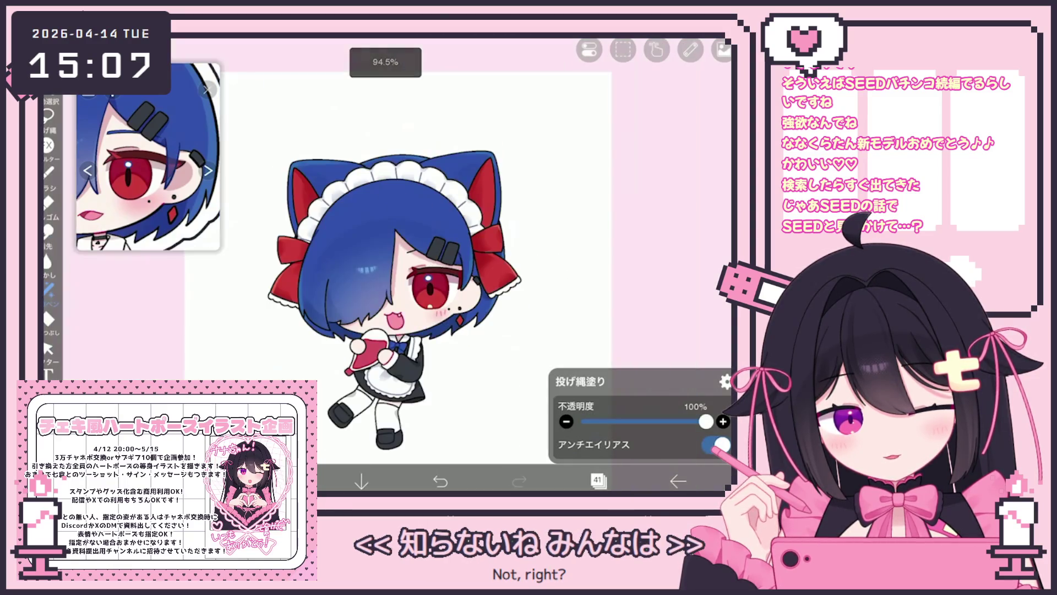
scroll(385, 297, "up", 1)
left_click(208, 171)
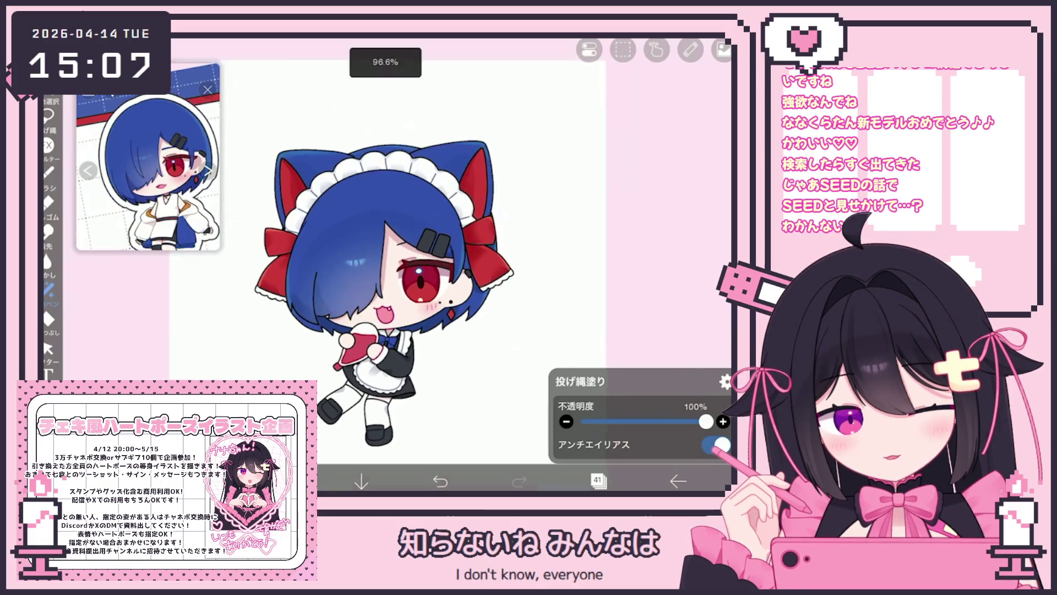
left_click(598, 480)
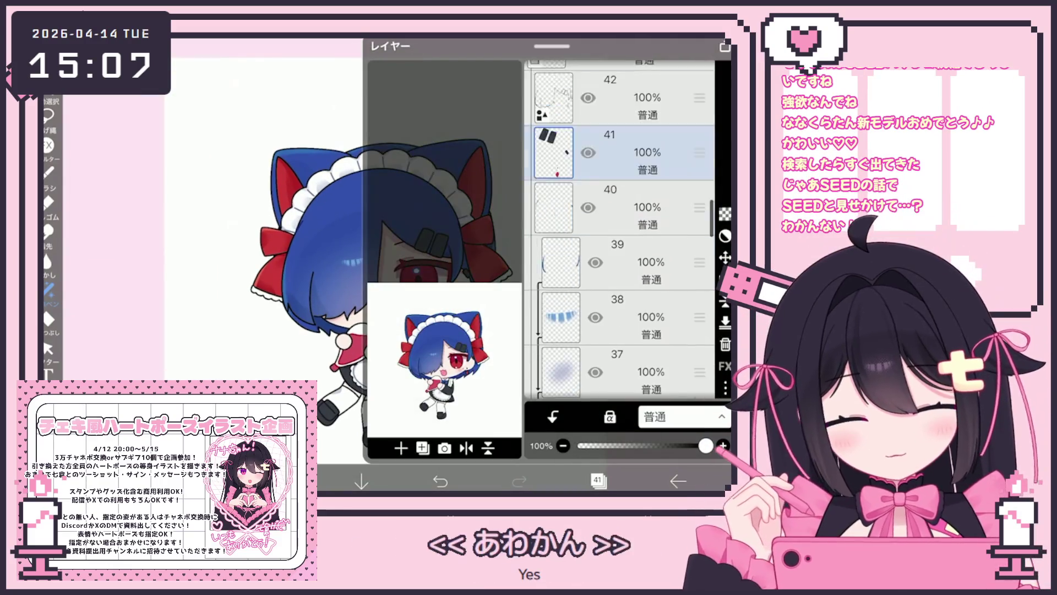
scroll(619, 228, "down", 6)
left_click(620, 310)
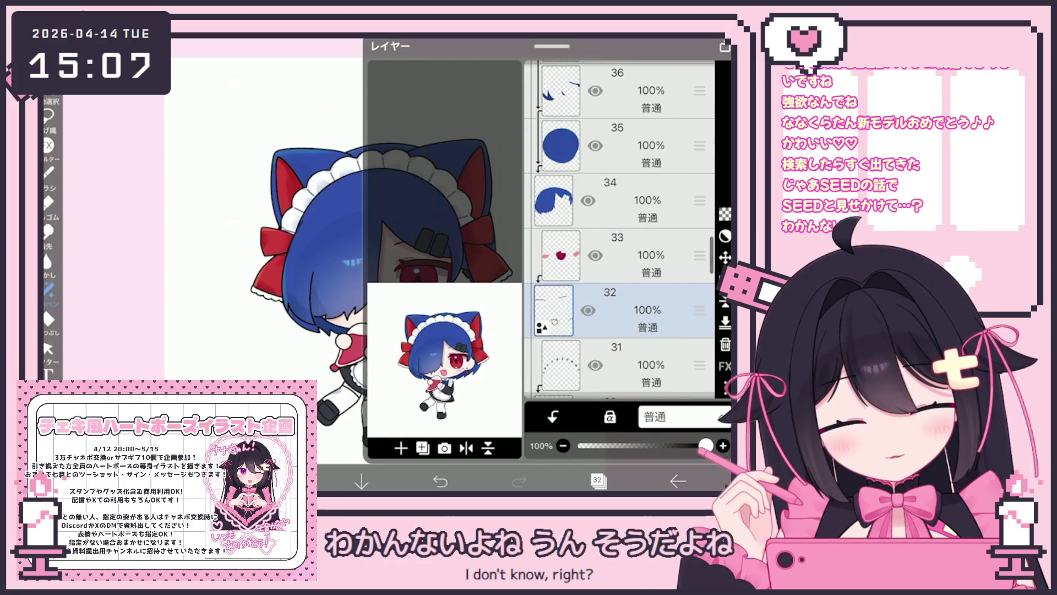
left_click(598, 481)
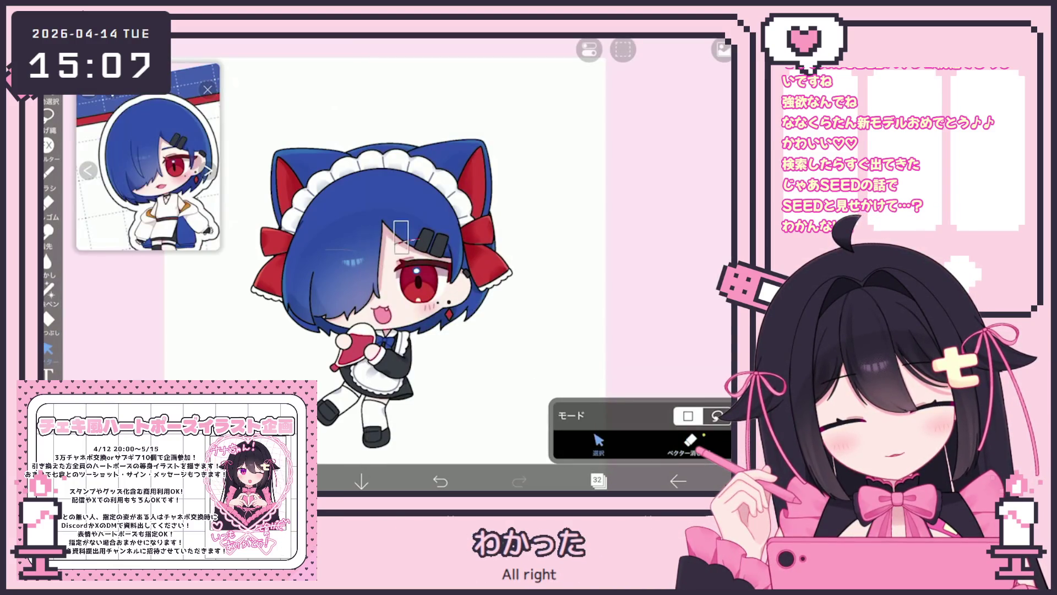
Clear the stray selection and go back to My Gallery
left_click(401, 237)
left_click(569, 99)
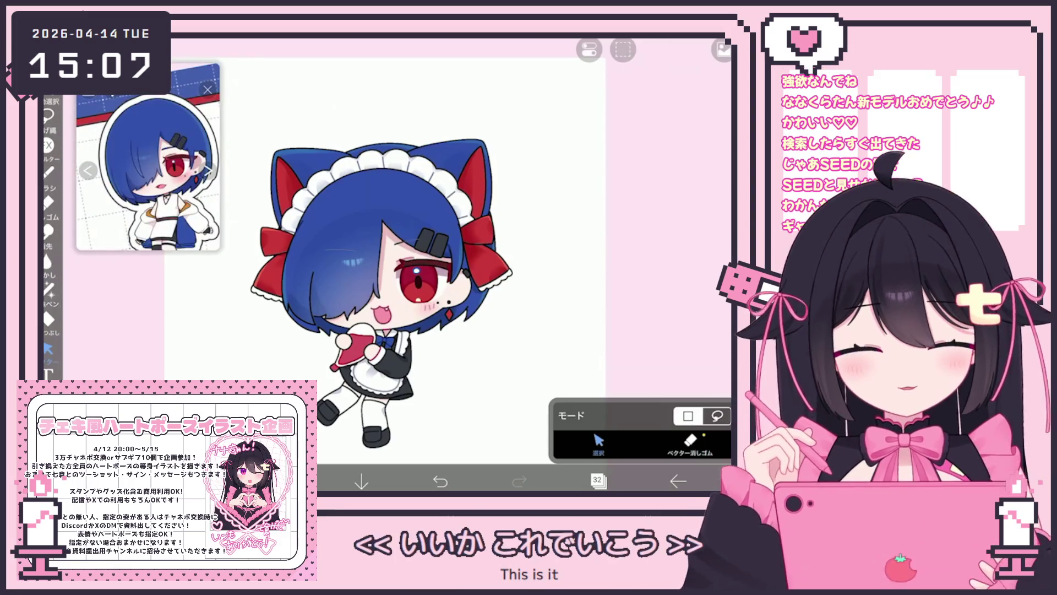
scroll(386, 265, "up", 2)
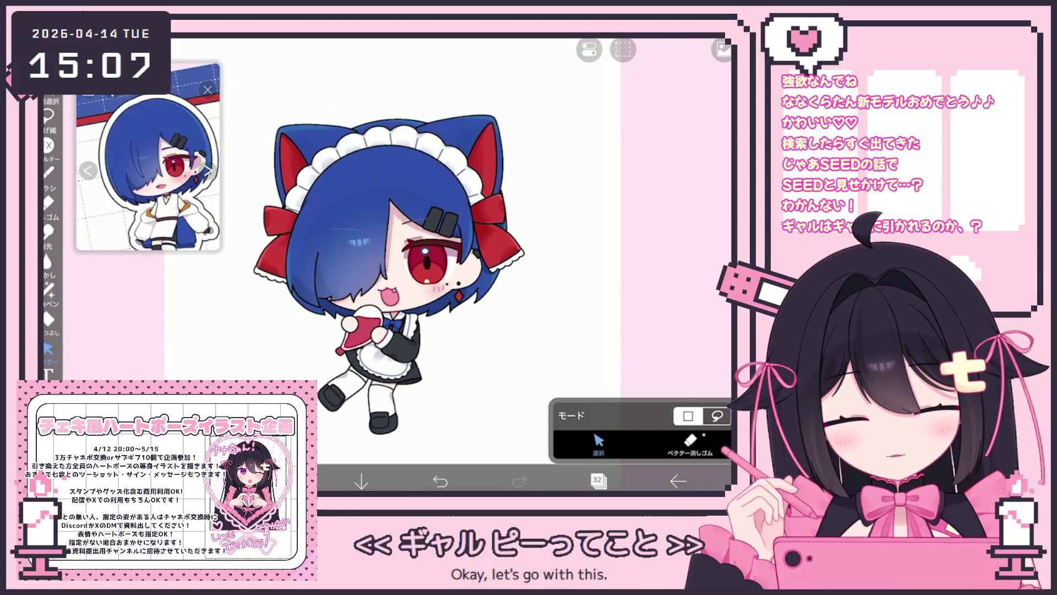
left_click(678, 481)
left_click(646, 440)
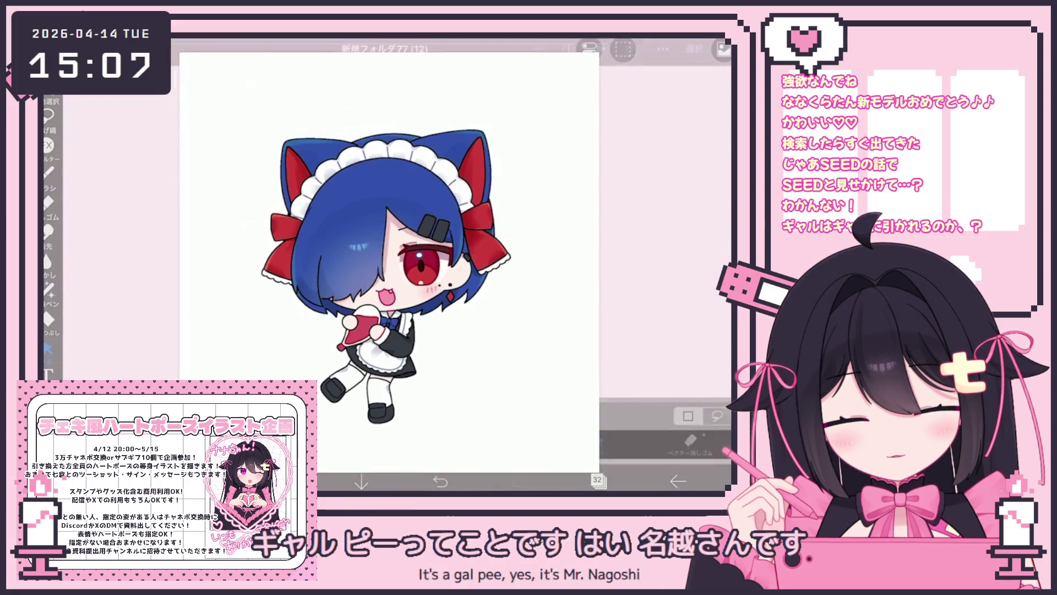
Browse the gallery previews and open the white-haired cat-ear maid artwork
left_click(243, 149)
left_click_drag(495, 264, 220, 264)
left_click_drag(495, 264, 220, 264)
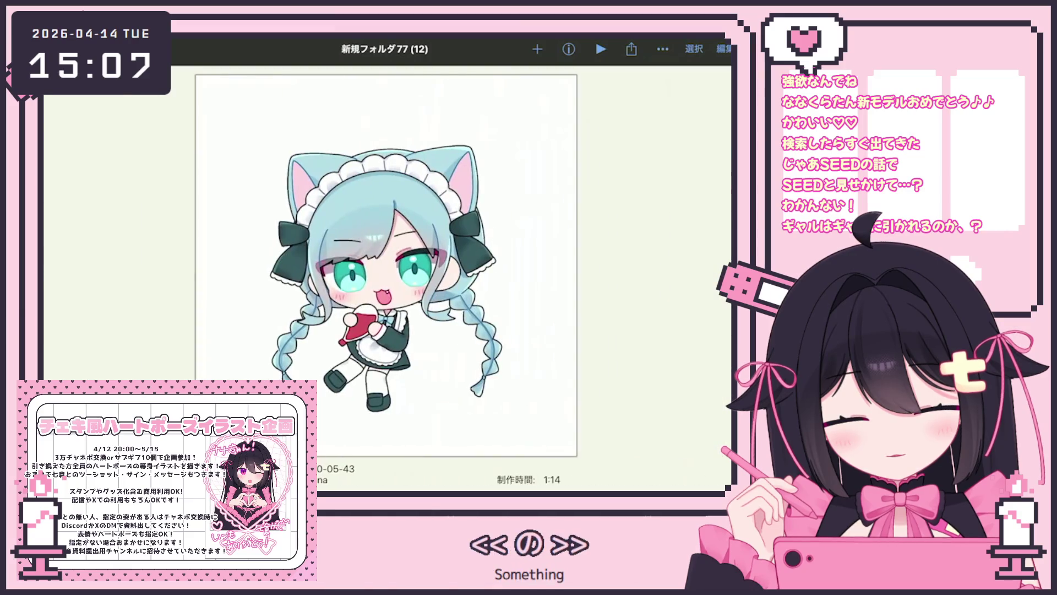
left_click_drag(495, 264, 221, 264)
left_click_drag(496, 265, 220, 264)
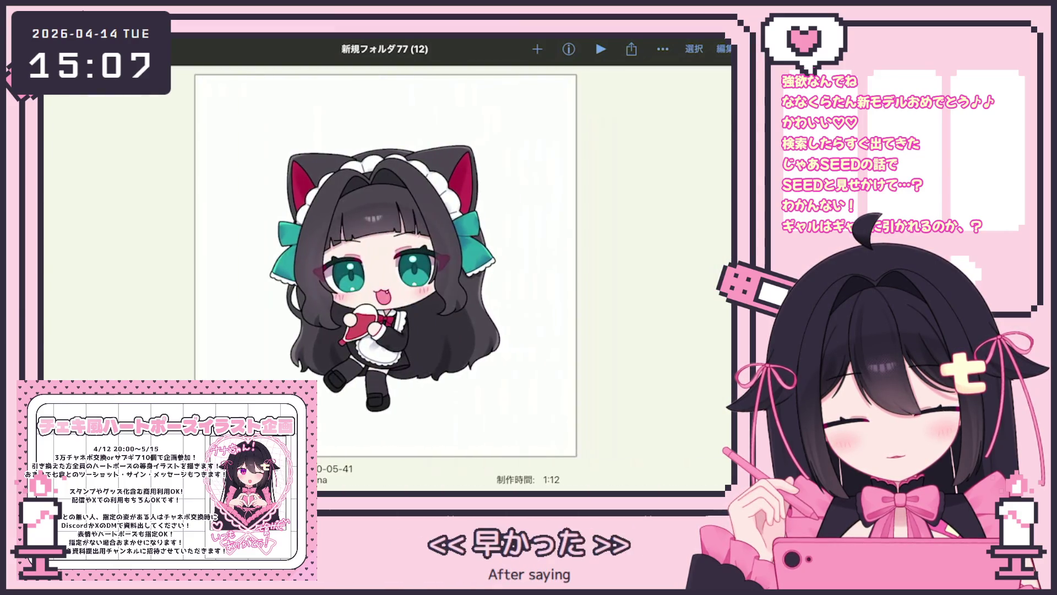
left_click(353, 264)
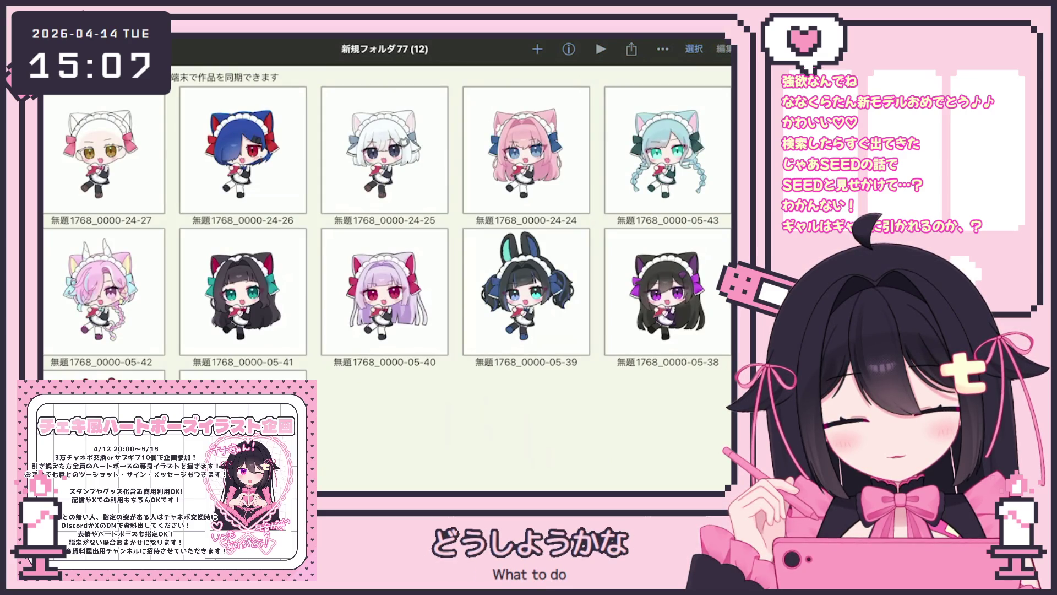
left_click(104, 150)
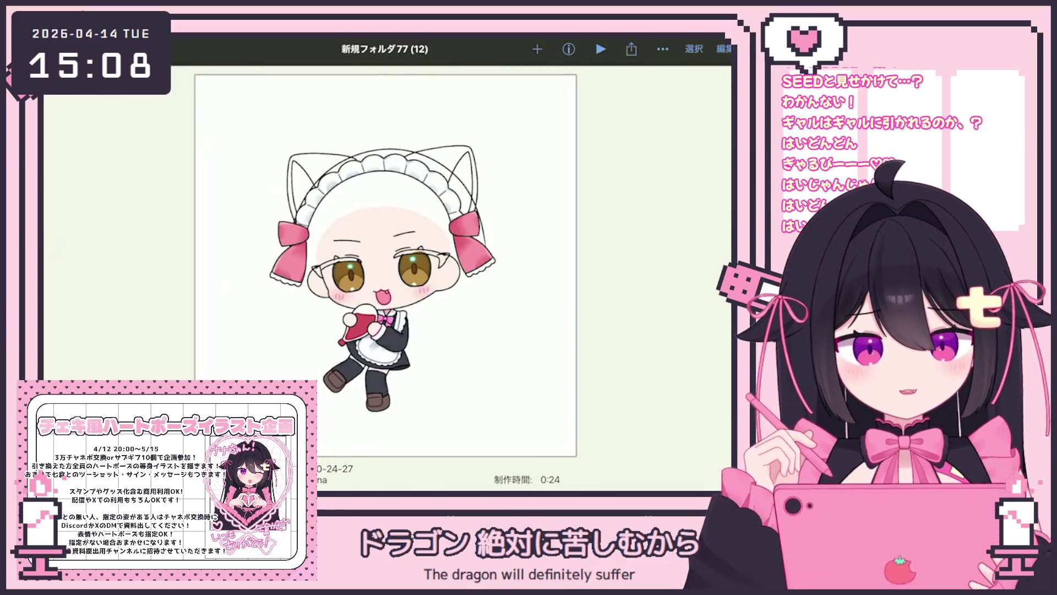
Duplicate the artwork with 作品を複製 and open the copy for editing
left_click(663, 49)
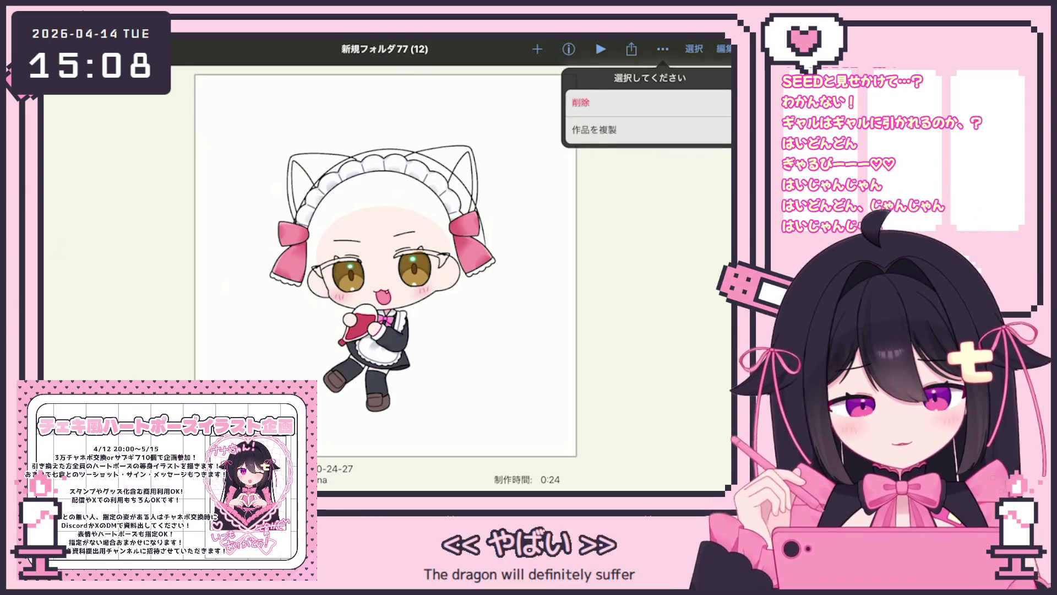
left_click(594, 130)
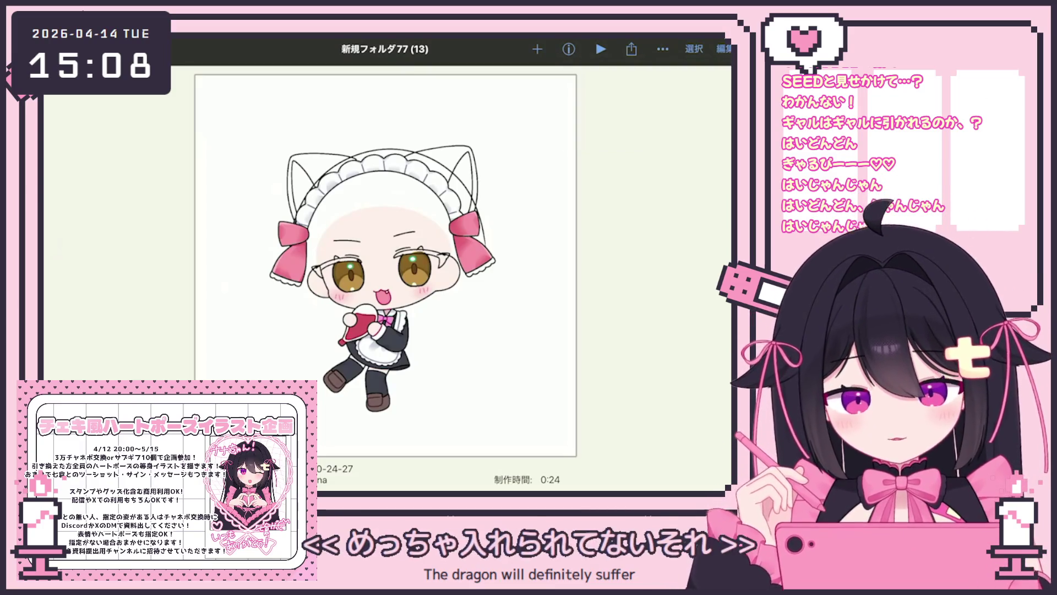
left_click_drag(495, 264, 275, 265)
left_click(259, 177)
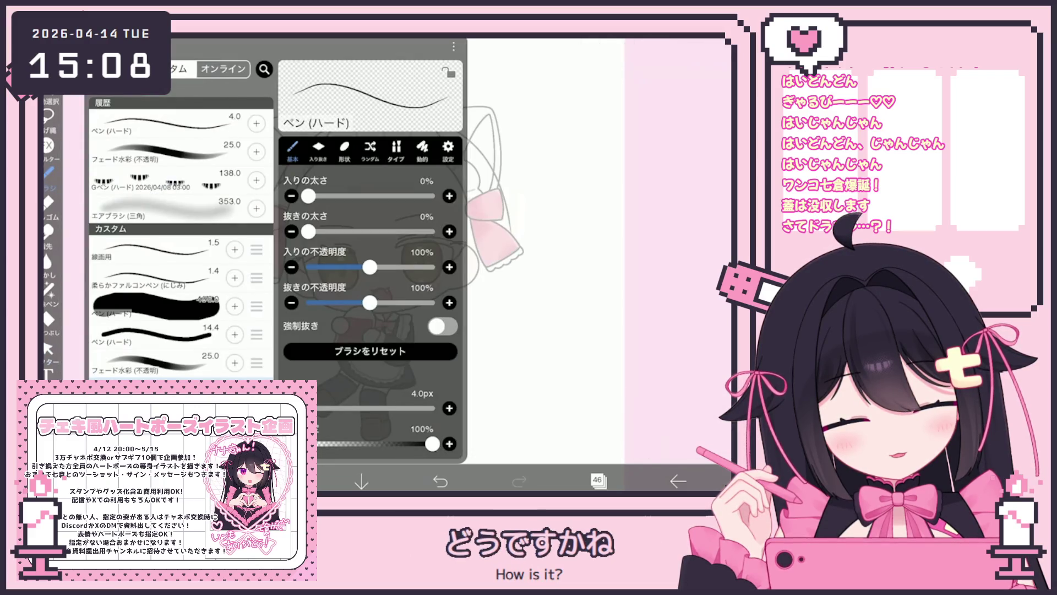
Select the 線画用 line-art brush and add a new vector layer
left_click(155, 250)
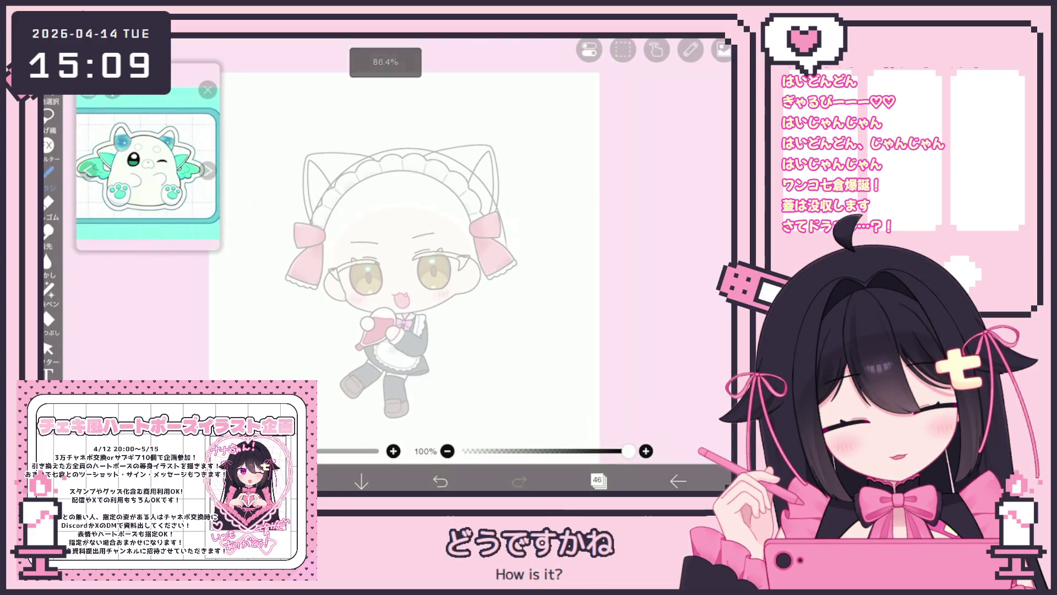
key("ctrl+z")
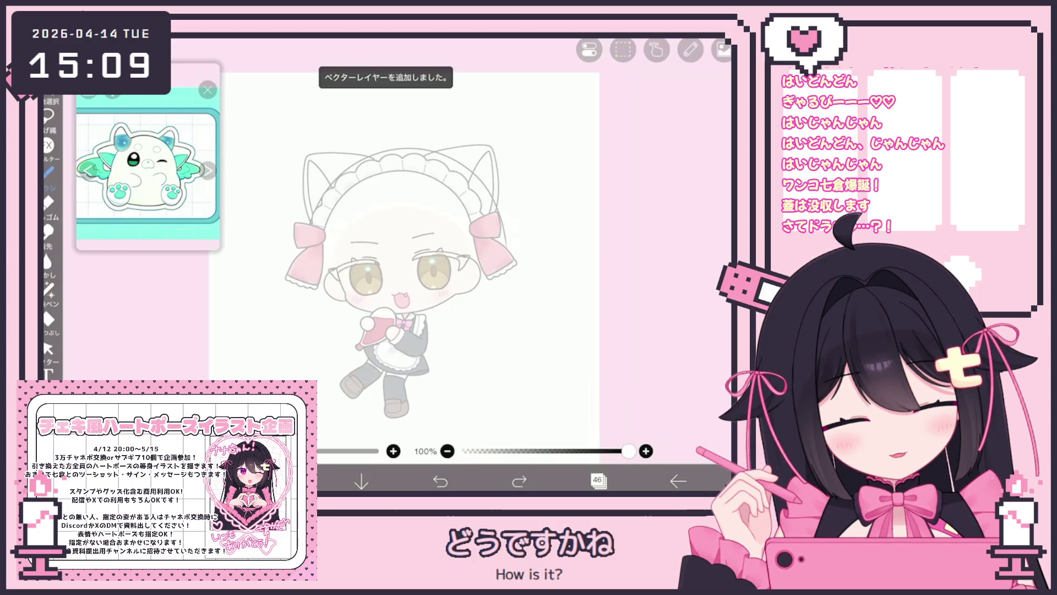
Draw the large oval body outline around the maid
left_click_drag(331, 242, 507, 289)
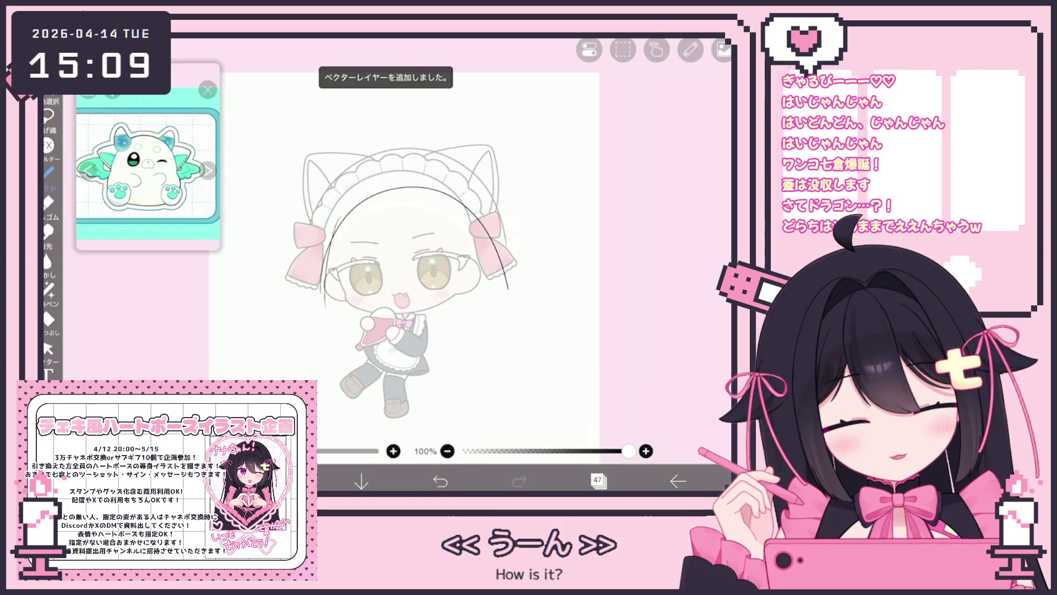
left_click_drag(398, 394, 437, 388)
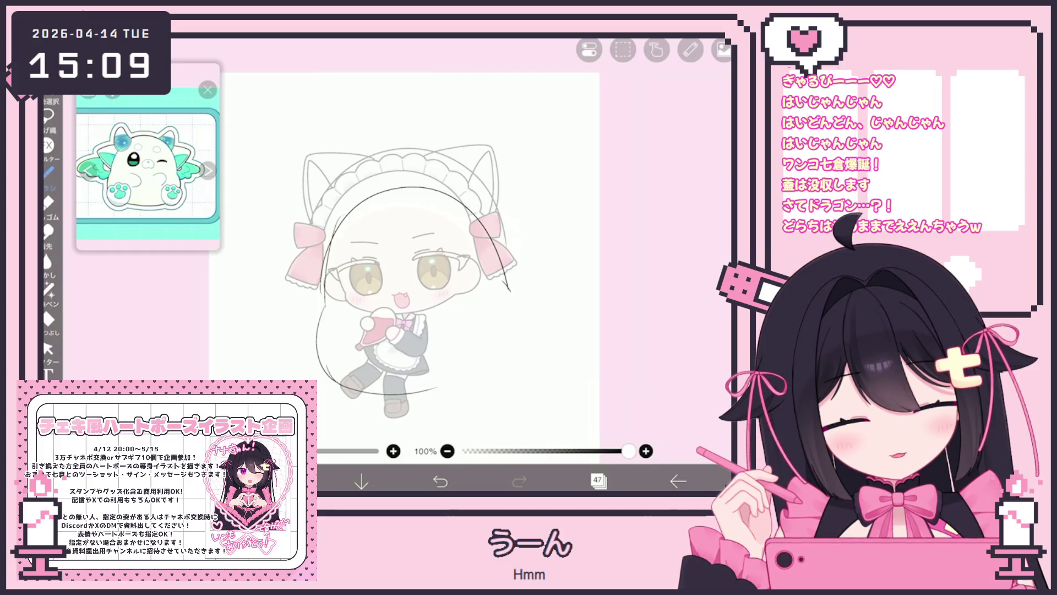
scroll(404, 248, "up", 1)
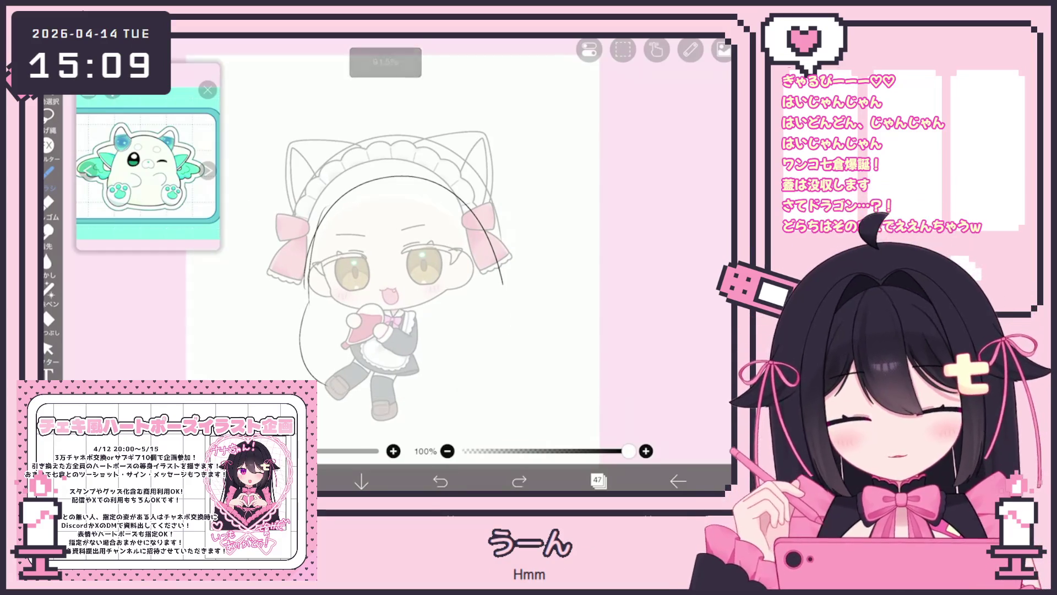
left_click_drag(498, 264, 360, 396)
left_click_drag(417, 181, 493, 218)
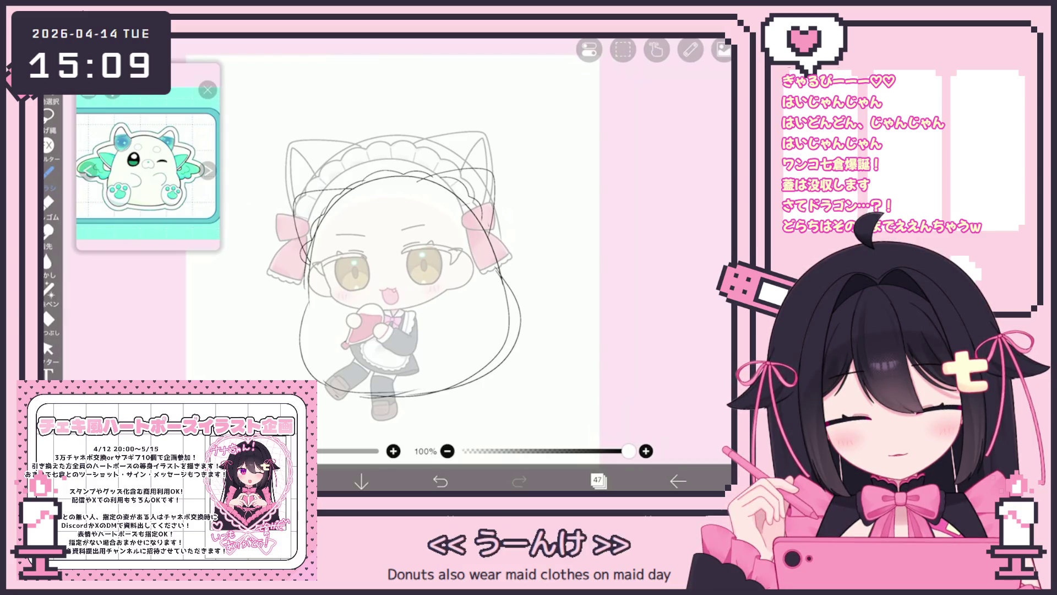
mouse_move(350, 324)
left_mouse_down()
mouse_move(376, 301)
mouse_move(395, 344)
mouse_move(418, 346)
mouse_move(331, 337)
left_mouse_up()
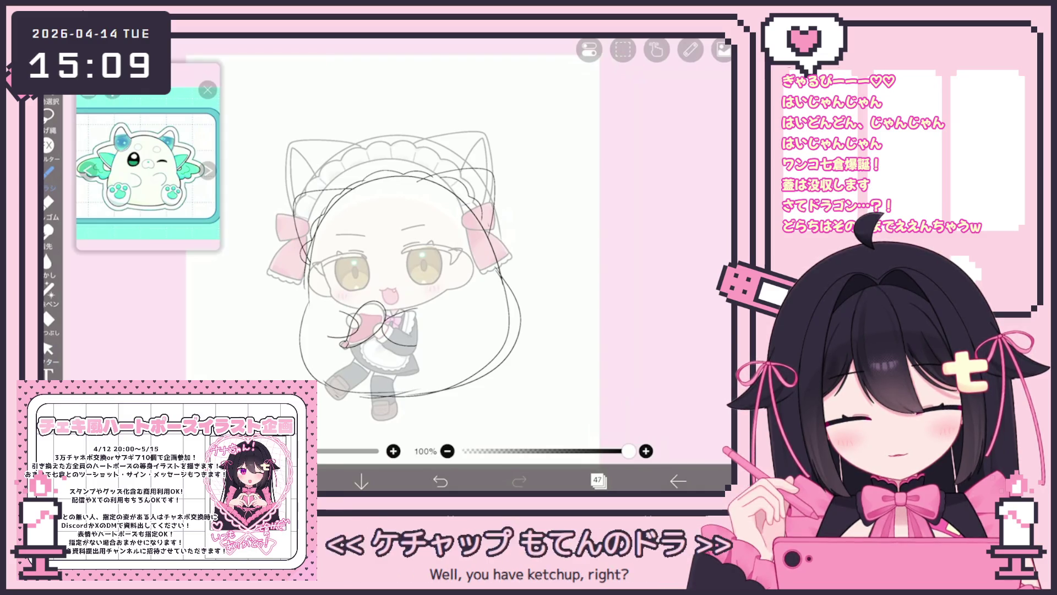
left_click_drag(393, 312, 415, 306)
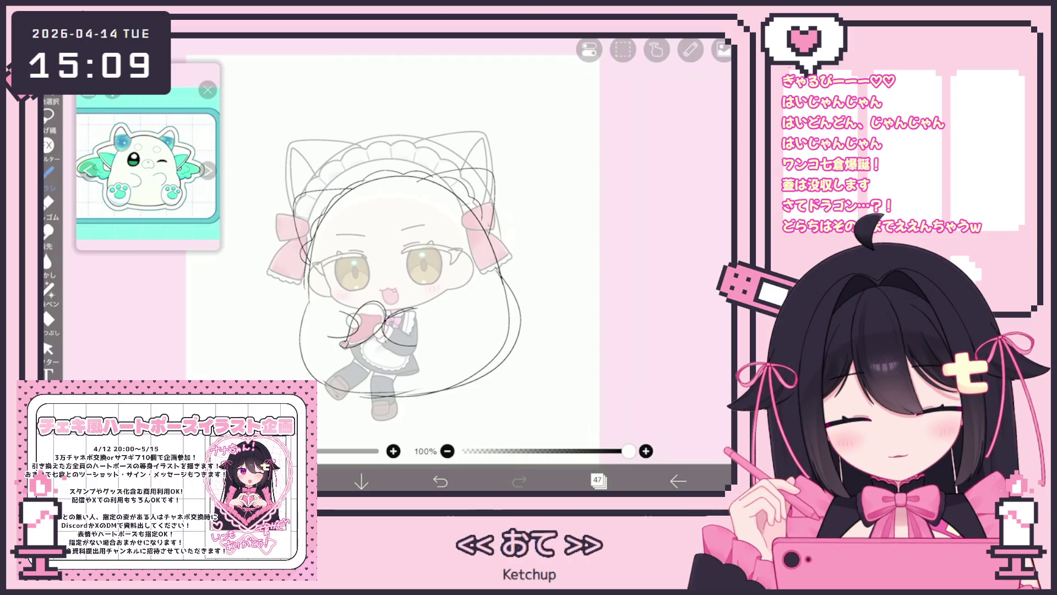
Draw the left and right paws with toe beans and heart-shaped pads
left_click_drag(437, 379, 491, 366)
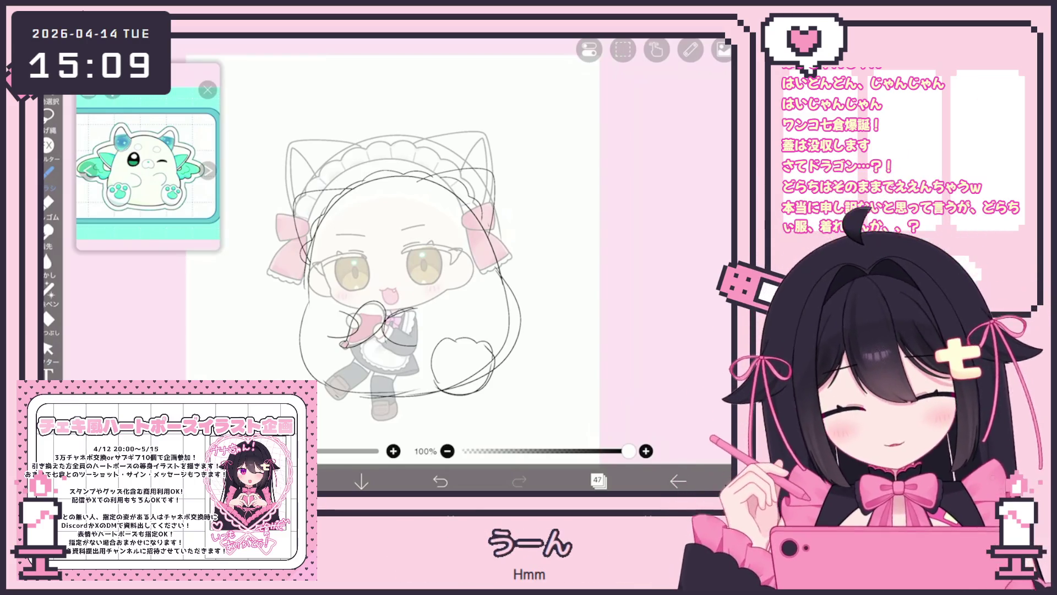
mouse_move(293, 374)
left_mouse_down()
mouse_move(320, 343)
mouse_move(340, 389)
left_mouse_up()
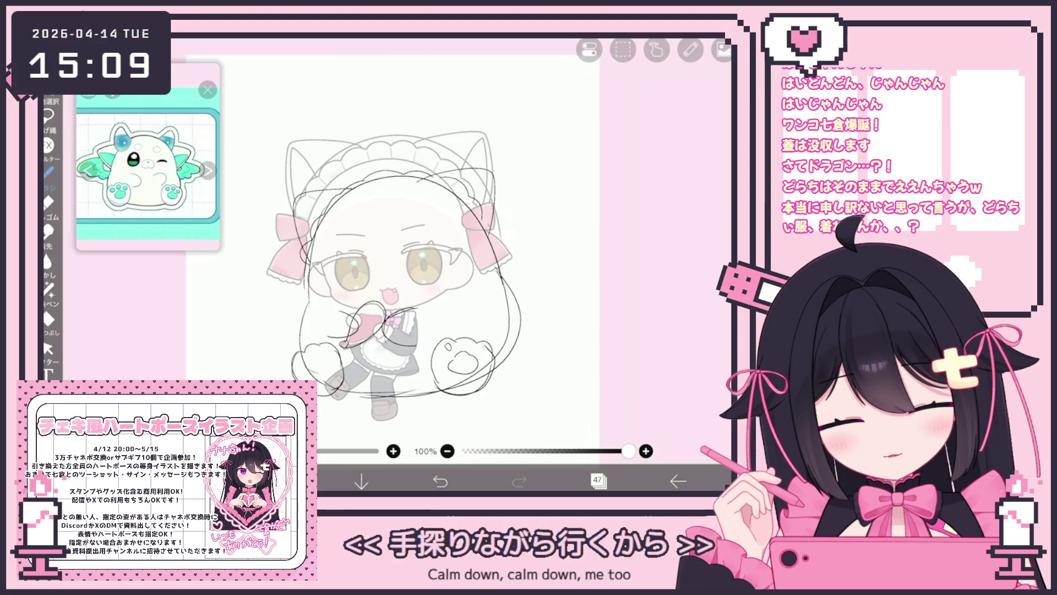
left_click_drag(451, 363, 477, 364)
left_click_drag(462, 342, 469, 348)
left_click_drag(319, 357, 318, 369)
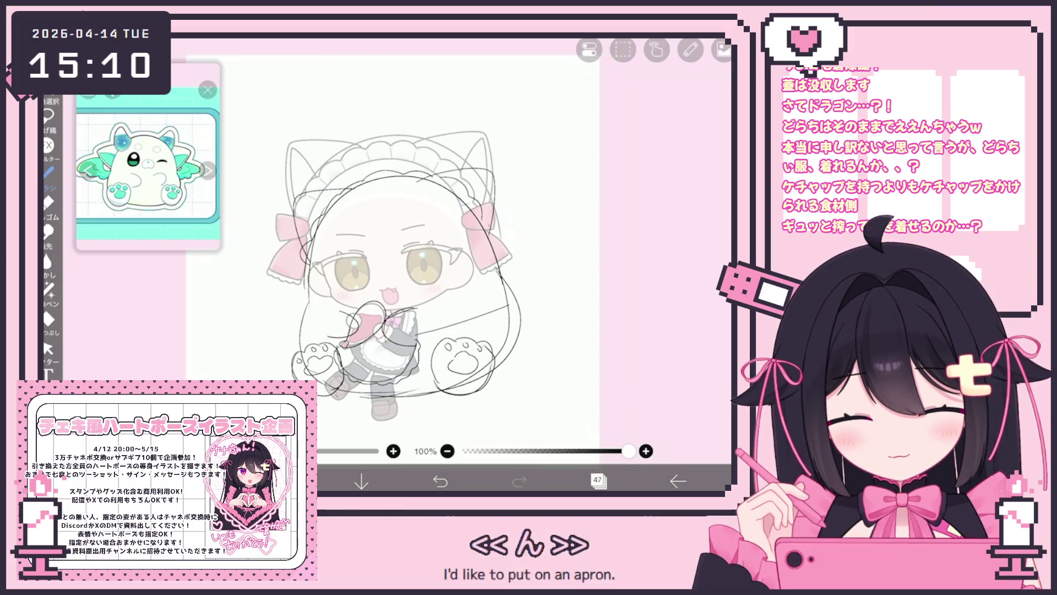
Sketch trial strokes near the paws and over the left eye, then undo them
left_click_drag(417, 331, 503, 303)
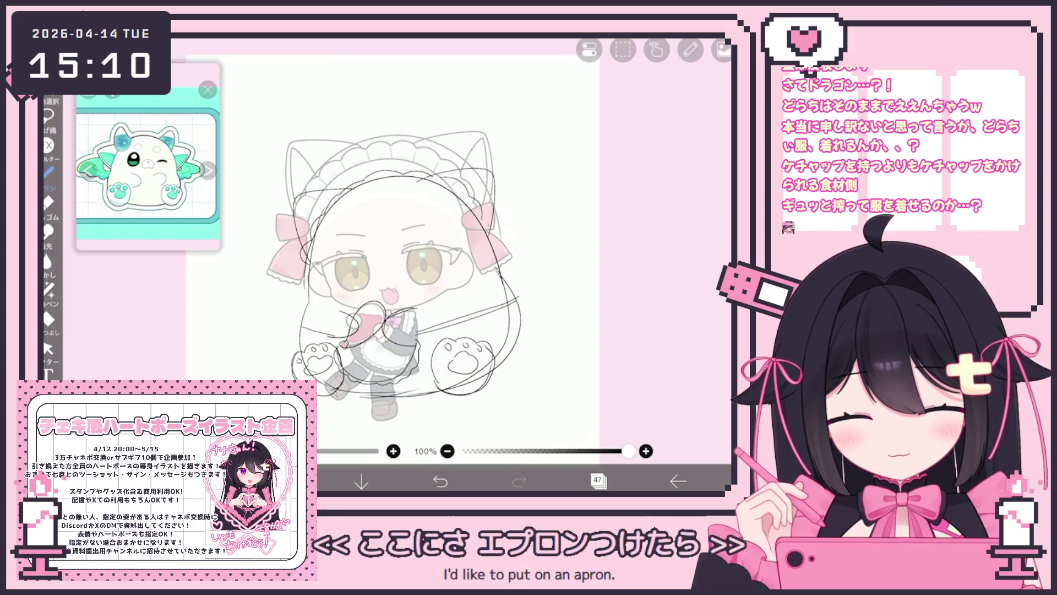
left_click(440, 481)
left_click(440, 481)
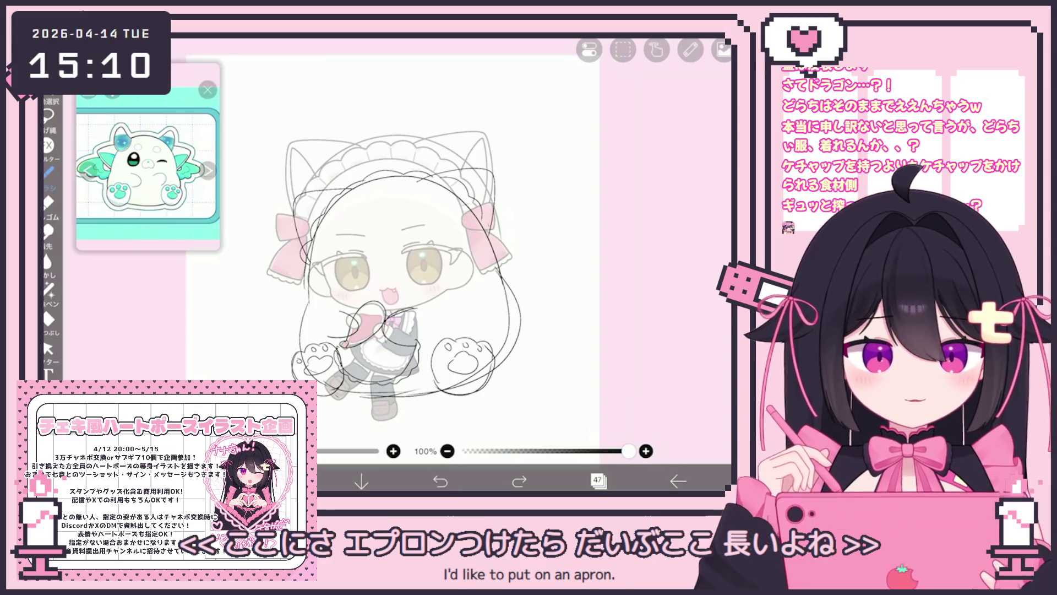
left_click(440, 481)
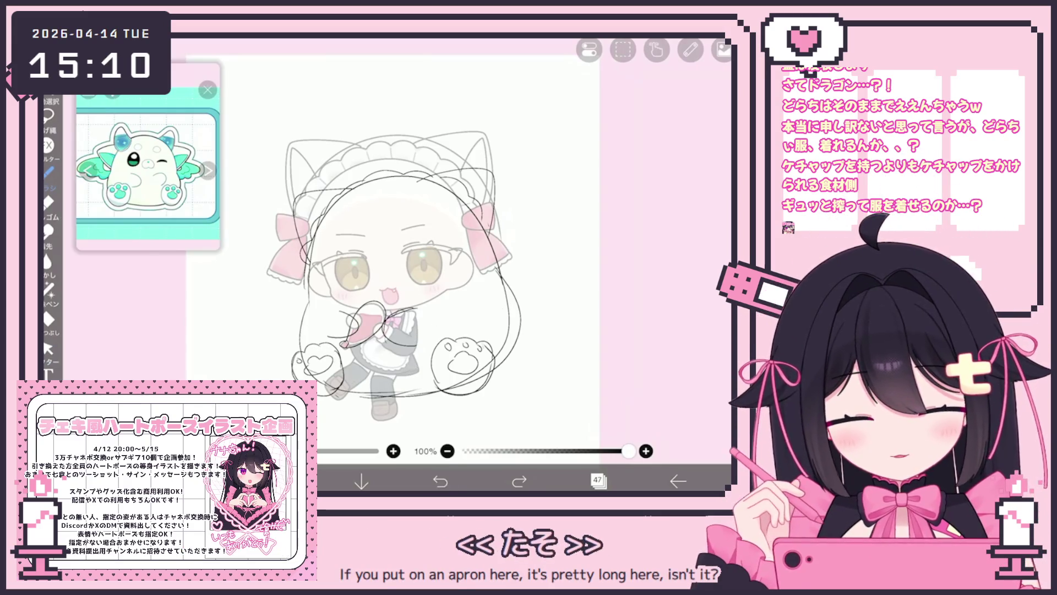
scroll(390, 288, "up", 1)
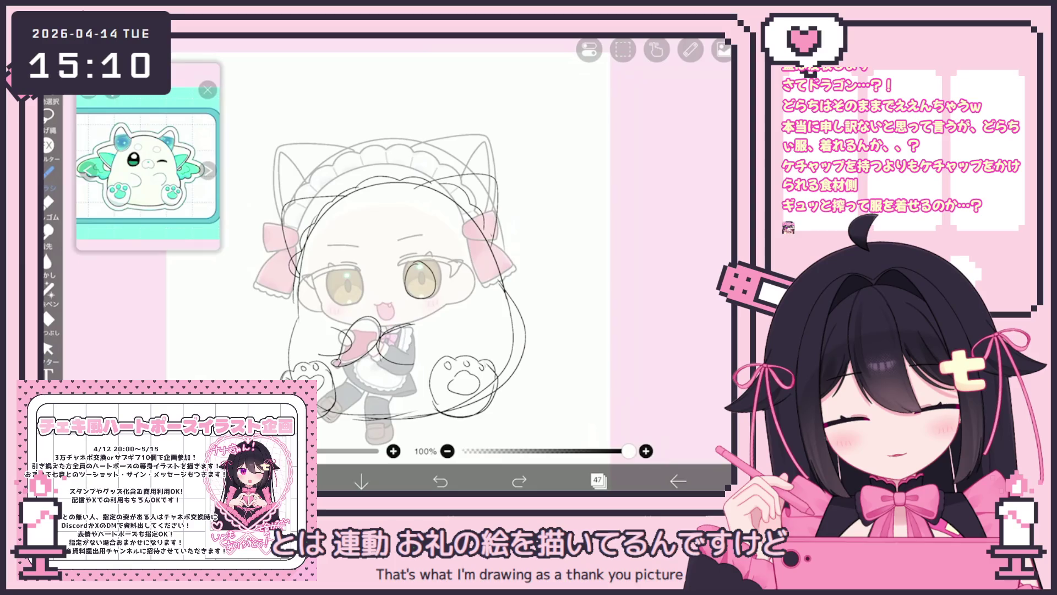
mouse_move(323, 271)
left_mouse_down()
mouse_move(344, 284)
mouse_move(318, 291)
mouse_move(333, 306)
left_mouse_up()
left_click(440, 480)
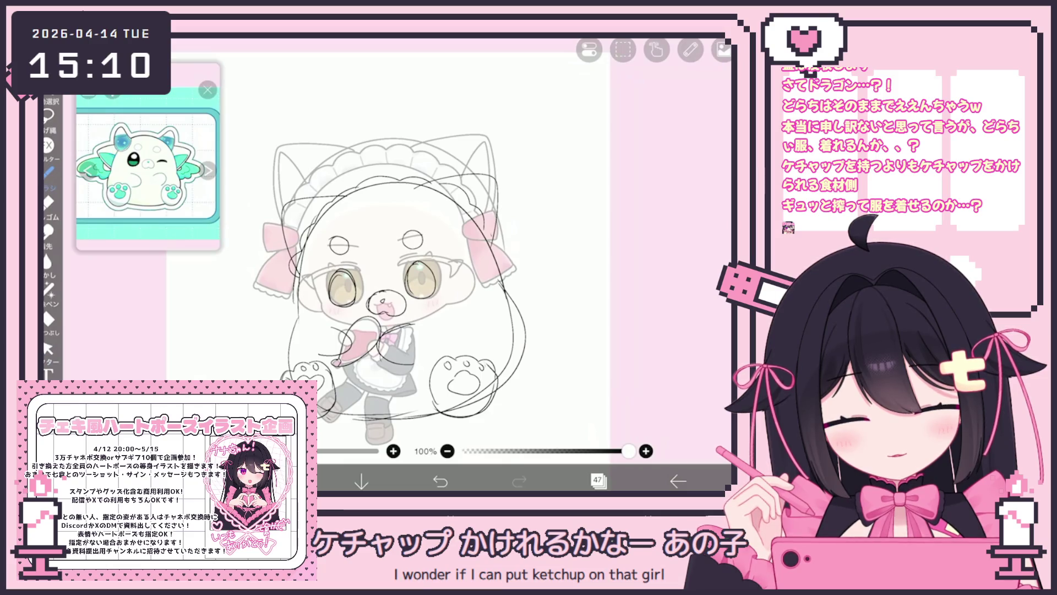
key("ctrl+z")
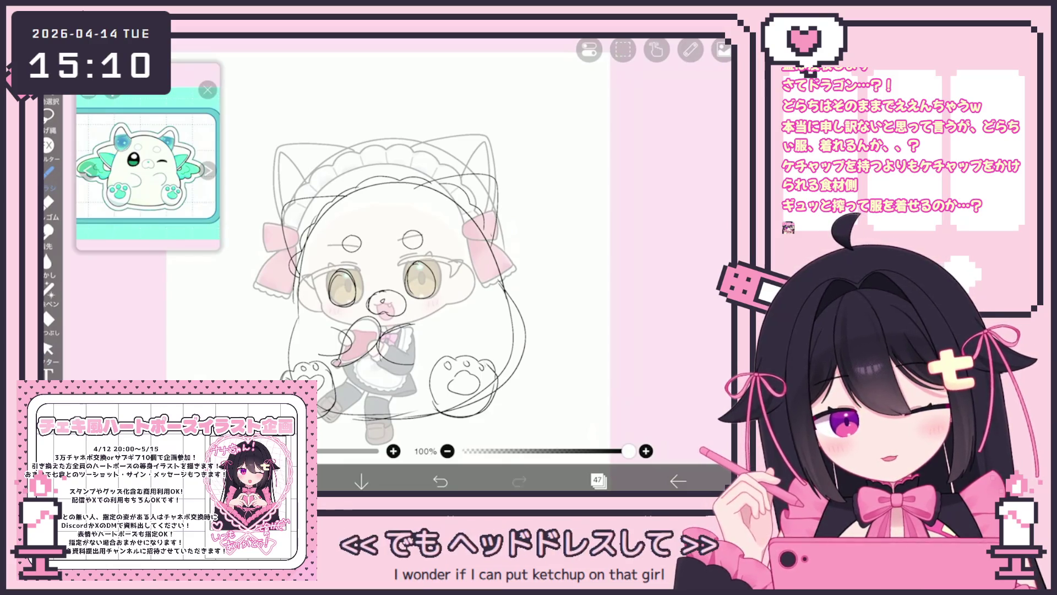
Draw a diagonal guide line across the face, undoing and restoring it
mouse_move(412, 199)
left_mouse_down()
mouse_move(439, 206)
mouse_move(488, 250)
left_mouse_up()
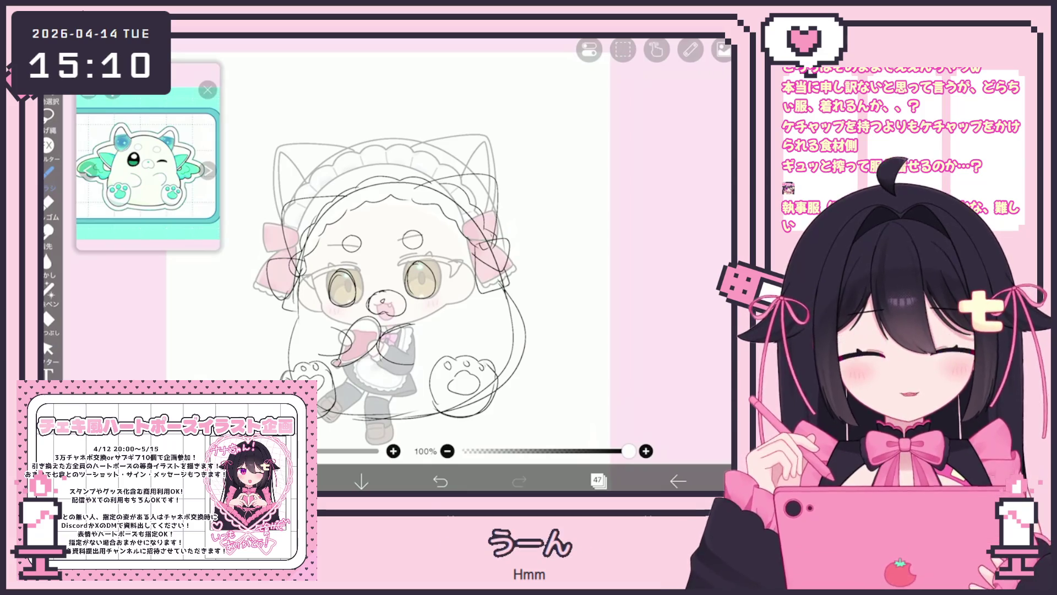
key("ctrl+z")
key("ctrl+y")
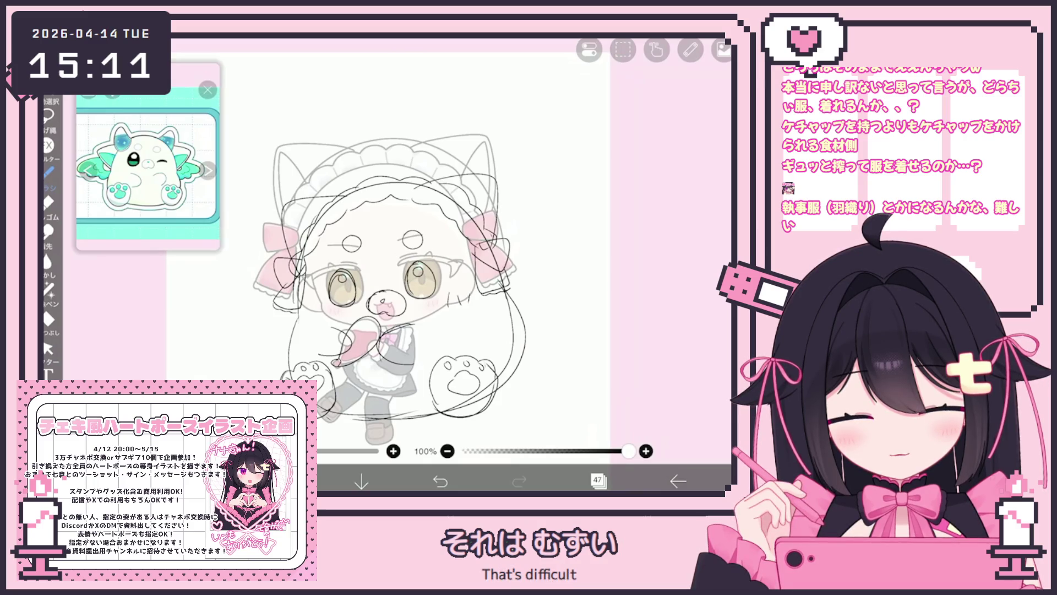
left_click(597, 480)
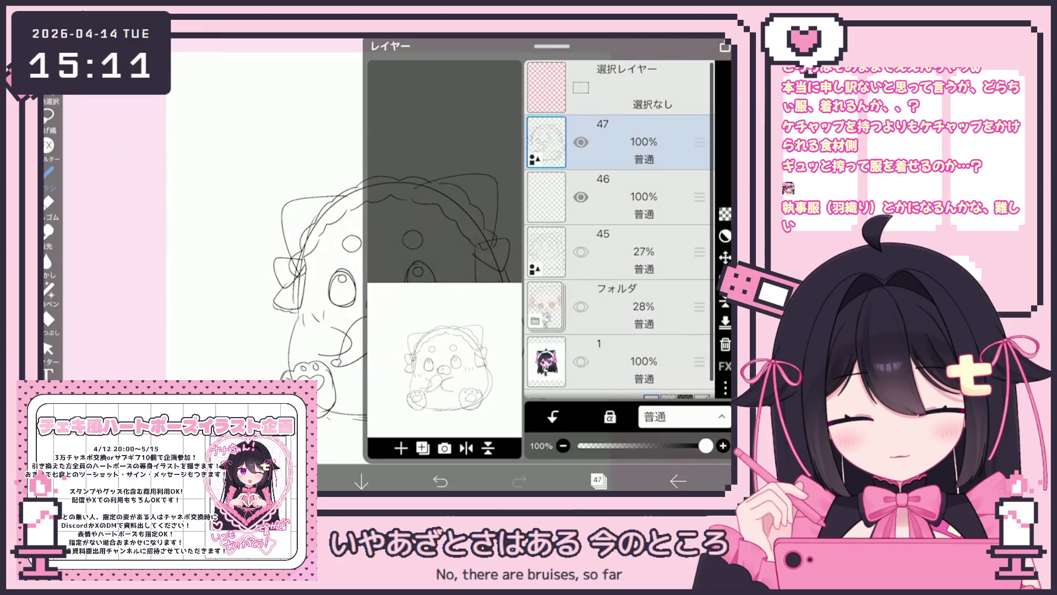
left_click(597, 481)
Box-select the sketch's eyes and nose and nudge them slightly higher on the face
left_click(48, 348)
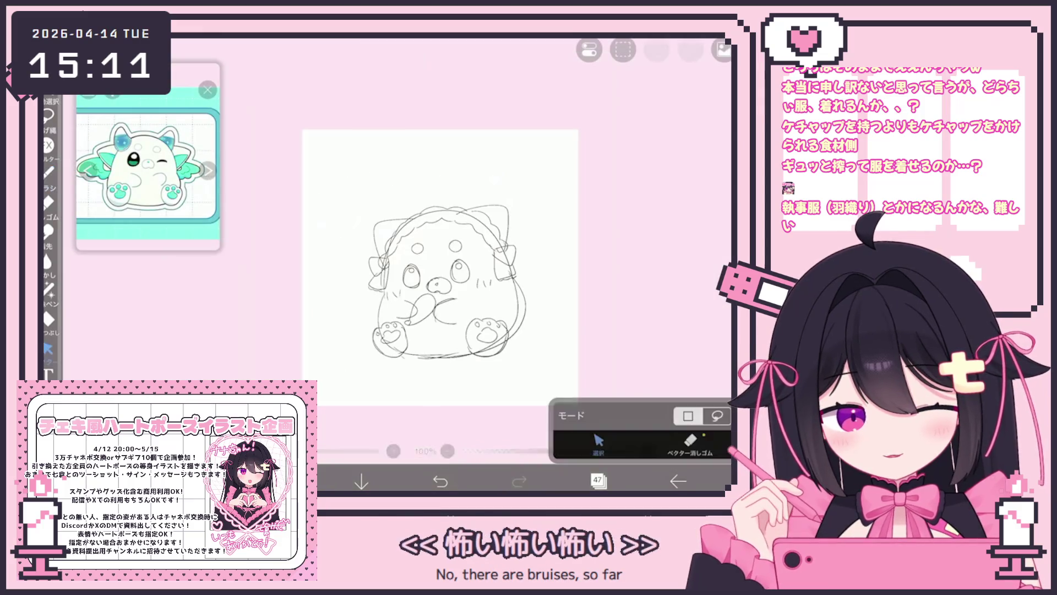
scroll(440, 267, "up", 3)
left_click_drag(334, 216, 443, 301)
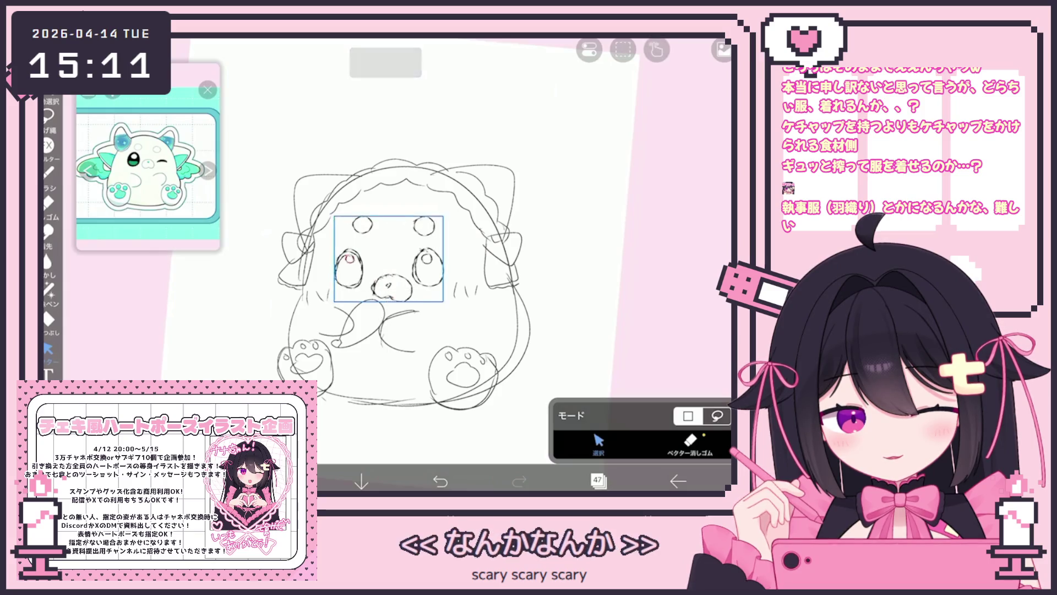
left_click_drag(334, 235, 444, 287)
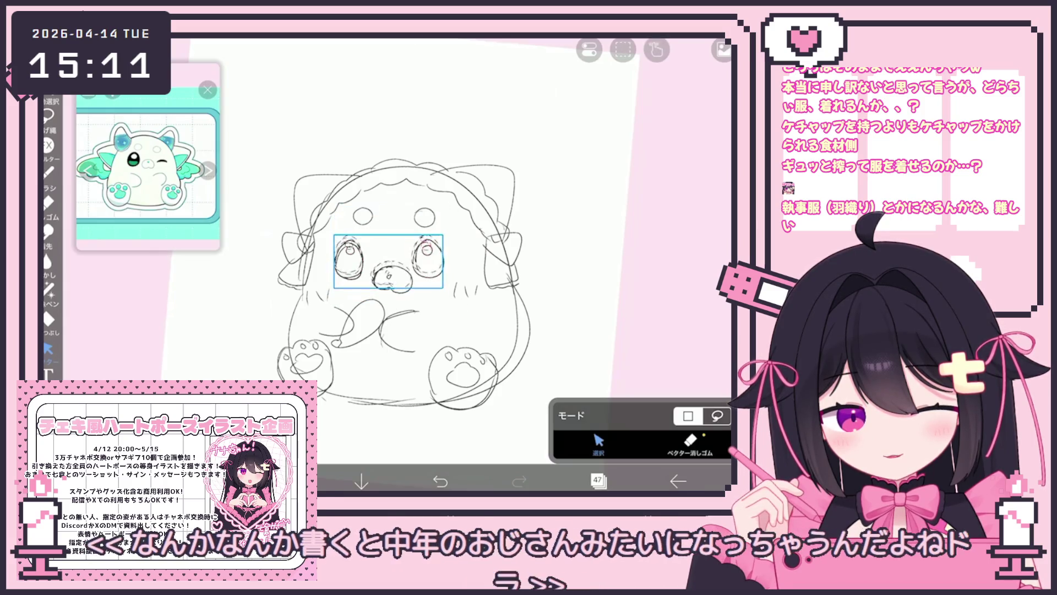
left_click_drag(389, 262, 389, 256)
left_click(350, 251)
left_click(391, 273)
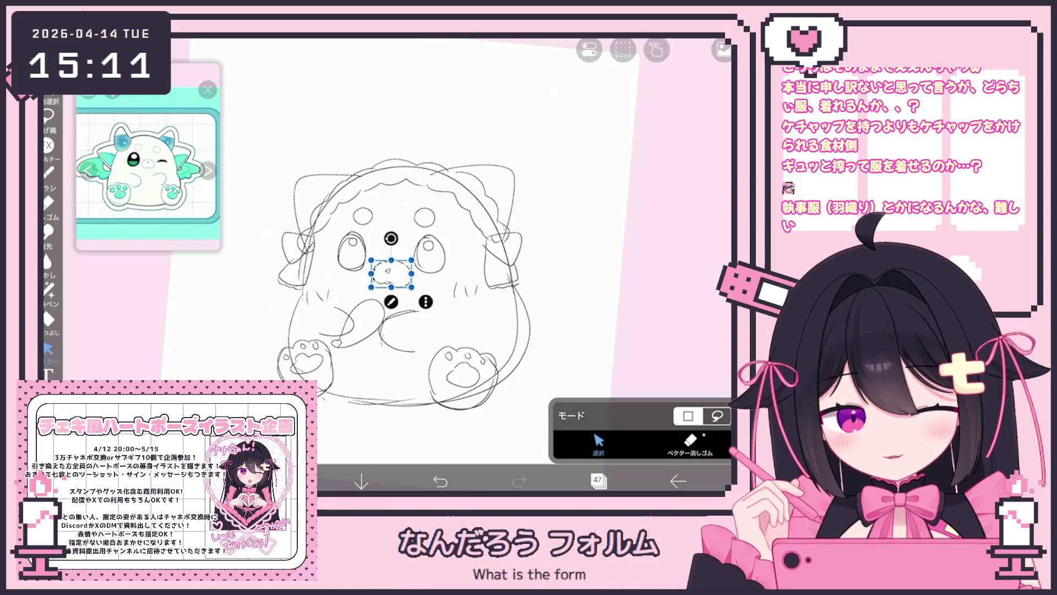
left_click(389, 272)
left_click(446, 254)
left_click(578, 331)
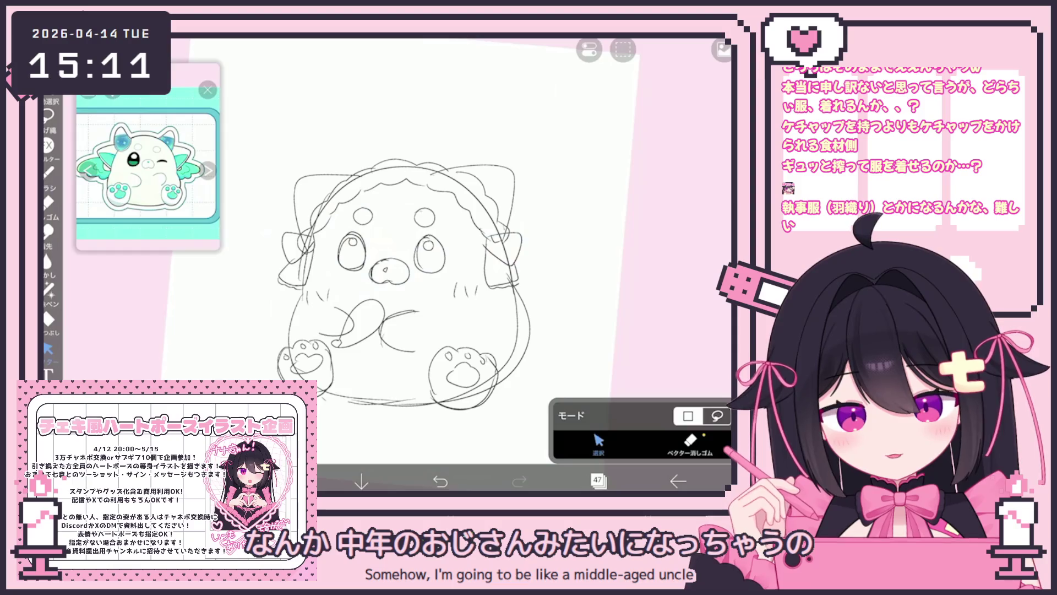
Sketch a small horn on top of the head, undoing a stray stroke inside the right ear
left_click(50, 172)
mouse_move(339, 183)
left_mouse_down()
mouse_move(354, 131)
mouse_move(374, 168)
left_mouse_up()
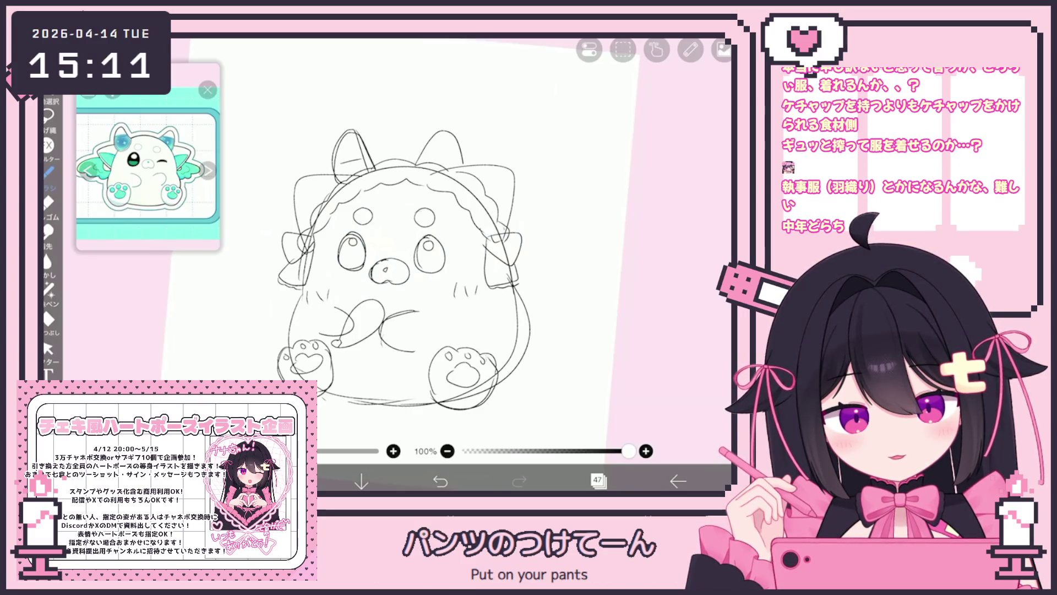
left_click_drag(461, 157, 439, 151)
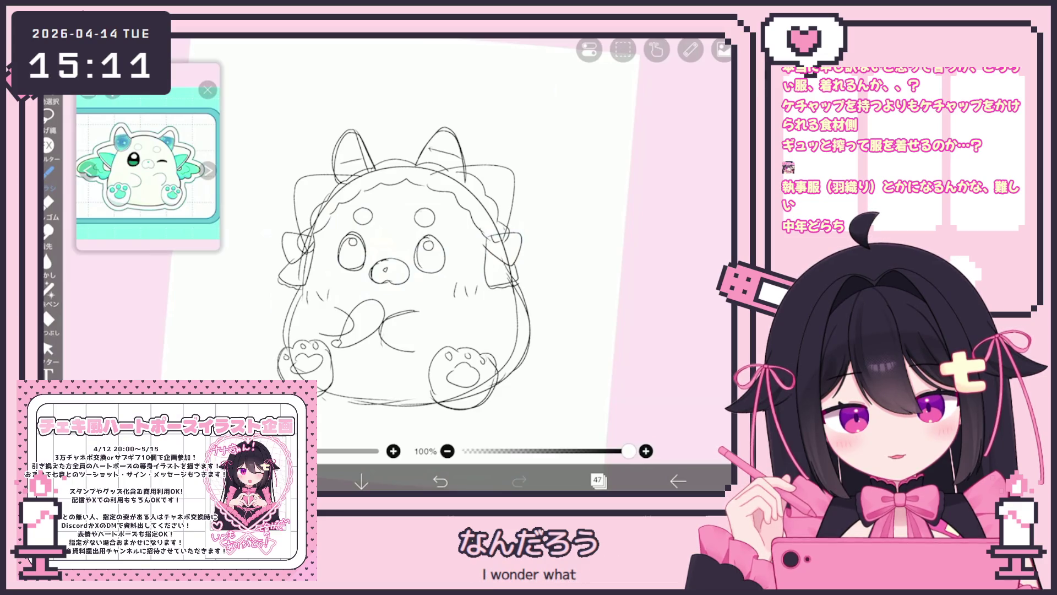
key("ctrl+z")
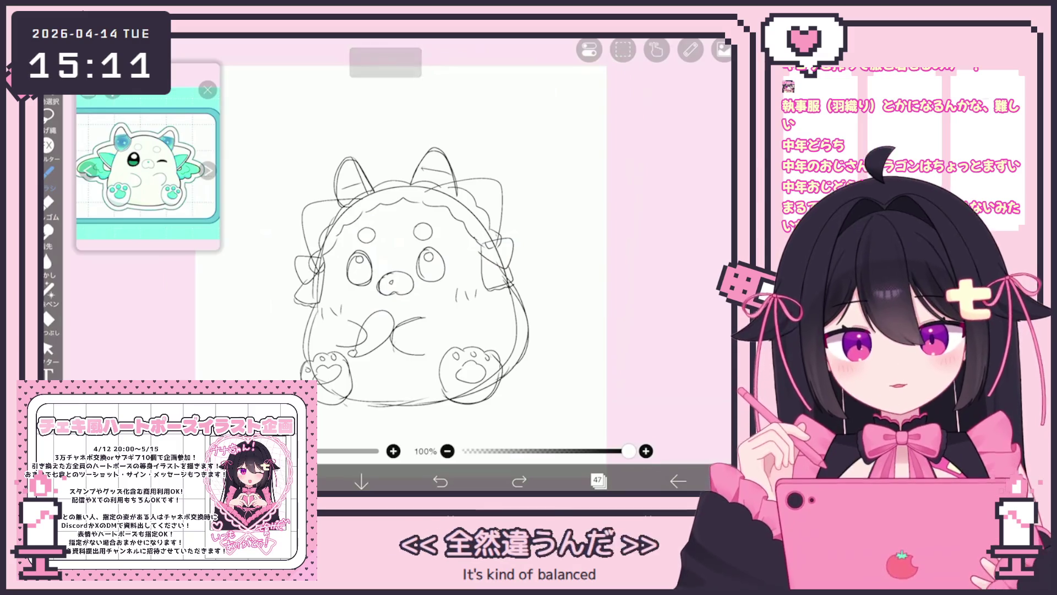
Fade the sketch layer to 14% opacity and add a new vector layer for line art
left_click(598, 481)
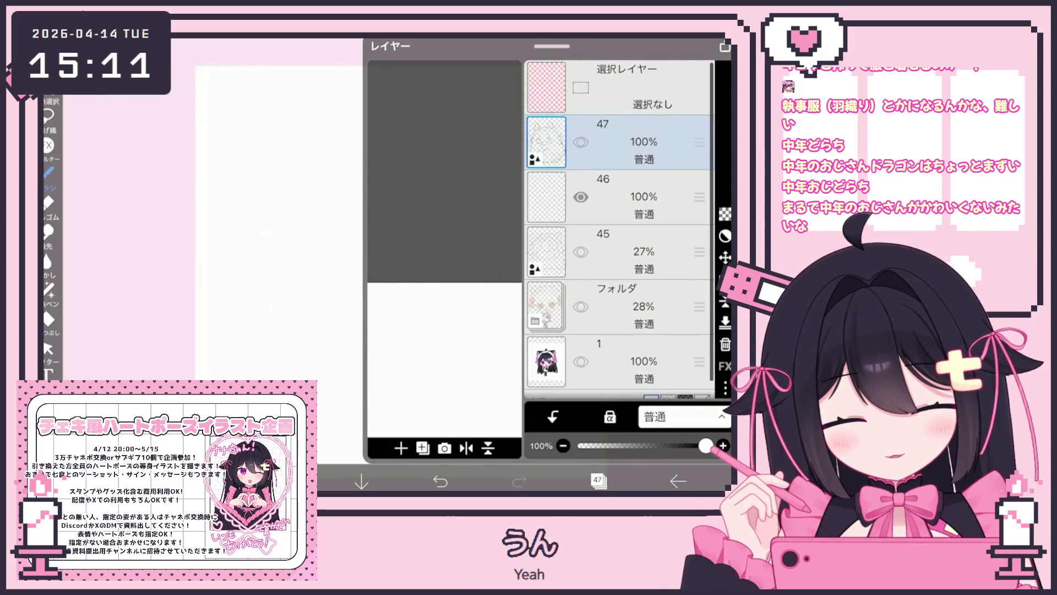
left_click_drag(705, 446, 596, 445)
left_click(633, 197)
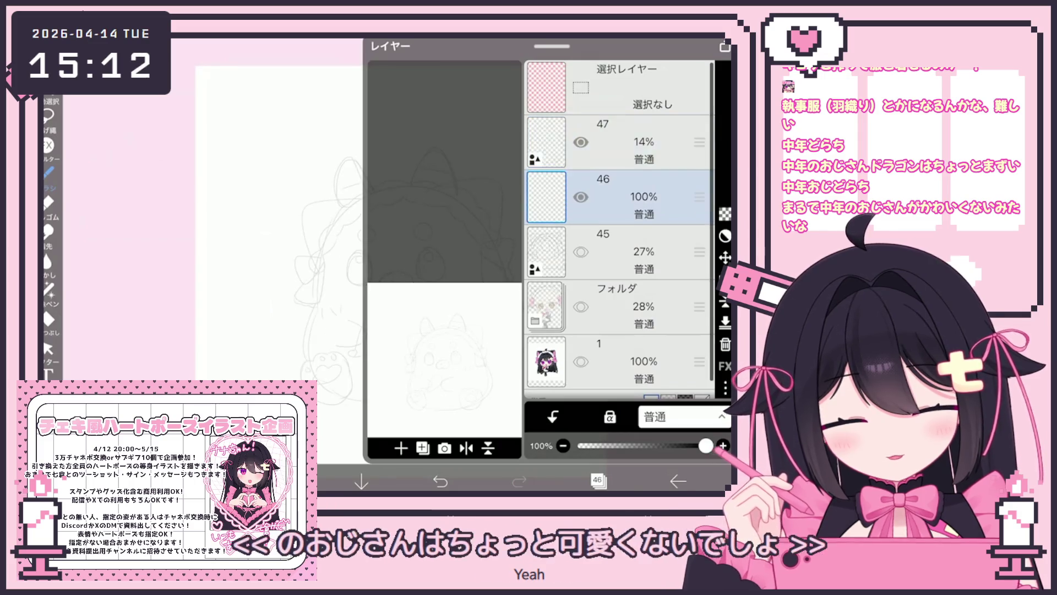
left_click(599, 481)
Ink the round body outline: the top arch, right side, left side and bottom
mouse_move(334, 306)
left_mouse_down()
mouse_move(369, 223)
mouse_move(479, 182)
left_mouse_up()
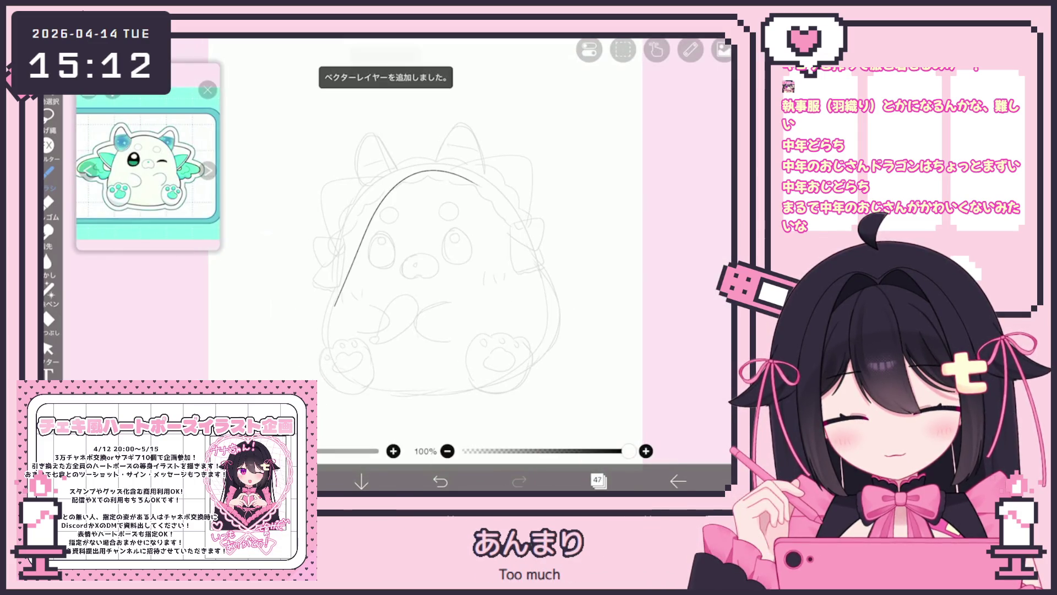
left_click(441, 480)
mouse_move(327, 314)
left_mouse_down()
mouse_move(352, 242)
mouse_move(435, 176)
mouse_move(514, 261)
left_mouse_up()
left_click(441, 481)
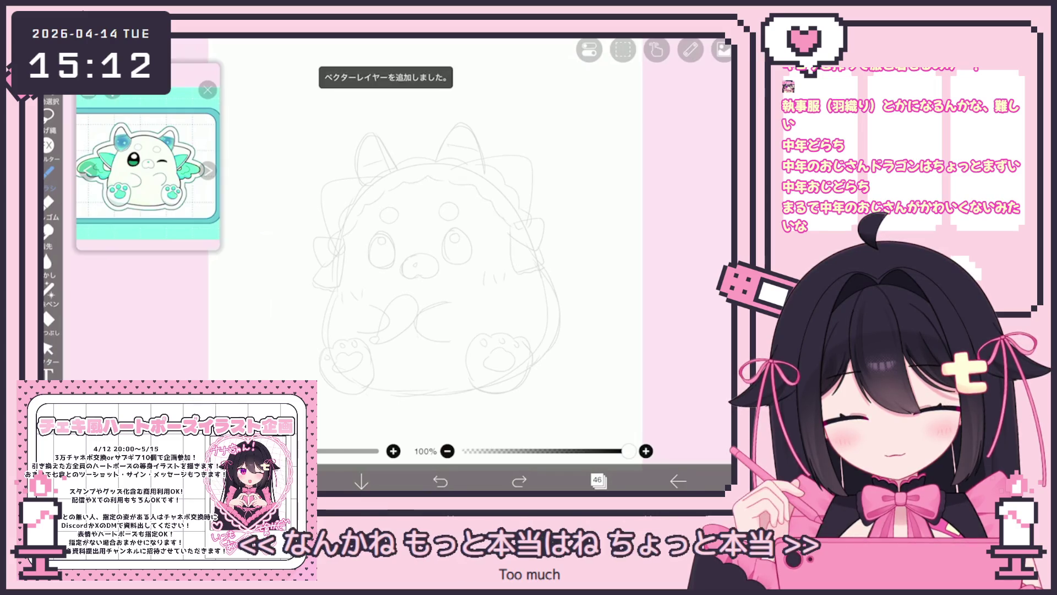
mouse_move(380, 198)
left_mouse_down()
mouse_move(444, 173)
mouse_move(514, 243)
left_mouse_up()
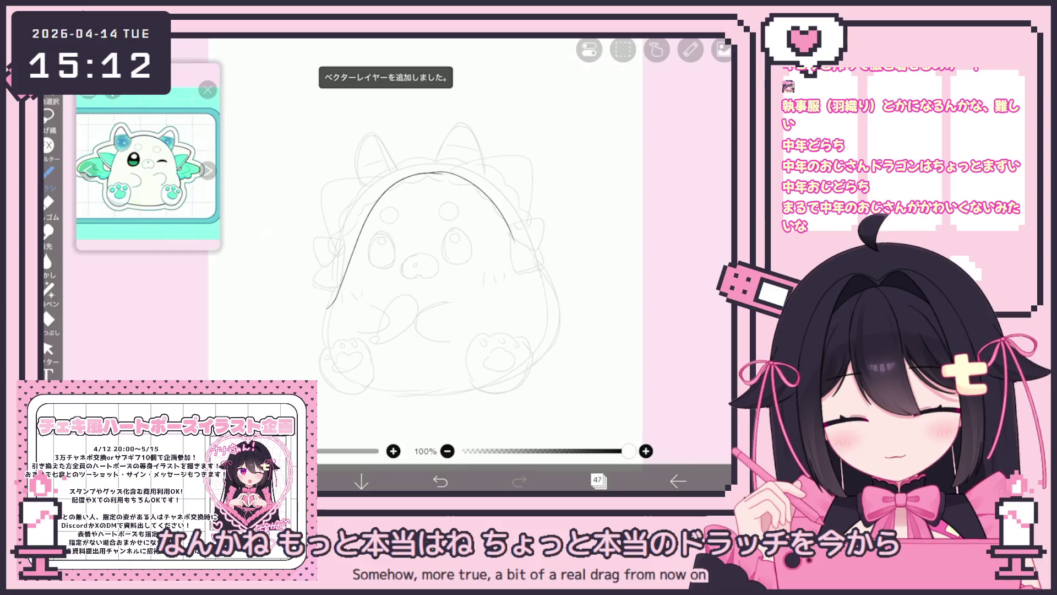
left_click_drag(547, 297, 542, 375)
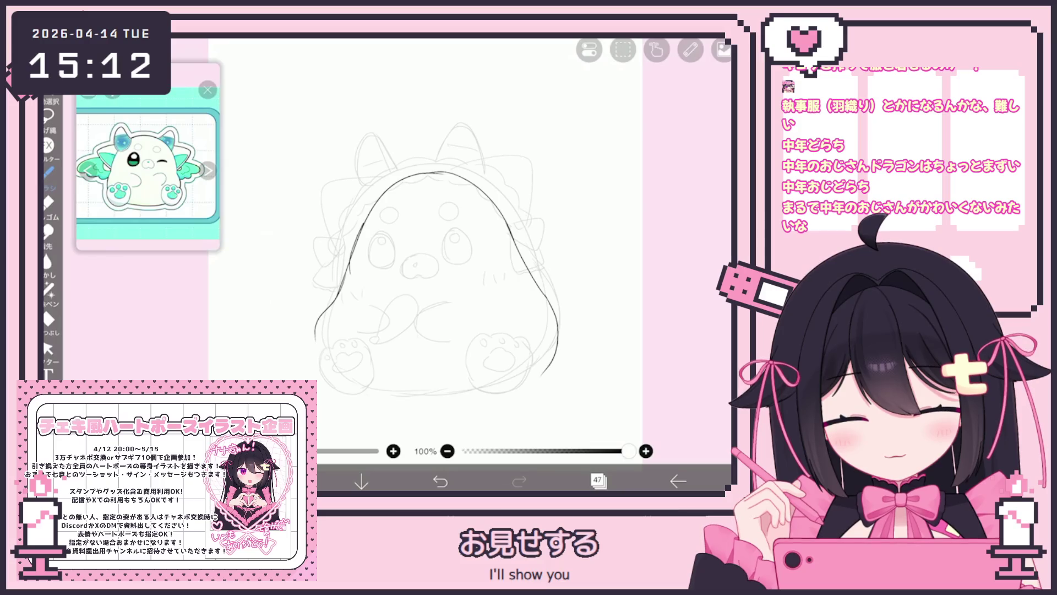
left_click_drag(391, 186, 459, 174)
mouse_move(338, 297)
left_mouse_down()
mouse_move(318, 358)
mouse_move(385, 388)
left_mouse_up()
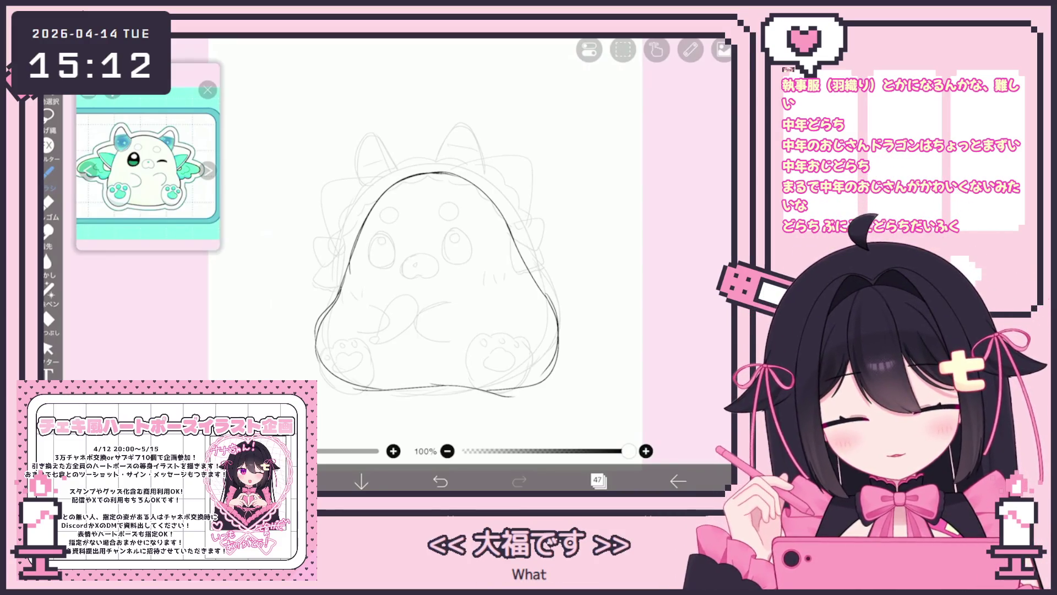
key("ctrl+y")
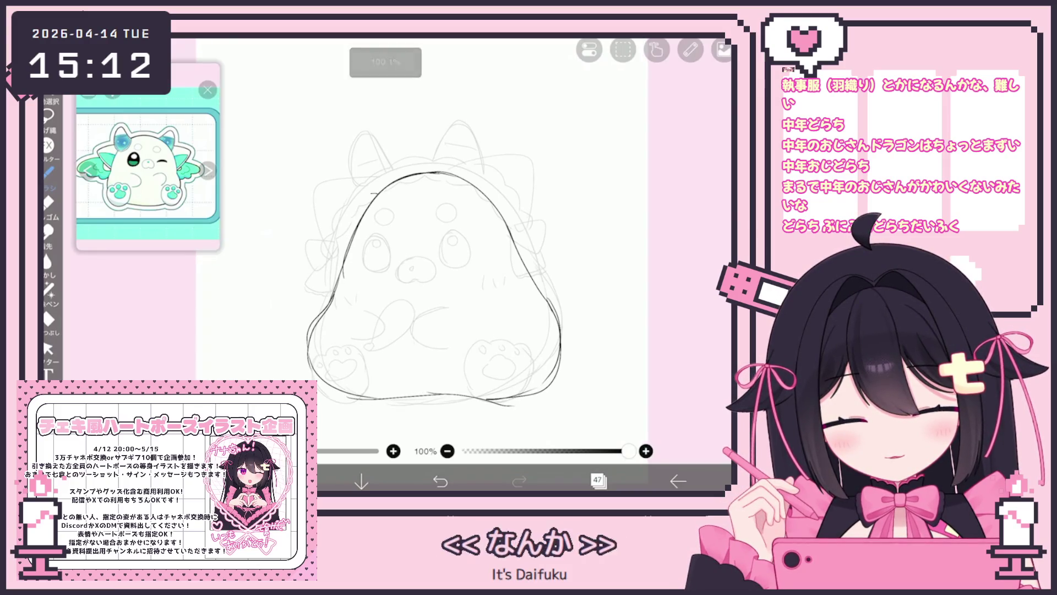
Ink the right wing, both horns, an eye oval and pupils in both eyes
left_click_drag(485, 193, 565, 215)
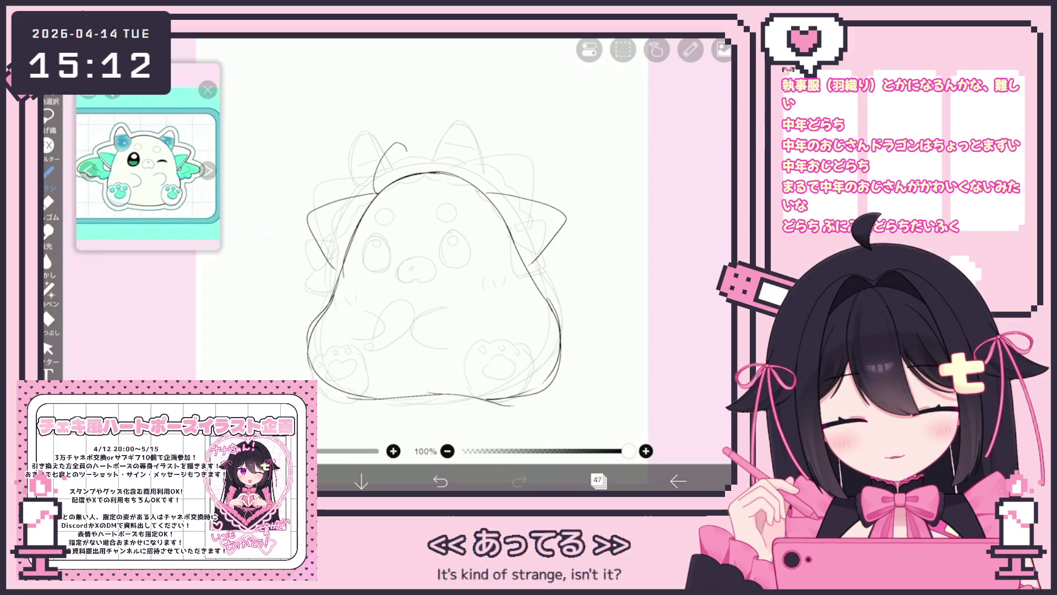
left_click_drag(374, 190, 410, 172)
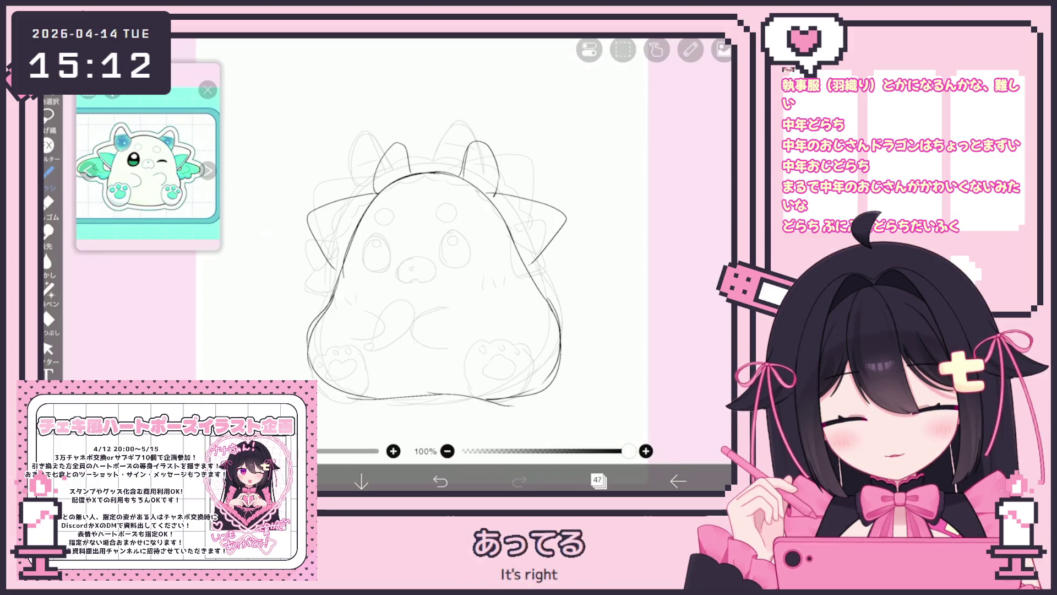
left_click_drag(497, 180, 496, 205)
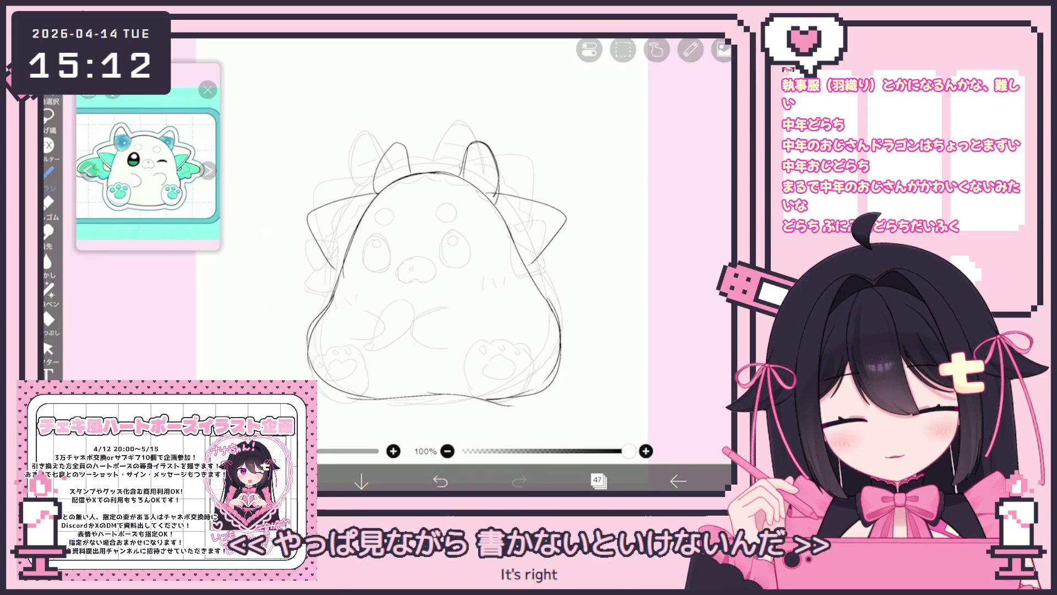
left_click_drag(407, 239, 420, 233)
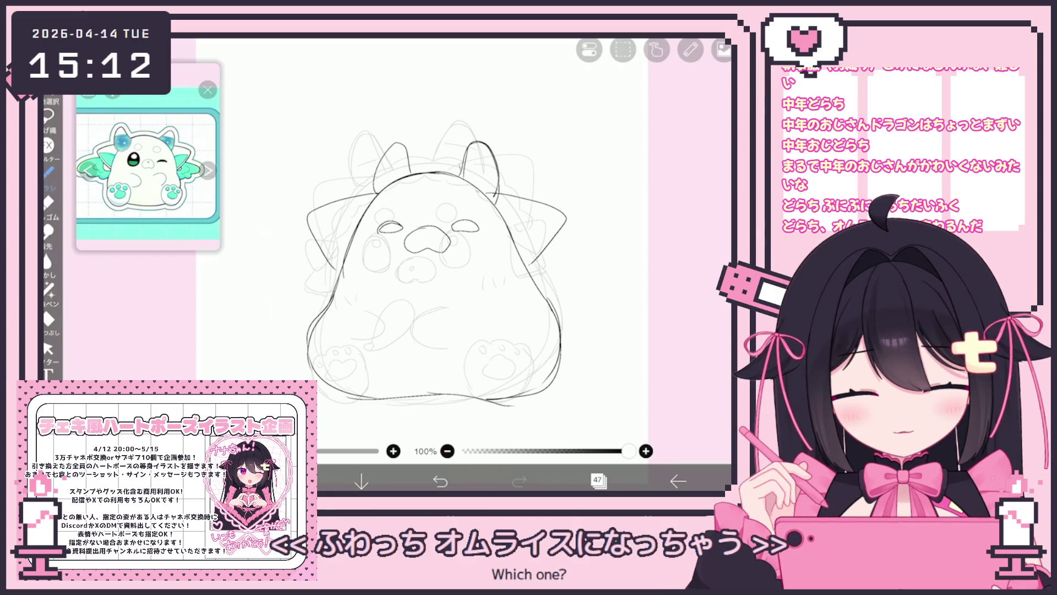
scroll(429, 275, "up", 2)
scroll(430, 265, "up", 2)
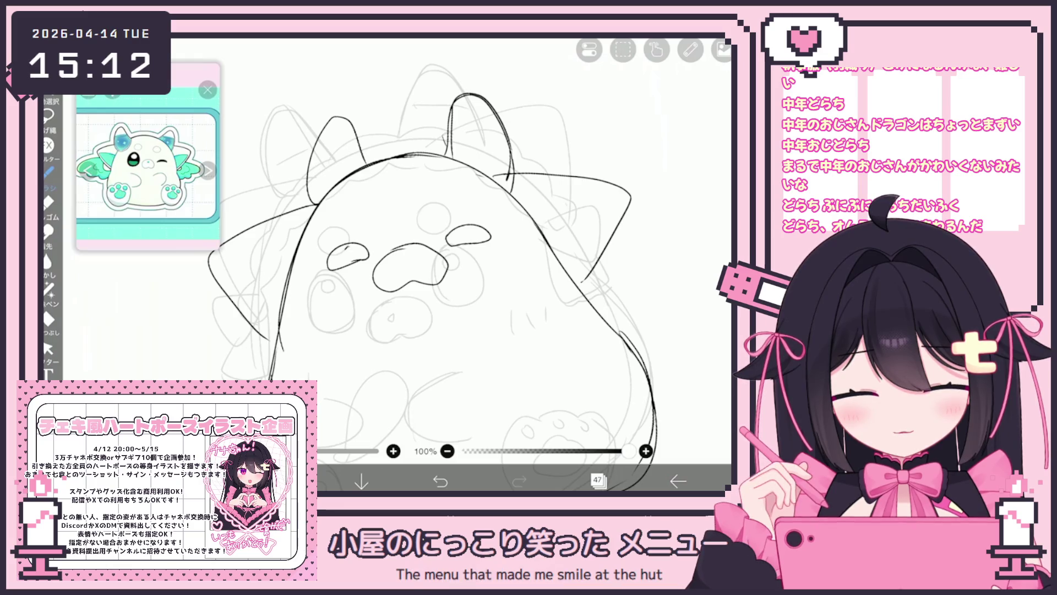
left_click_drag(345, 251, 348, 248)
left_click_drag(462, 233, 465, 230)
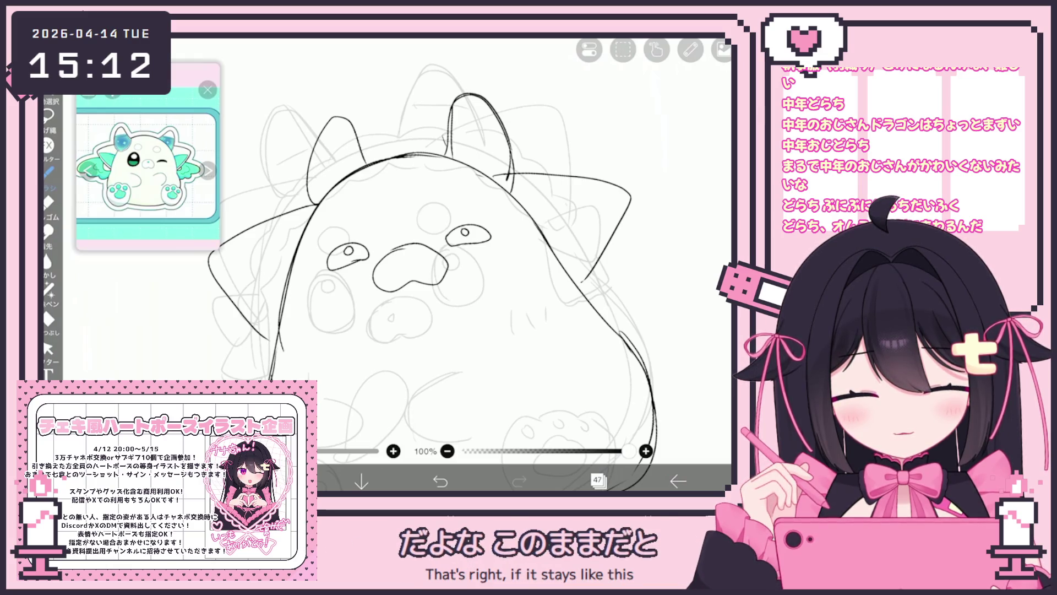
left_click(598, 481)
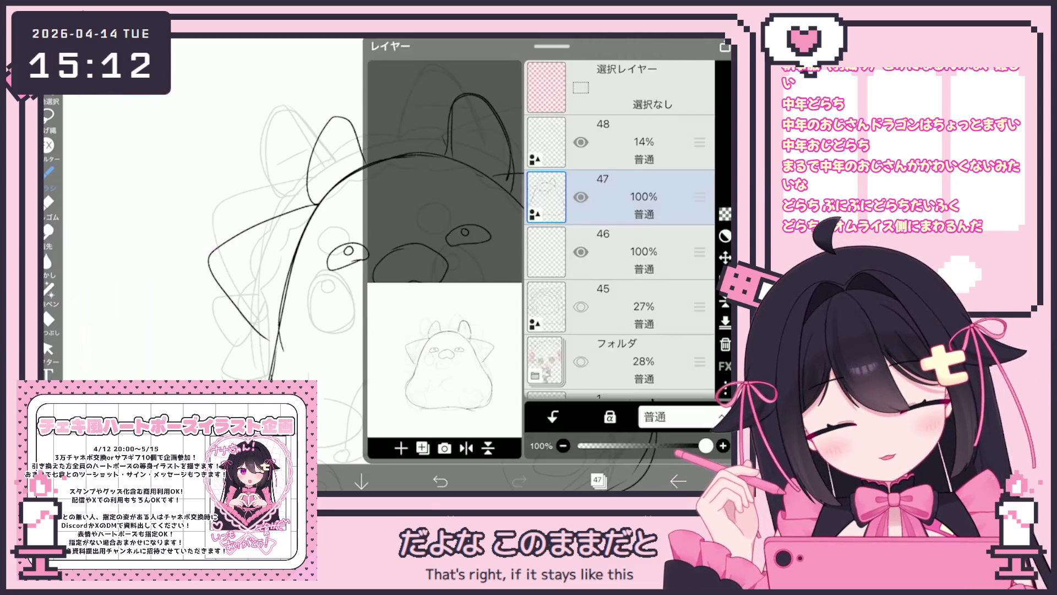
Hide the sketch layer and ink the nose and the mouth line inside the muzzle
left_click(581, 142)
left_click(597, 481)
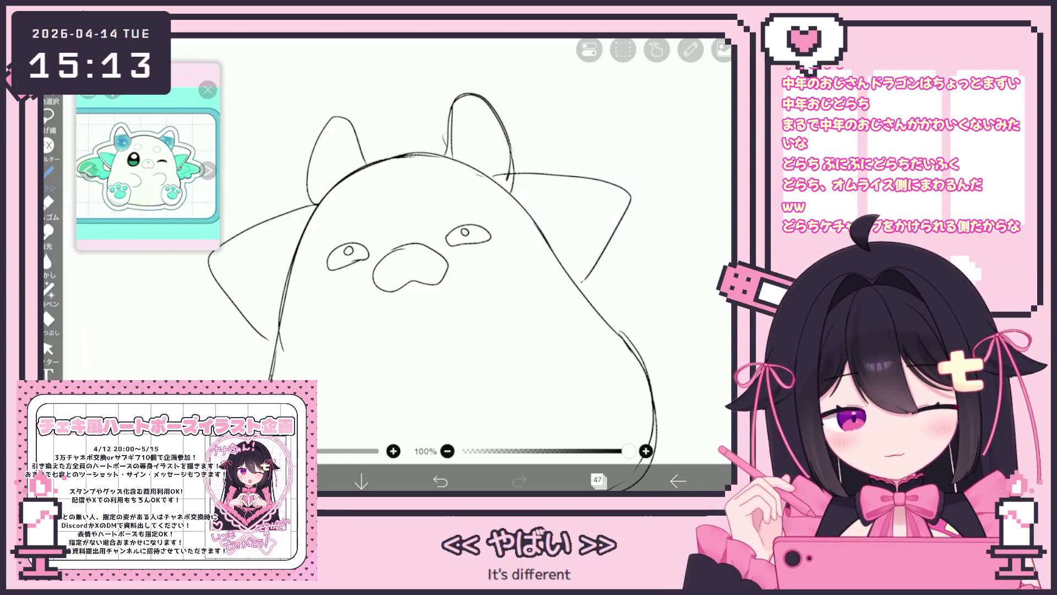
left_click_drag(405, 261, 412, 261)
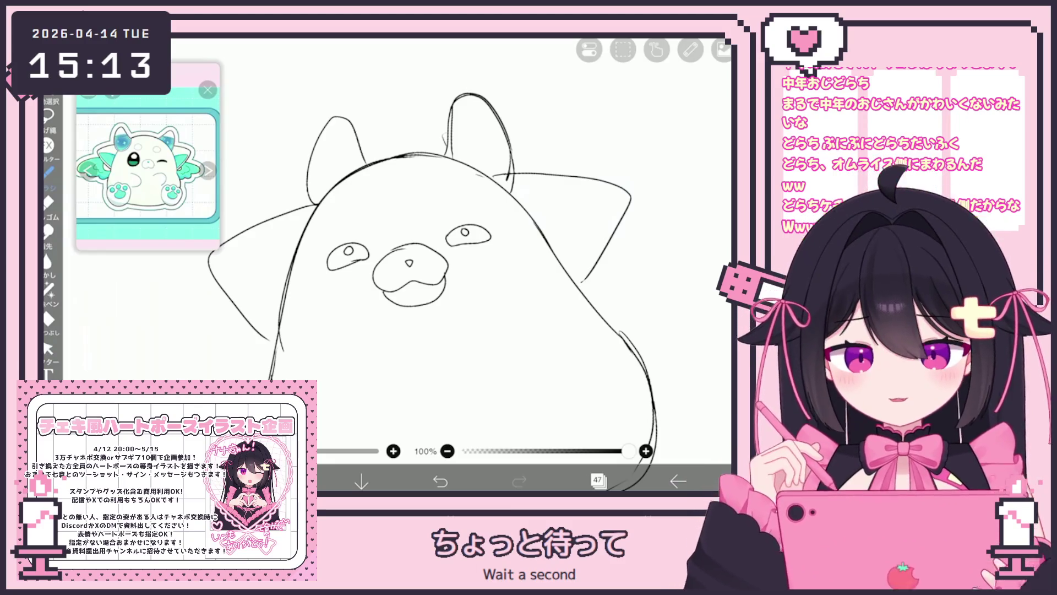
left_click_drag(397, 303, 439, 287)
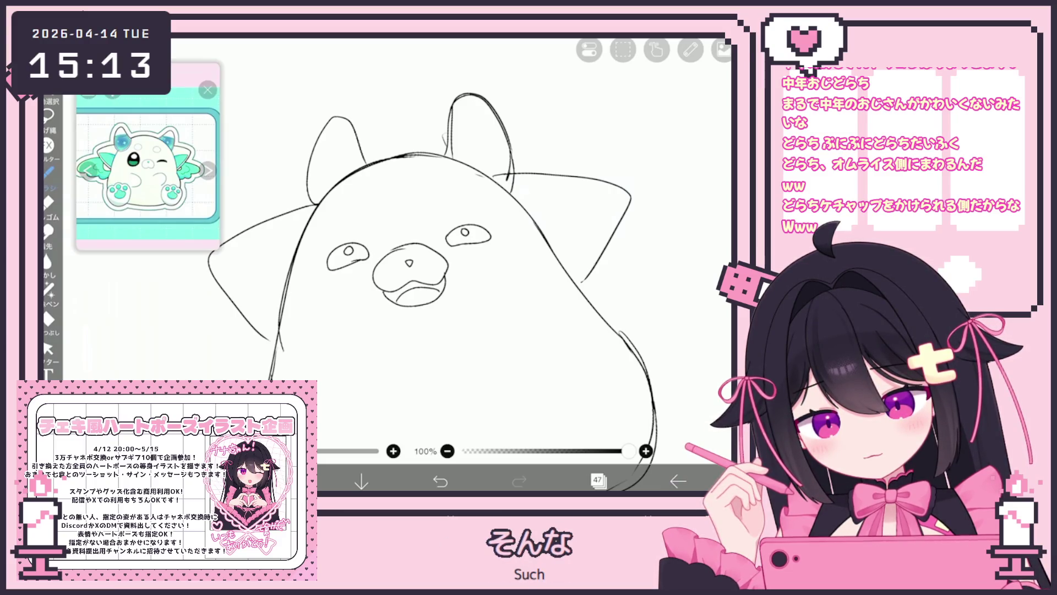
Make layer 46 the working layer and bring up the Fill tool settings
left_click(597, 480)
left_click(644, 251)
left_click(597, 480)
left_click(633, 418)
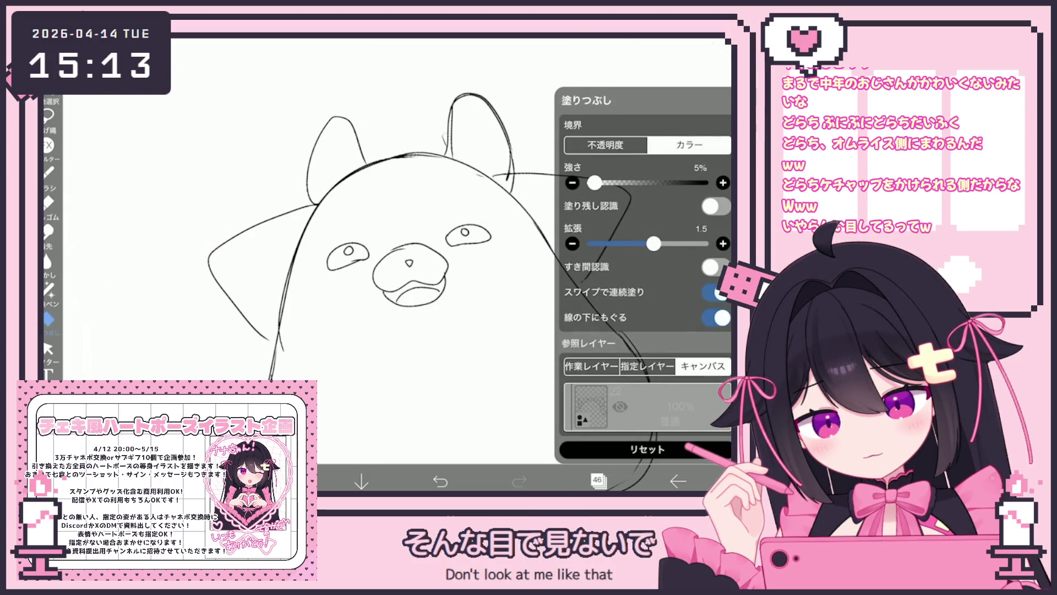
Fill the left eye solid black and add a small circle marking on the forehead, undoing a stray stroke
left_click(348, 255)
scroll(440, 265, "down", 3)
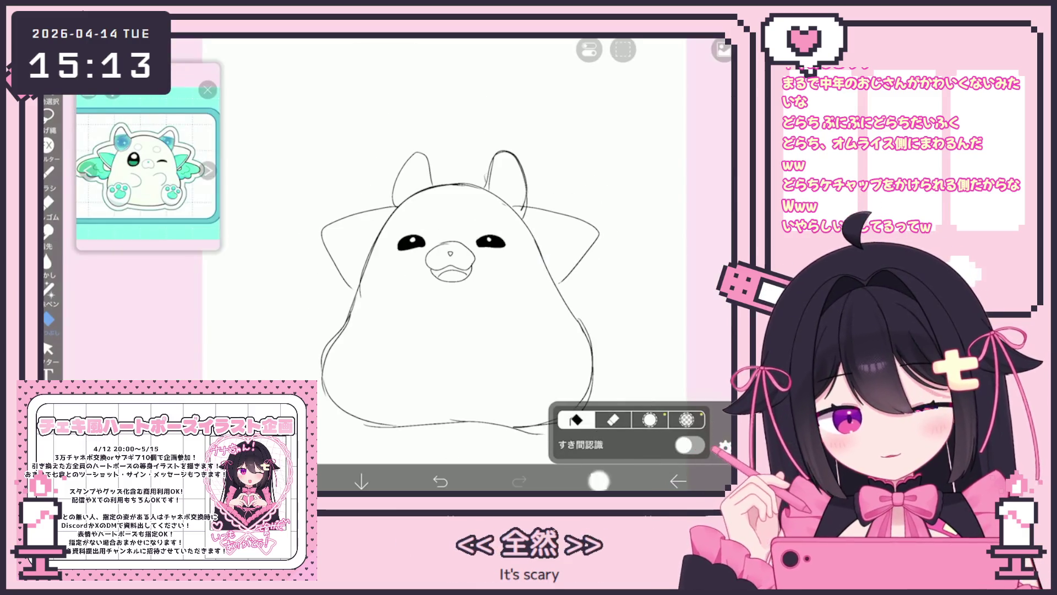
left_click(598, 480)
left_click(598, 480)
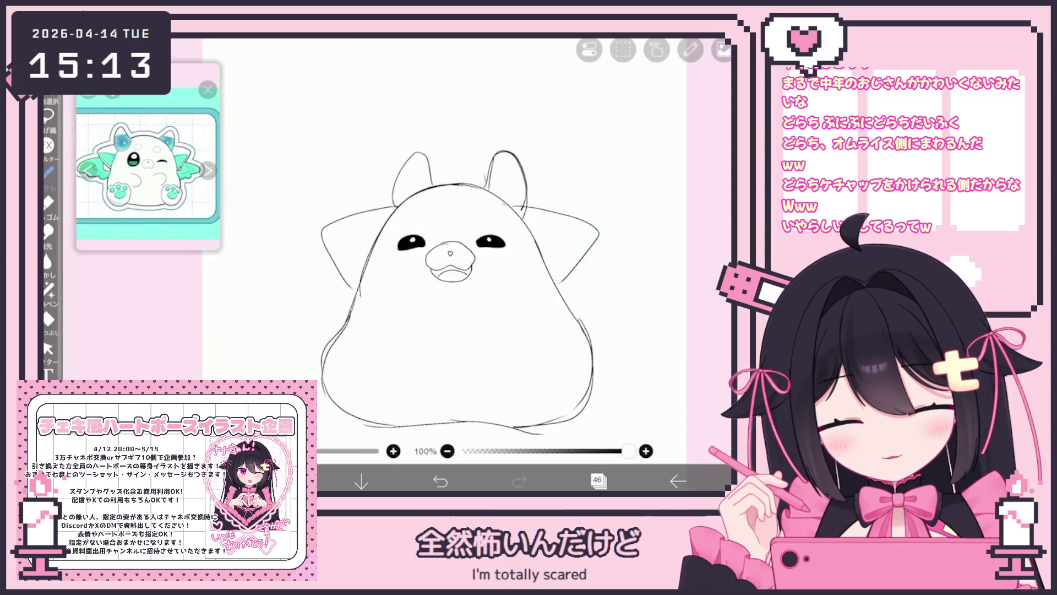
left_click_drag(408, 217, 409, 219)
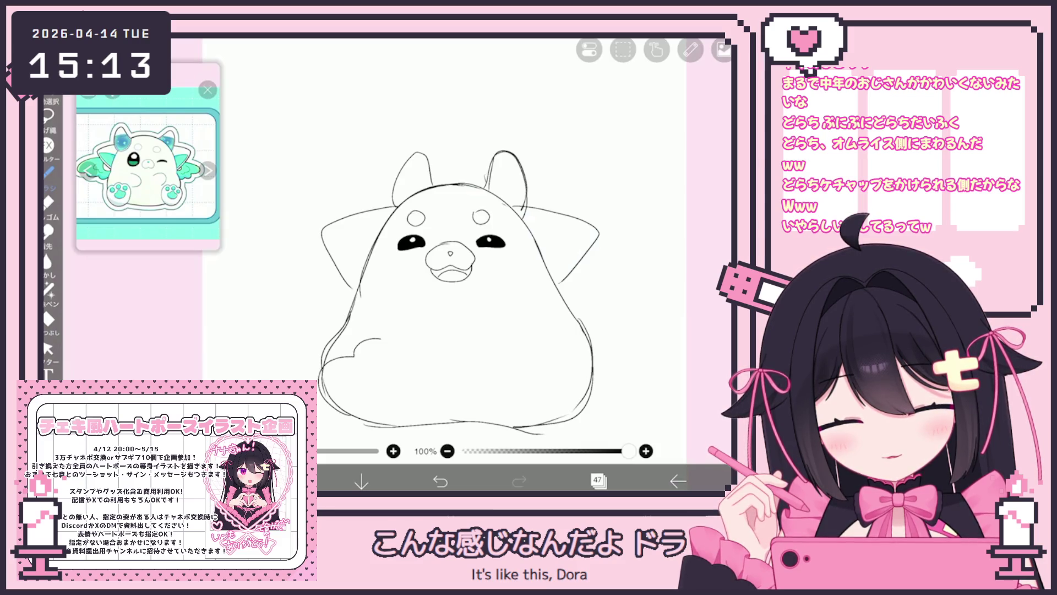
key("ctrl+z")
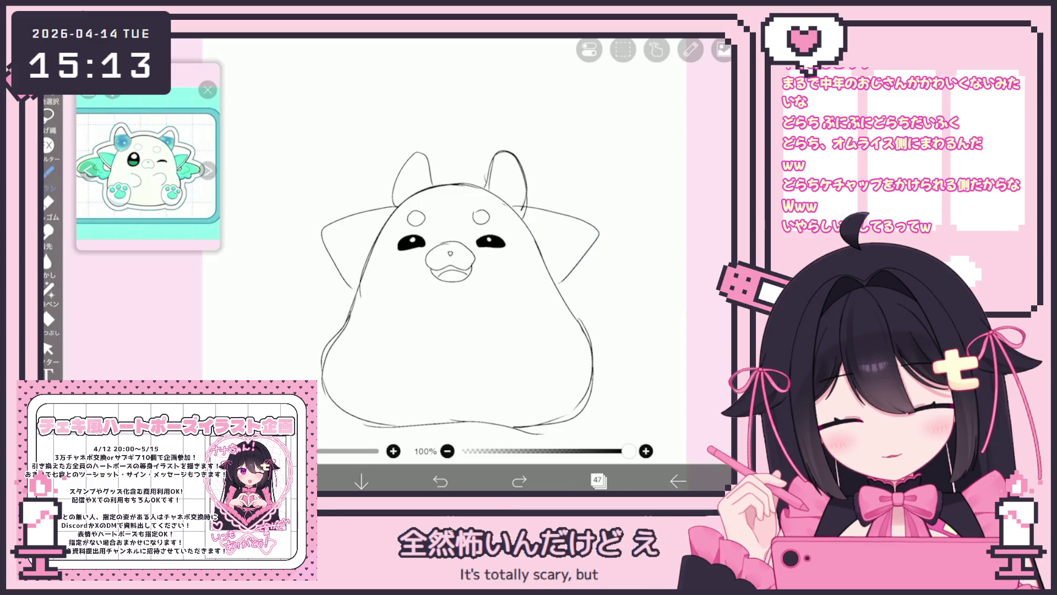
Draw both rounded feet at the bottom and close the belly arc into a round paw
left_click_drag(372, 352, 410, 423)
left_click_drag(551, 359, 516, 423)
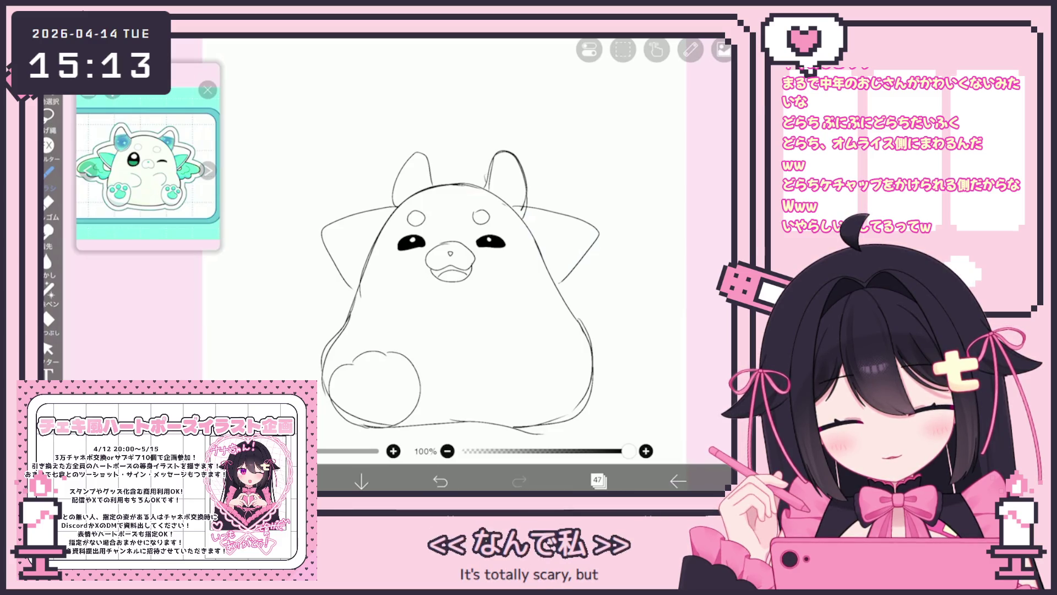
mouse_move(552, 357)
left_mouse_down()
mouse_move(565, 365)
mouse_move(521, 427)
left_mouse_up()
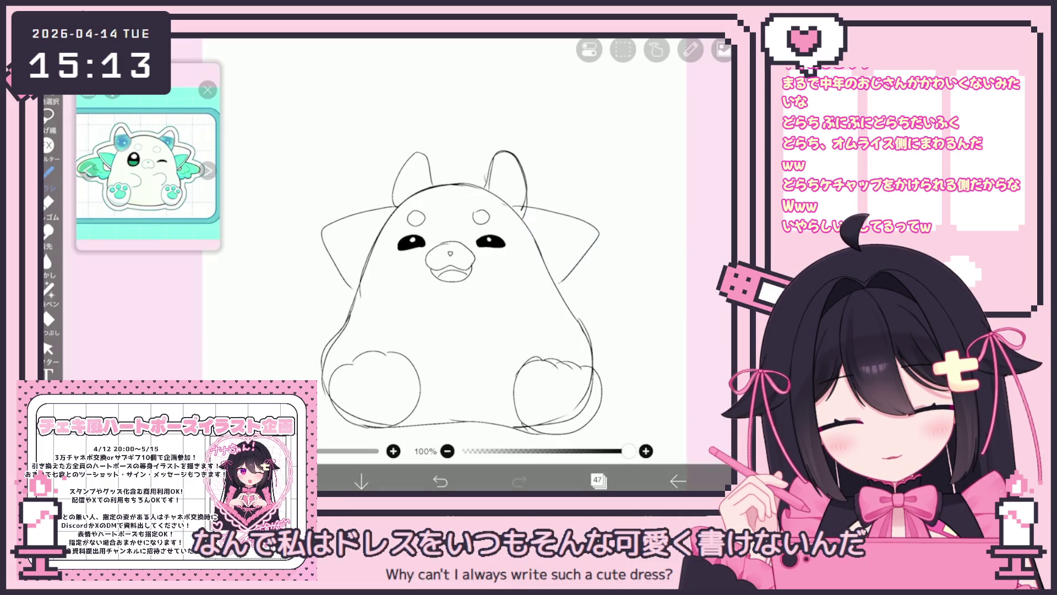
mouse_move(477, 311)
left_mouse_down()
mouse_move(464, 330)
mouse_move(438, 304)
mouse_move(475, 308)
mouse_move(444, 359)
mouse_move(461, 361)
mouse_move(450, 364)
left_mouse_up()
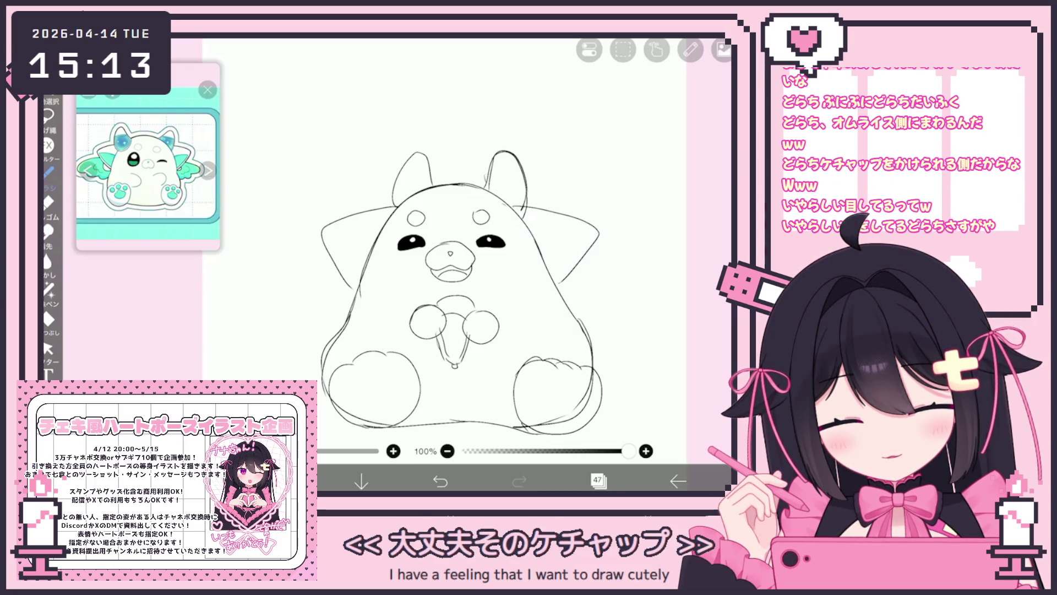
On layer 48, select and remove the black eye fills from the face
left_click(598, 480)
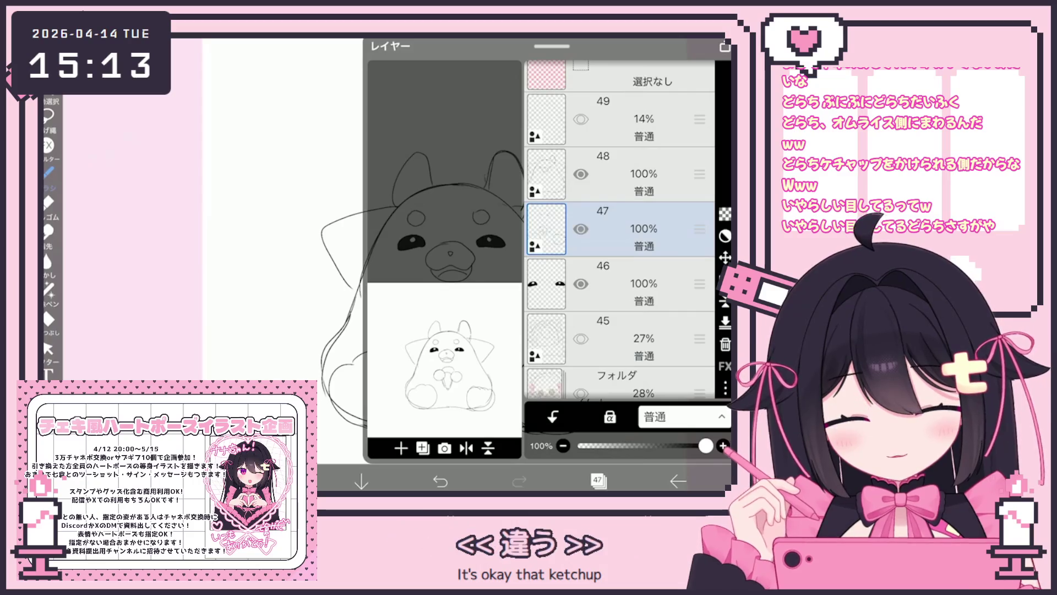
left_click(598, 480)
left_click(48, 348)
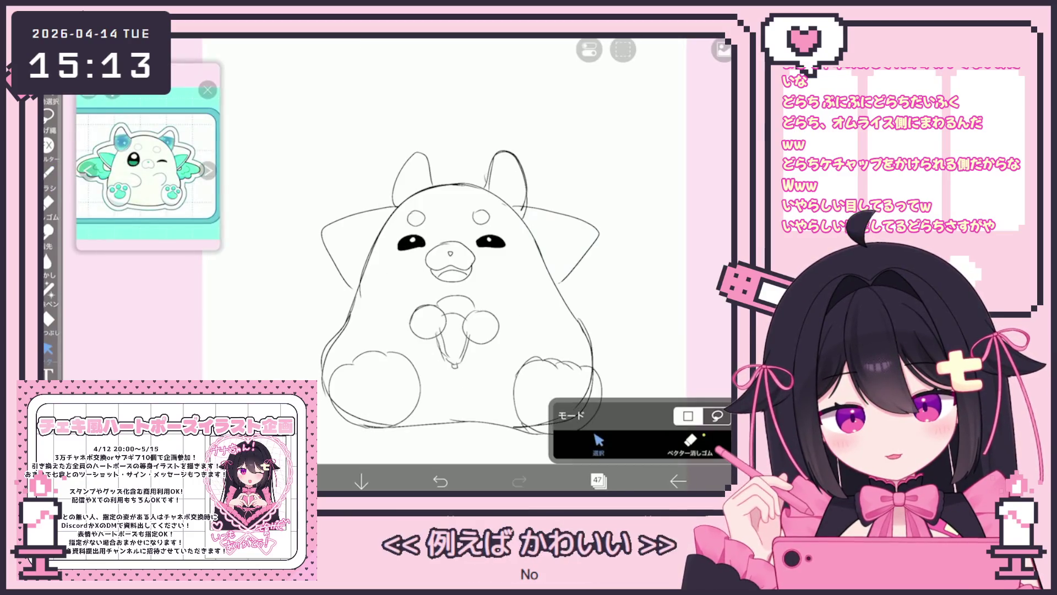
left_click(597, 480)
left_click(644, 173)
left_click(597, 480)
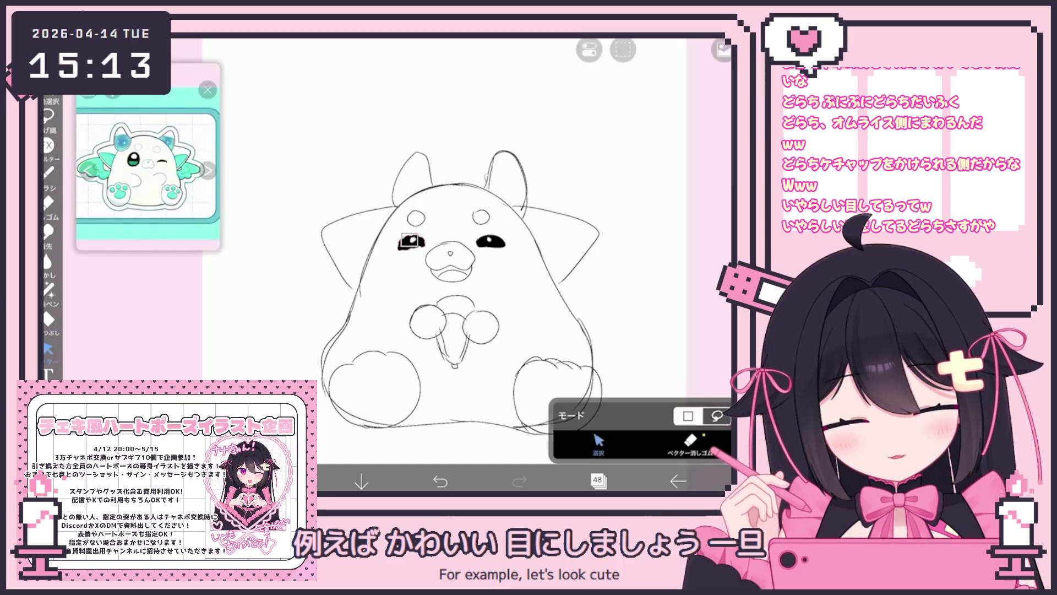
left_click(439, 264)
left_click(622, 215)
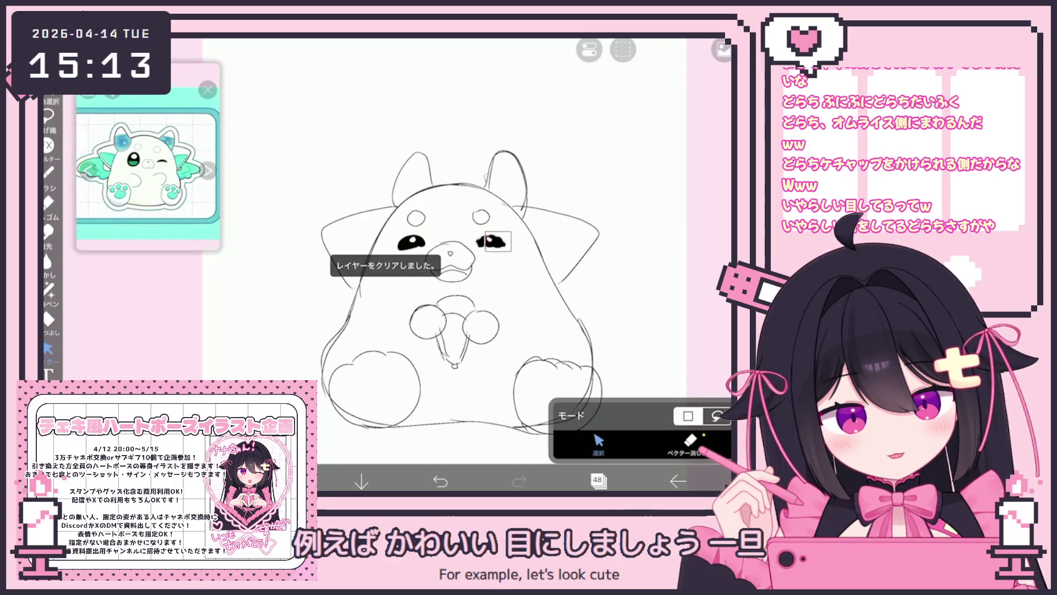
Make layer 47 the working layer and draw an oval outline on the left cheek
left_click(597, 480)
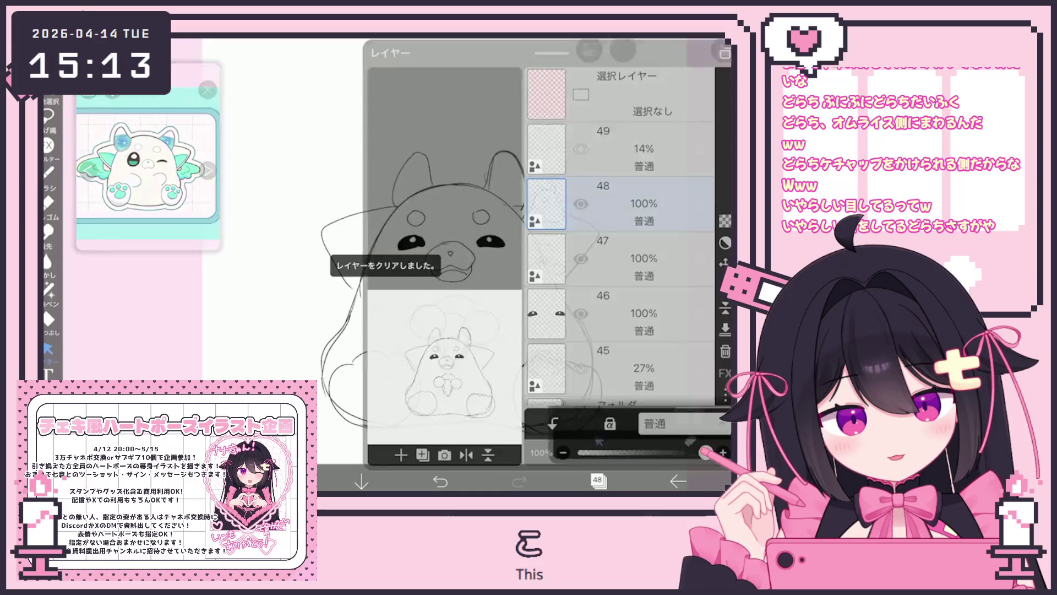
scroll(619, 248, "down", 3)
left_click(644, 126)
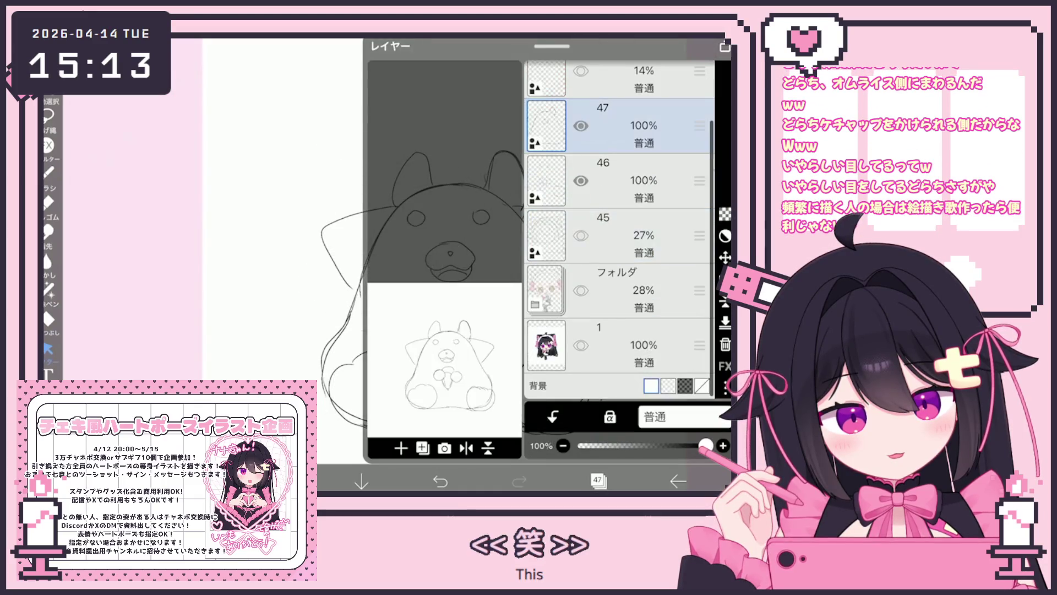
left_click(598, 480)
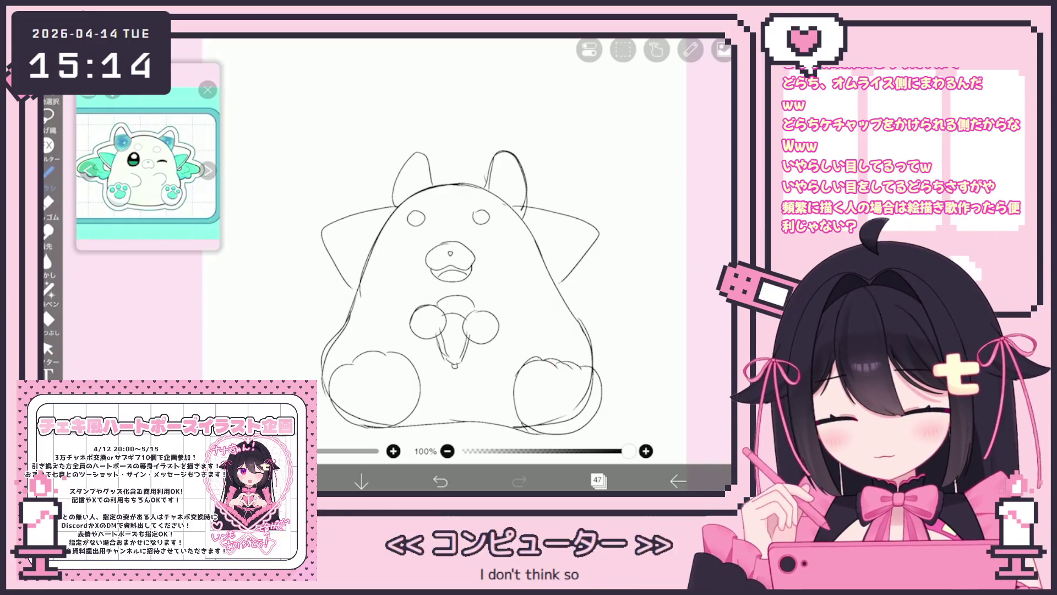
scroll(418, 264, "up", 5)
left_click_drag(347, 243, 352, 246)
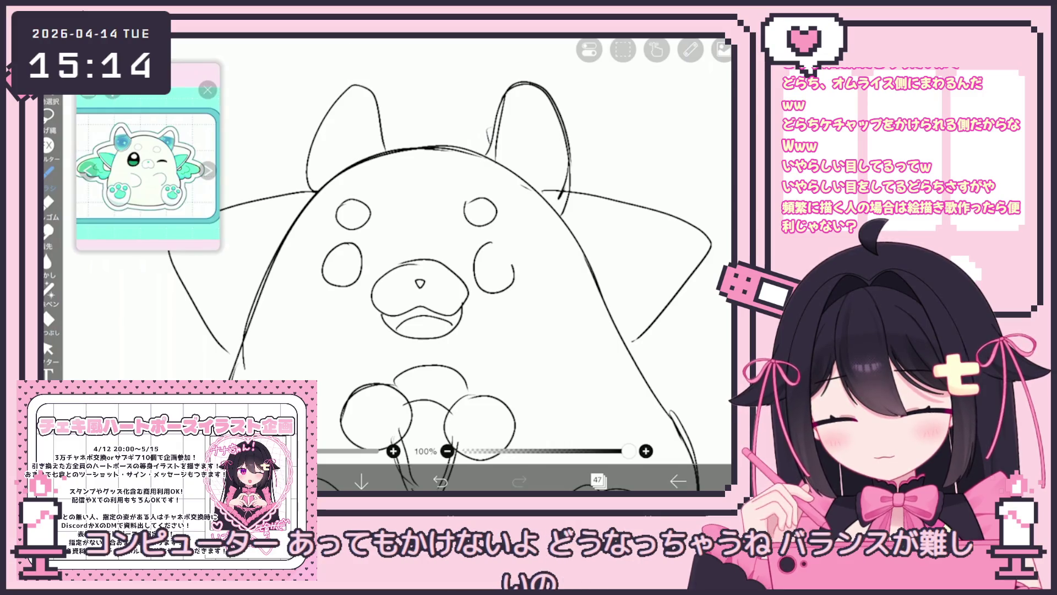
Select the right-cheek oval, enlarge it slightly, and duplicate it for the other side of the face
left_click(48, 348)
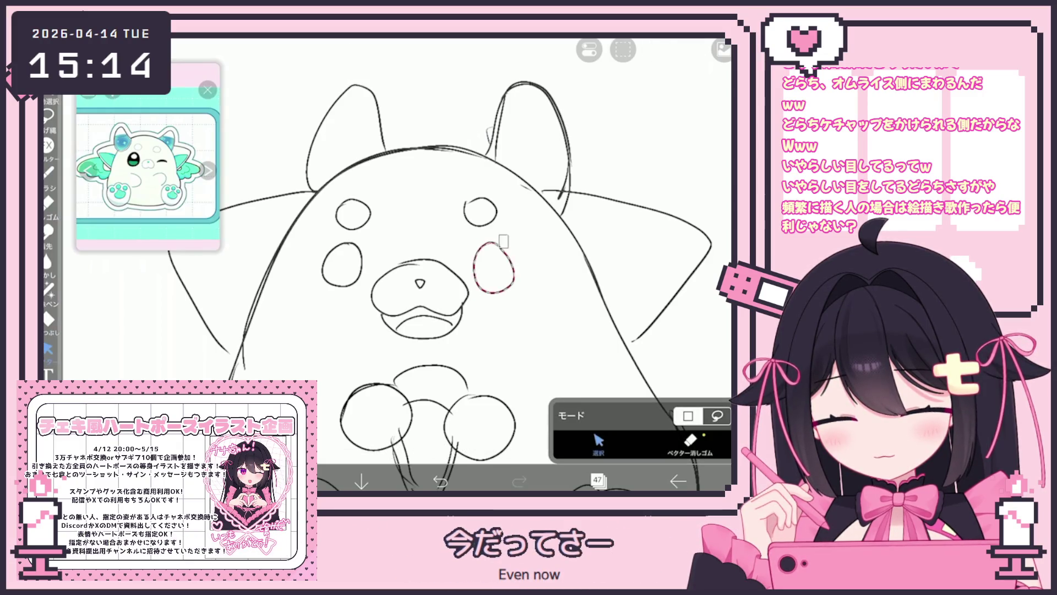
left_click(503, 242)
left_click_drag(478, 240, 342, 264)
left_click(622, 50)
left_click(677, 99)
left_click(623, 49)
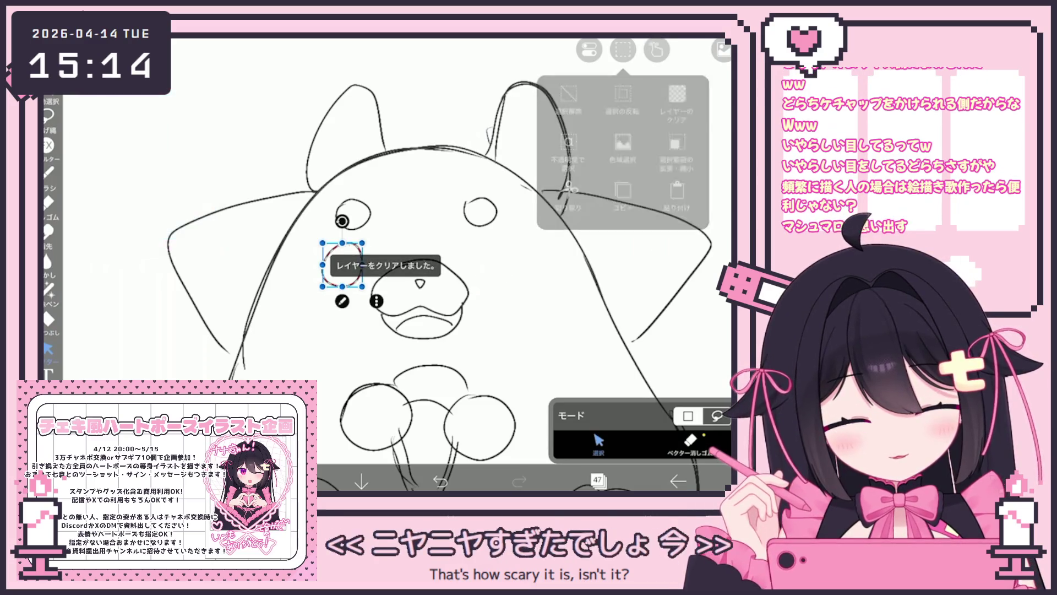
left_click(623, 190)
left_click(623, 50)
left_click(678, 191)
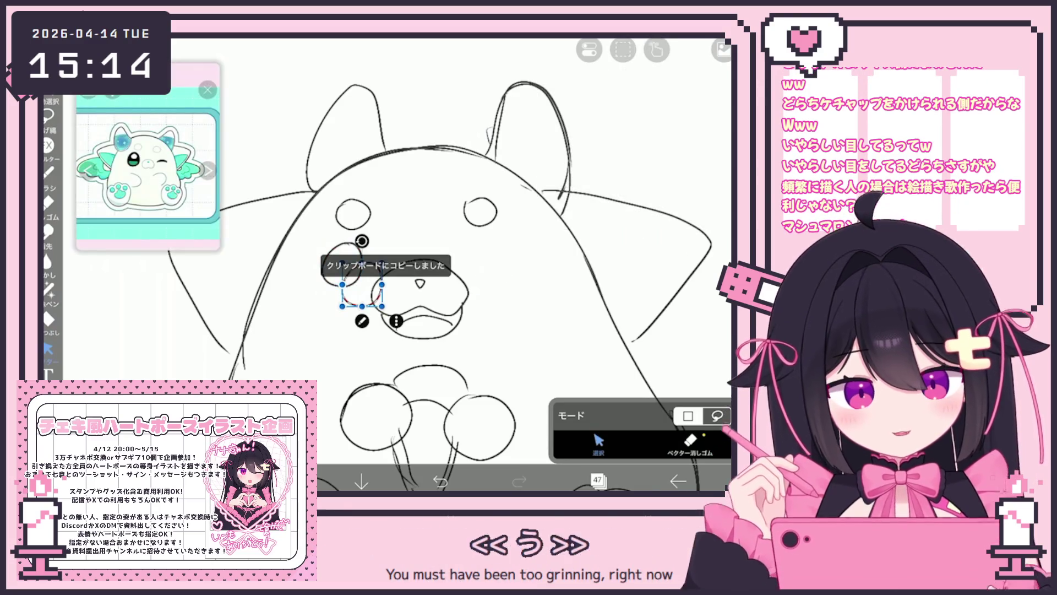
left_click_drag(382, 263, 422, 306)
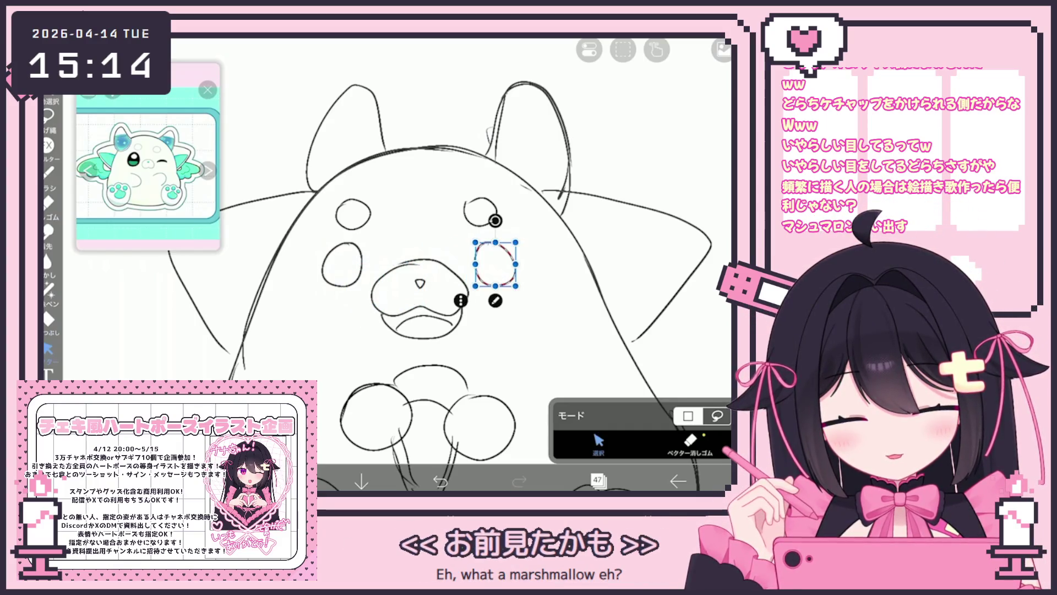
Draw a freehand oval on the left of the face, refine the muzzle outline, and add both pupil circles
left_click(49, 171)
scroll(529, 275, "up", 3)
scroll(528, 265, "up", 2)
left_click_drag(294, 325, 330, 334)
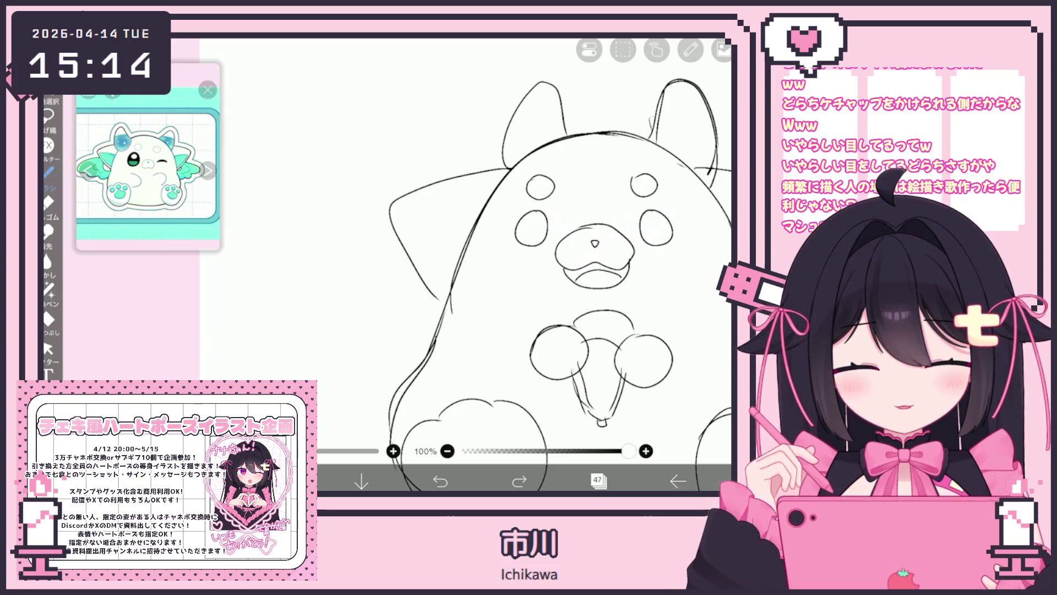
scroll(528, 276, "down", 2)
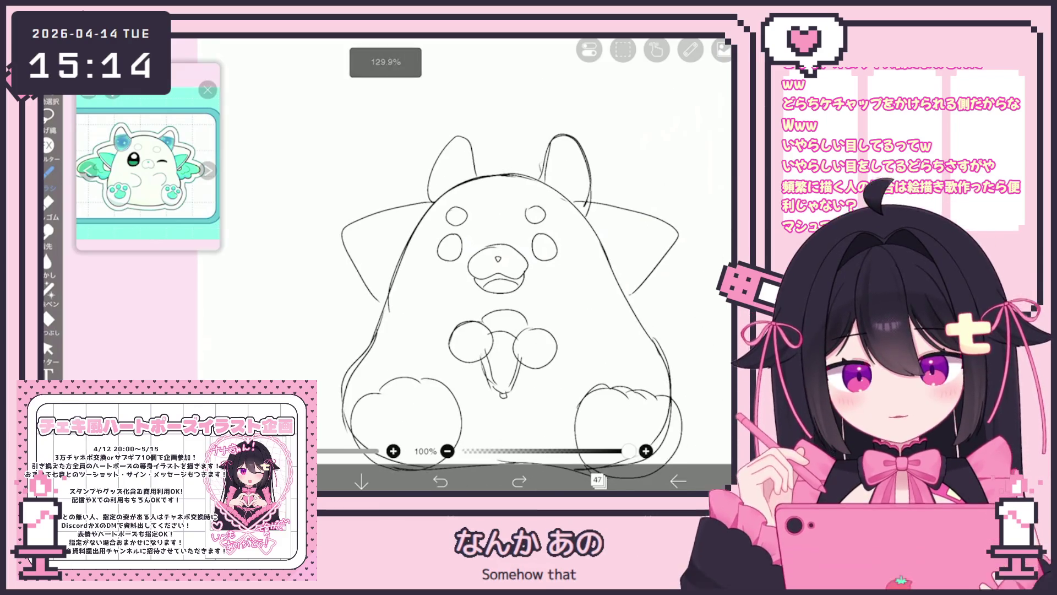
scroll(596, 216, "up", 3)
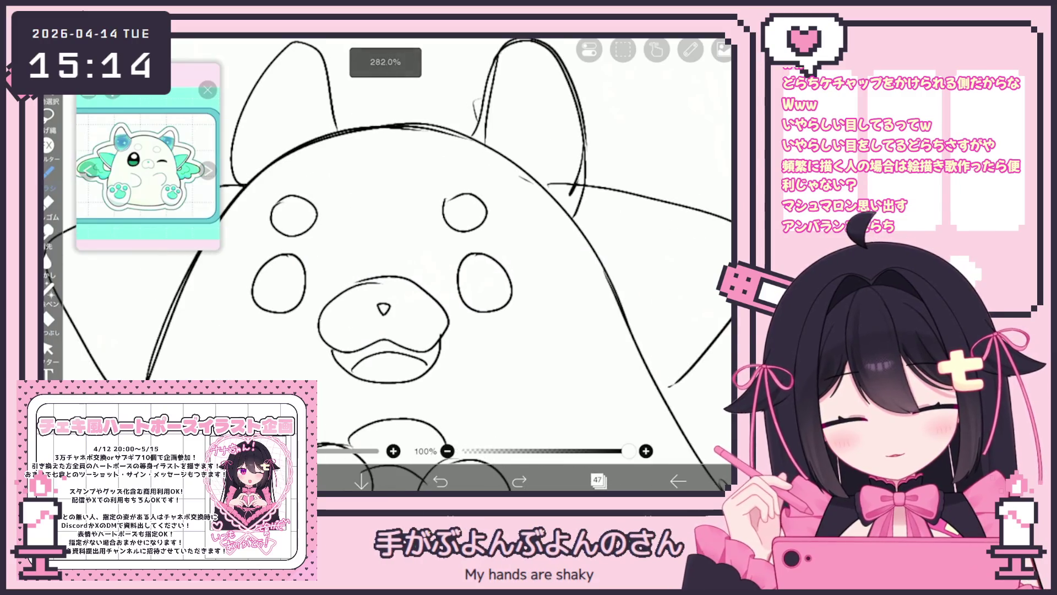
left_click_drag(411, 280, 447, 346)
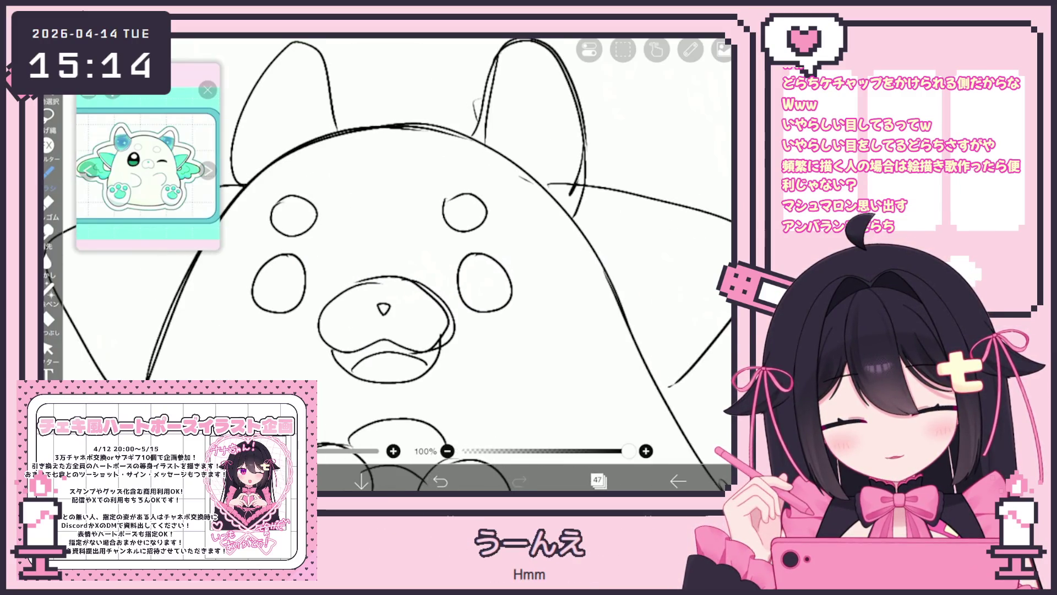
left_click_drag(477, 262, 476, 262)
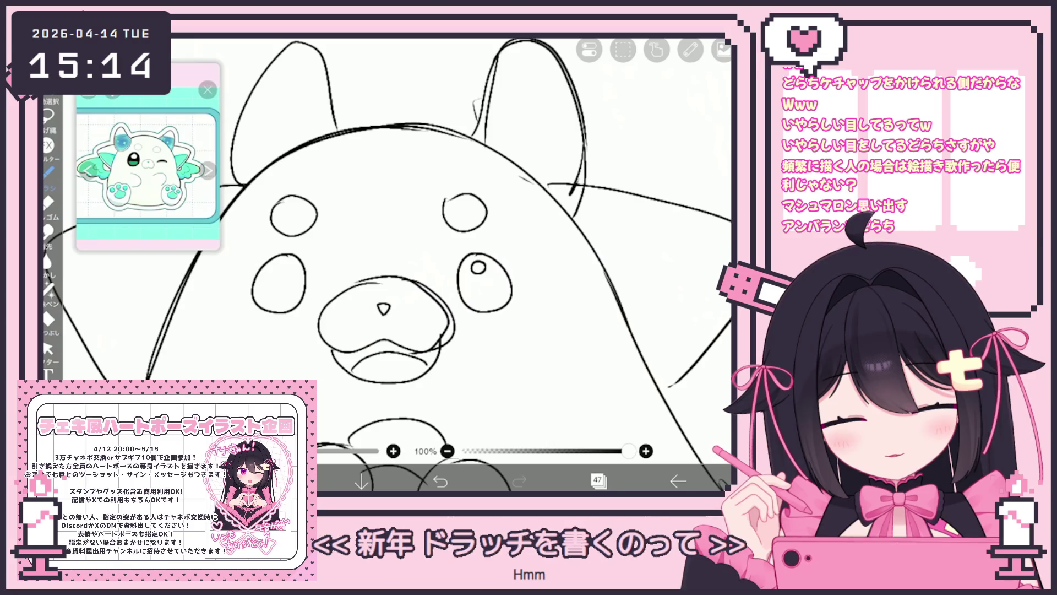
mouse_move(284, 264)
left_mouse_down()
mouse_move(279, 287)
mouse_move(285, 262)
left_mouse_up()
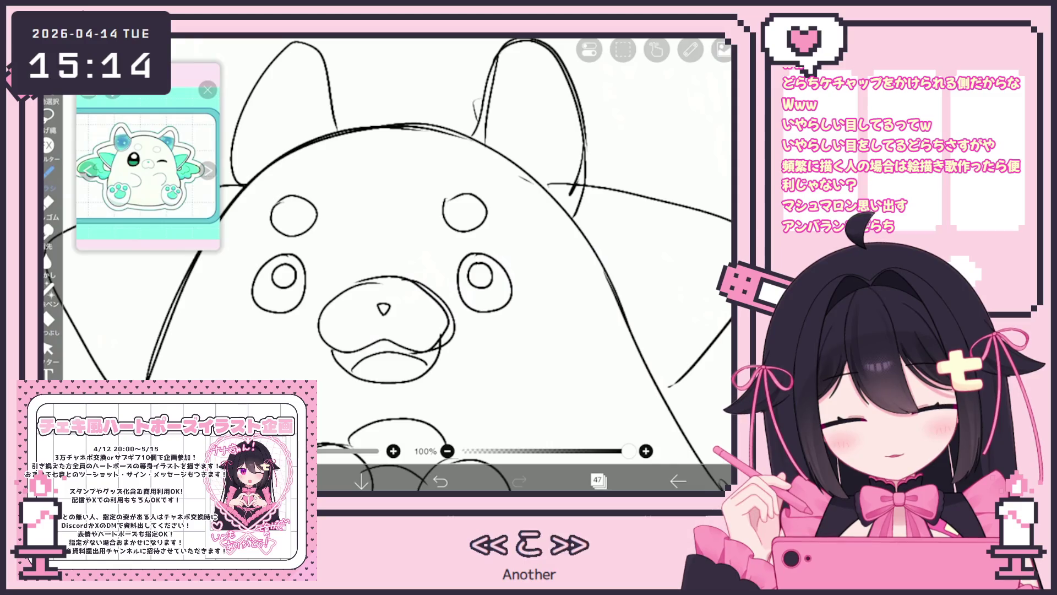
Fill both eyes solid black on layer 46
left_click(48, 320)
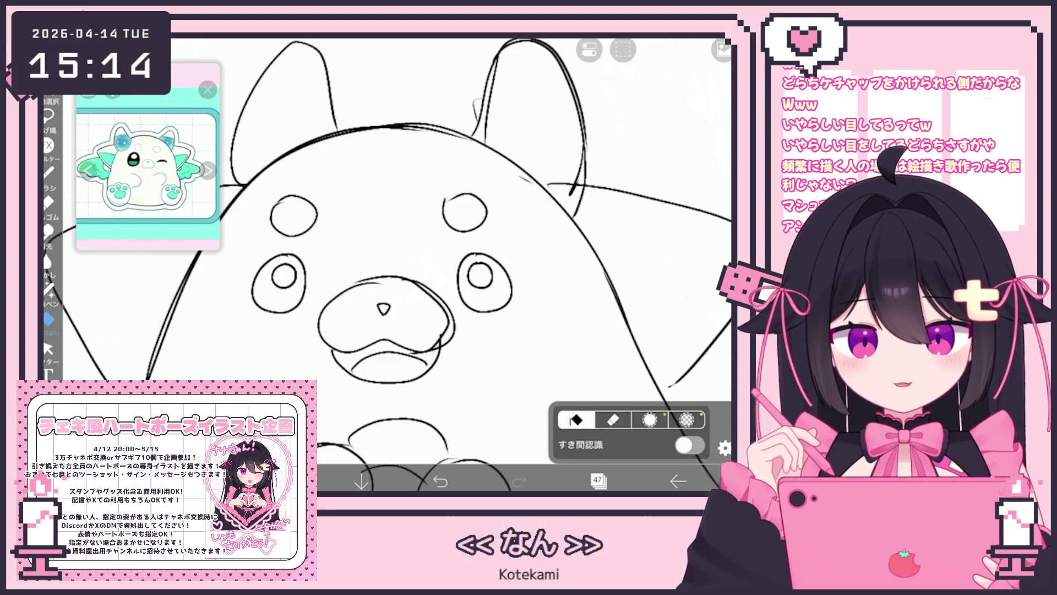
left_click(597, 481)
left_click(619, 251)
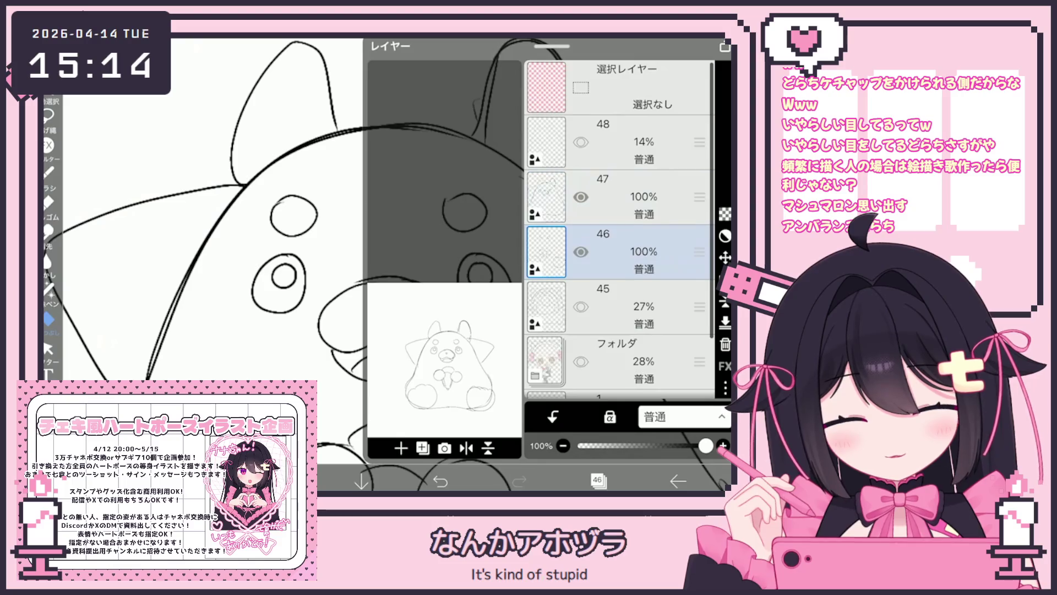
left_click(597, 481)
left_click(270, 289)
left_click(469, 287)
scroll(482, 308, "down", 5)
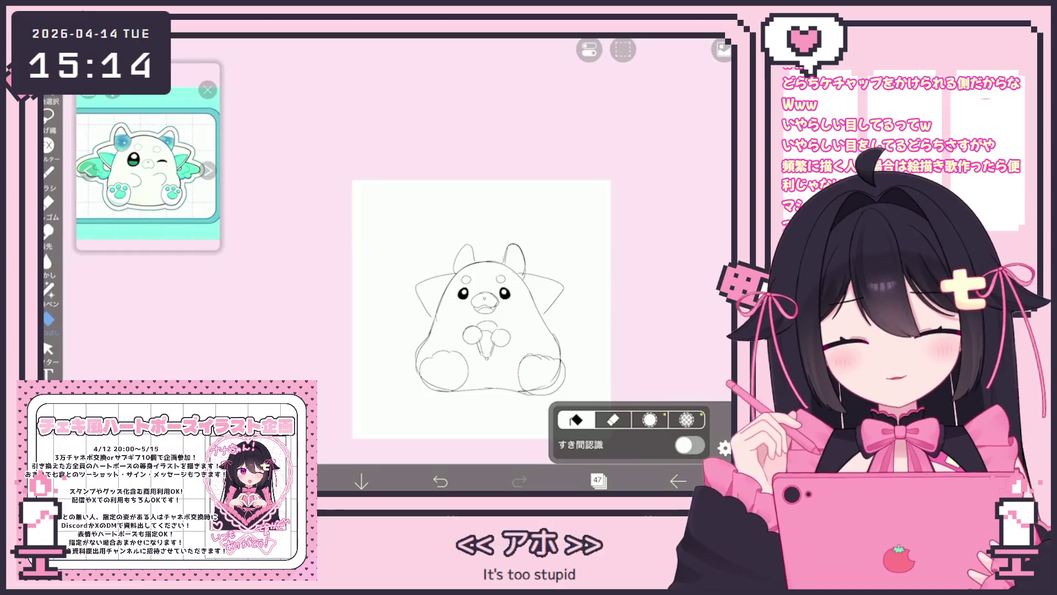
scroll(481, 308, "up", 5)
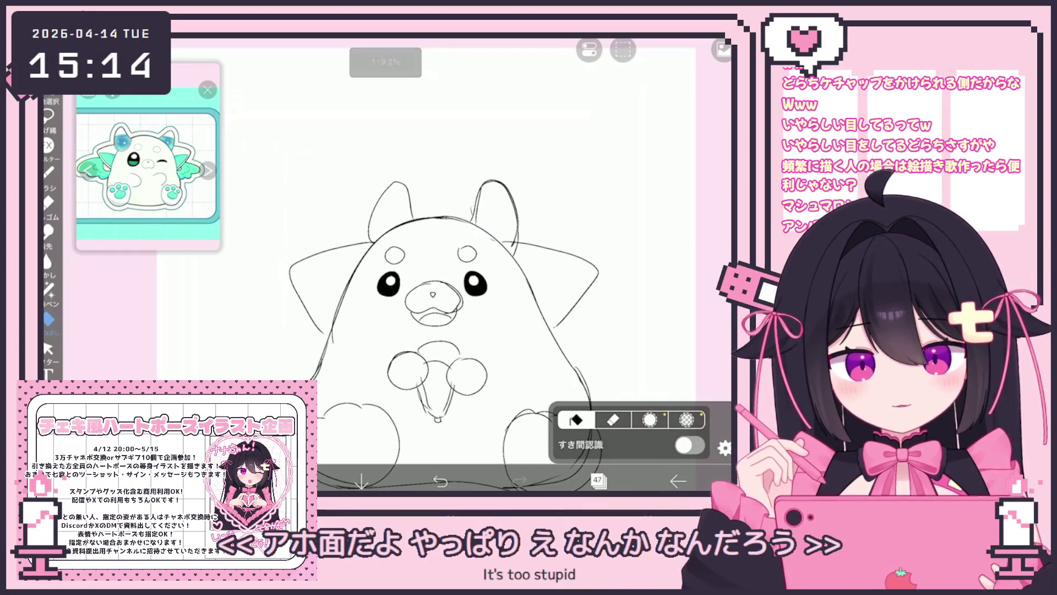
Make layer 48 the working layer and return to the brush
left_click(597, 481)
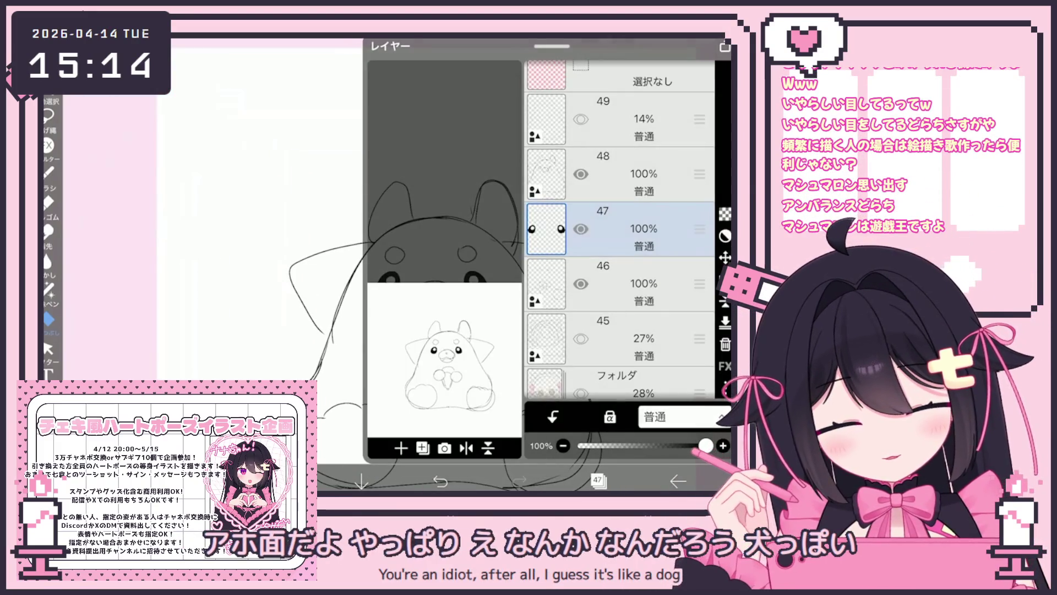
left_click(634, 174)
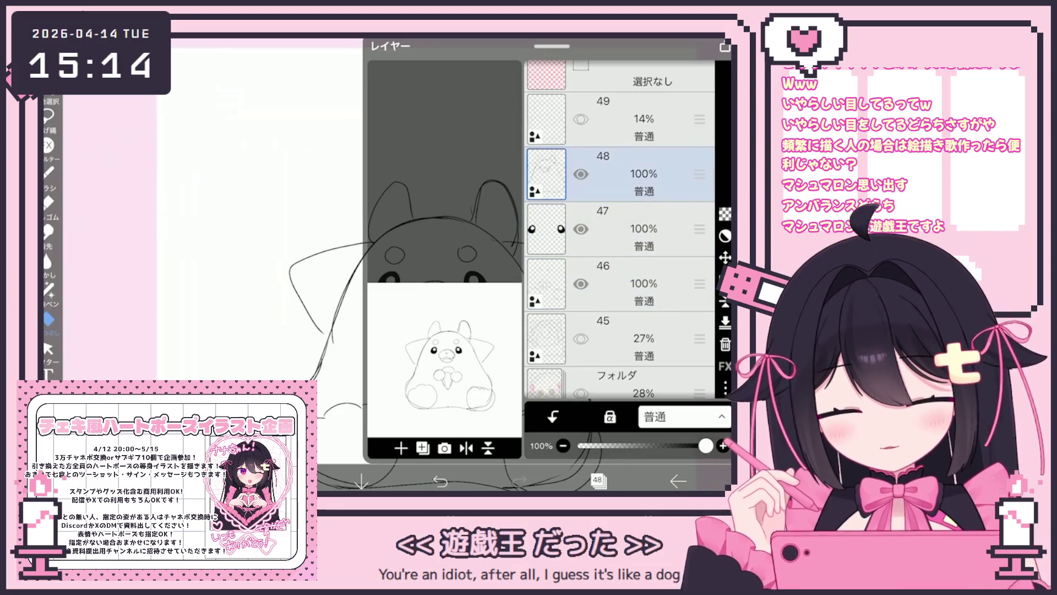
left_click(597, 480)
left_click(49, 173)
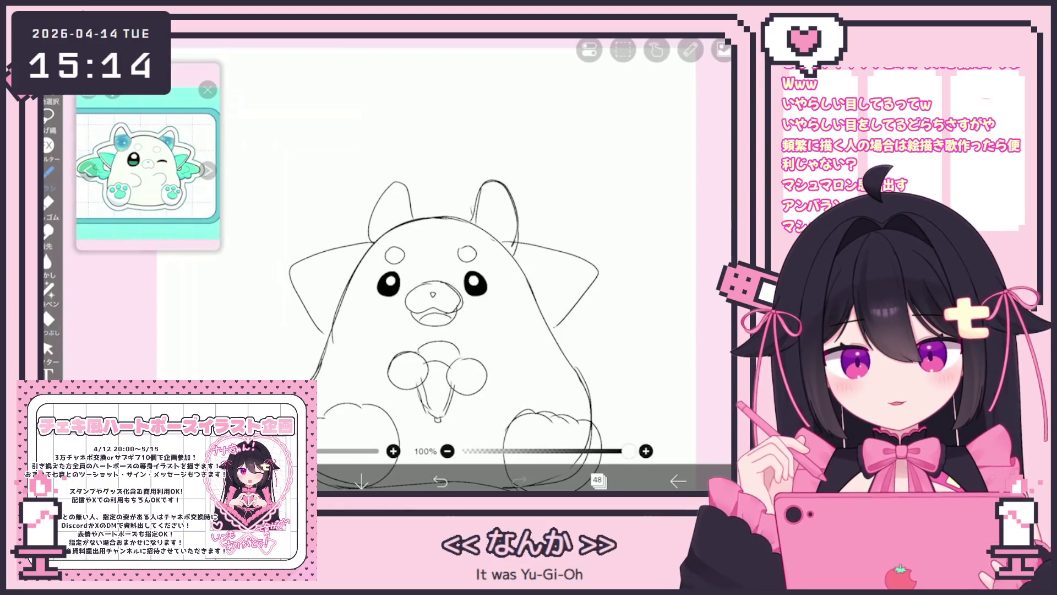
scroll(423, 253, "up", 2)
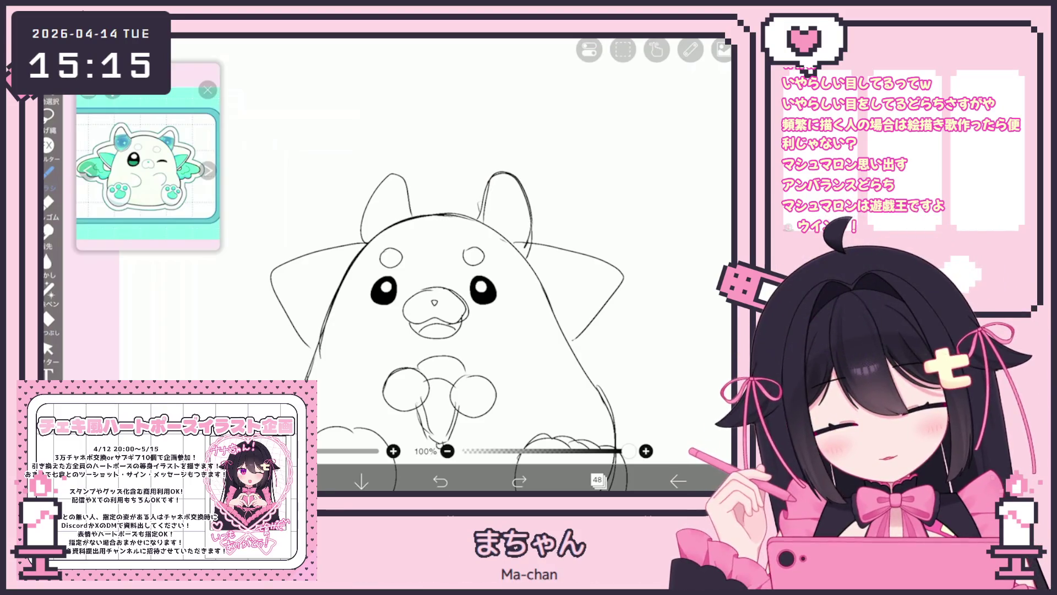
Try a Perspective transform on the line art, cancel, then reapply and confirm rasterizing the layer
scroll(446, 275, "down", 2)
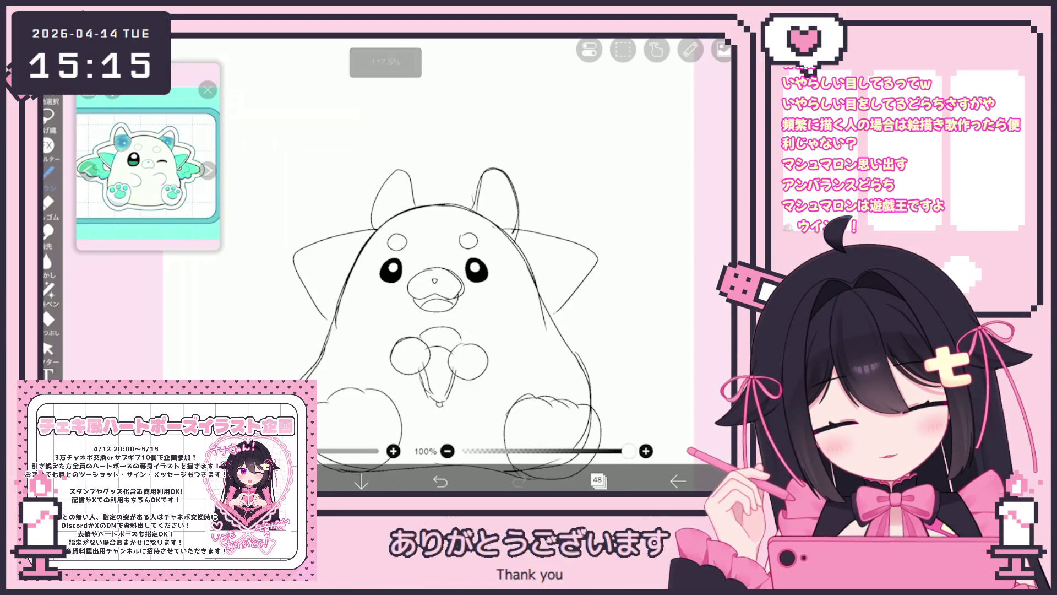
left_click(597, 481)
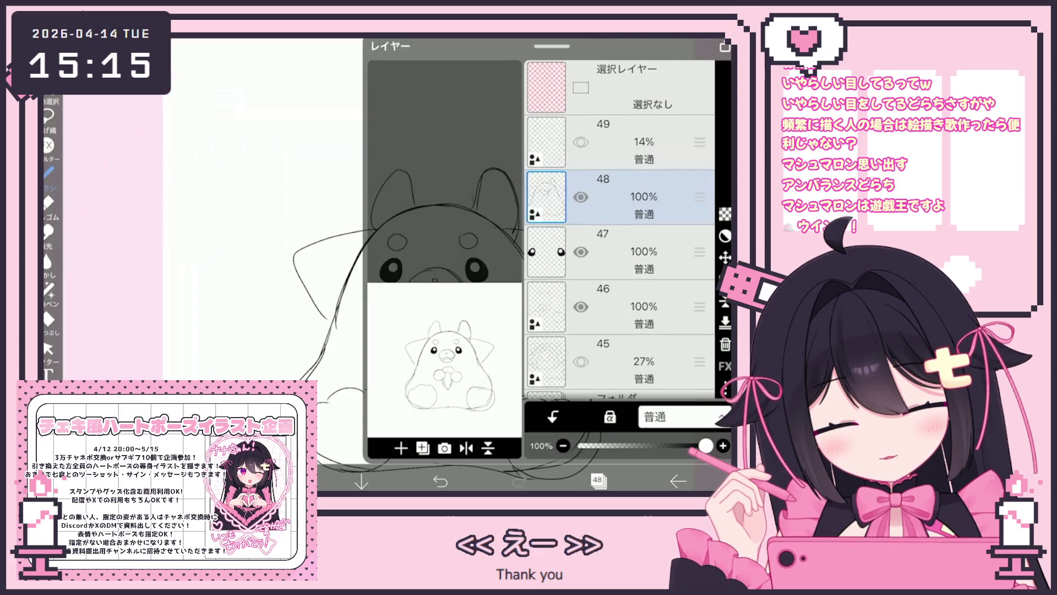
left_click(618, 362)
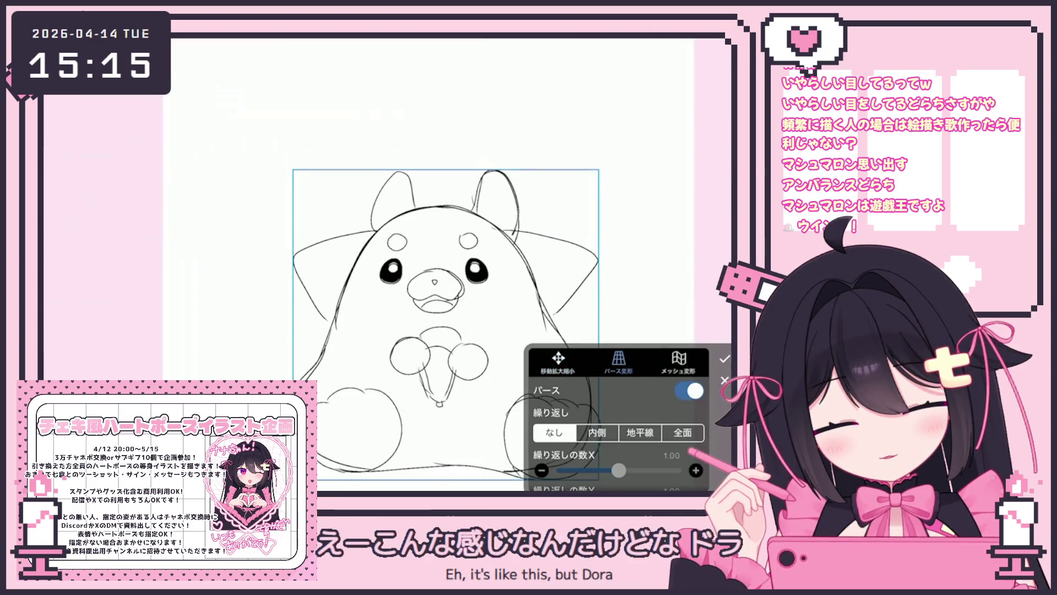
left_click(725, 380)
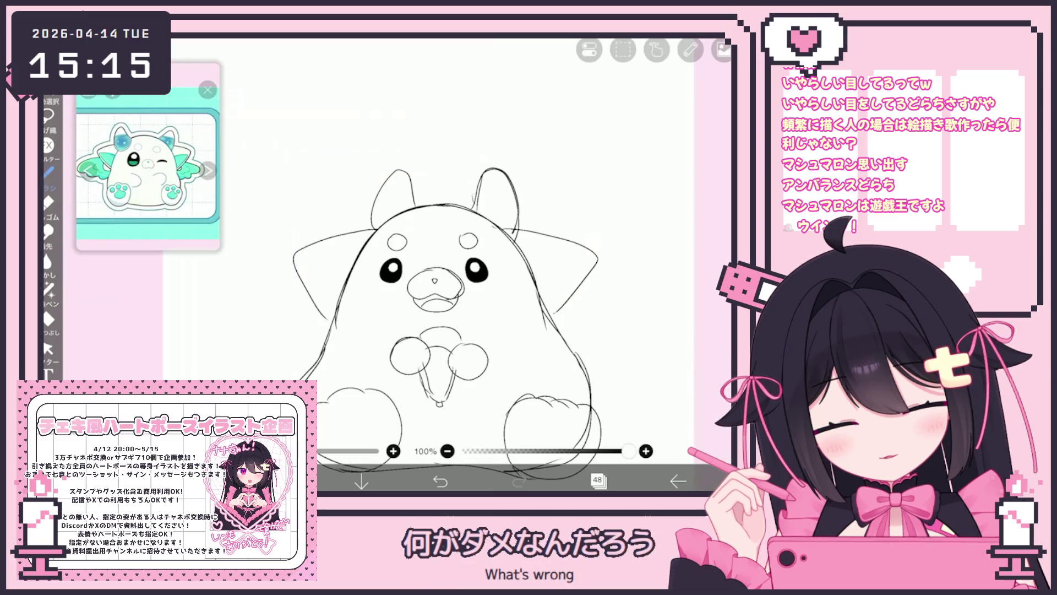
left_click(598, 481)
scroll(617, 419, "down", 3)
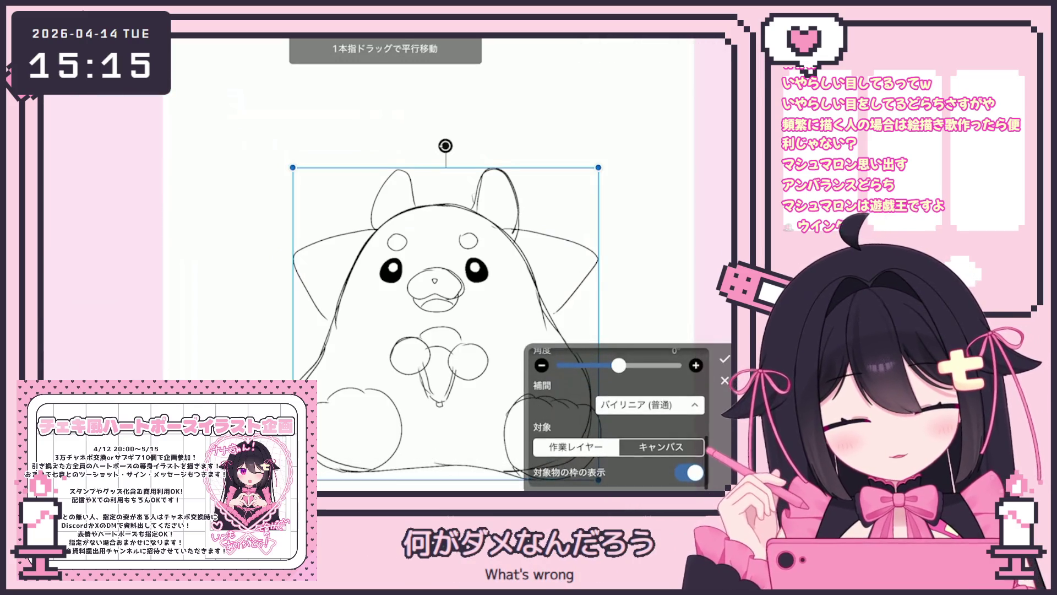
scroll(616, 418, "up", 5)
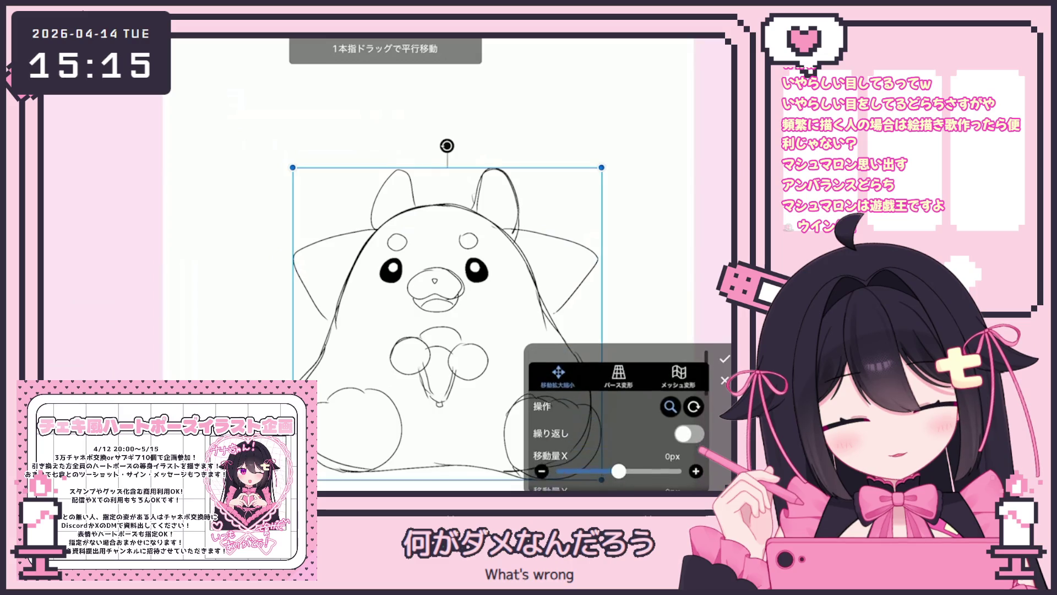
scroll(616, 418, "down", 5)
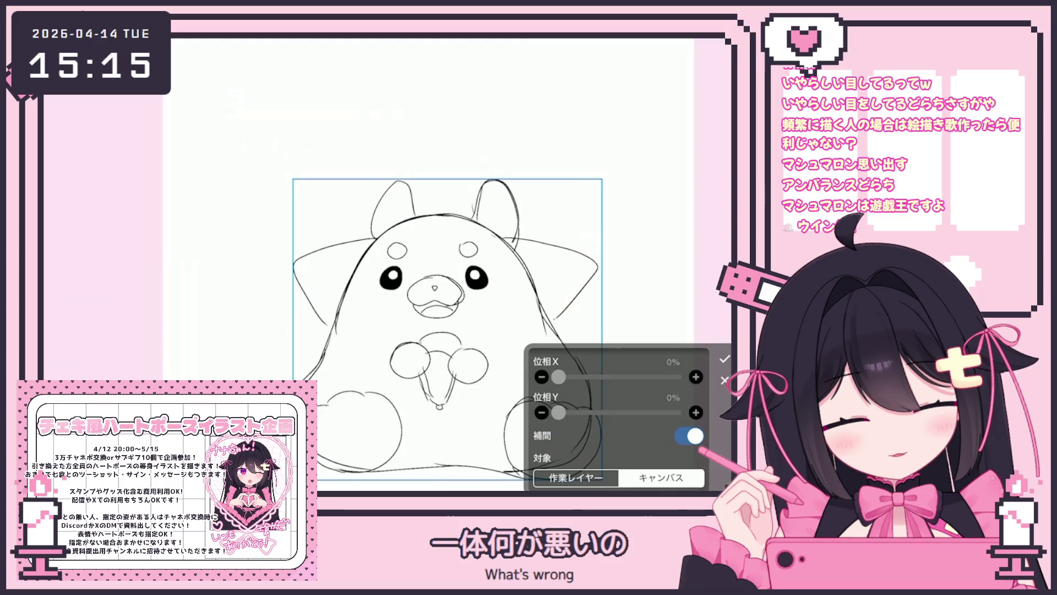
left_click(725, 358)
left_click(385, 271)
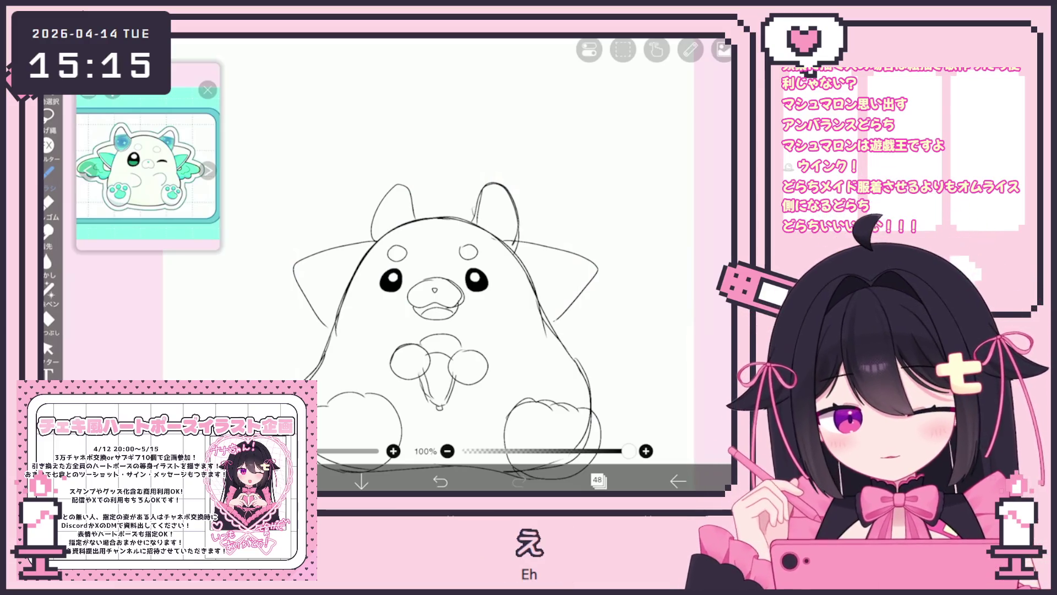
Pick the Lasso tool and make layer 46 the working layer
left_click(49, 115)
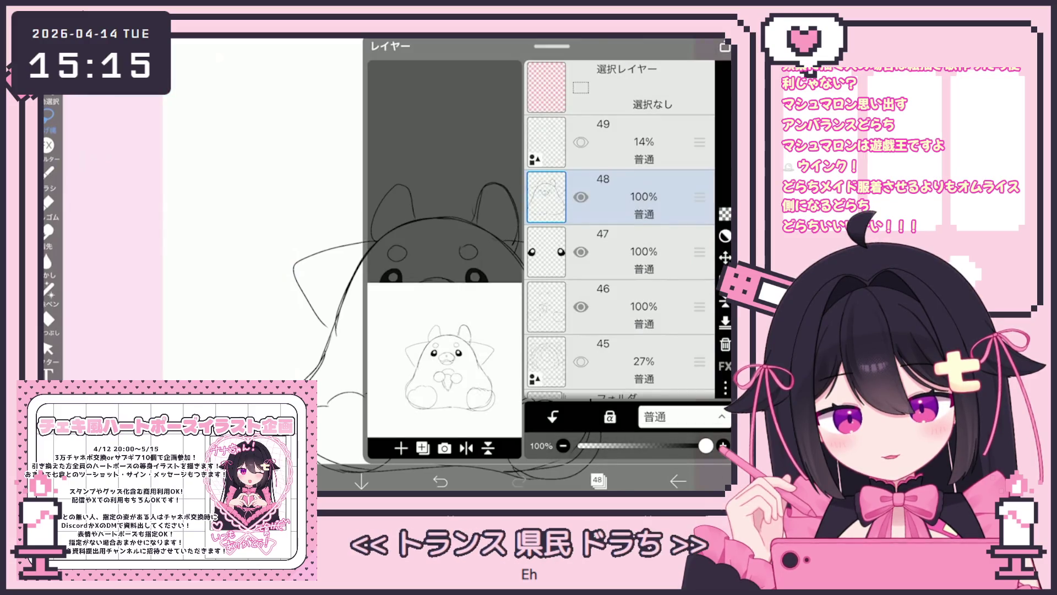
left_click(633, 307)
left_click(598, 480)
scroll(440, 275, "up", 2)
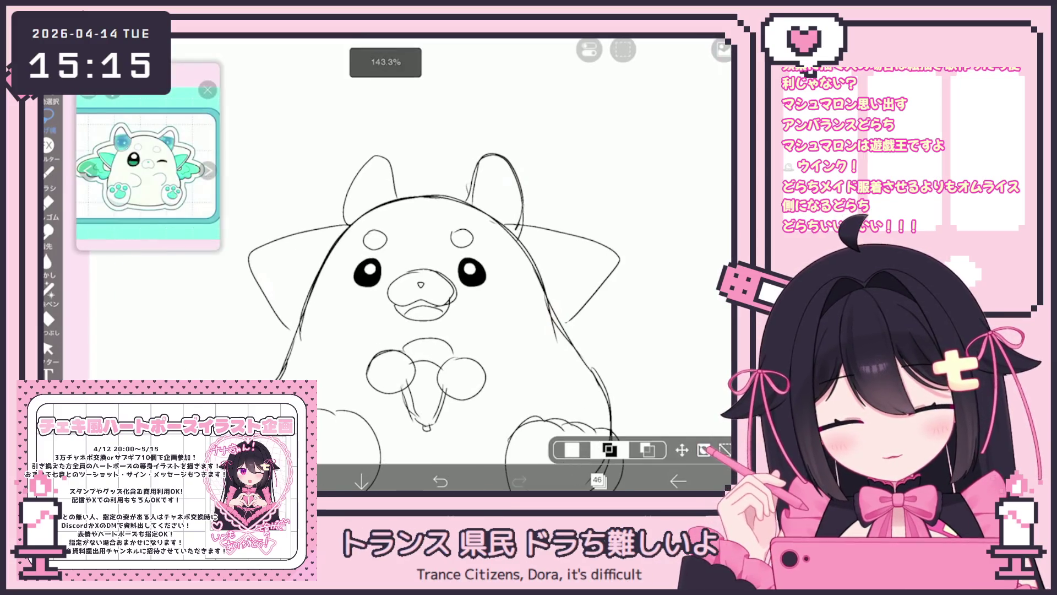
Shift the left and right eyes inward toward the face centre, tilting the right eye slightly
mouse_move(388, 291)
left_mouse_down()
mouse_move(341, 289)
mouse_move(368, 275)
mouse_move(361, 271)
left_mouse_up()
left_click(705, 449)
left_click(724, 358)
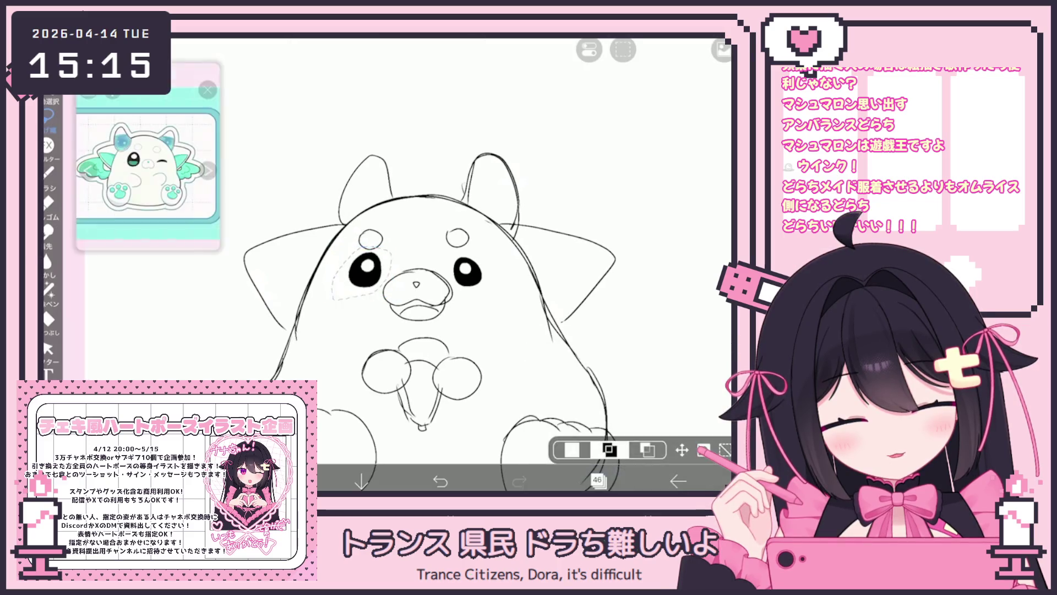
left_click_drag(502, 301, 451, 258)
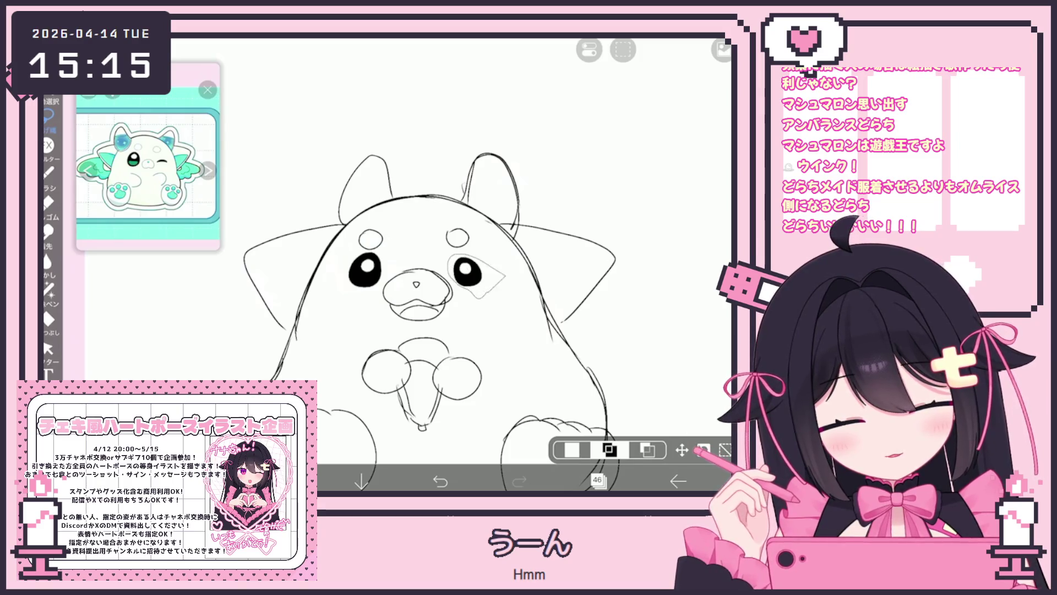
key("ctrl+t")
left_click_drag(484, 275, 473, 270)
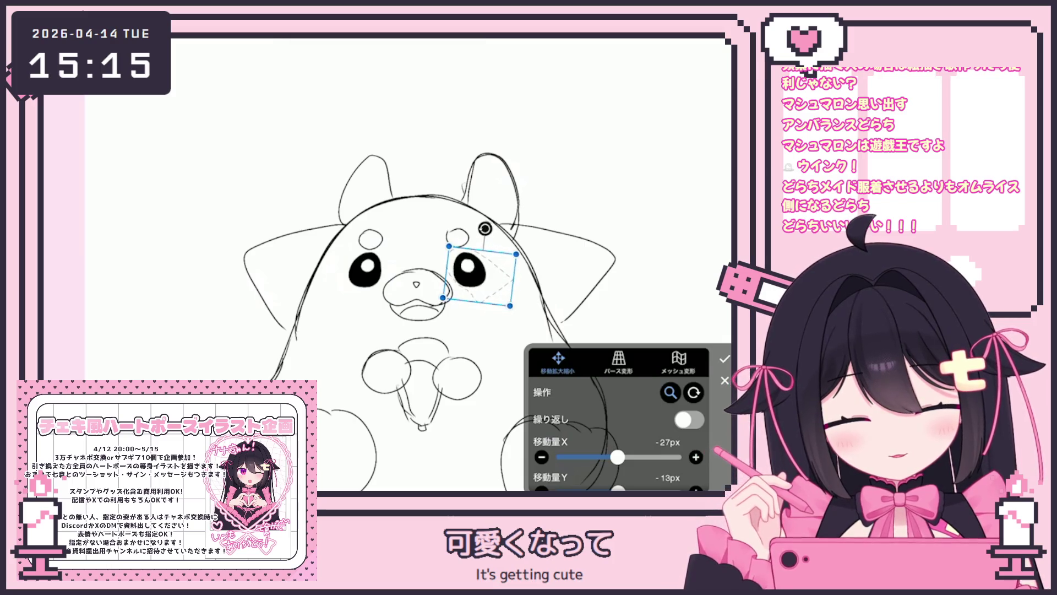
left_click(725, 359)
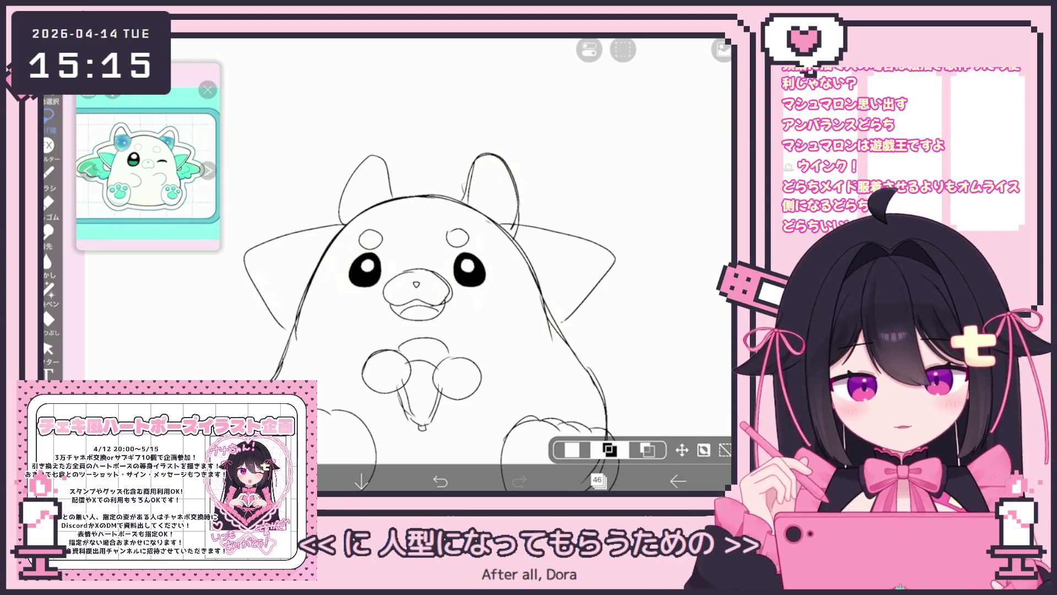
Nudge the left brow spot right and the right brow spot left, closer above the eyes
scroll(418, 264, "up", 2)
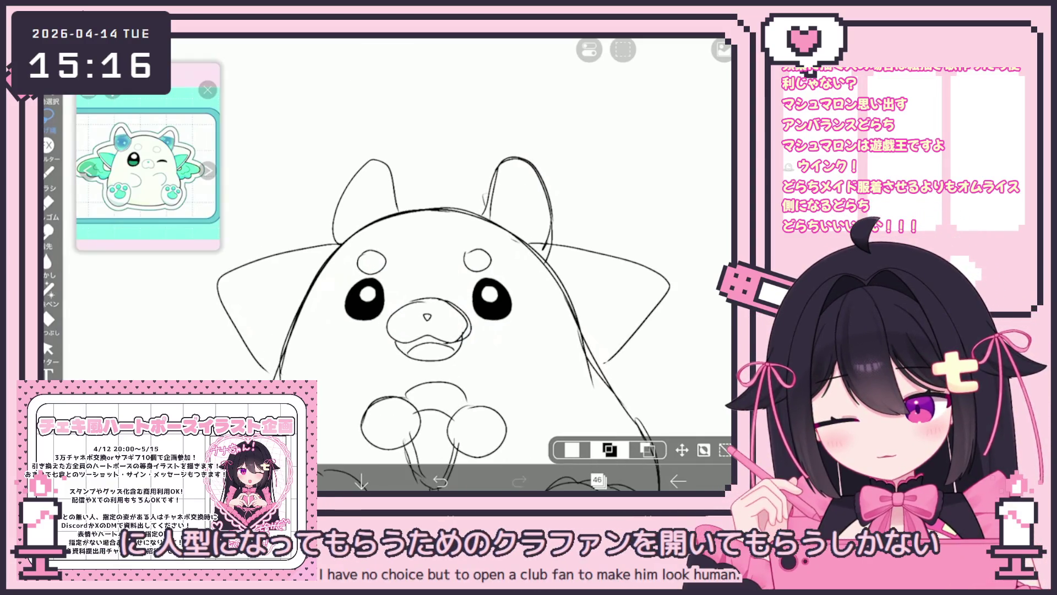
left_click(681, 450)
left_click_drag(371, 256, 389, 254)
left_click(725, 358)
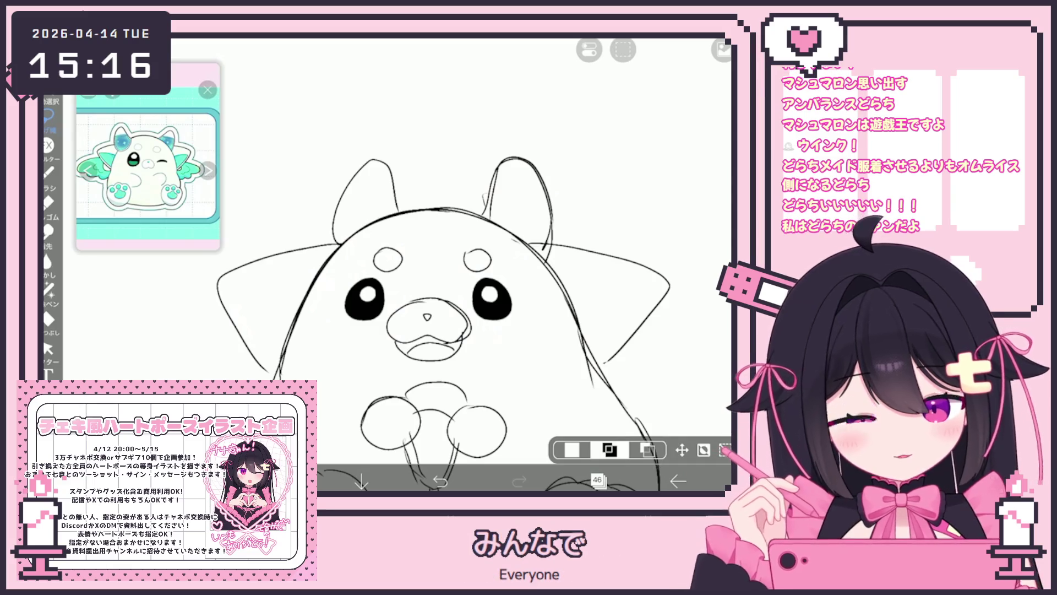
mouse_move(465, 243)
left_mouse_down()
mouse_move(456, 262)
mouse_move(468, 260)
left_mouse_up()
left_click(681, 450)
left_click(724, 368)
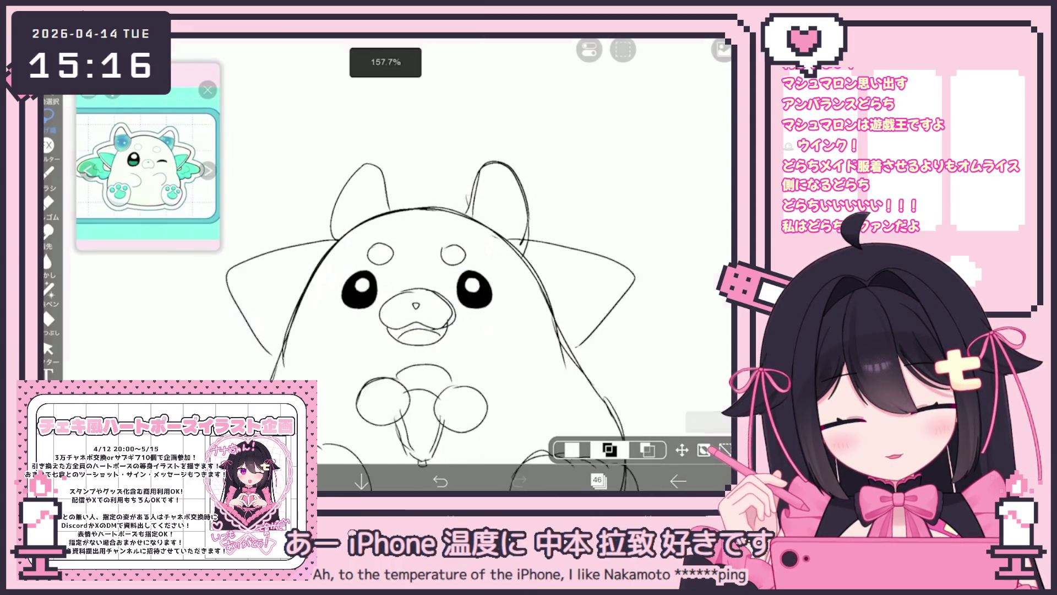
scroll(468, 275, "down", 5)
scroll(468, 275, "up", 5)
mouse_move(435, 271)
left_mouse_down()
mouse_move(471, 325)
mouse_move(386, 295)
left_mouse_up()
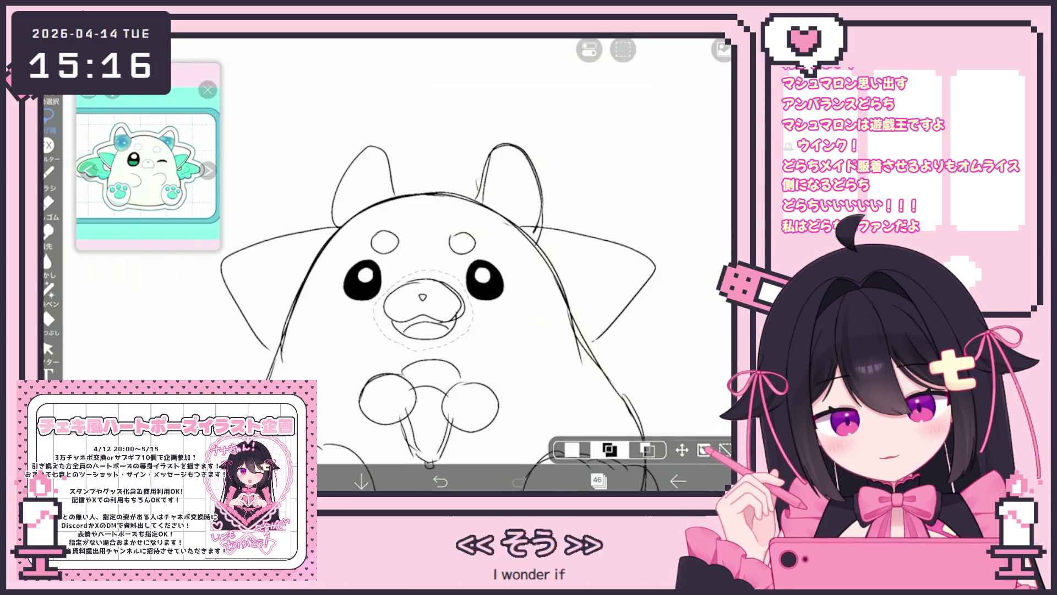
Clear the old muzzle and draw a new smaller muzzle curve with a triangular nose
left_click(623, 50)
left_click(570, 102)
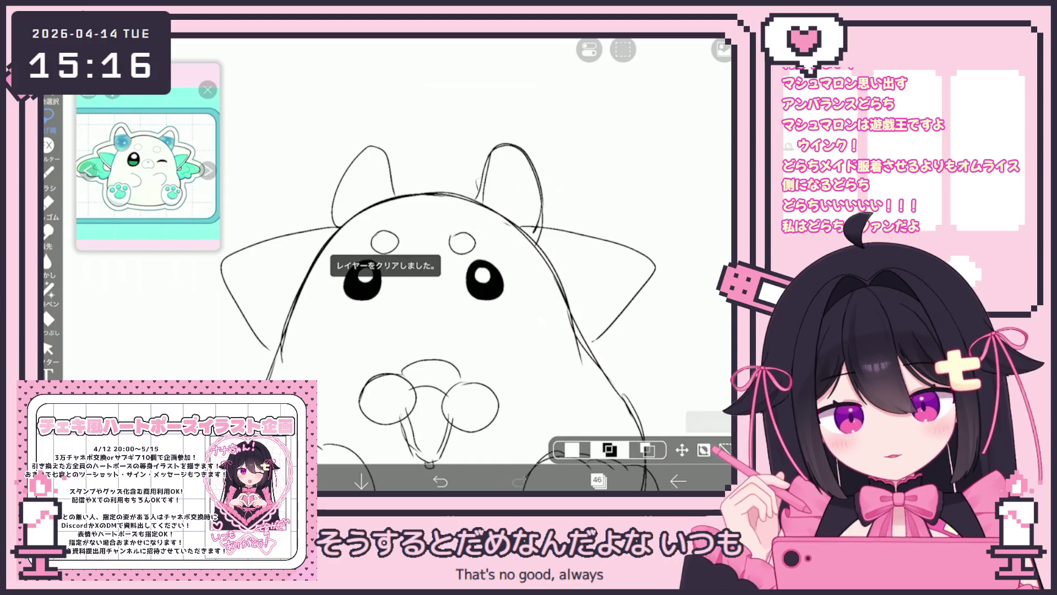
left_click(48, 172)
left_click_drag(413, 294, 421, 327)
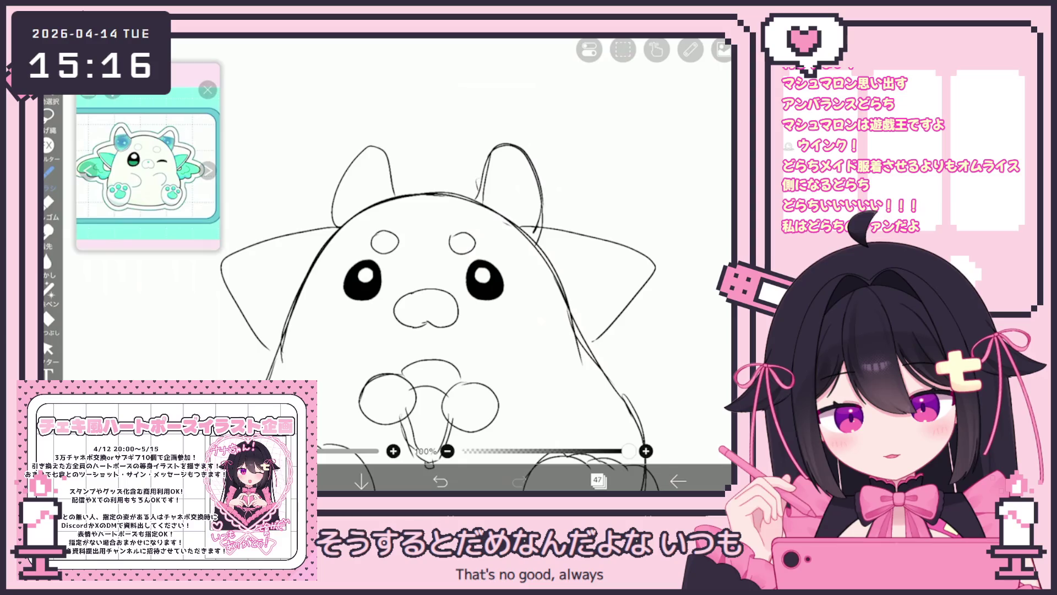
left_click_drag(413, 286, 421, 319)
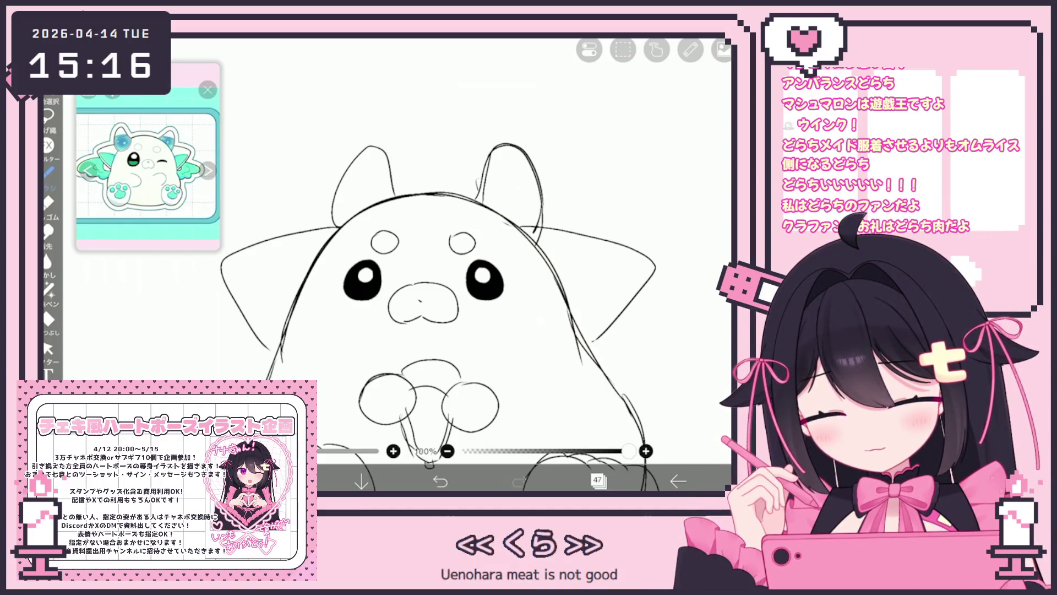
mouse_move(419, 296)
left_mouse_down()
mouse_move(453, 305)
mouse_move(462, 328)
left_mouse_up()
Tilt the newly drawn muzzle and nose strokes slightly, then return to the brush
left_click(48, 348)
left_click_drag(423, 260, 425, 260)
left_click(48, 172)
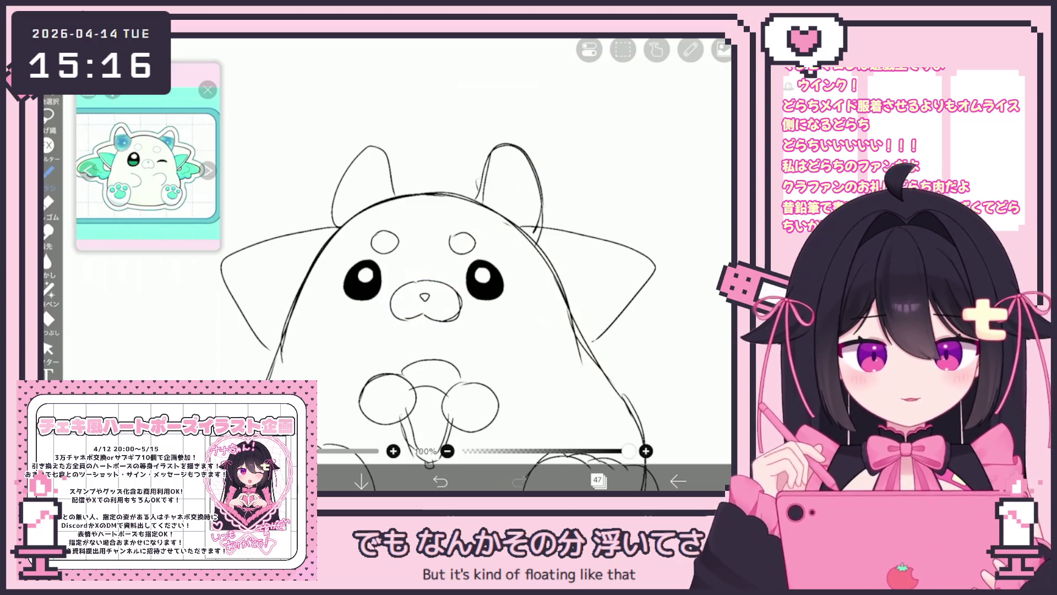
scroll(438, 306, "down", 3)
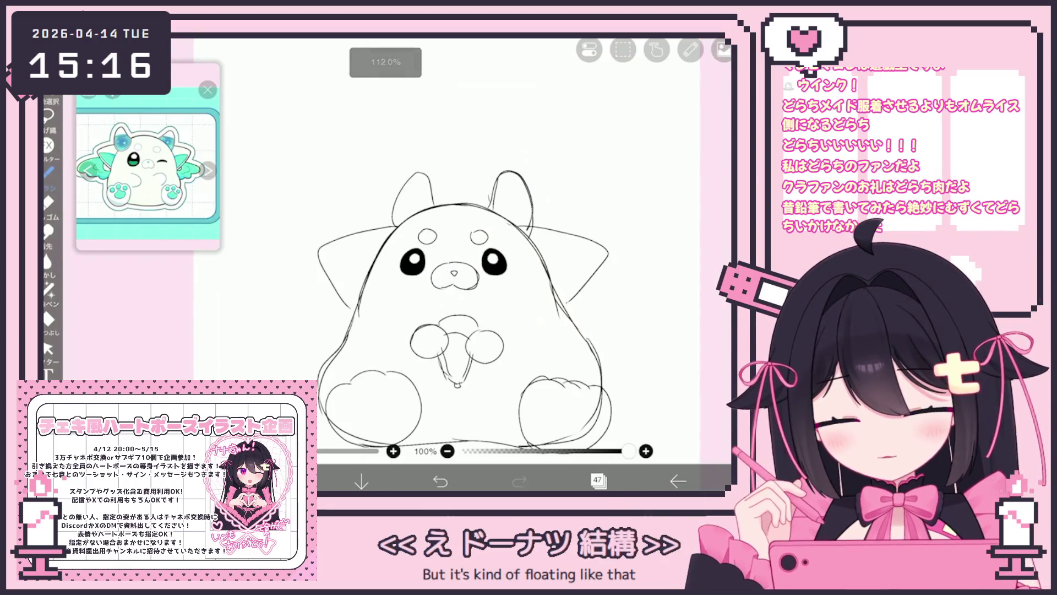
left_click(598, 480)
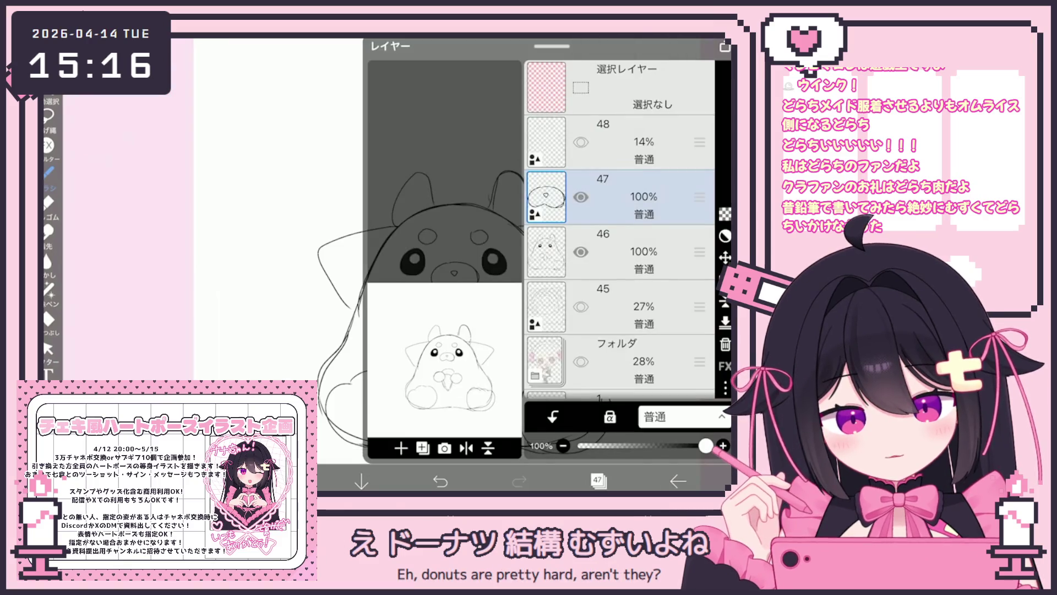
Merge layer 47 down into layer 46, accepting the rasterize prompt
left_click(725, 300)
left_click(427, 371)
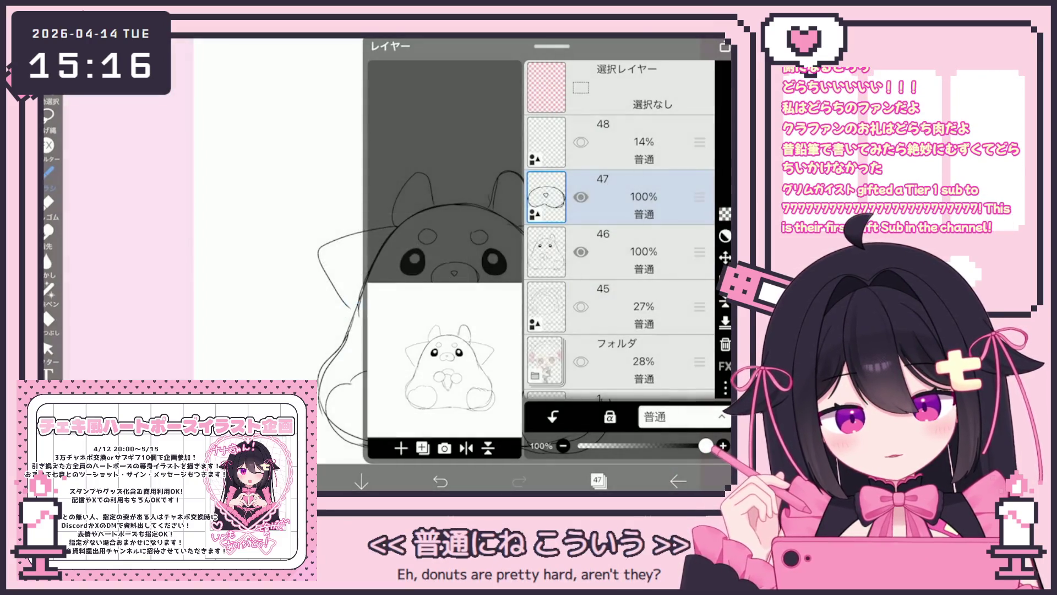
left_click(598, 480)
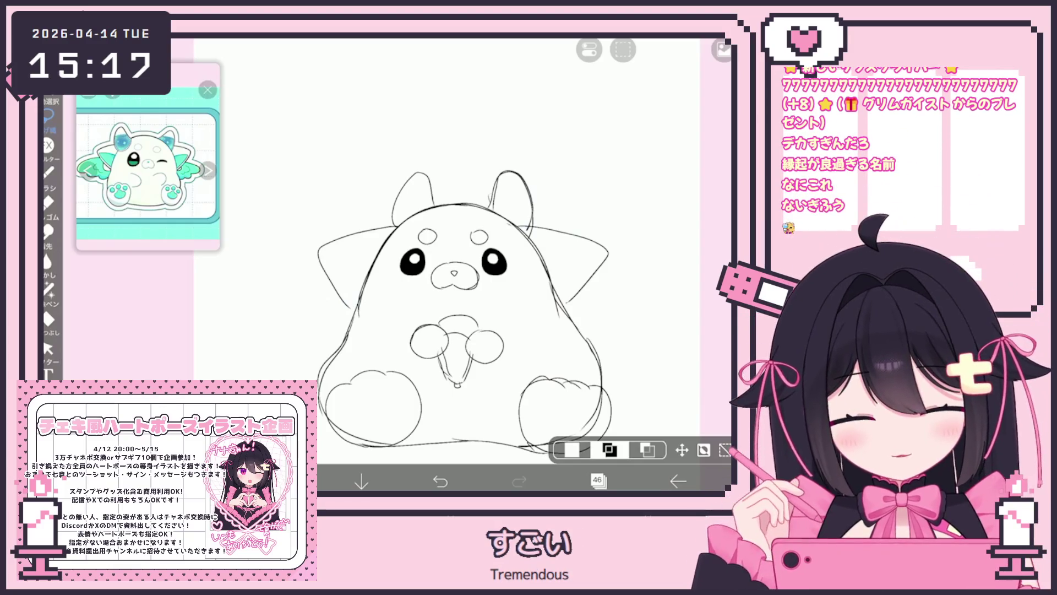
scroll(457, 276, "up", 2)
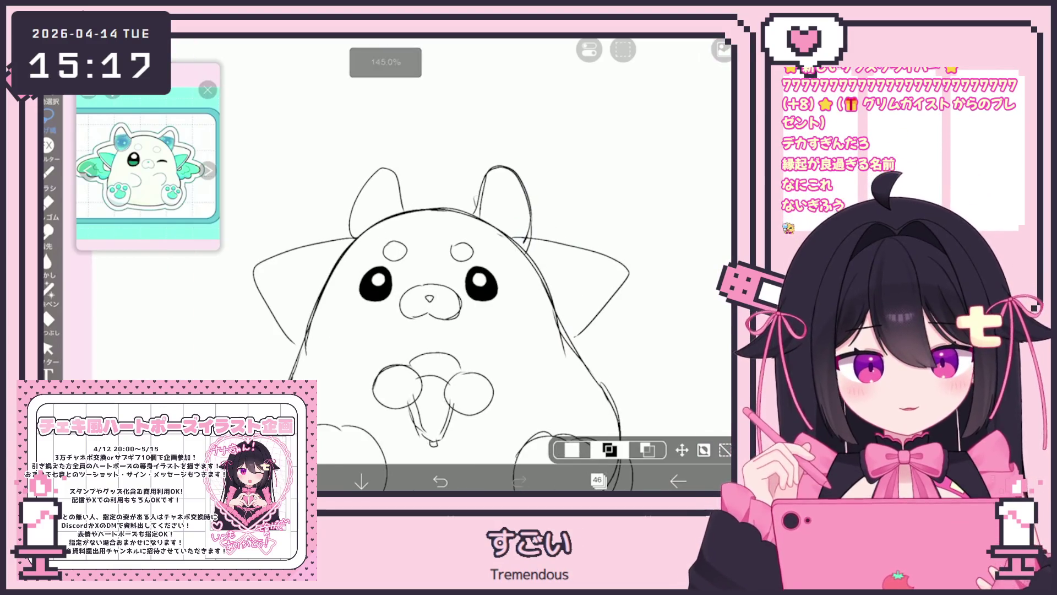
Nudge the left eye again and move the selected face about 29 px lower
left_click_drag(385, 260, 390, 268)
left_click(681, 450)
left_click(724, 358)
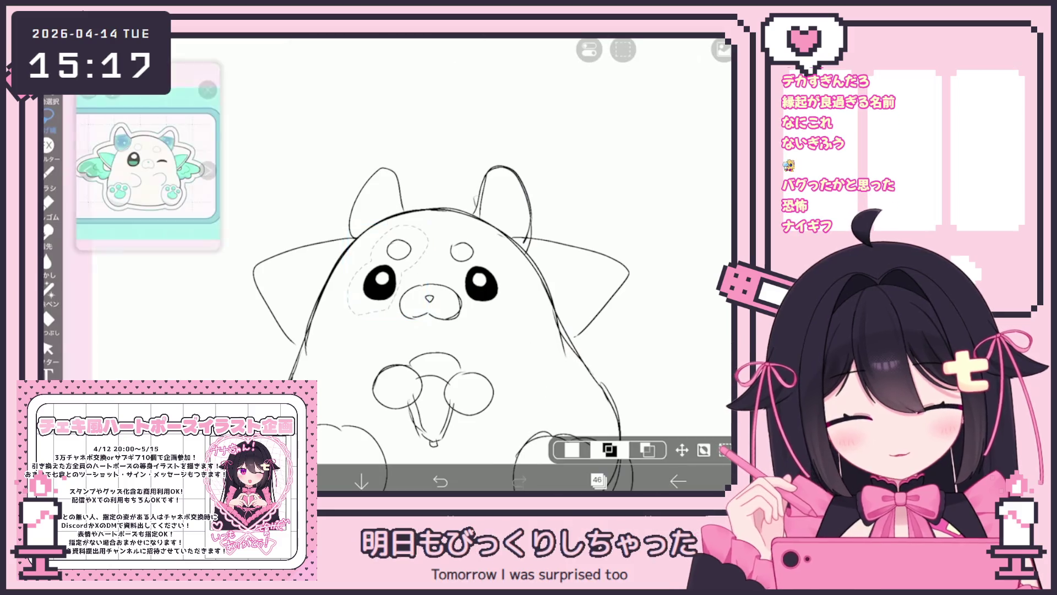
scroll(452, 309, "down", 2)
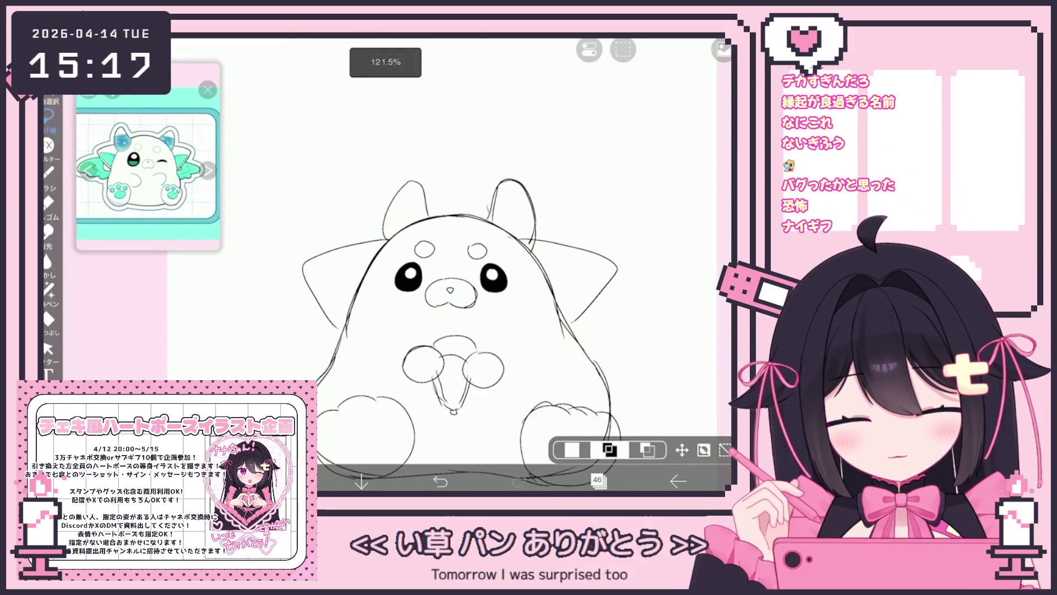
left_click_drag(458, 230, 488, 318)
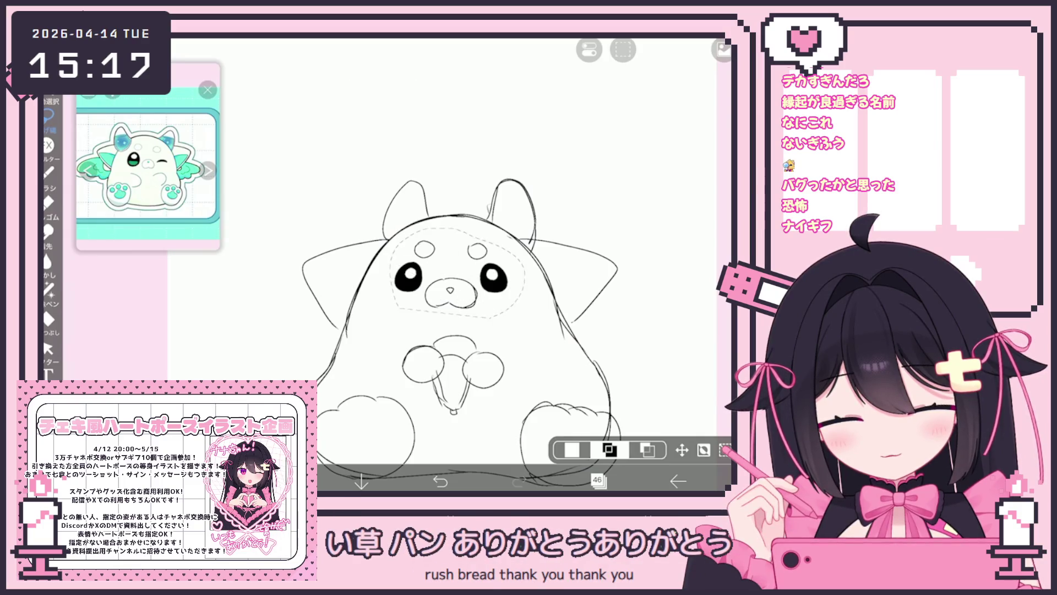
key("ctrl+t")
left_click_drag(457, 264, 459, 280)
left_click(724, 359)
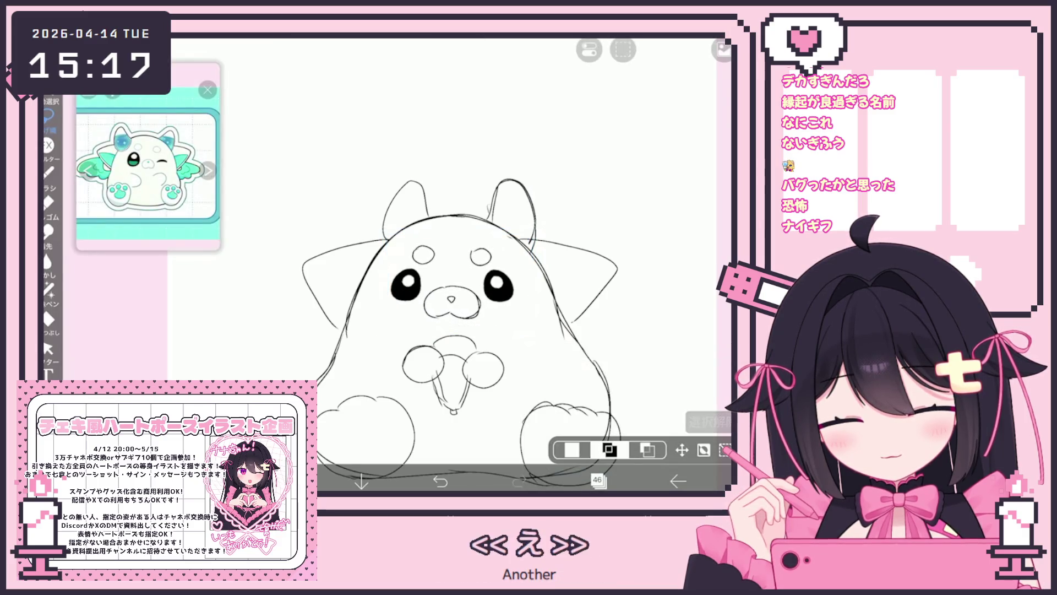
scroll(512, 290, "down", 3)
Reapply the face transform, return to the brush and add a new vector layer
key("b")
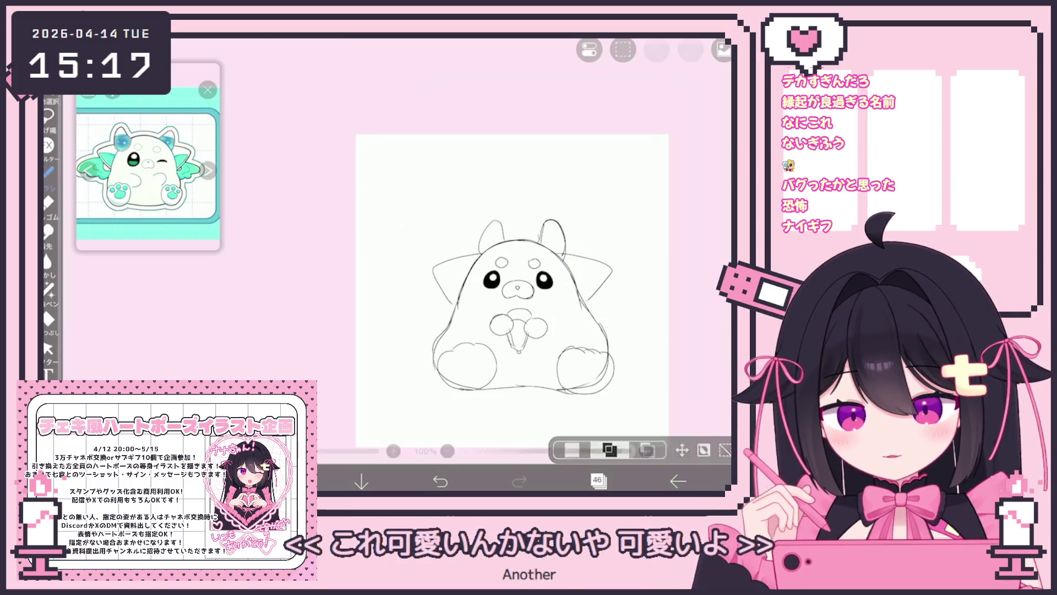
scroll(451, 259, "up", 2)
scroll(451, 259, "up", 2)
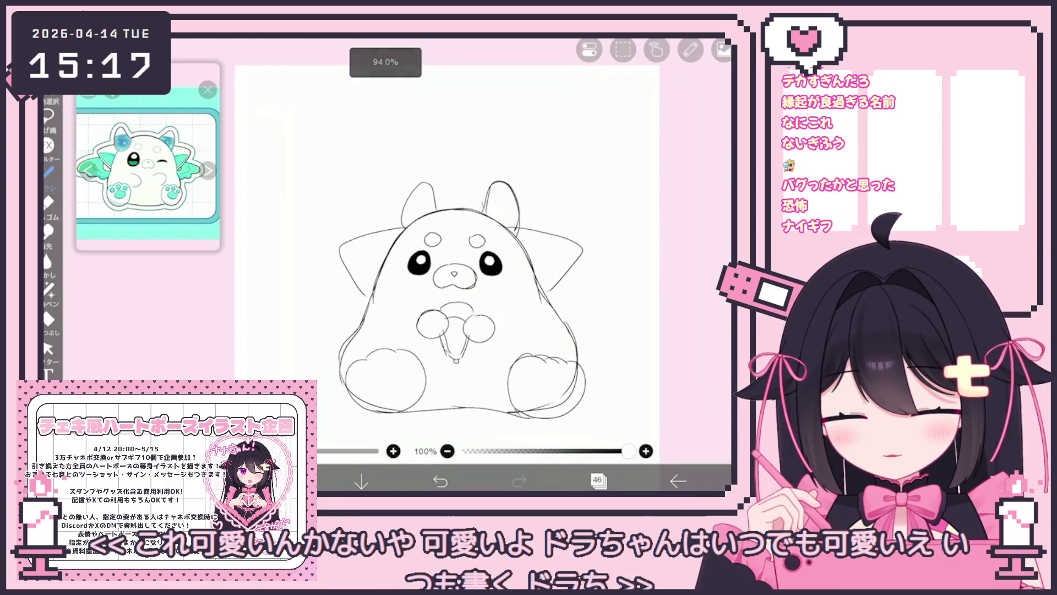
key("l")
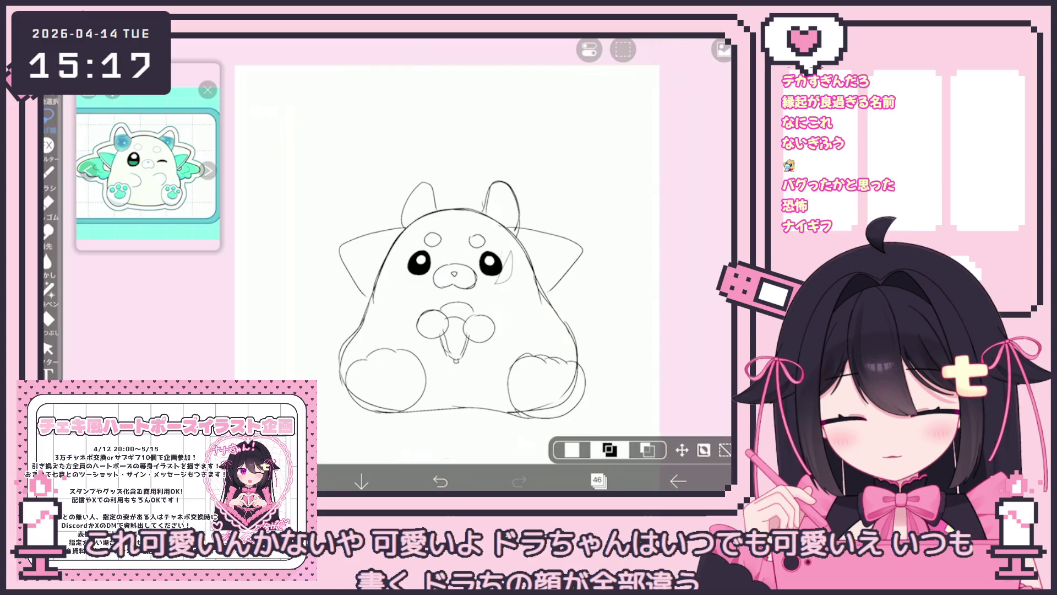
key("ctrl+t")
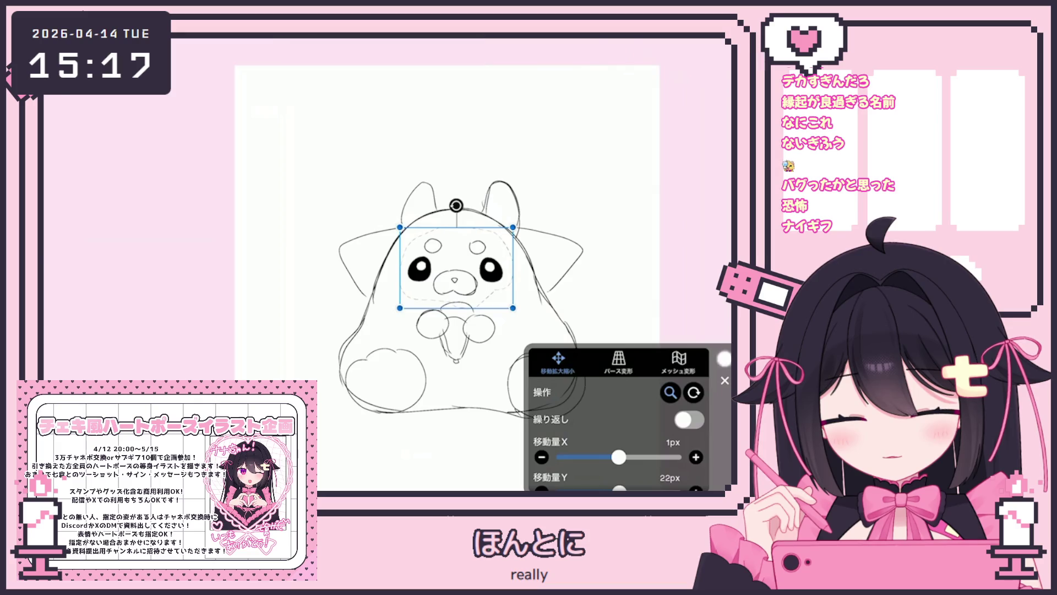
key("Return")
scroll(386, 220, "down", 3)
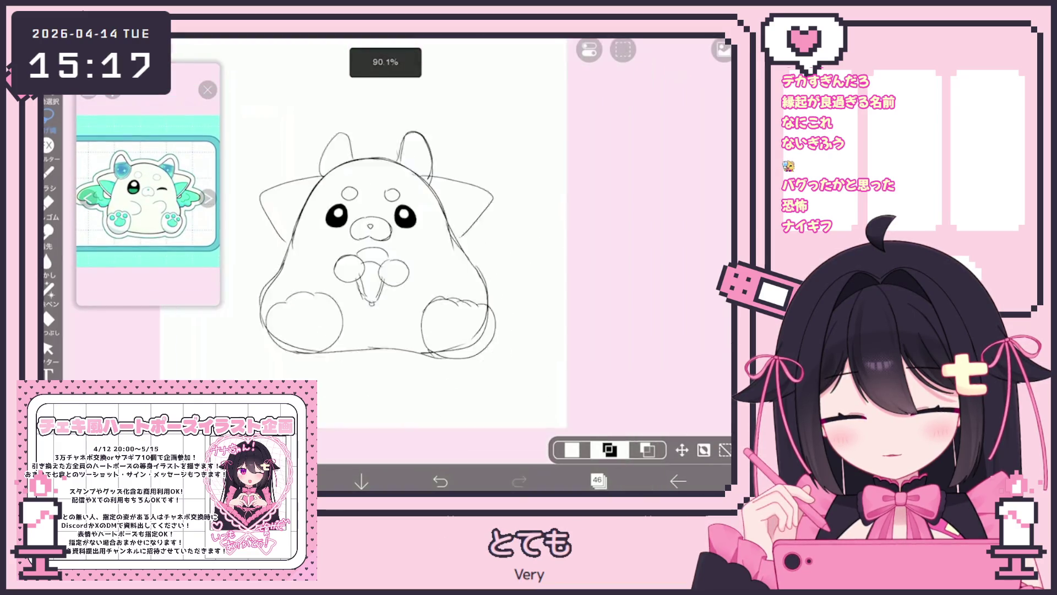
scroll(385, 248, "up", 5)
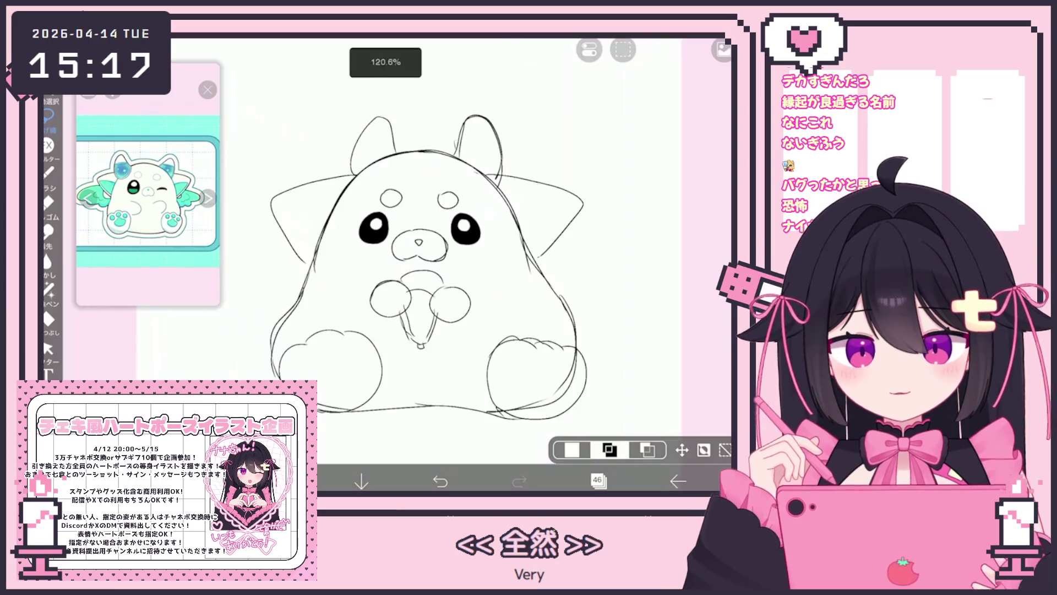
key("b")
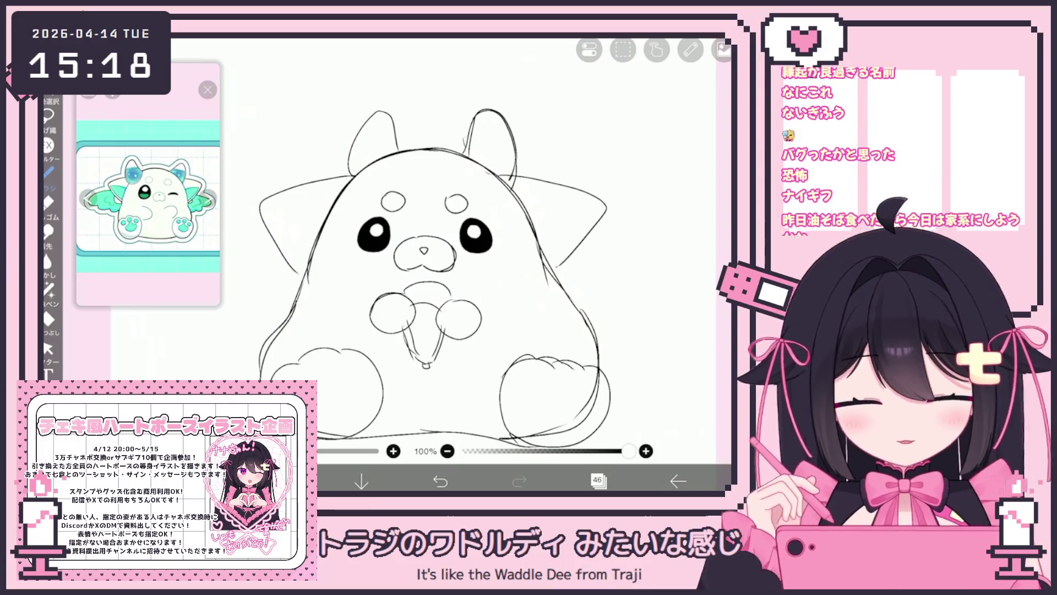
key("ctrl+shift+n")
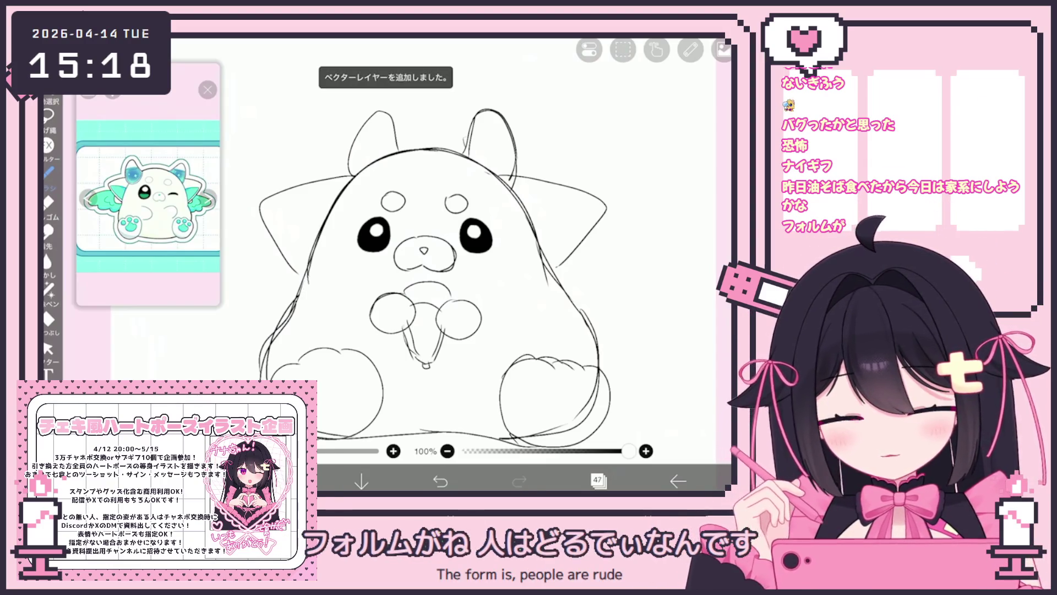
Ink the left ear outline, undoing a stray first stroke
left_click_drag(425, 248, 474, 278)
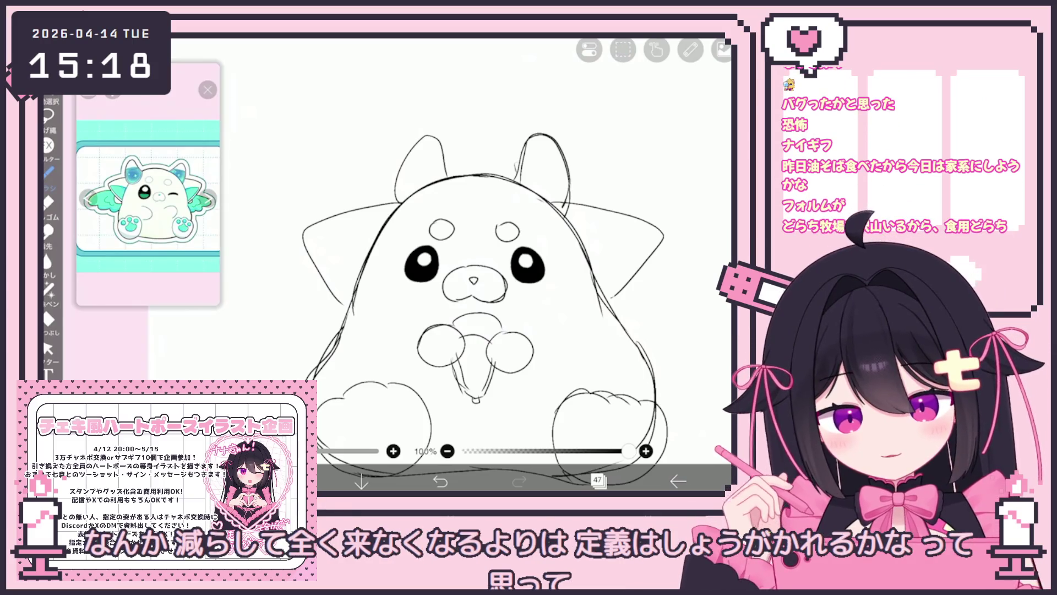
left_click_drag(316, 243, 343, 285)
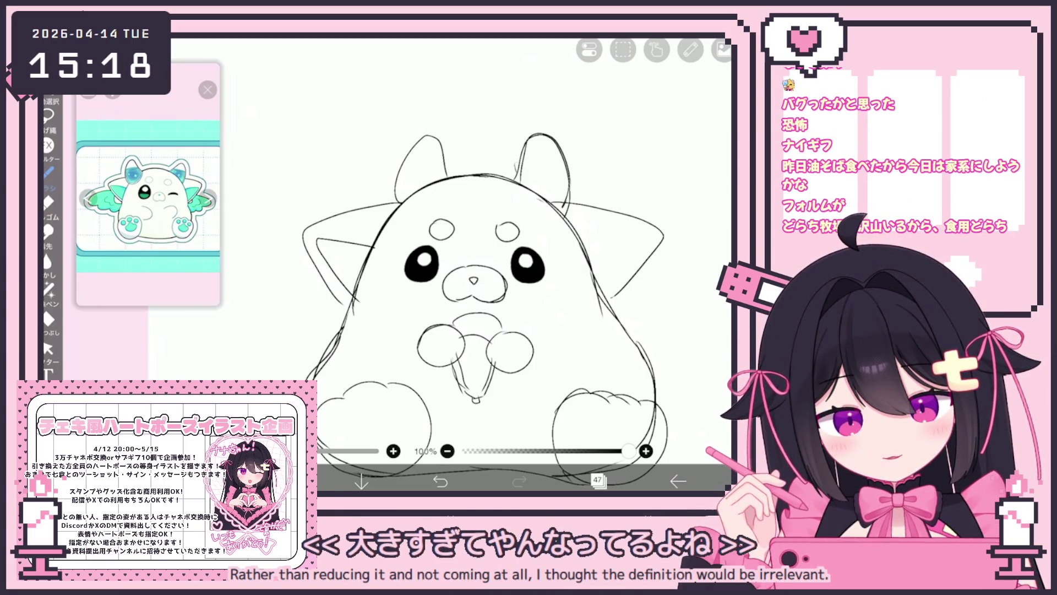
key("ctrl+z")
mouse_move(371, 249)
left_mouse_down()
mouse_move(353, 244)
mouse_move(318, 257)
left_mouse_up()
Ink the right ear outline, undoing a small stray stroke
left_click_drag(625, 274, 602, 295)
left_click_drag(548, 204, 598, 203)
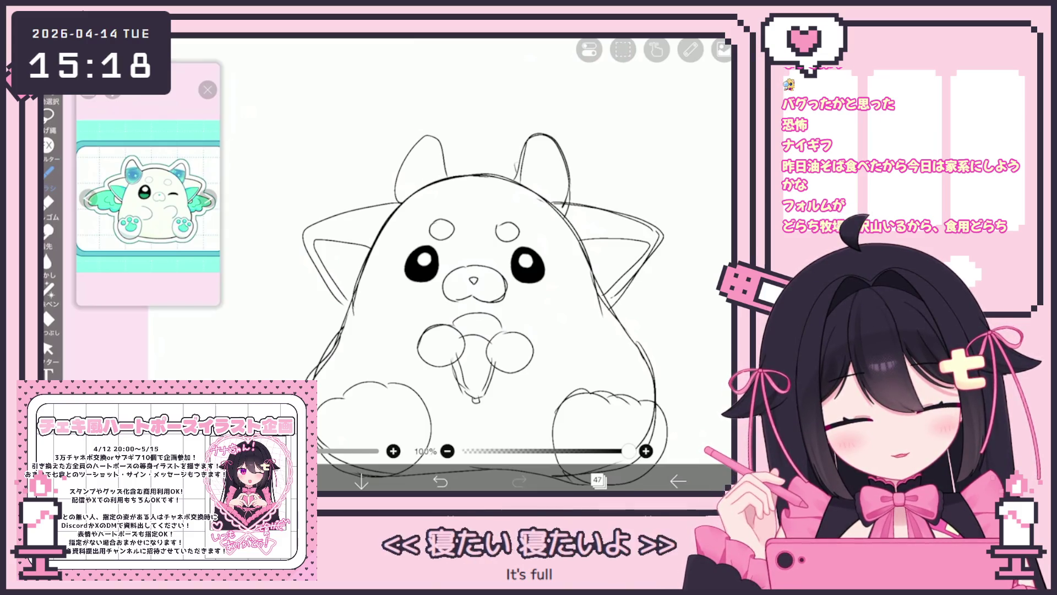
scroll(484, 309, "down", 2)
scroll(464, 291, "up", 1)
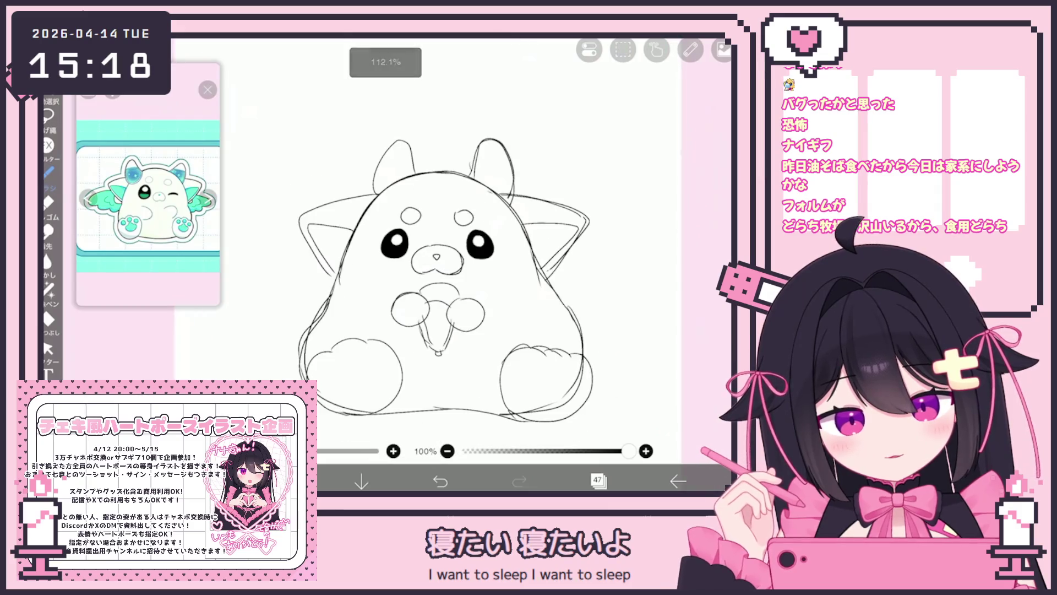
key("ctrl+z")
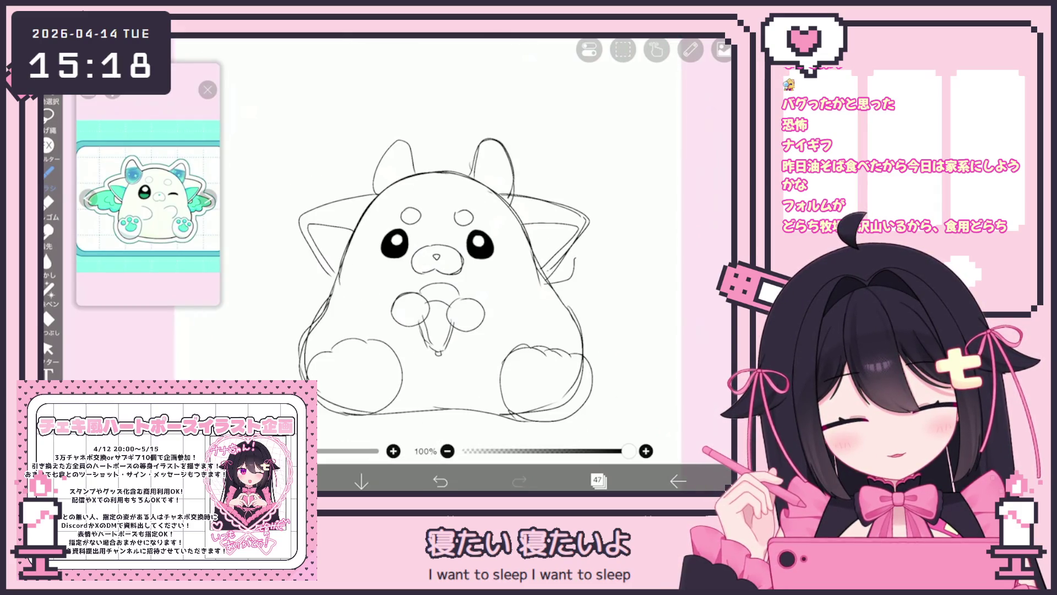
left_click_drag(550, 284, 616, 297)
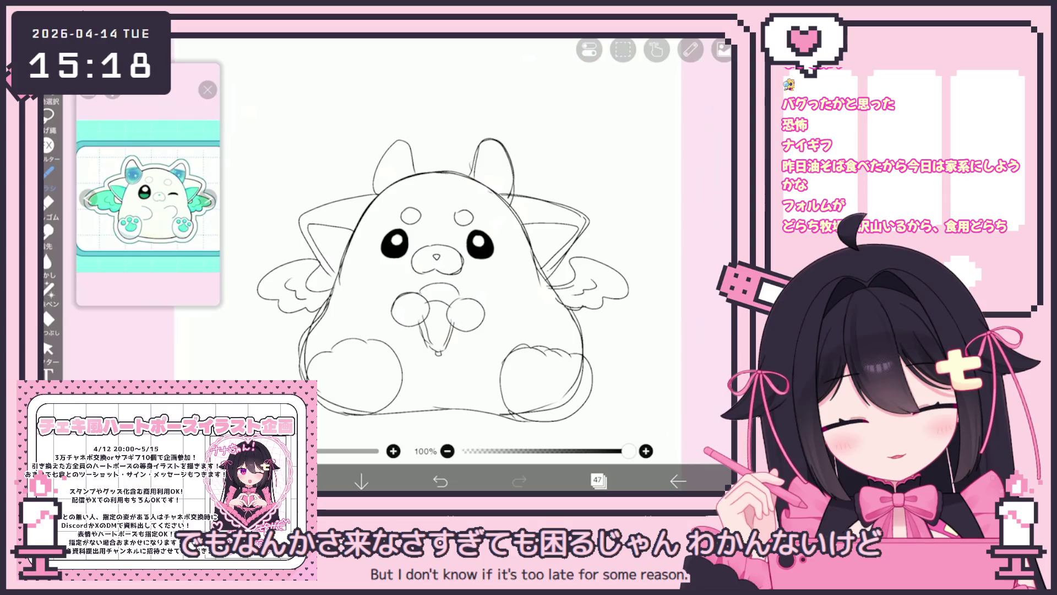
Settle the tongue stroke under the nose and the left paw stroke using undo and redo
scroll(435, 264, "up", 2)
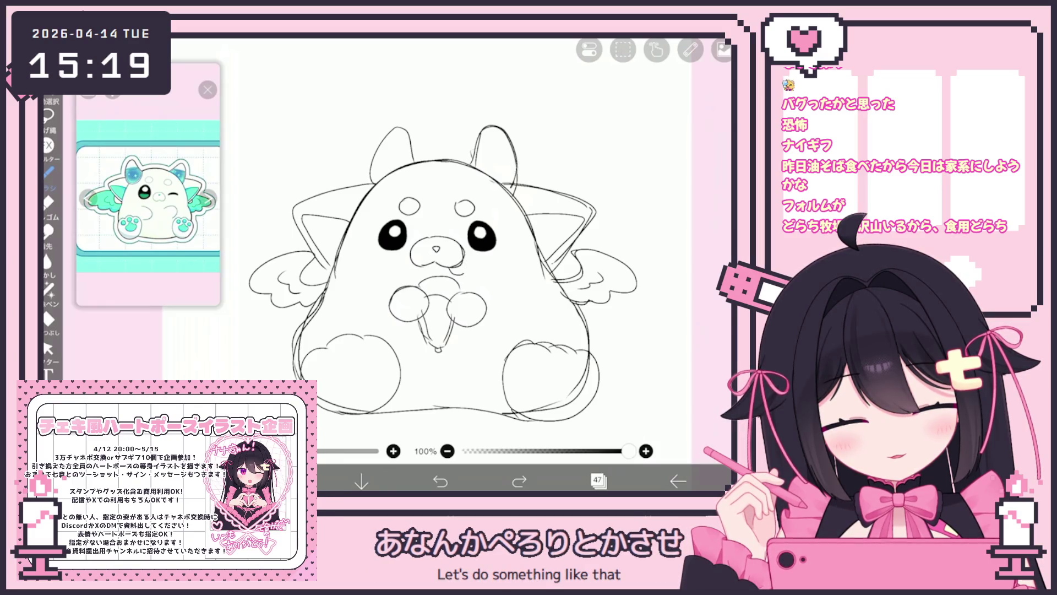
key("ctrl+z")
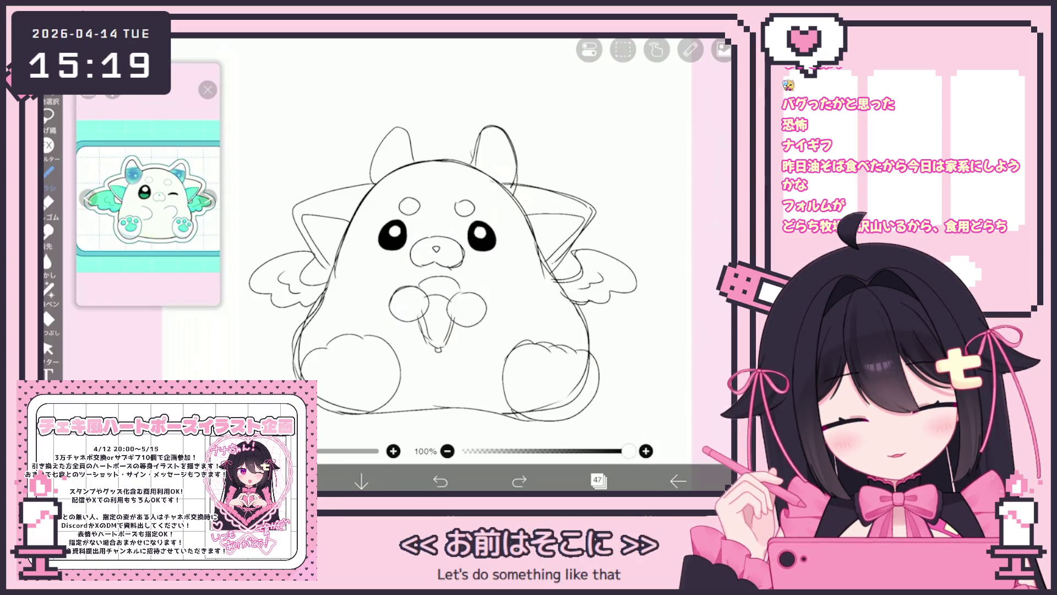
key("ctrl+y")
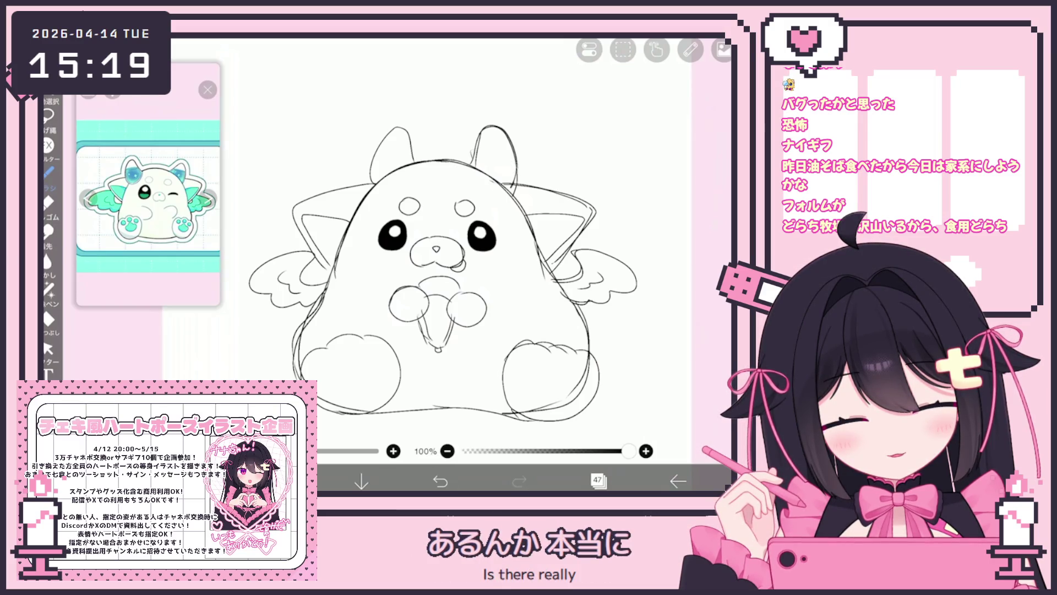
key("ctrl+z")
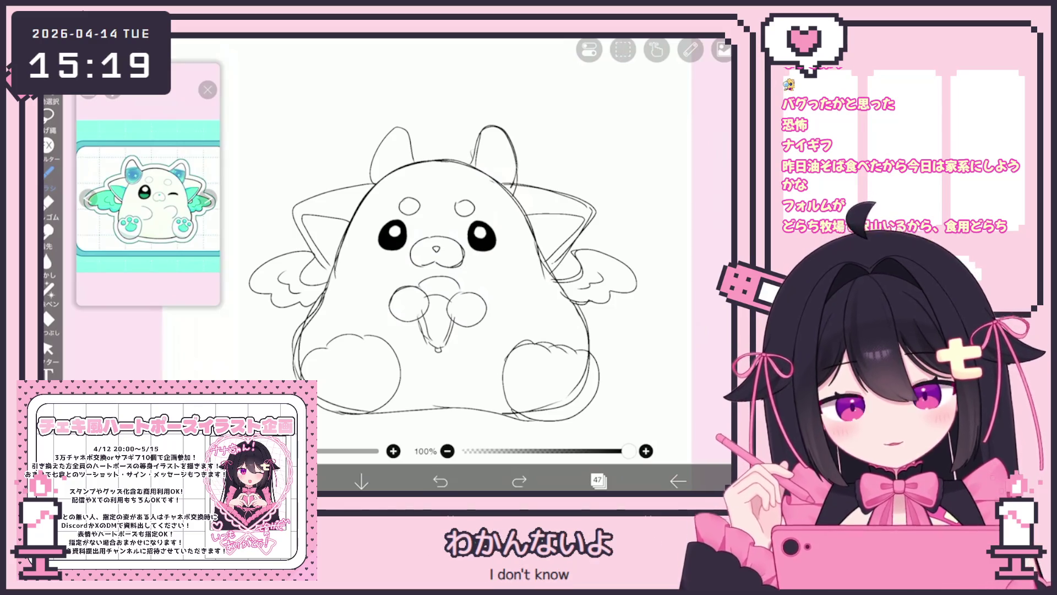
key("ctrl+y")
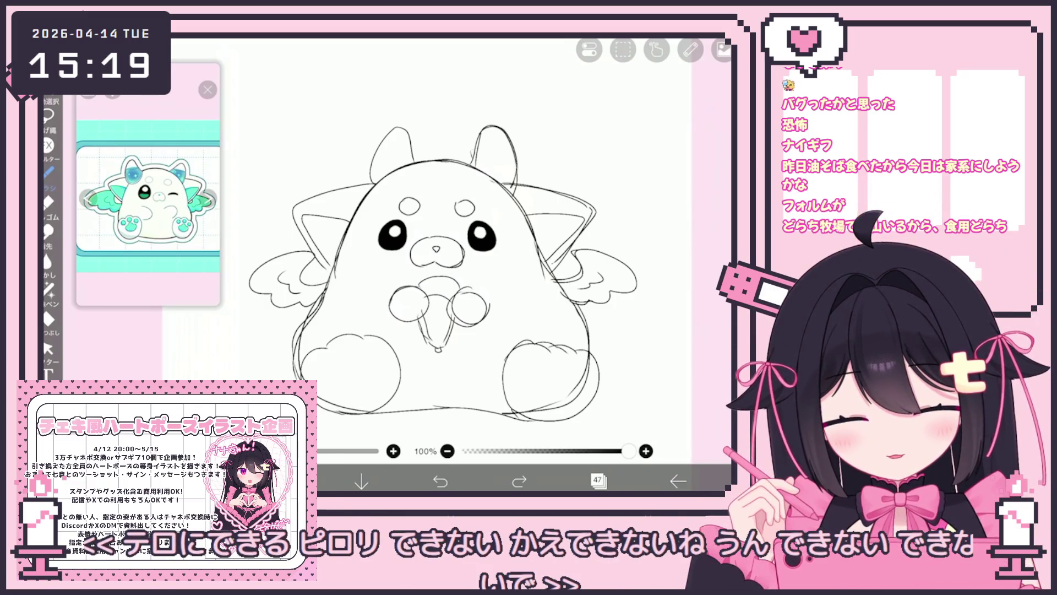
key("ctrl+y")
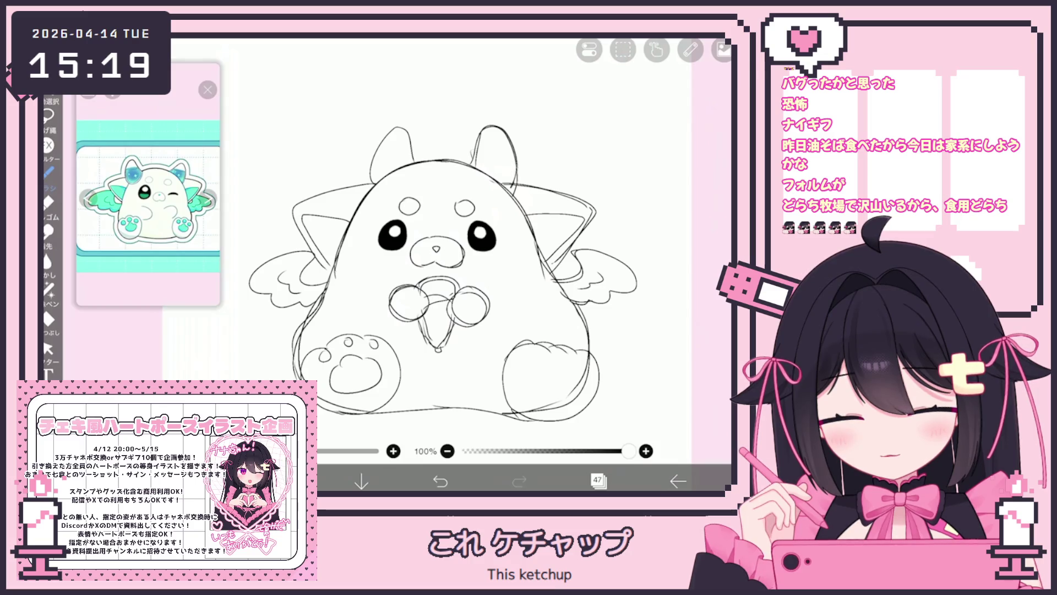
Draw a toe crease on the right paw and zoom out to check both feet
left_click_drag(536, 359, 557, 364)
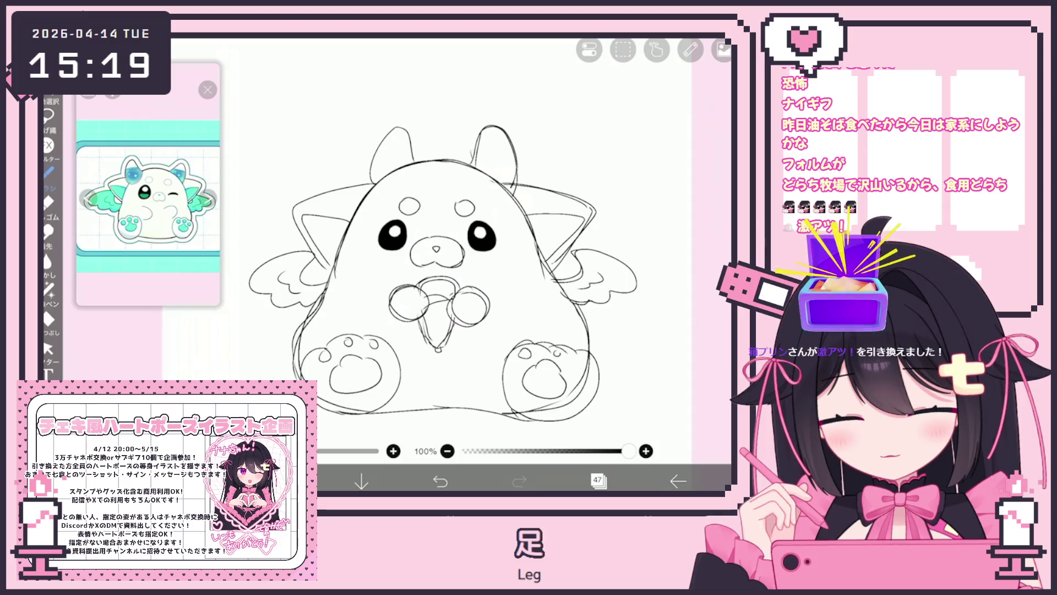
left_click(519, 481)
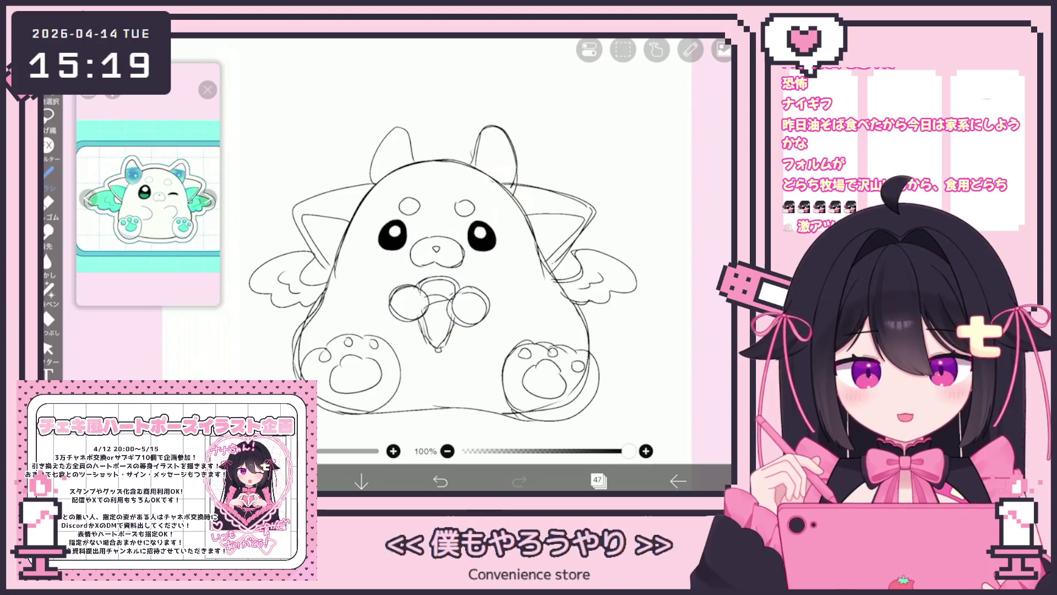
scroll(468, 259, "down", 2)
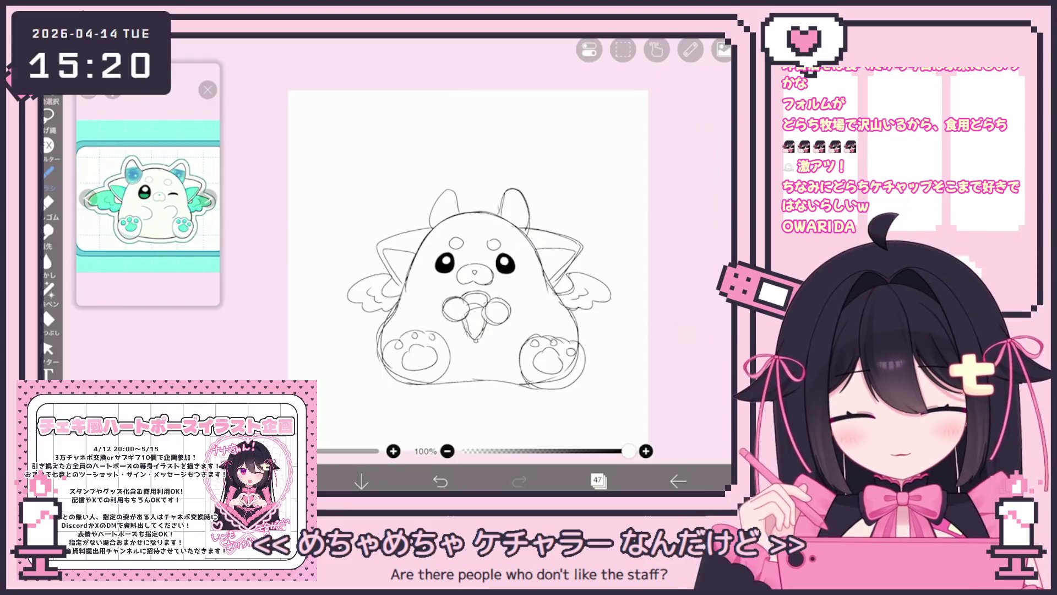
Cancel the rasterize prompt and make sketch layer 46 the active layer
scroll(468, 276, "up", 3)
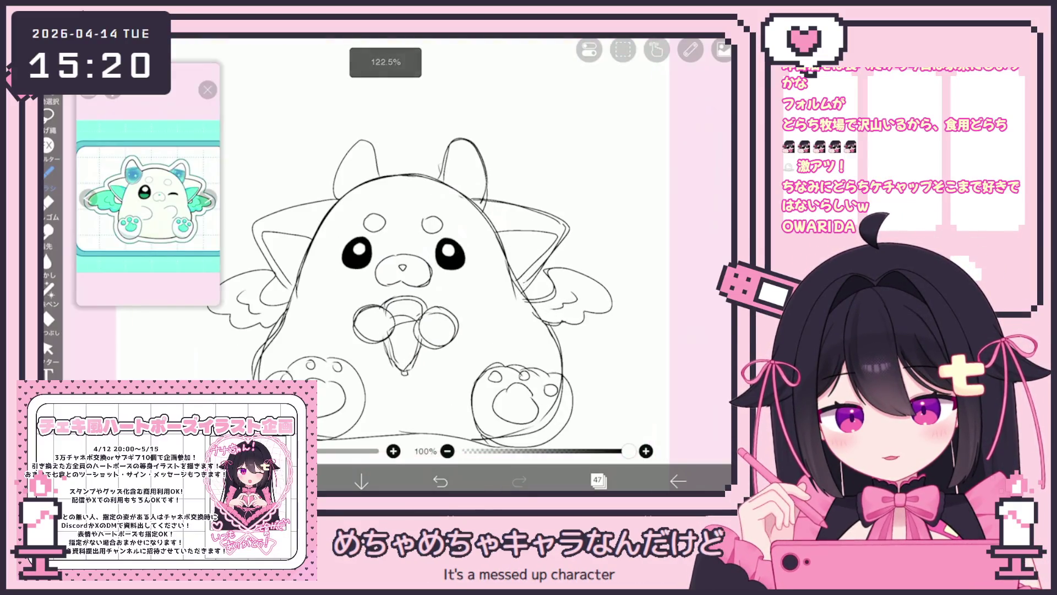
left_click(597, 481)
left_click(660, 322)
left_click(345, 302)
left_click(606, 251)
left_click(597, 480)
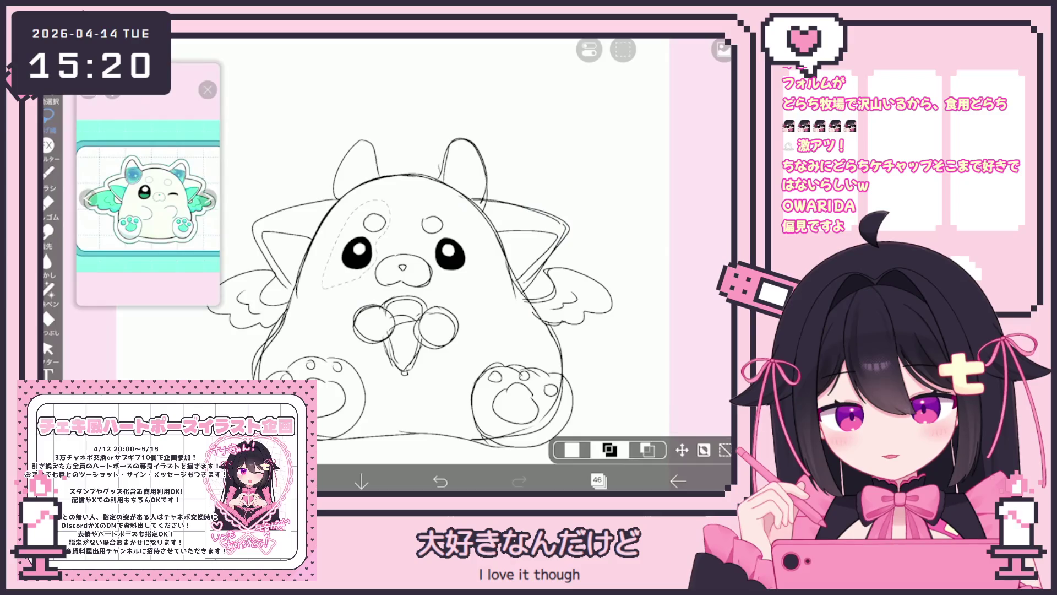
Nudge the sketch content slightly, then shift the right forehead spot up and left
left_click(681, 450)
left_click_drag(321, 200, 317, 197)
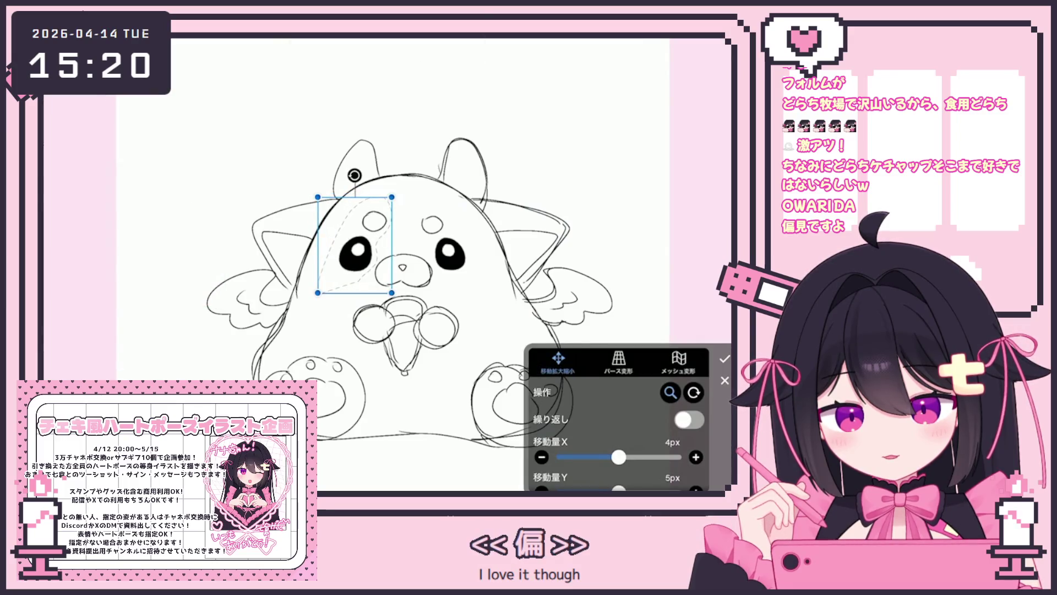
left_click(724, 358)
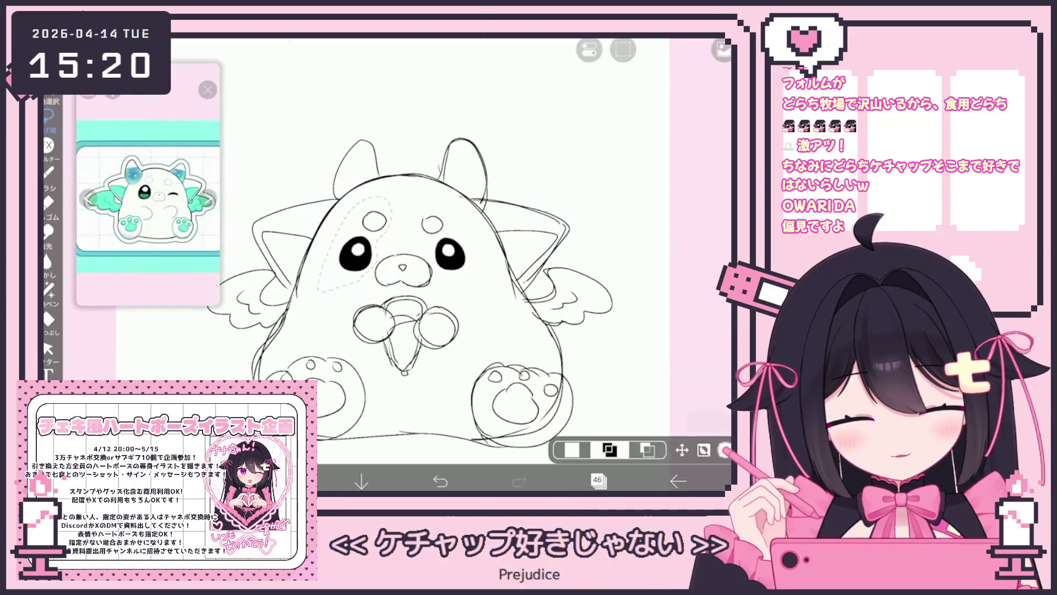
mouse_move(445, 272)
left_mouse_down()
mouse_move(423, 204)
mouse_move(450, 172)
left_mouse_up()
left_click(703, 449)
left_click(724, 358)
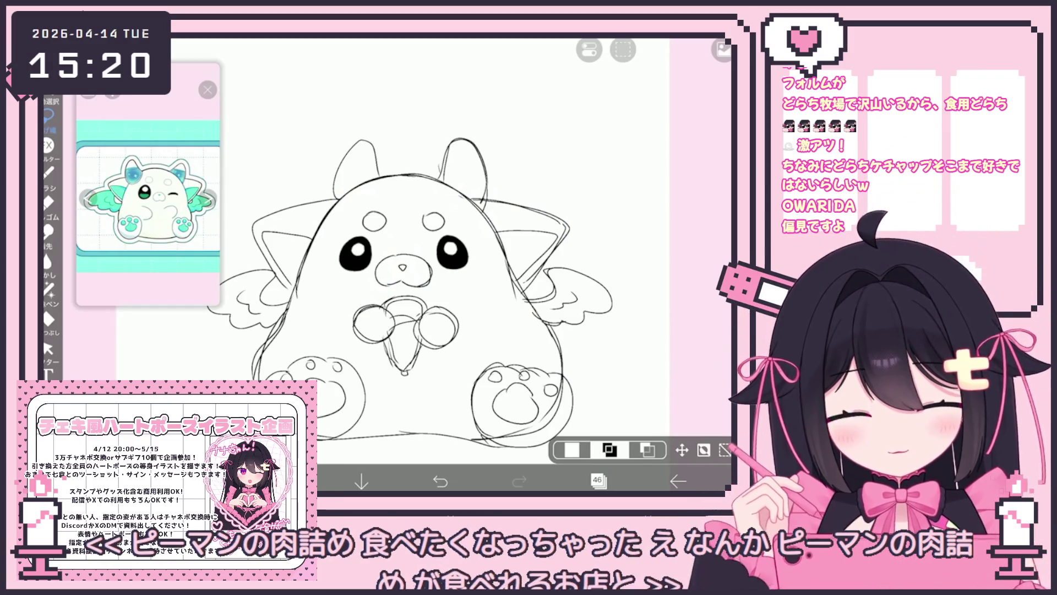
left_click(597, 480)
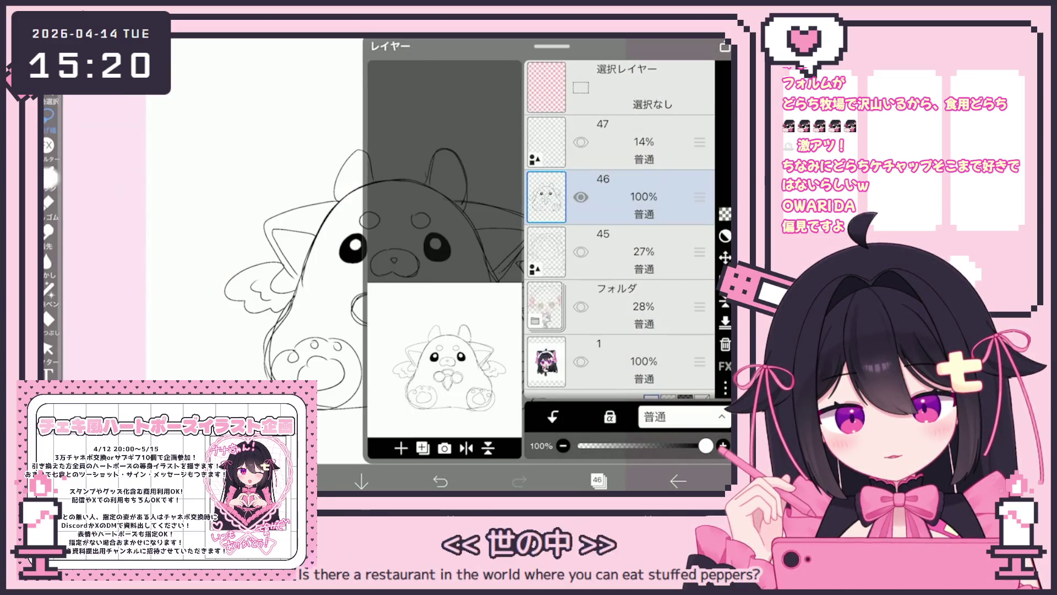
Add a vector layer, then ink a line inside the right ear and the head's top outline
left_click(598, 480)
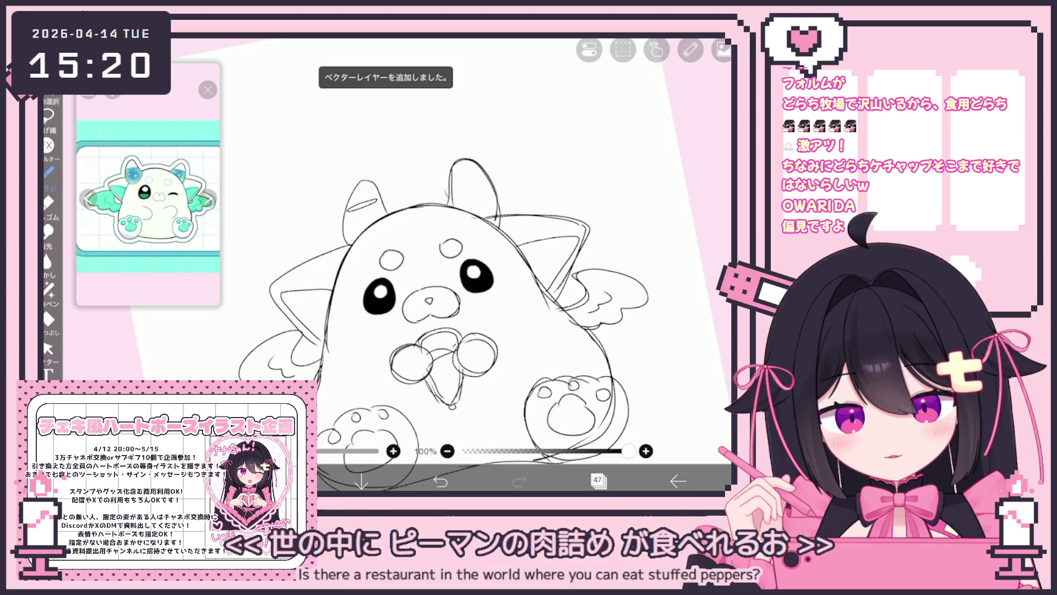
left_click_drag(459, 186, 488, 180)
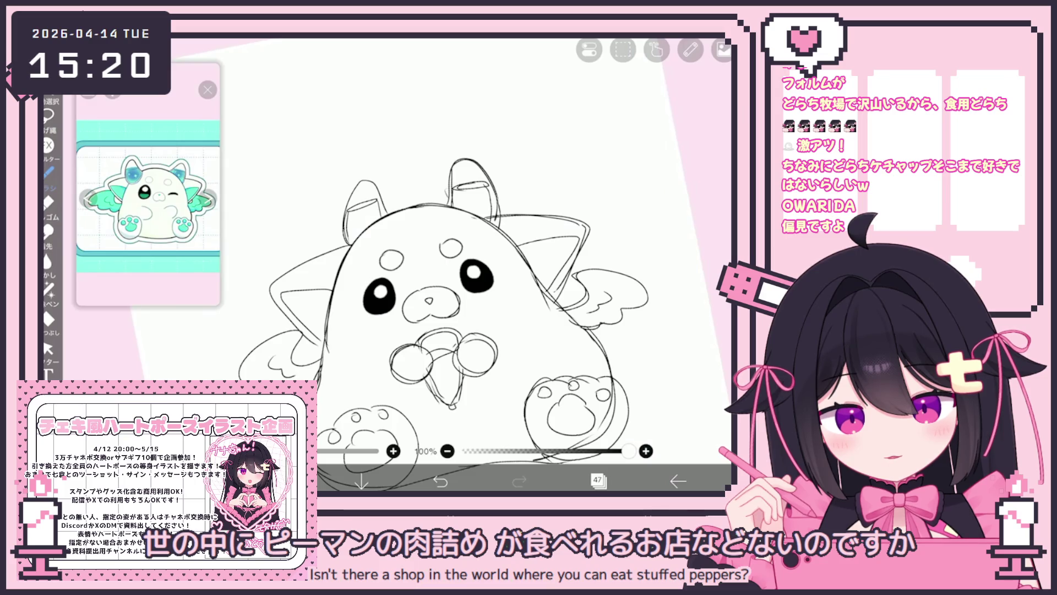
scroll(451, 308, "down", 2)
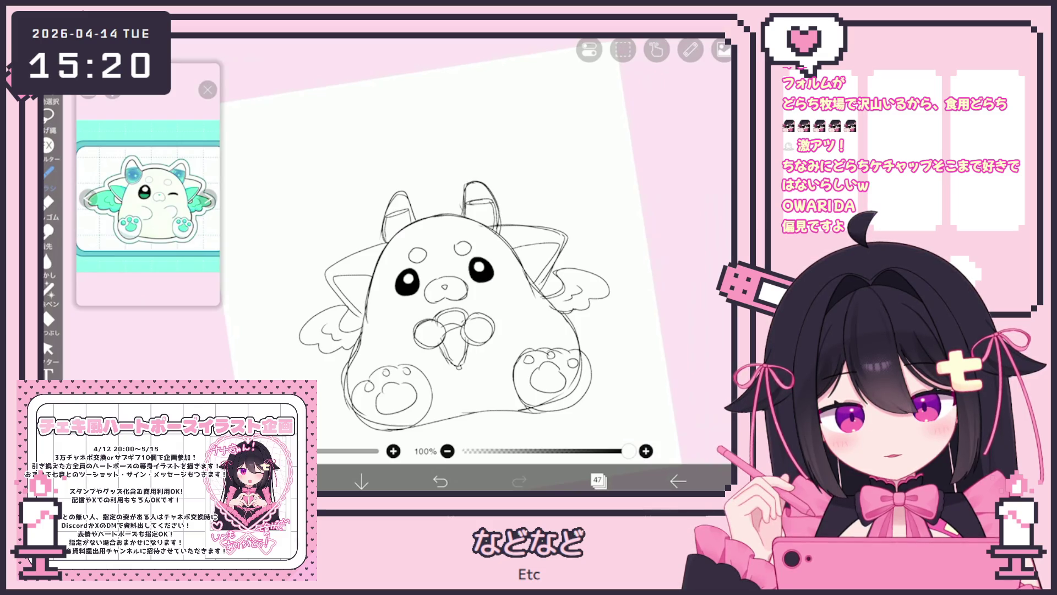
scroll(452, 286, "down", 1)
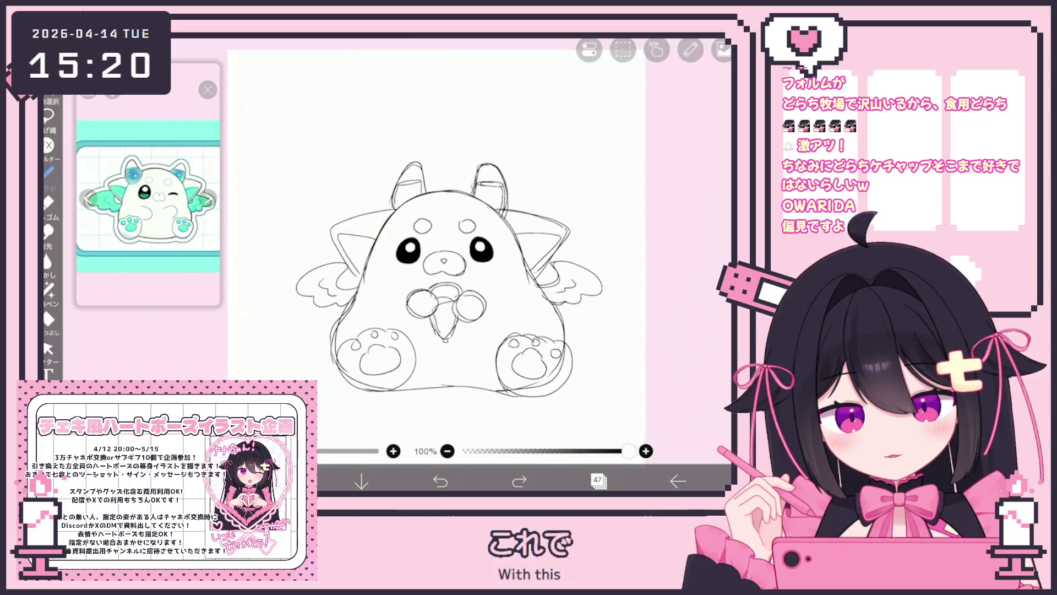
mouse_move(405, 197)
left_mouse_down()
mouse_move(451, 190)
mouse_move(497, 205)
left_mouse_up()
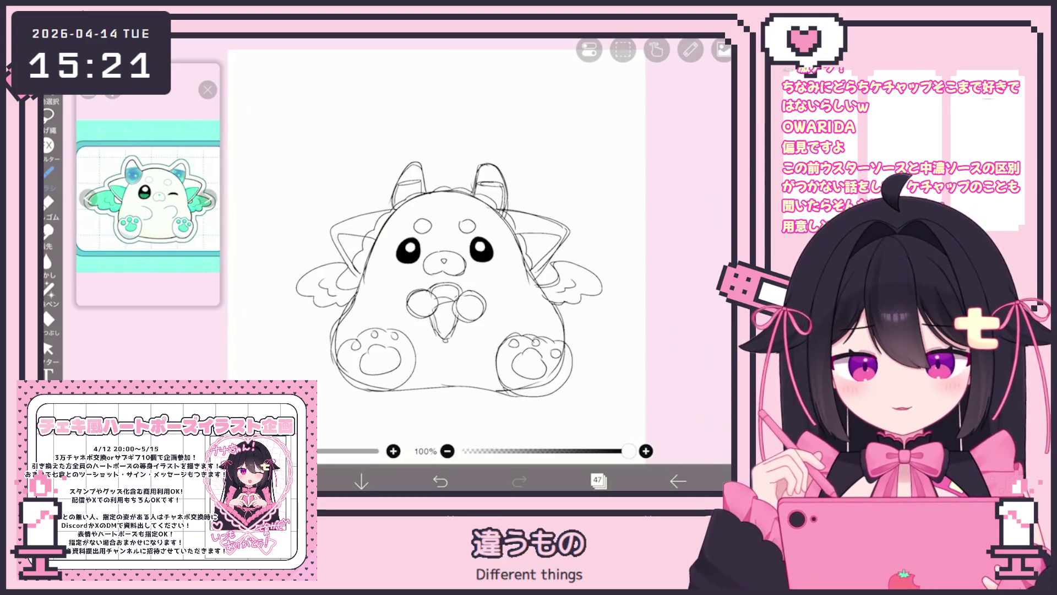
Undo five recent strokes and redraw fluffy fur tufts around the horn bases
scroll(440, 275, "up", 1)
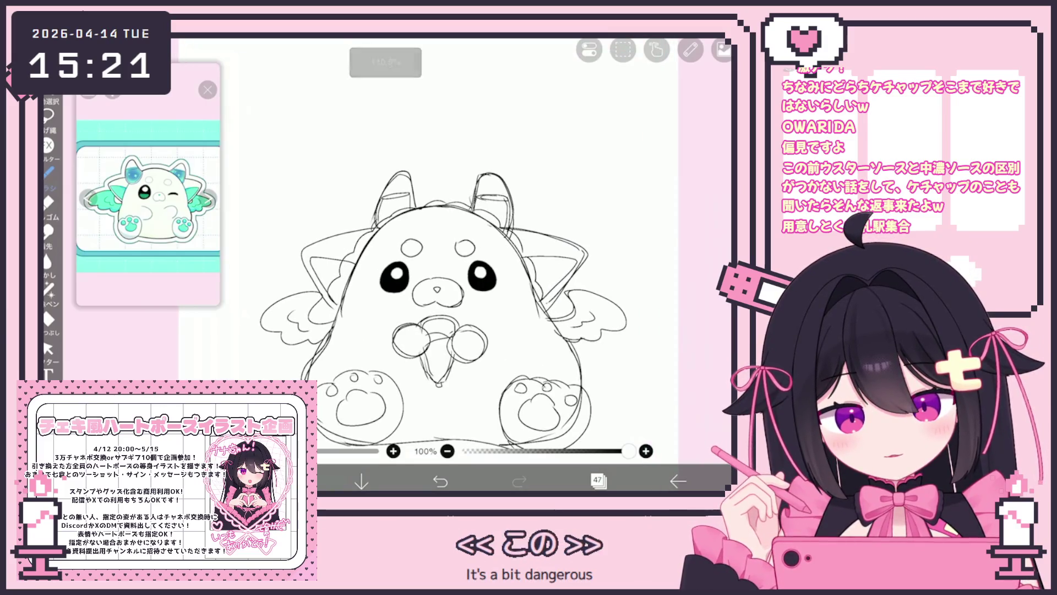
key("ctrl+z")
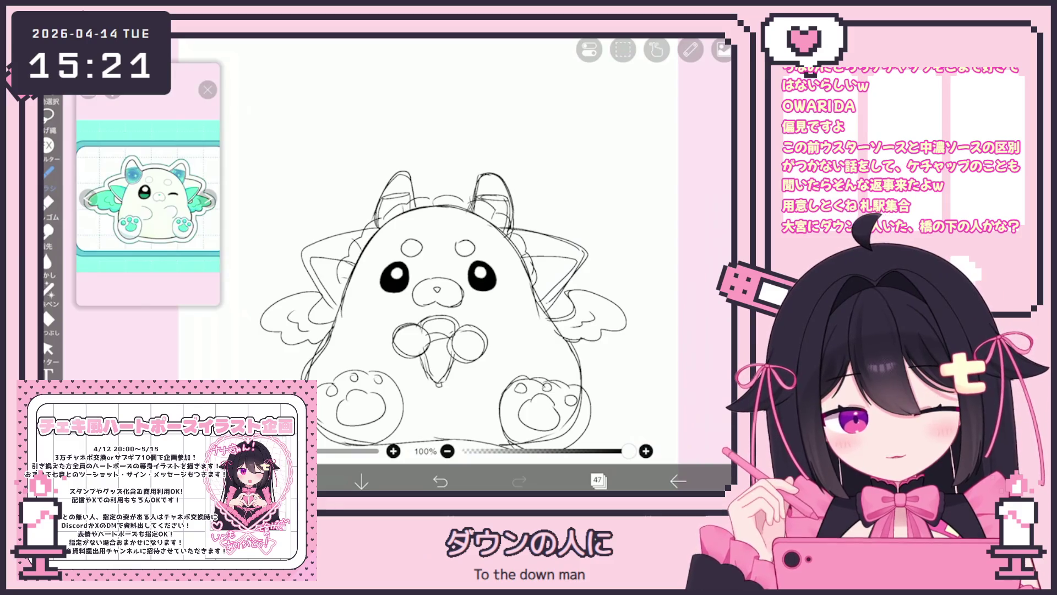
key("ctrl+z")
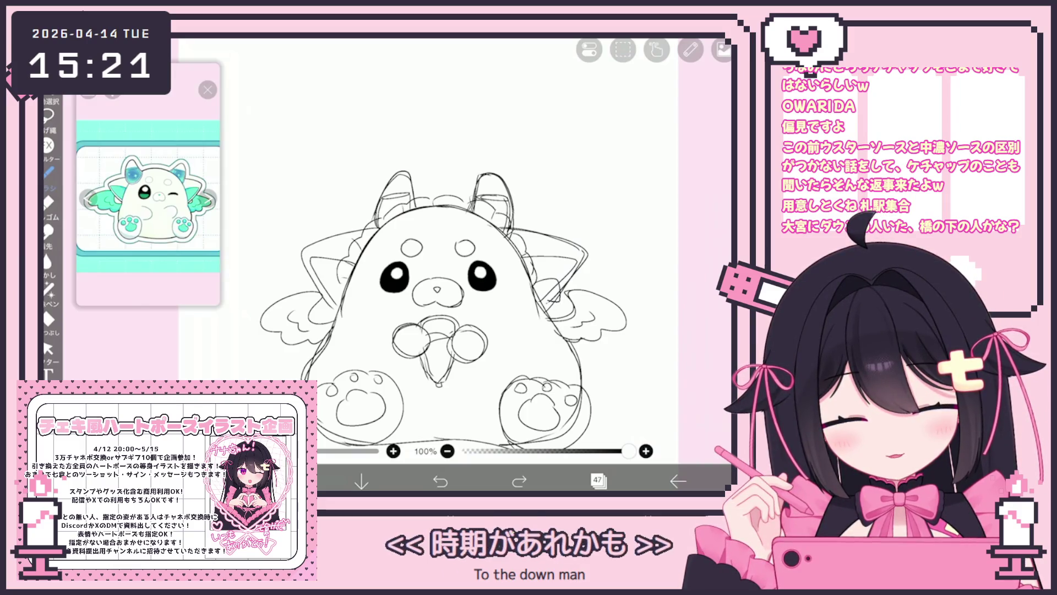
key("ctrl+z")
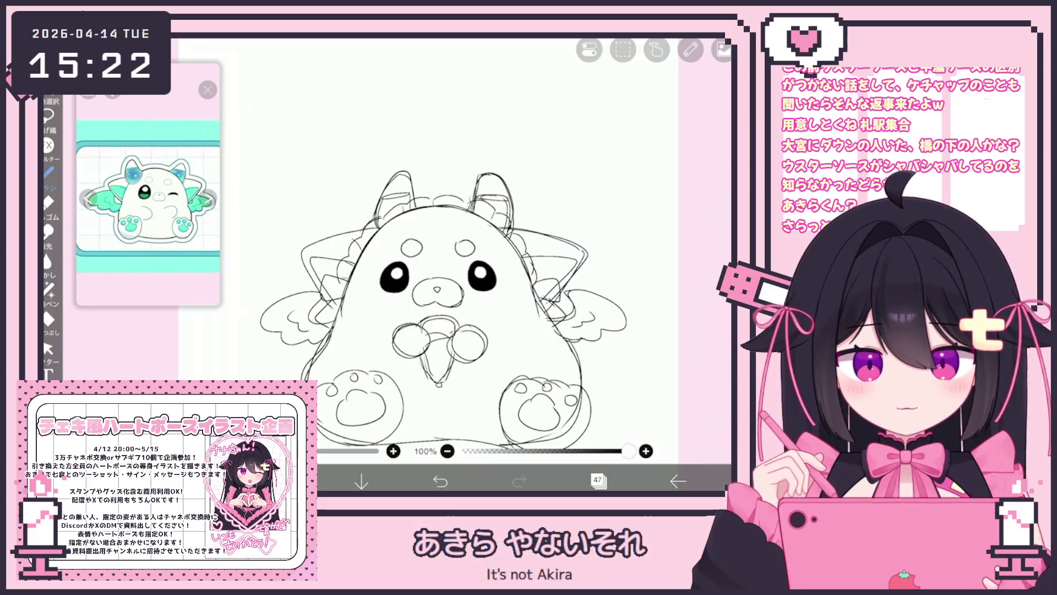
left_click(440, 481)
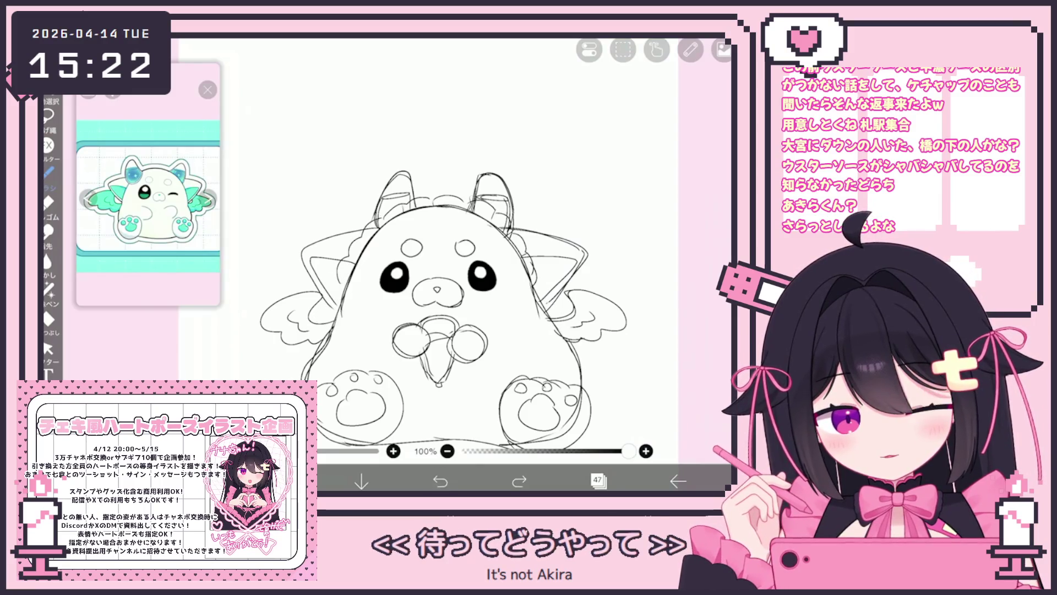
left_click(440, 480)
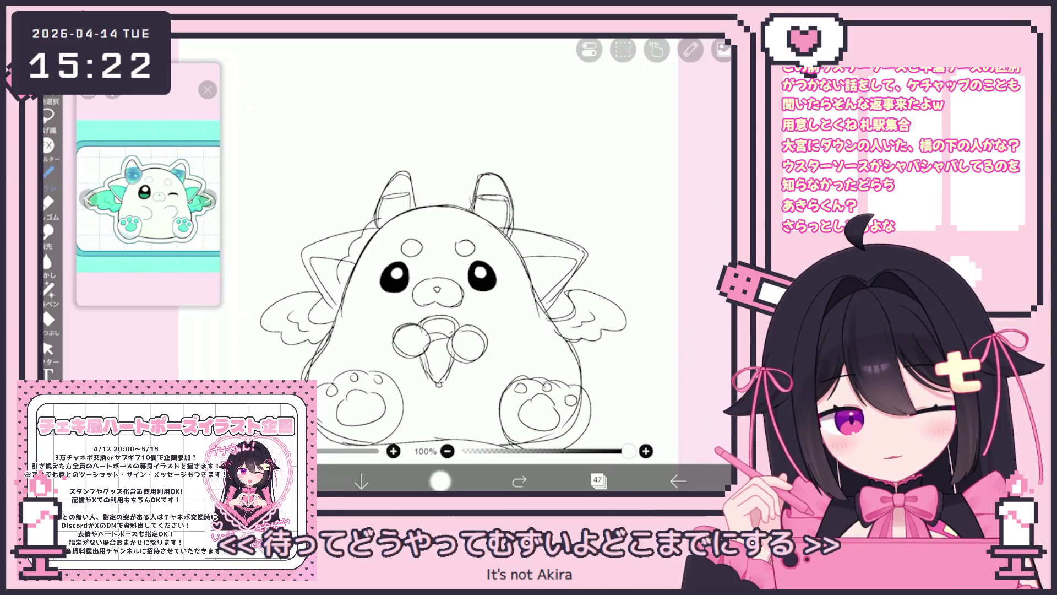
mouse_move(361, 228)
left_mouse_down()
mouse_move(438, 196)
mouse_move(494, 199)
mouse_move(530, 235)
mouse_move(531, 255)
left_mouse_up()
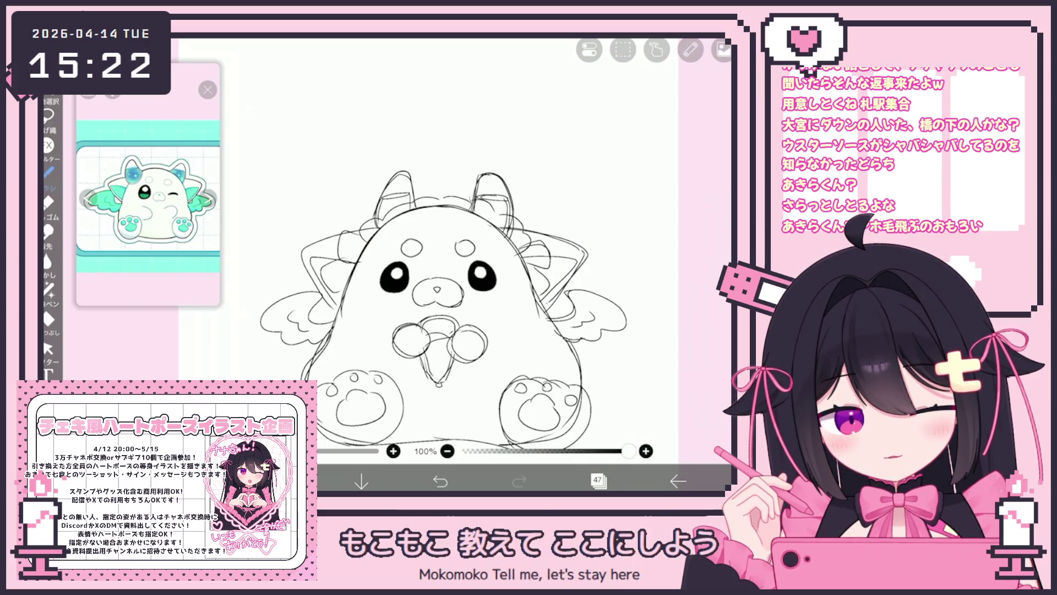
scroll(453, 270, "down", 3)
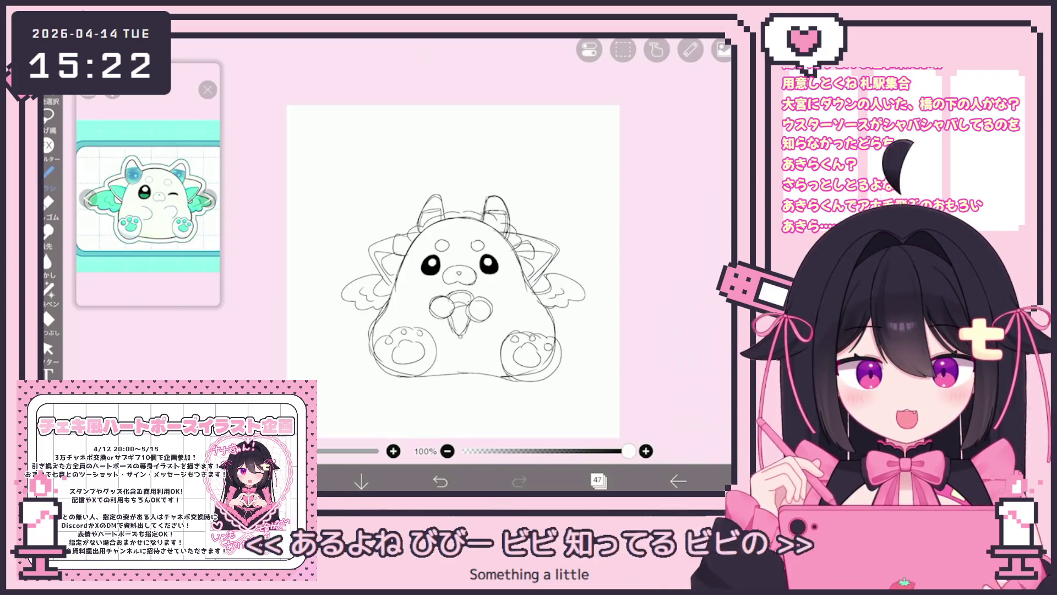
Draw a wavy fur line on the dragon's right side, then apron lines across the belly
mouse_move(594, 346)
left_mouse_down()
mouse_move(586, 240)
mouse_move(600, 363)
left_mouse_up()
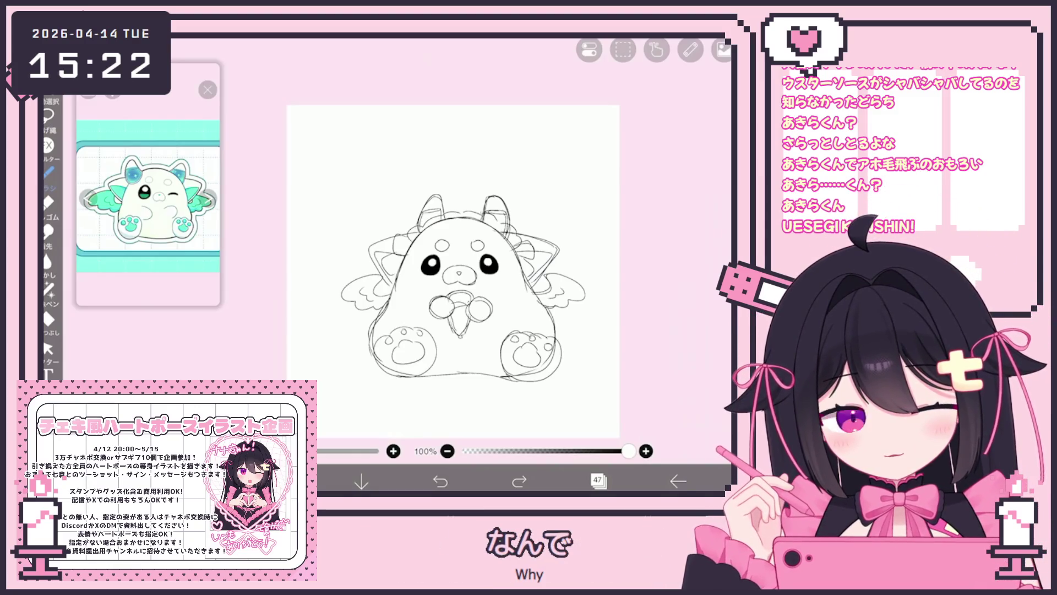
left_click(598, 481)
left_click(598, 480)
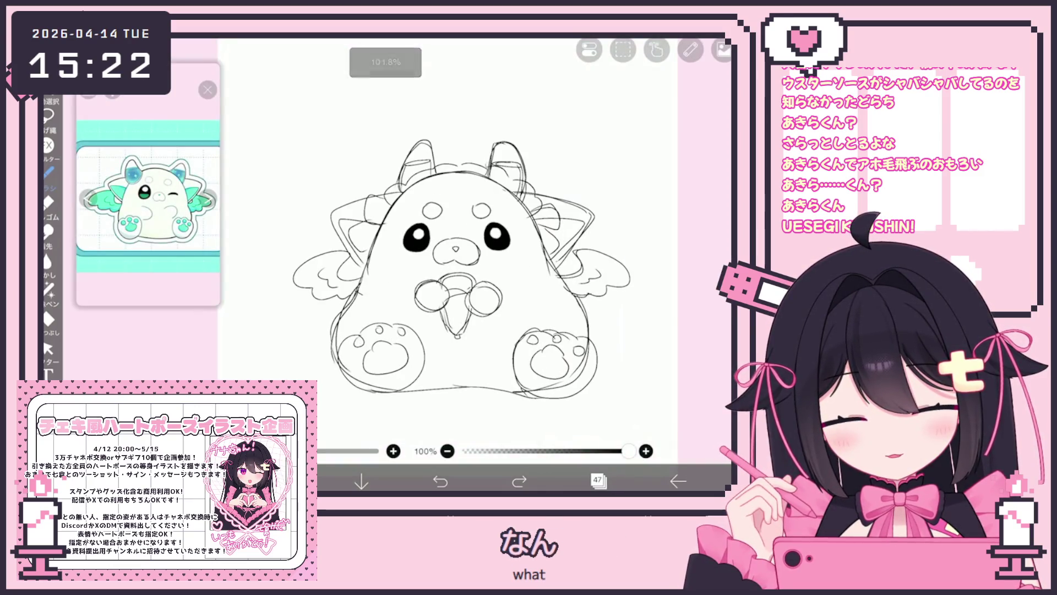
mouse_move(366, 298)
left_mouse_down()
mouse_move(439, 313)
mouse_move(556, 271)
left_mouse_up()
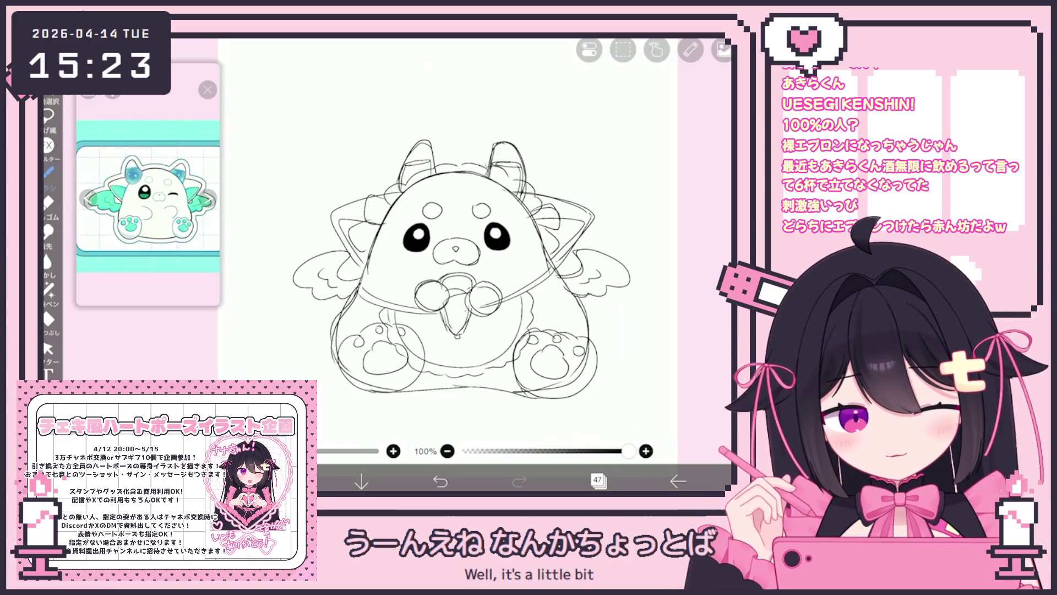
left_click(597, 481)
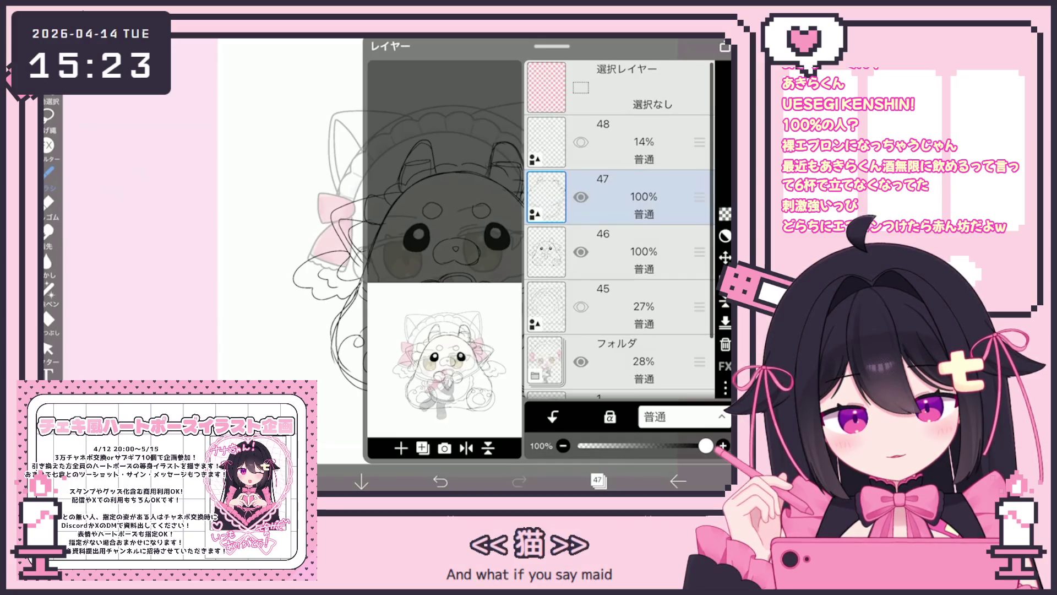
Hide the pink ribbon sketch layer and go back to the line art
left_click(581, 362)
left_click(597, 481)
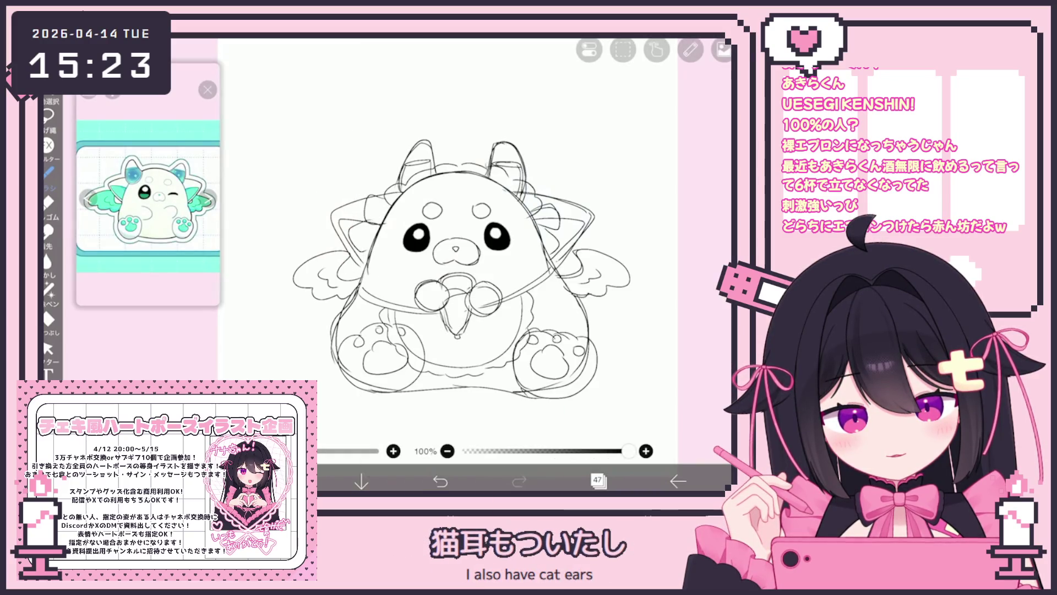
key("ctrl+z")
key("ctrl+y")
Try a ribbon tail below the bow, then undo it and a small bow stroke
left_click_drag(438, 310, 423, 333)
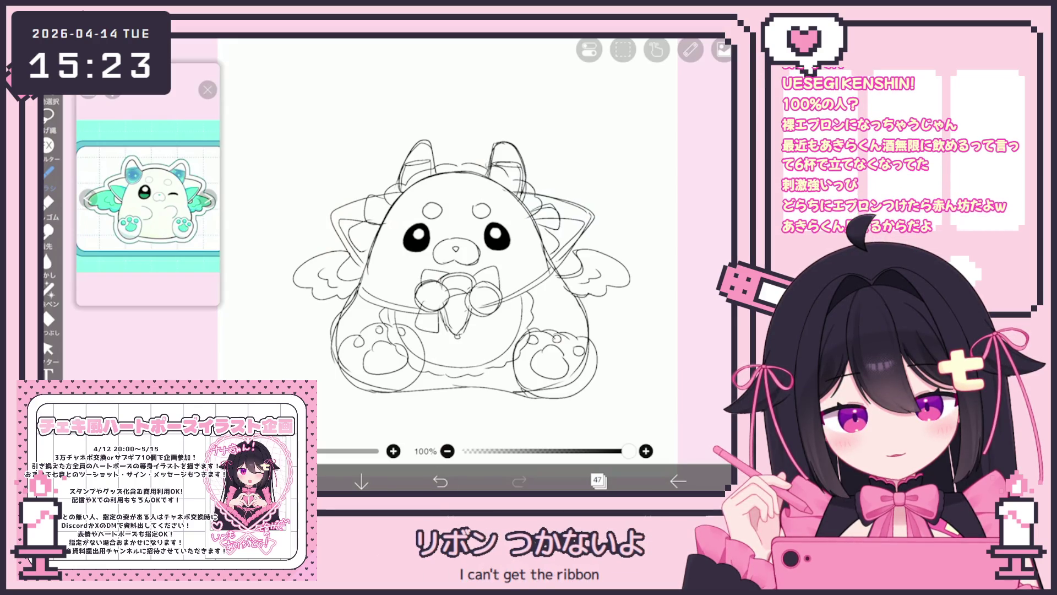
key("ctrl+z")
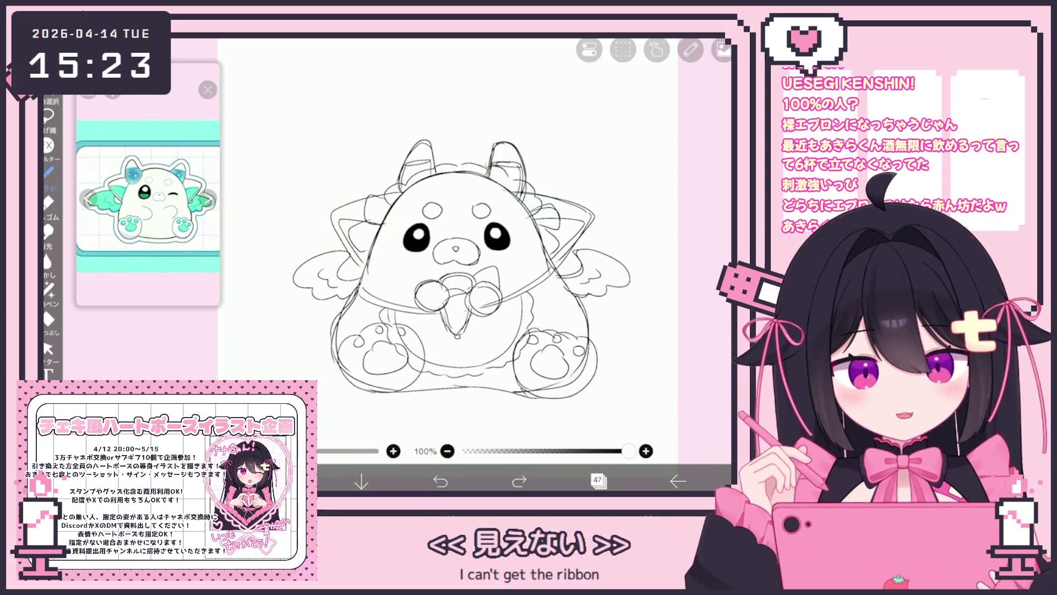
key("ctrl+z")
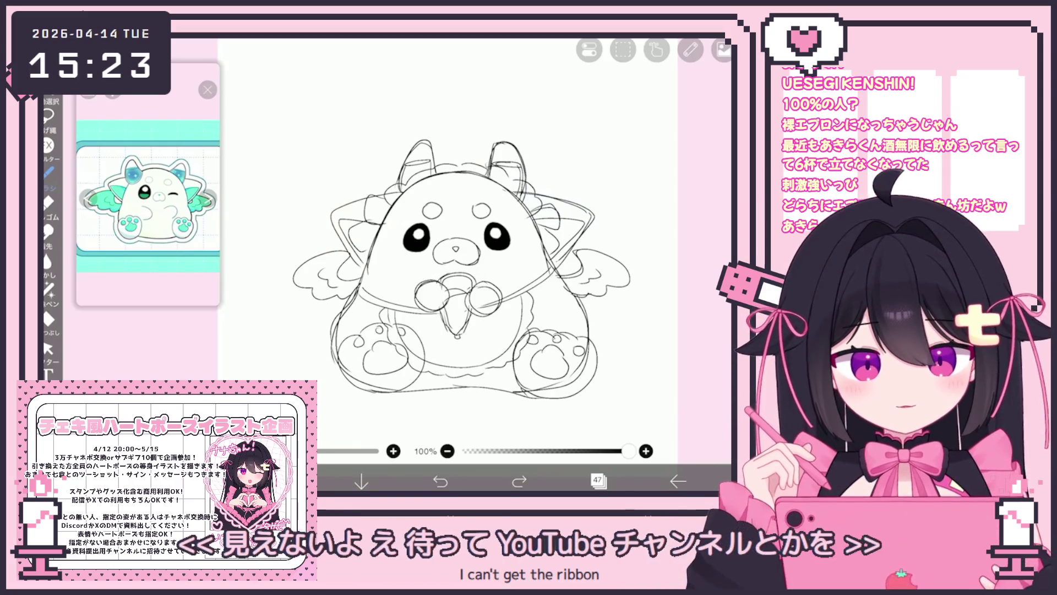
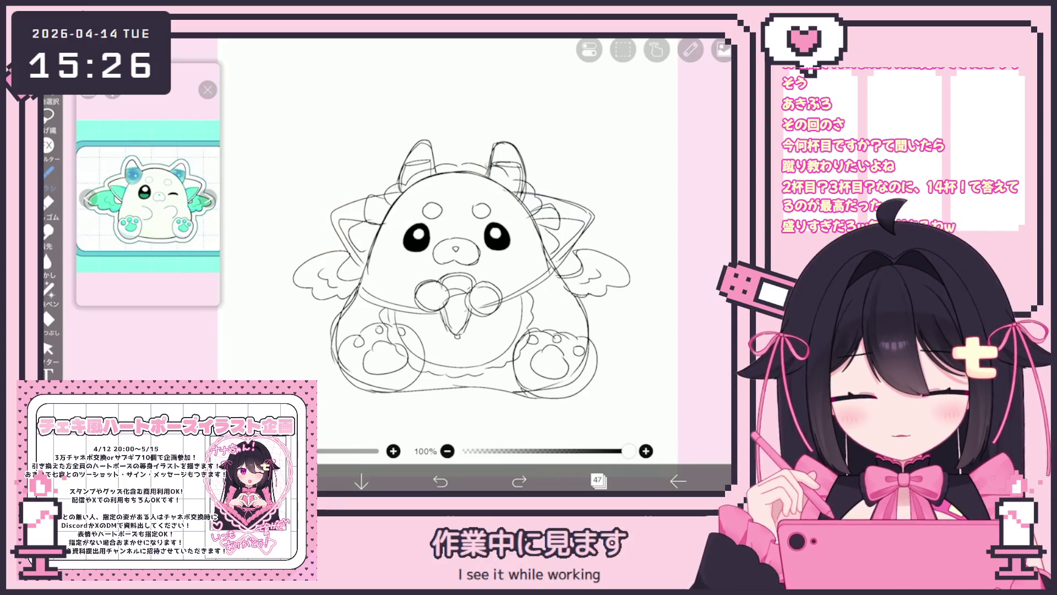
Lower the sketch's opacity to a pale grey and check layer 47 in the Layer panel
left_click_drag(628, 450, 586, 451)
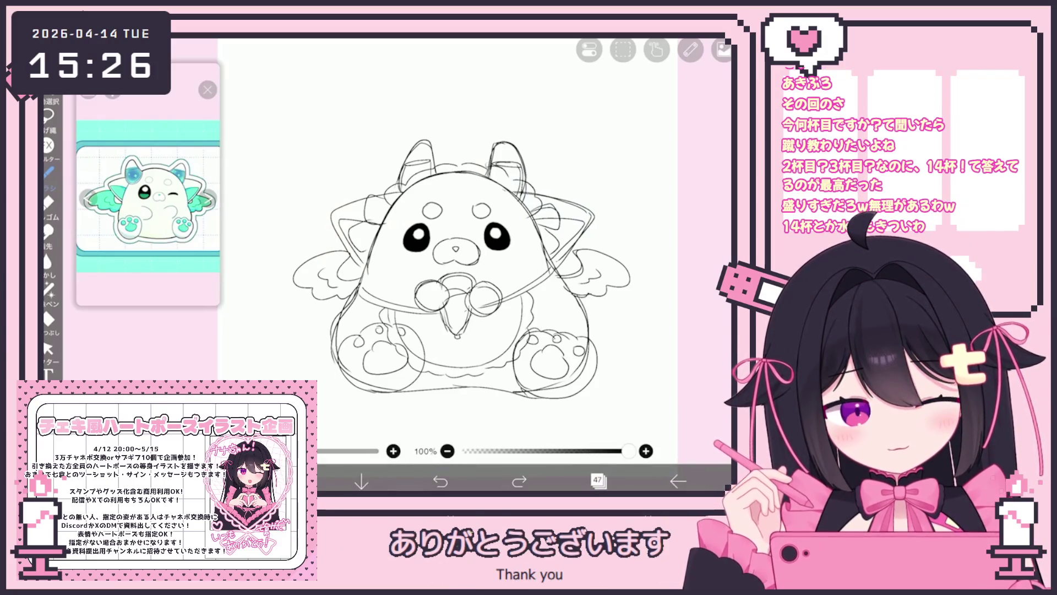
left_click(597, 480)
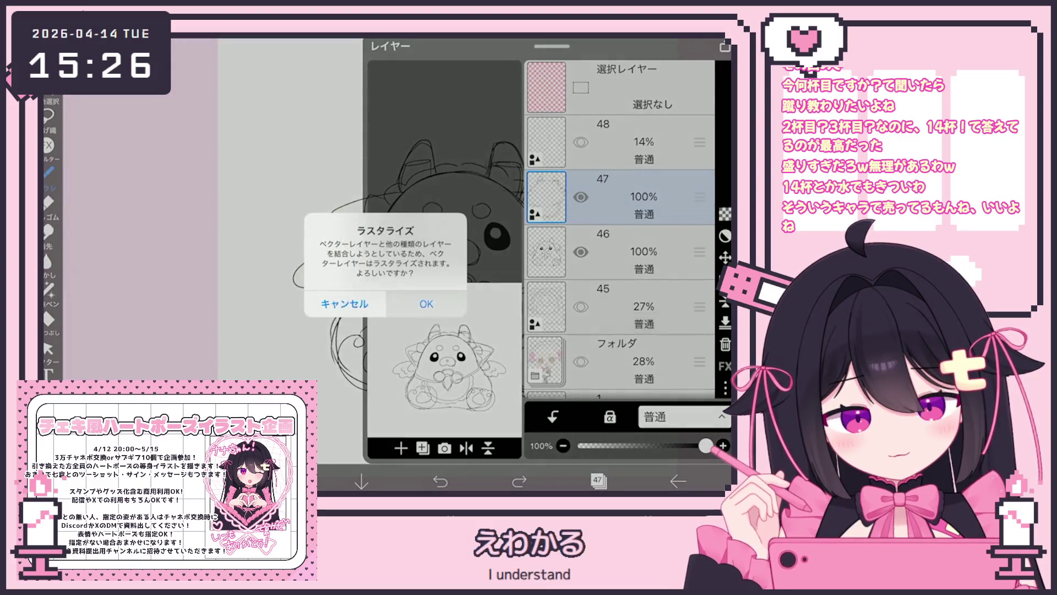
left_click(427, 304)
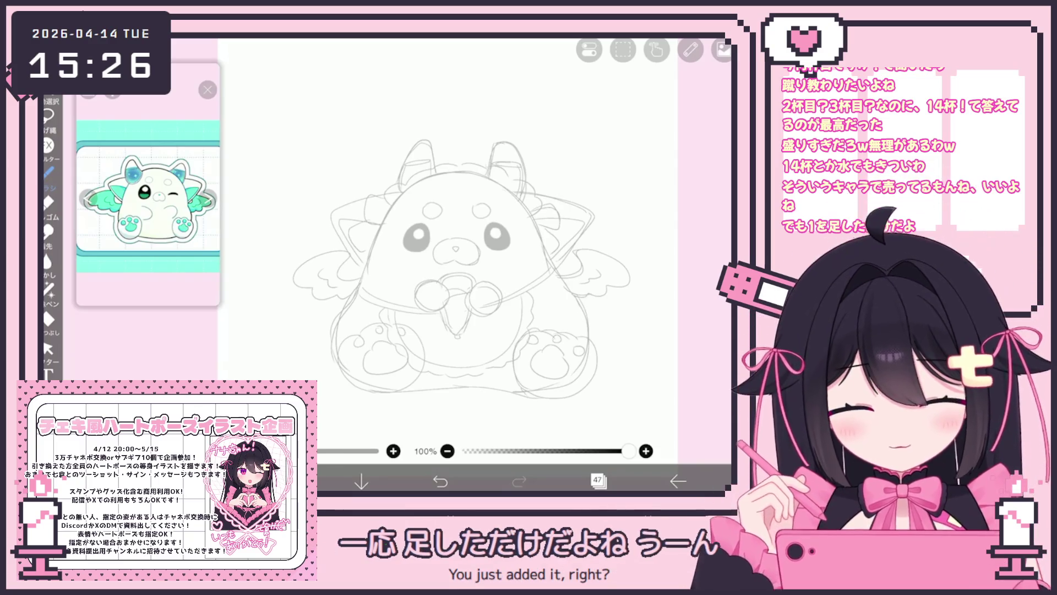
Try two long head-arc strokes over the sketch and undo them
scroll(457, 247, "up", 2)
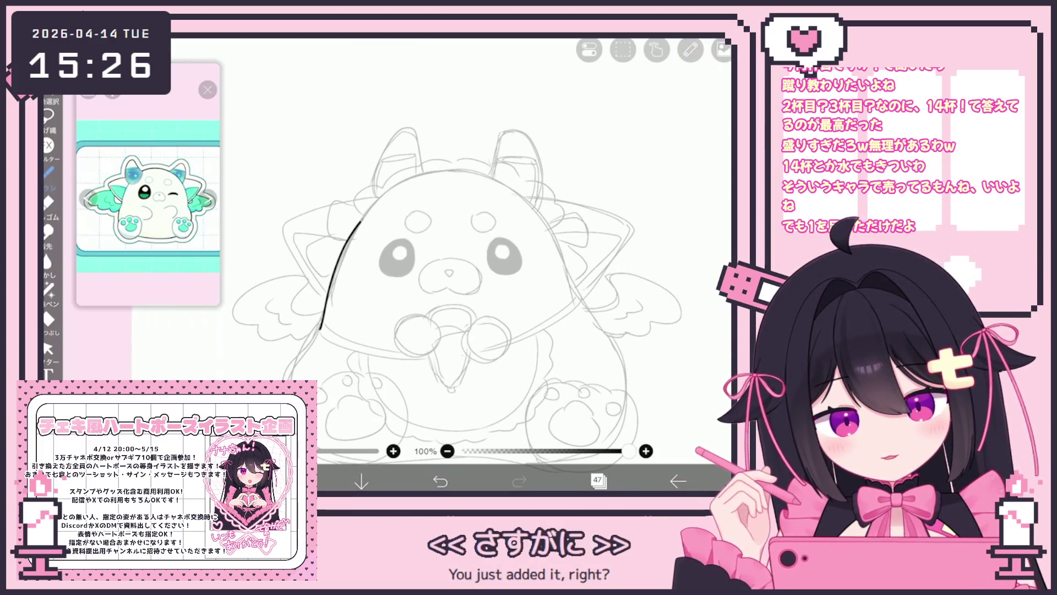
left_click_drag(330, 336, 575, 308)
scroll(457, 264, "up", 2)
left_click(440, 480)
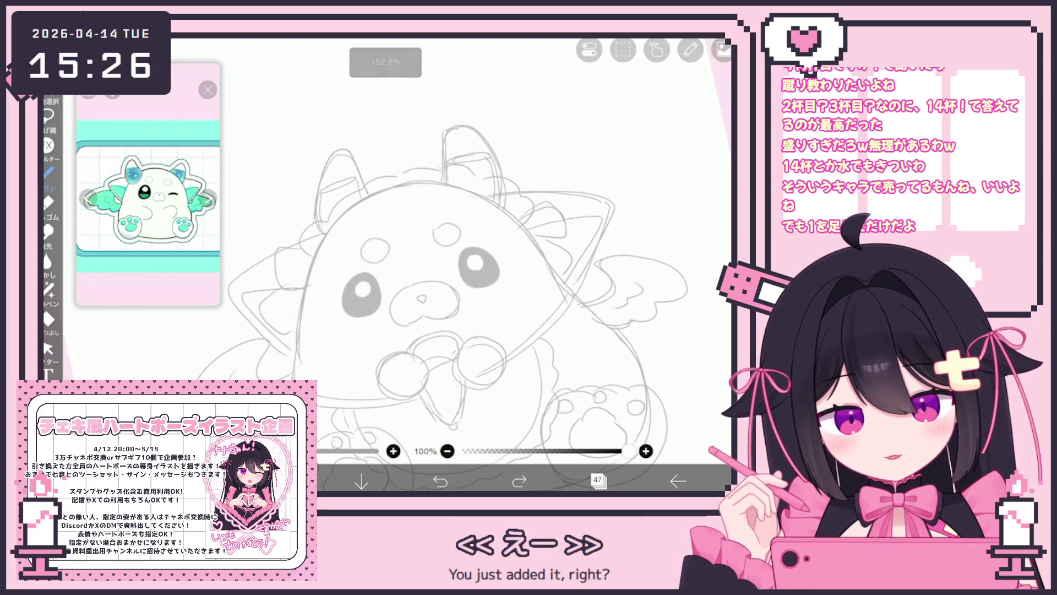
left_click_drag(298, 380, 490, 194)
key("ctrl+z")
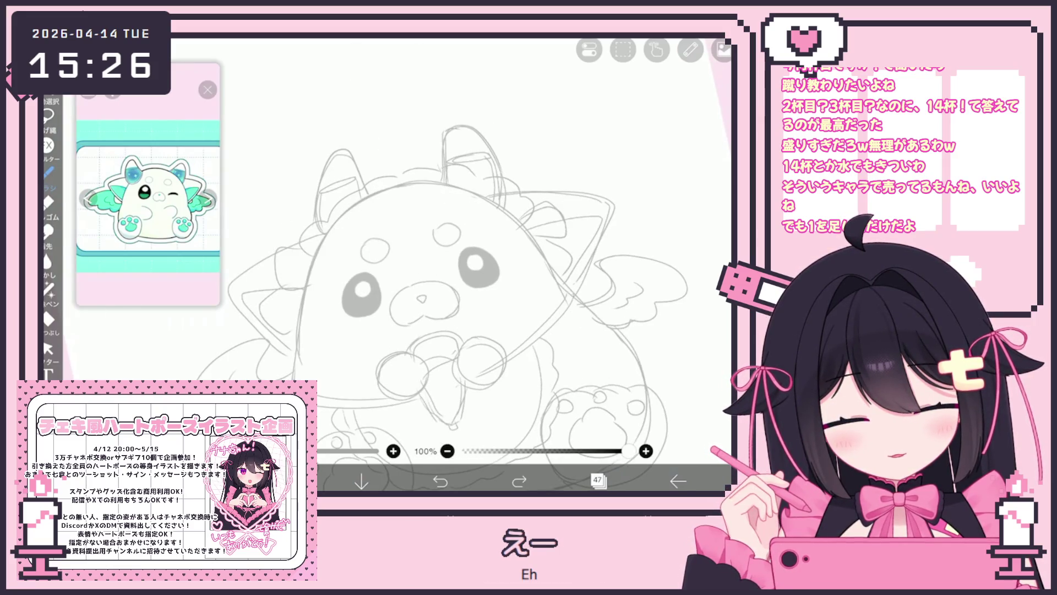
scroll(457, 264, "down", 1)
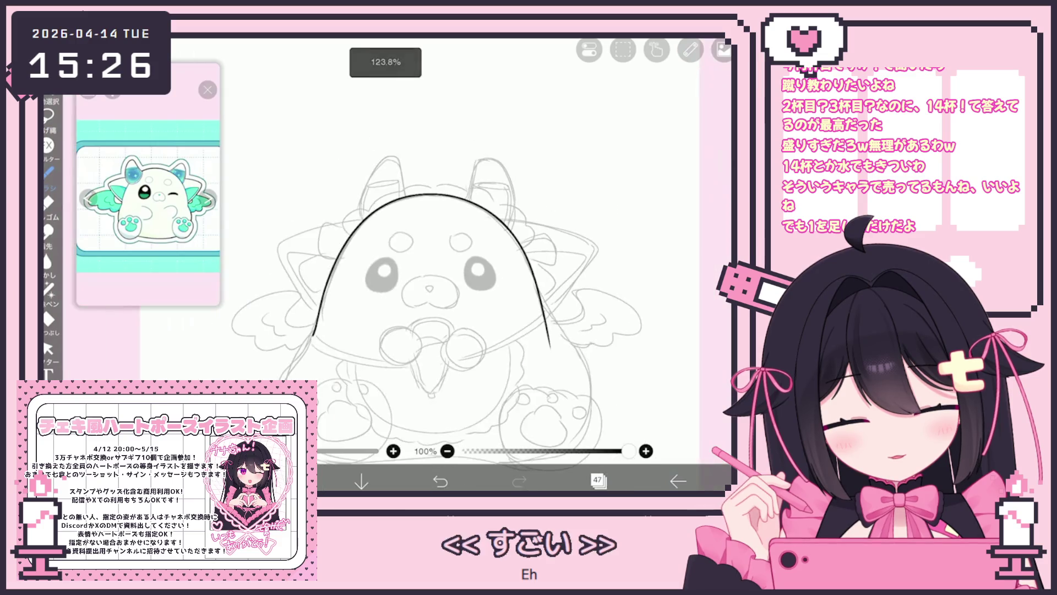
key("ctrl+z")
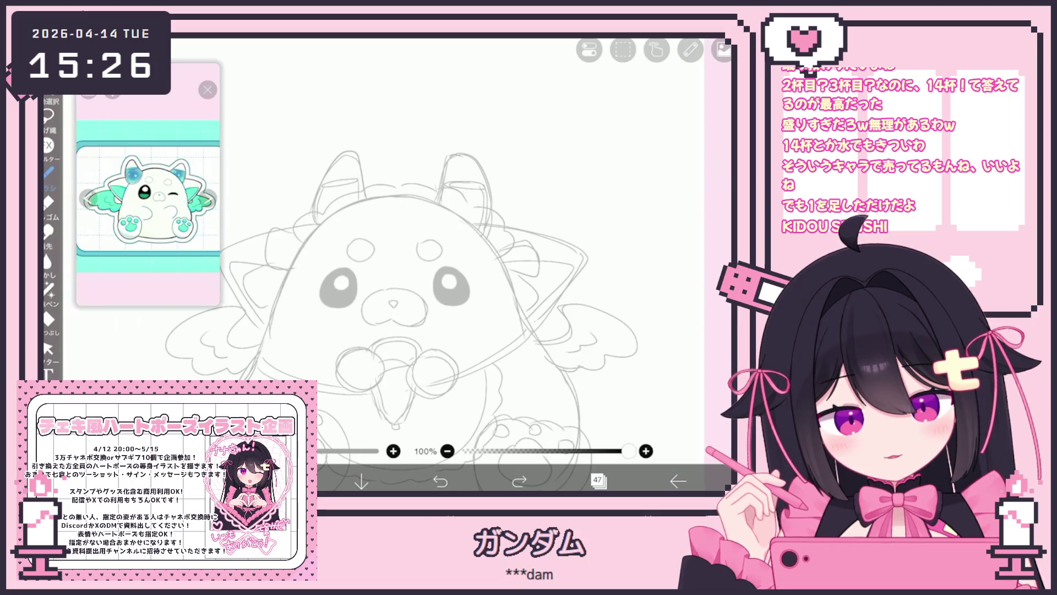
left_click(441, 480)
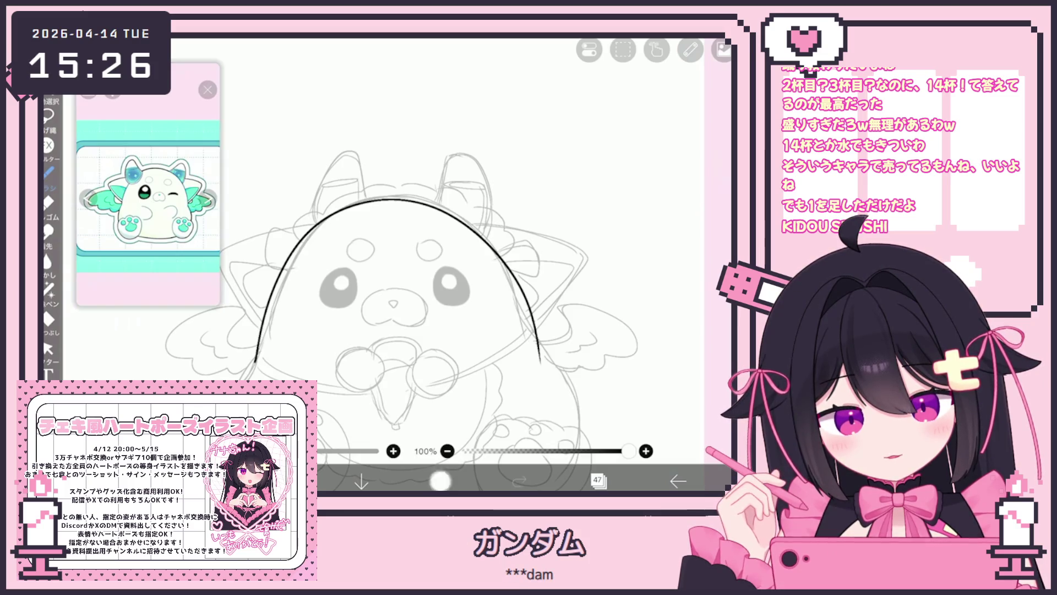
key("ctrl+z")
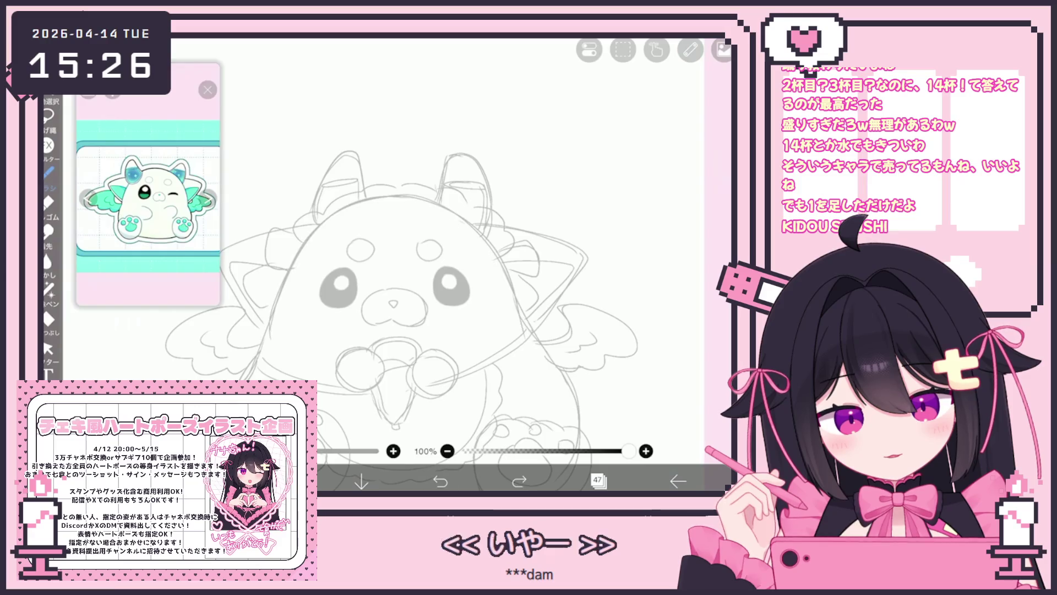
Retry shorter and left-to-right head outline strokes, undoing each attempt
left_click_drag(303, 243, 256, 360)
left_click_drag(502, 278, 542, 370)
key("ctrl+z")
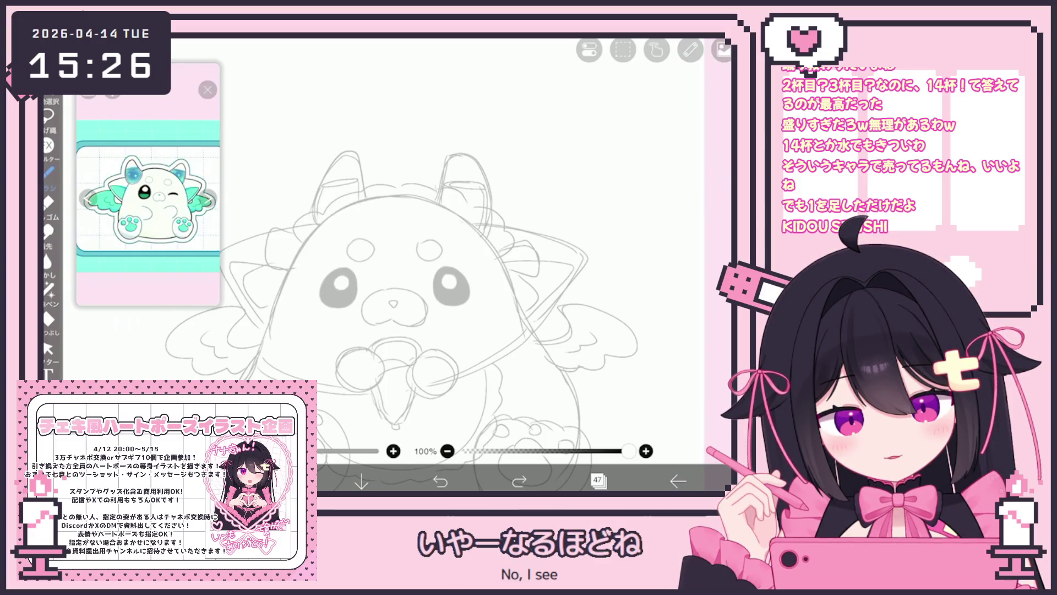
left_click_drag(469, 223, 542, 361)
key("ctrl+z")
left_click_drag(449, 210, 541, 362)
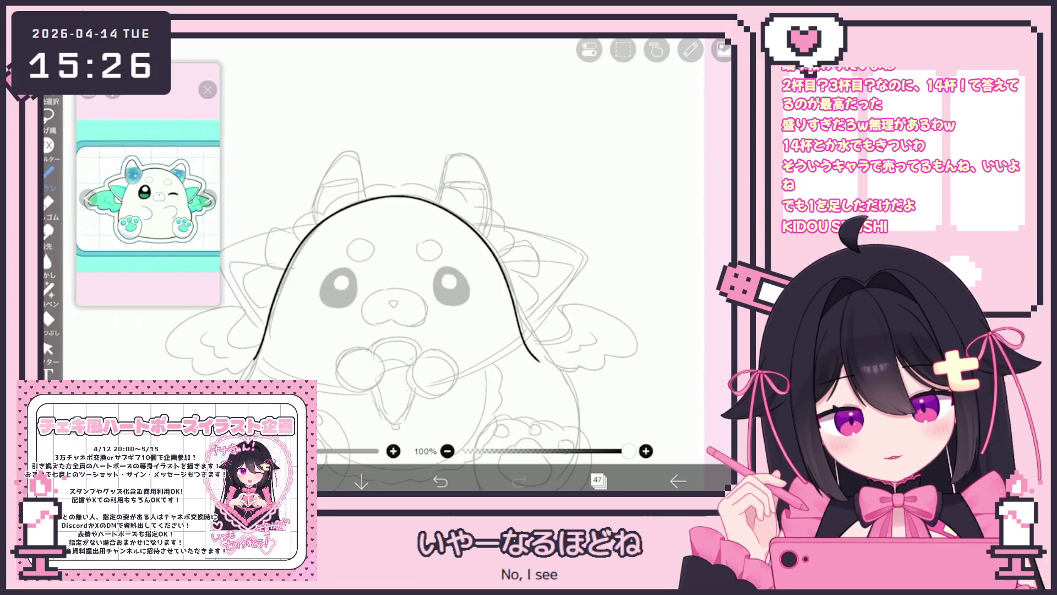
key("ctrl+z")
mouse_move(264, 337)
left_mouse_down()
mouse_move(322, 228)
mouse_move(493, 280)
mouse_move(526, 361)
left_mouse_up()
key("ctrl+z")
mouse_move(286, 270)
left_mouse_down()
mouse_move(476, 228)
mouse_move(526, 344)
left_mouse_up()
key("ctrl+z")
Ink the head's left, top and right arc again, then redo the best curve
mouse_move(262, 361)
left_mouse_down()
mouse_move(331, 231)
mouse_move(496, 275)
mouse_move(550, 361)
left_mouse_up()
scroll(424, 309, "up", 3)
key("ctrl+z")
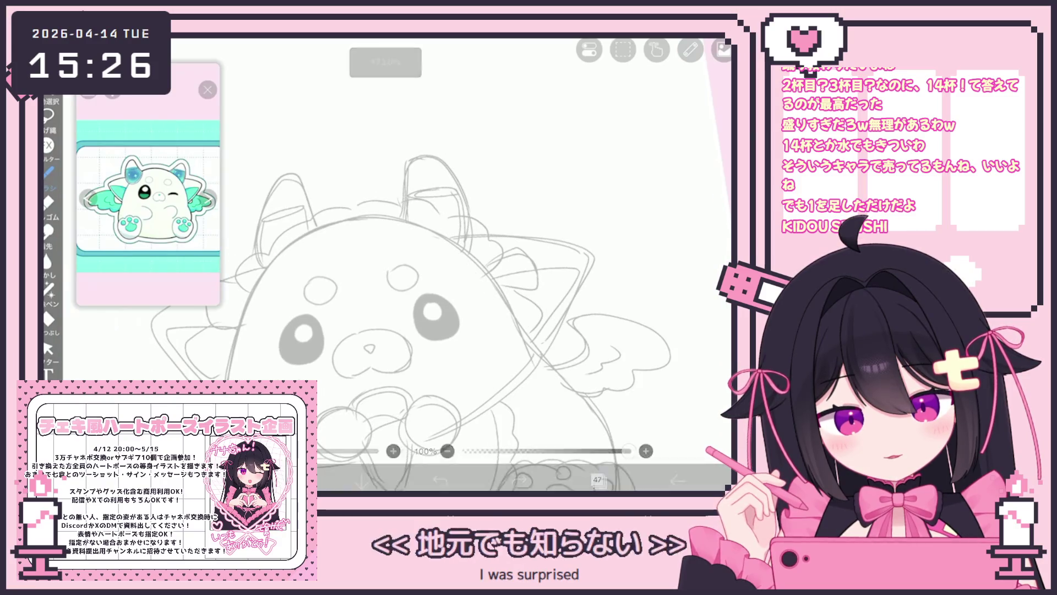
mouse_move(227, 379)
left_mouse_down()
mouse_move(476, 254)
mouse_move(537, 363)
left_mouse_up()
scroll(424, 308, "down", 3)
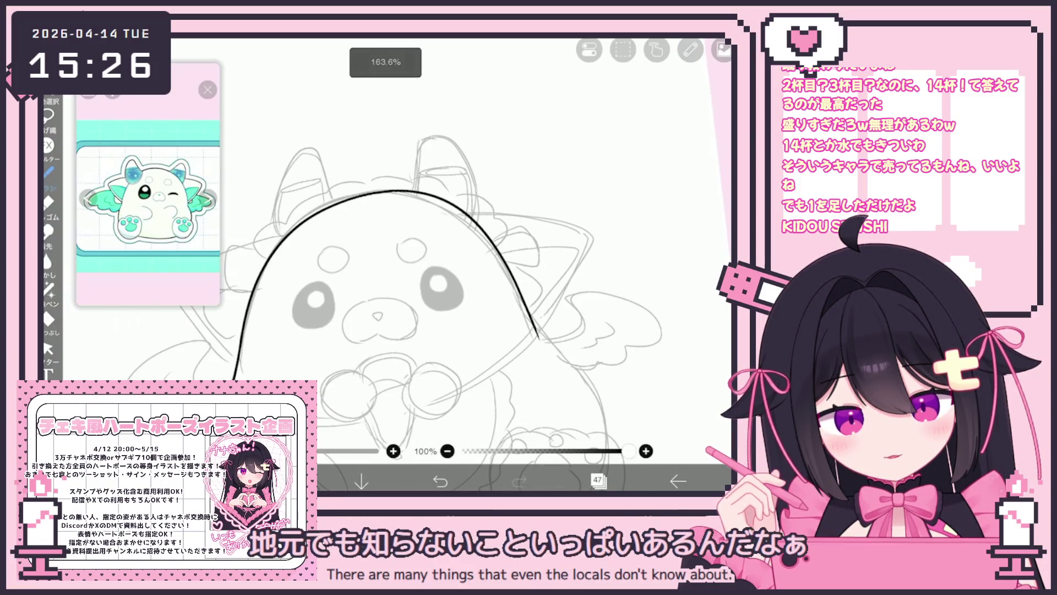
key("ctrl+z")
mouse_move(234, 379)
left_mouse_down()
mouse_move(322, 207)
mouse_move(531, 318)
left_mouse_up()
key("ctrl+z")
left_click_drag(234, 379, 286, 234)
key("ctrl+z")
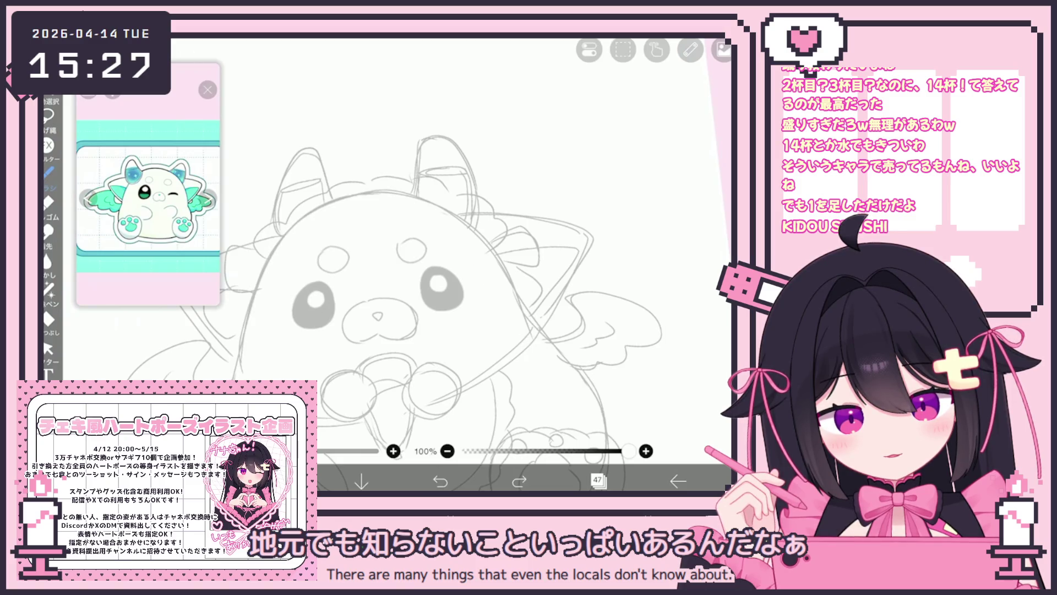
key("ctrl+y")
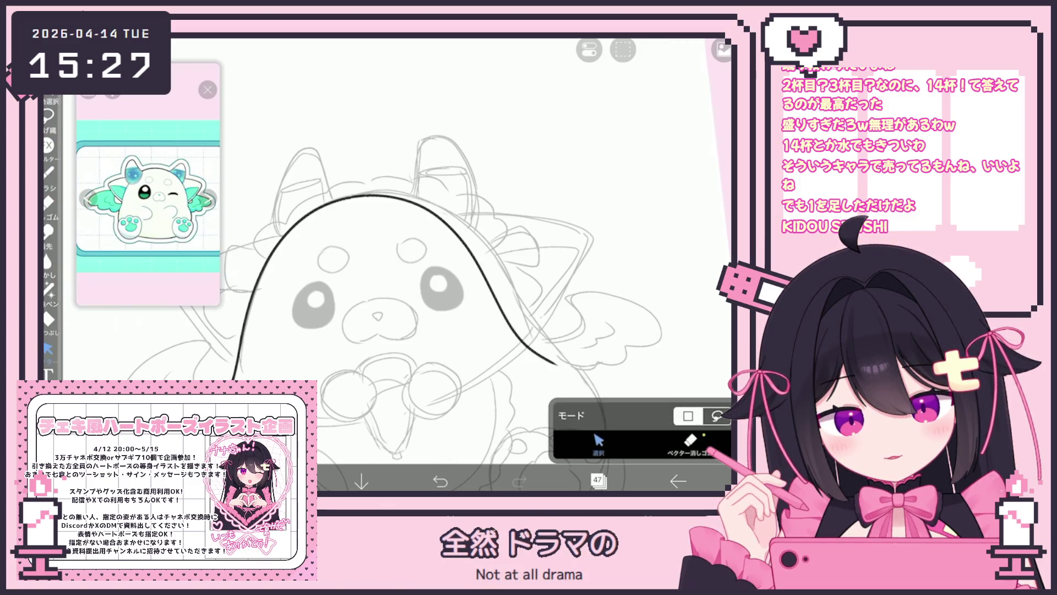
Stretch the head curve wider to the right, then clear the ink layer
left_click_drag(547, 270, 573, 267)
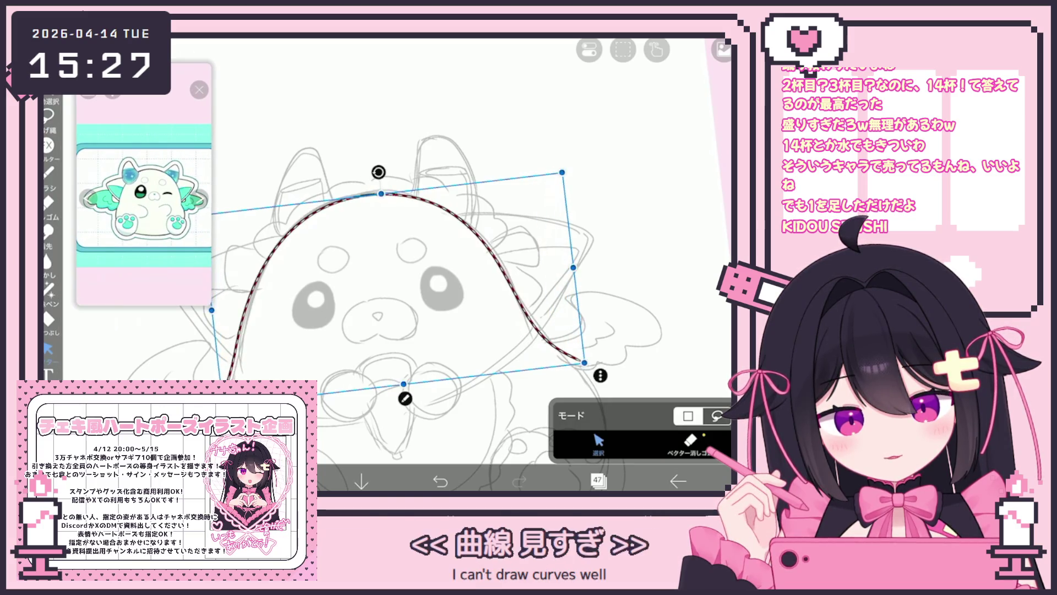
scroll(408, 275, "down", 2)
key("Delete")
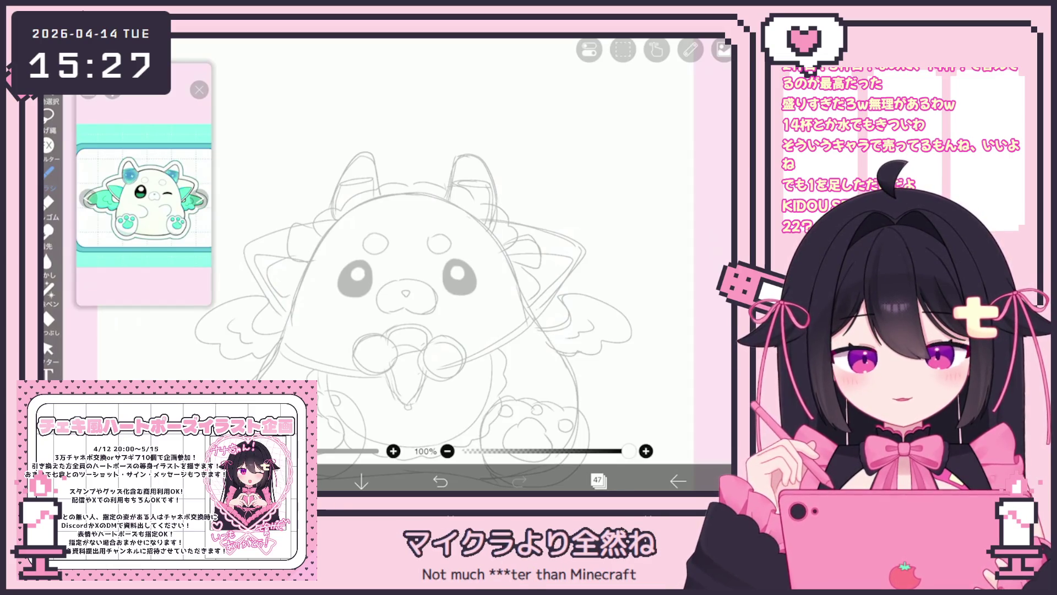
Redraw a full arch over the head and select it as a vector stroke
scroll(419, 275, "up", 2)
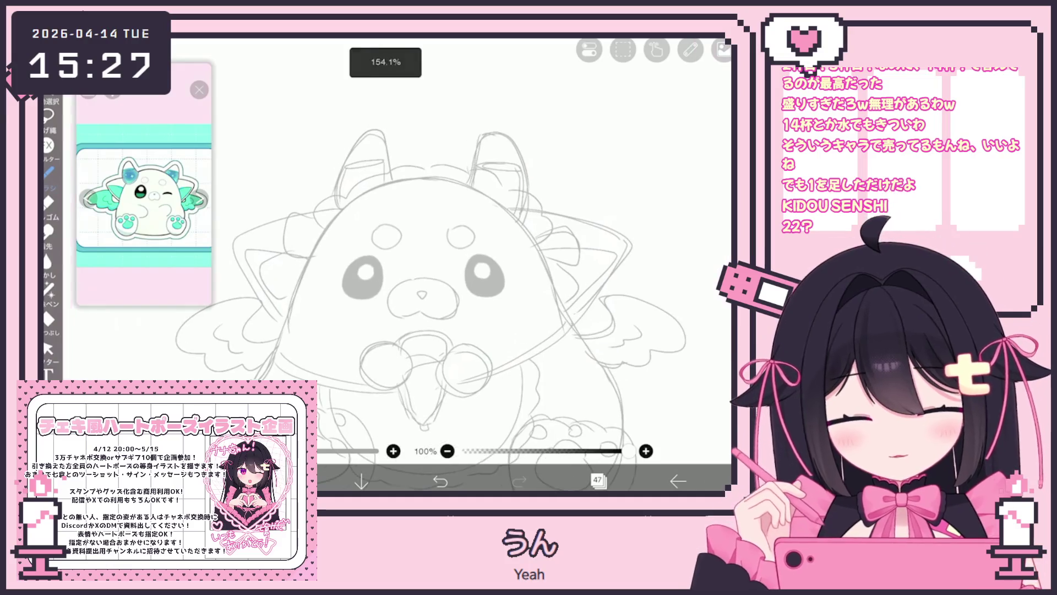
mouse_move(274, 357)
left_mouse_down()
mouse_move(384, 193)
mouse_move(550, 371)
left_mouse_up()
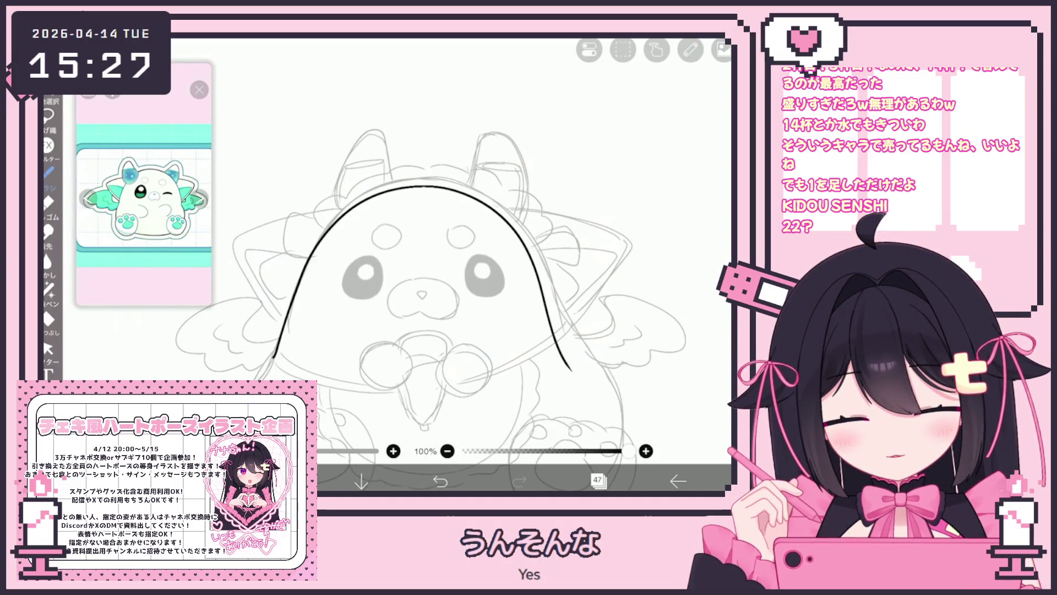
left_click_drag(419, 275, 400, 281)
left_click(48, 348)
left_click(308, 237)
left_click(633, 138)
left_click(308, 236)
left_click(633, 138)
Widen the arch slightly, rotate it about 2° counter-clockwise, then clear the layer
scroll(385, 248, "down", 2)
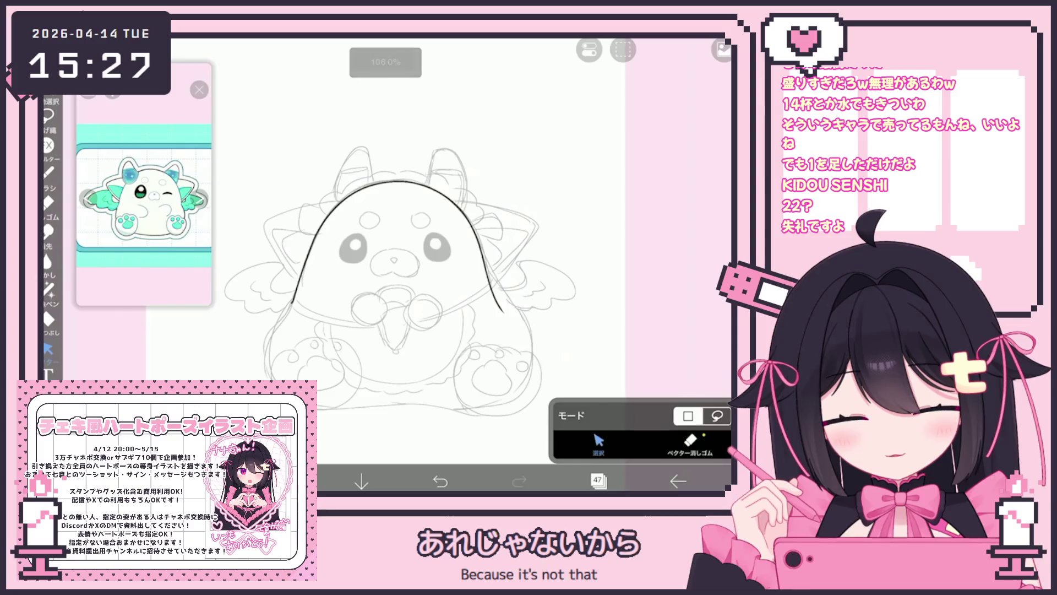
left_click(314, 231)
left_click_drag(504, 247, 509, 247)
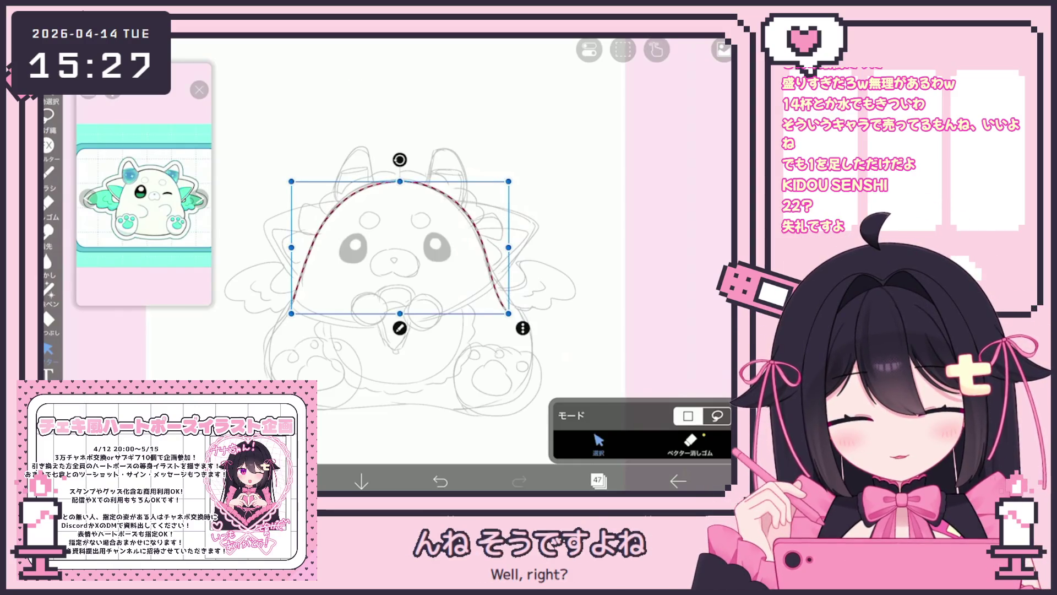
left_click_drag(400, 159, 396, 160)
key("Escape")
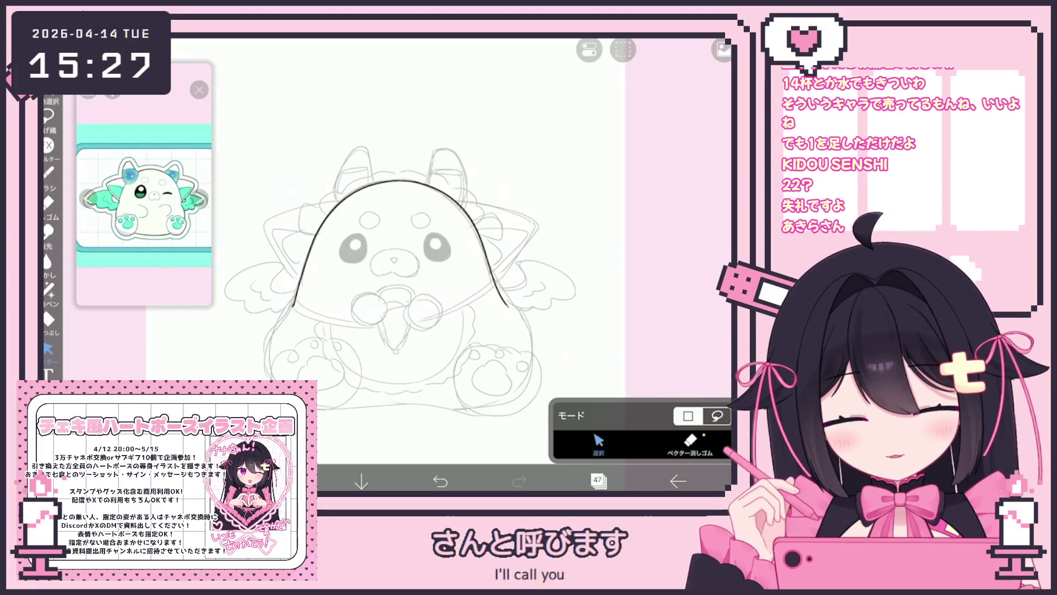
key("Delete")
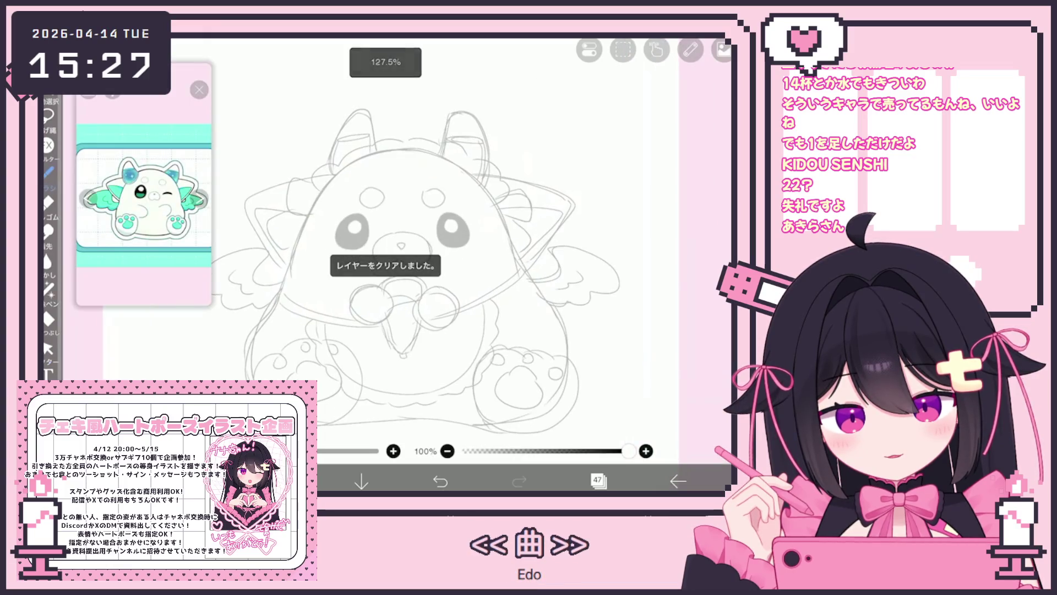
Ink one stroke up the body's left edge, over the head and down the right, redrawing until clean
left_click_drag(238, 379, 298, 229)
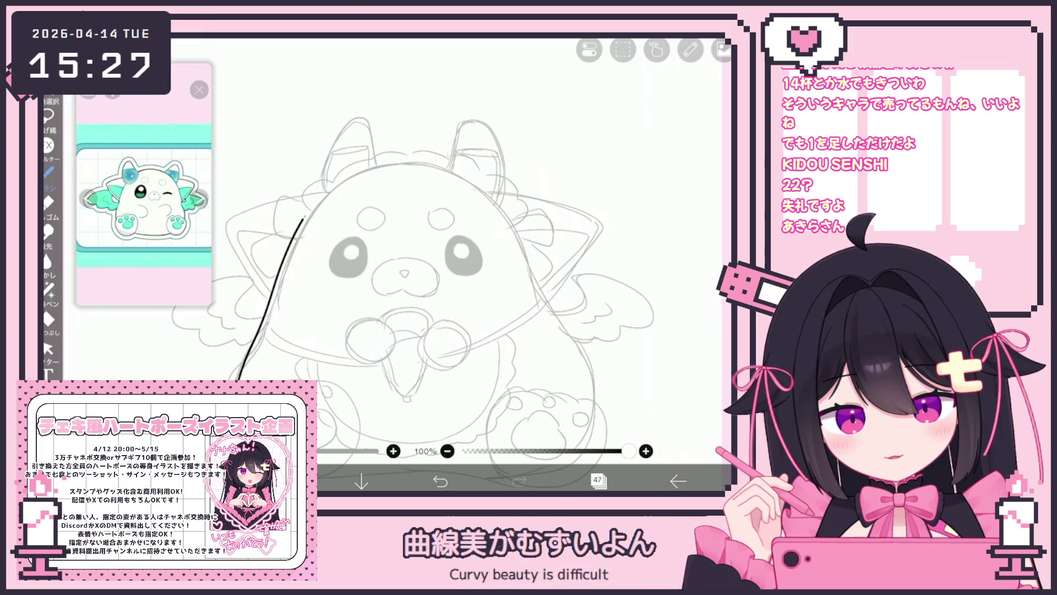
left_click_drag(452, 165, 605, 410)
key("ctrl+z")
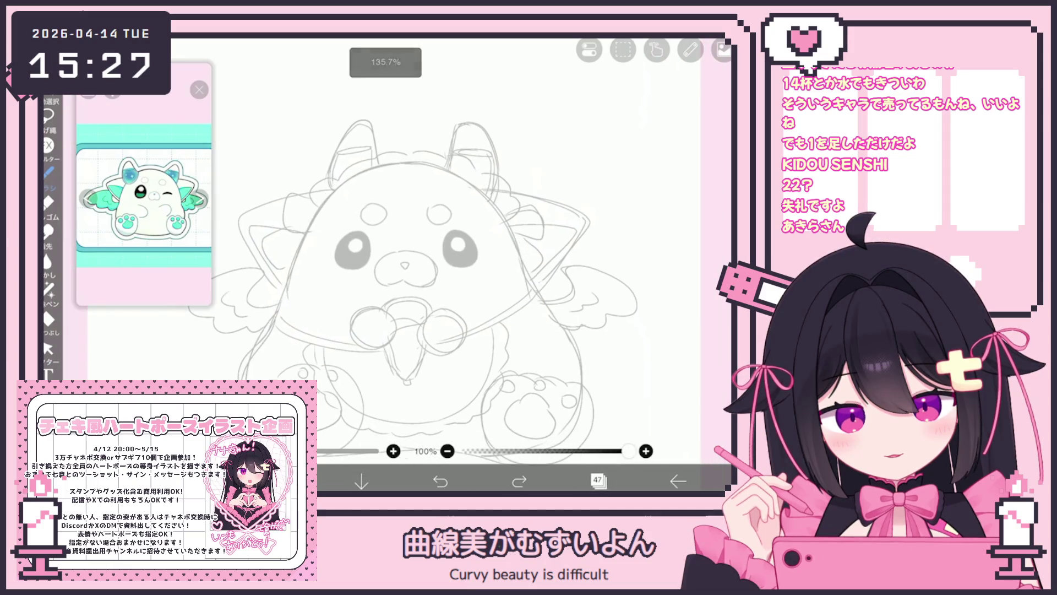
left_click_drag(249, 380, 300, 246)
left_click_drag(489, 195, 575, 399)
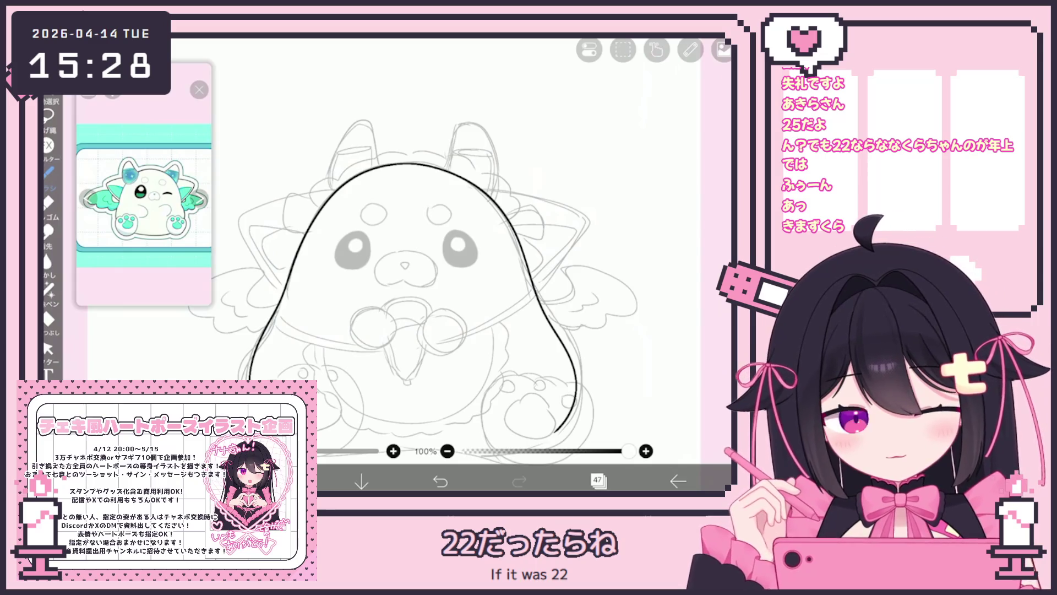
key("ctrl+z")
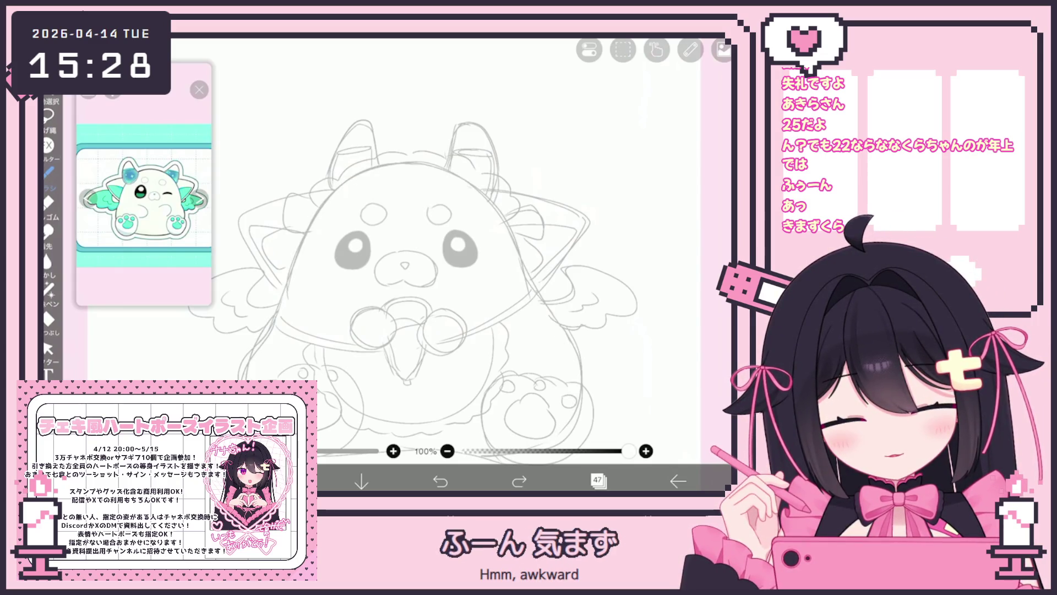
left_click_drag(570, 349, 576, 421)
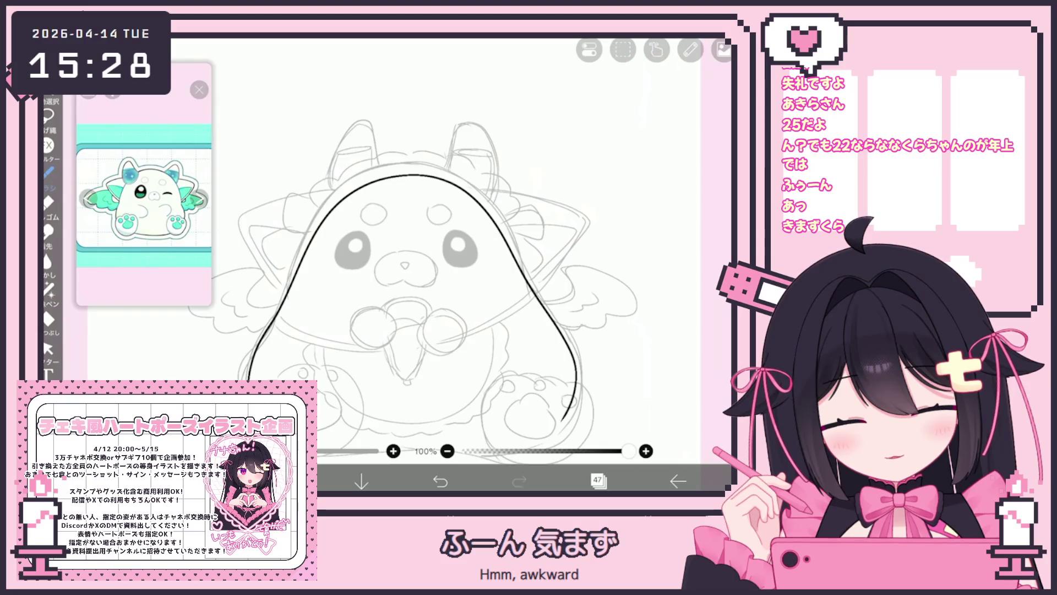
scroll(438, 259, "down", 3)
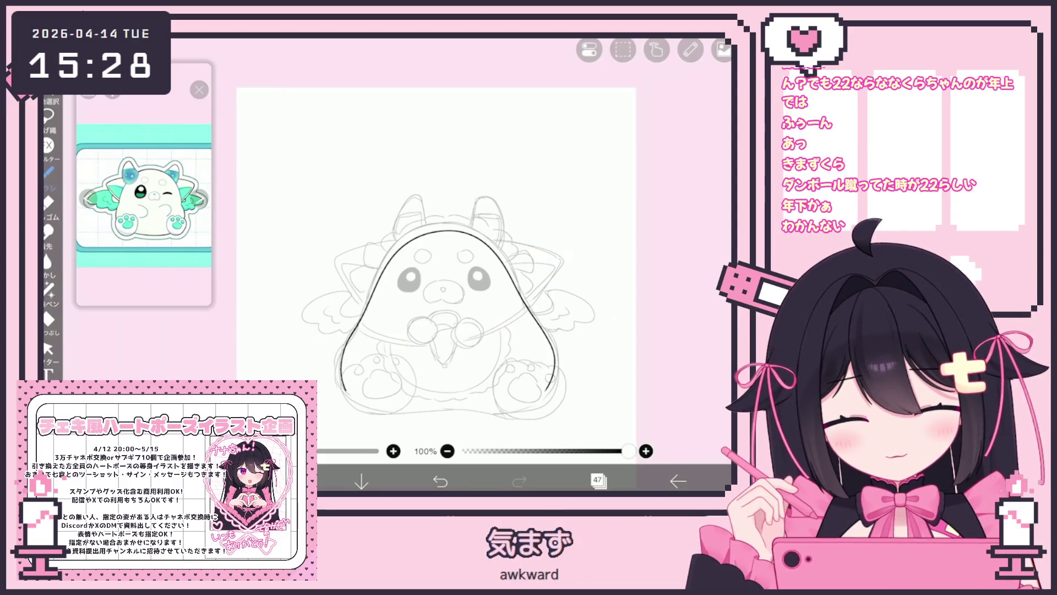
Try several body and head outline strokes, undoing each one
key("ctrl+z")
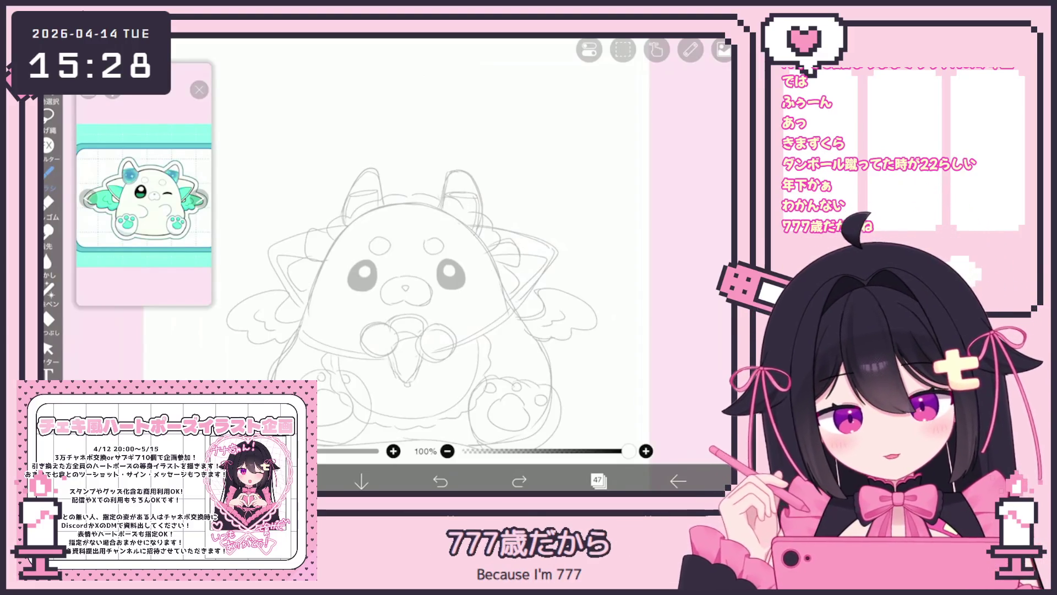
left_click_drag(318, 301, 370, 217)
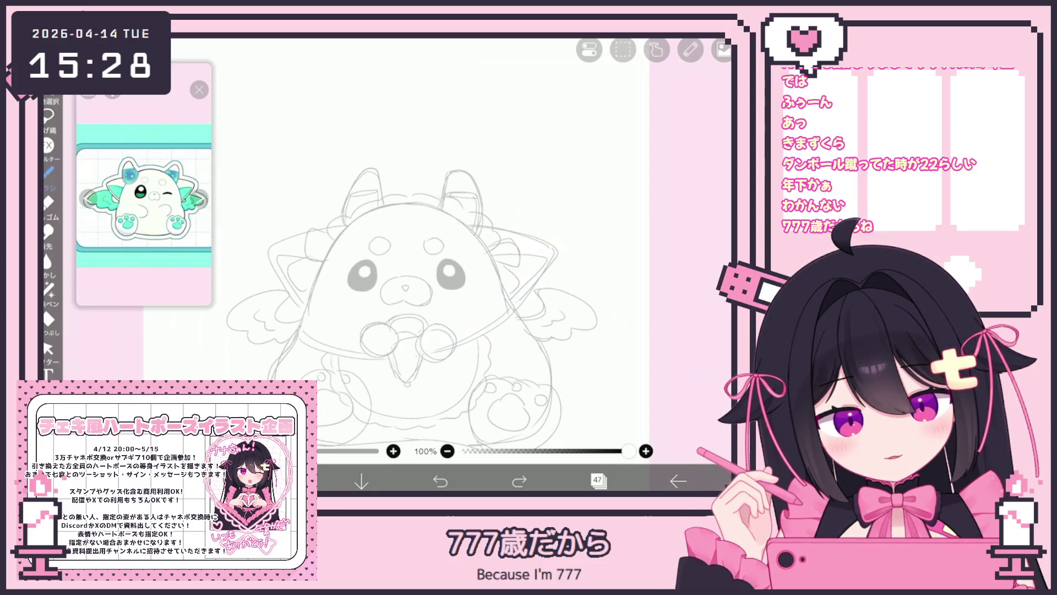
mouse_move(318, 301)
left_mouse_down()
mouse_move(440, 209)
mouse_move(523, 309)
left_mouse_up()
key("ctrl+z")
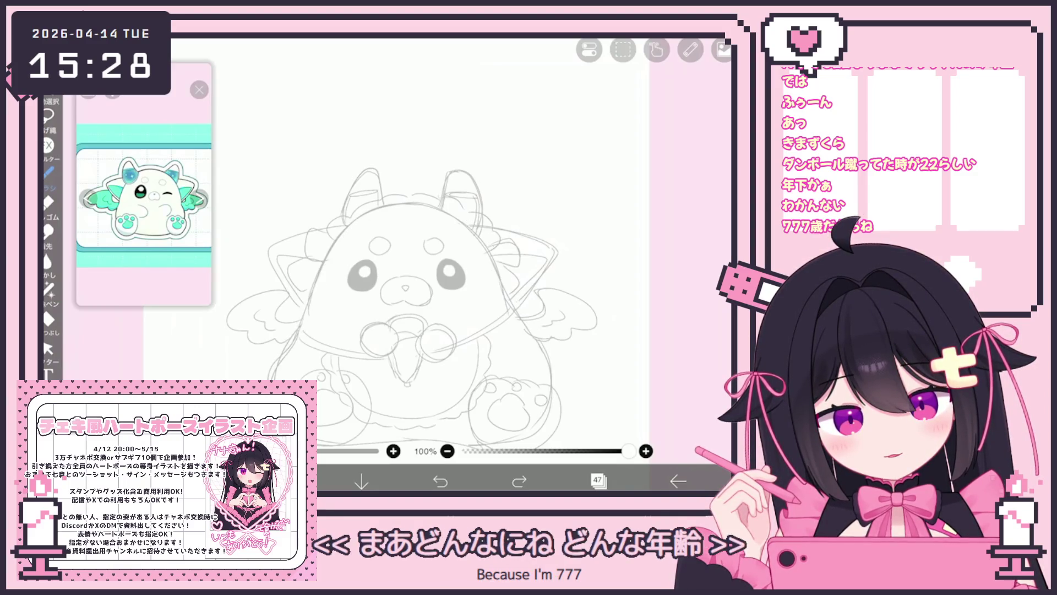
mouse_move(277, 378)
left_mouse_down()
mouse_move(309, 307)
mouse_move(444, 214)
mouse_move(537, 337)
left_mouse_up()
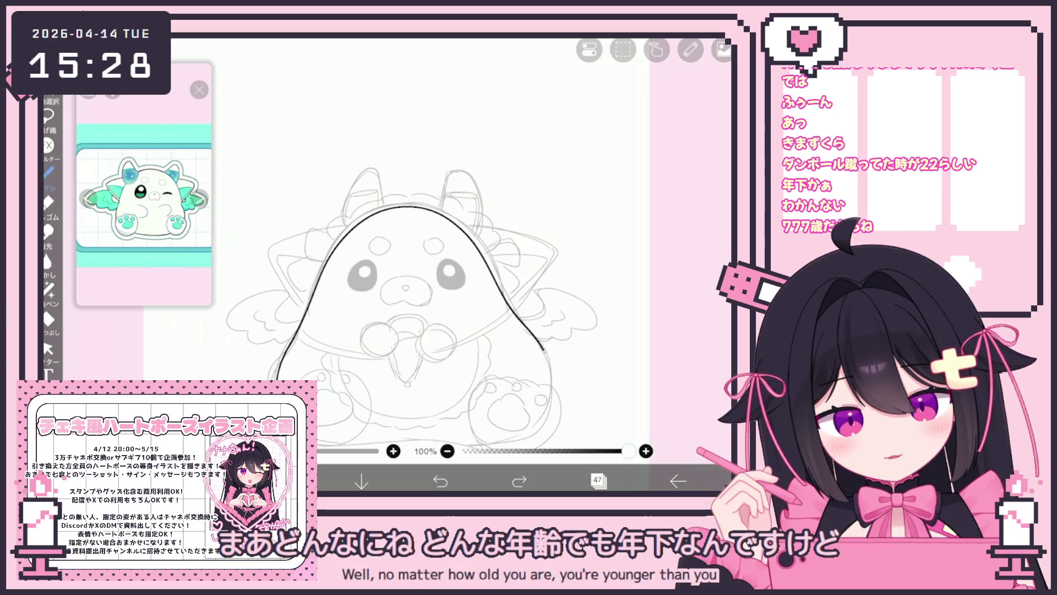
key("ctrl+z")
left_click_drag(277, 379, 319, 268)
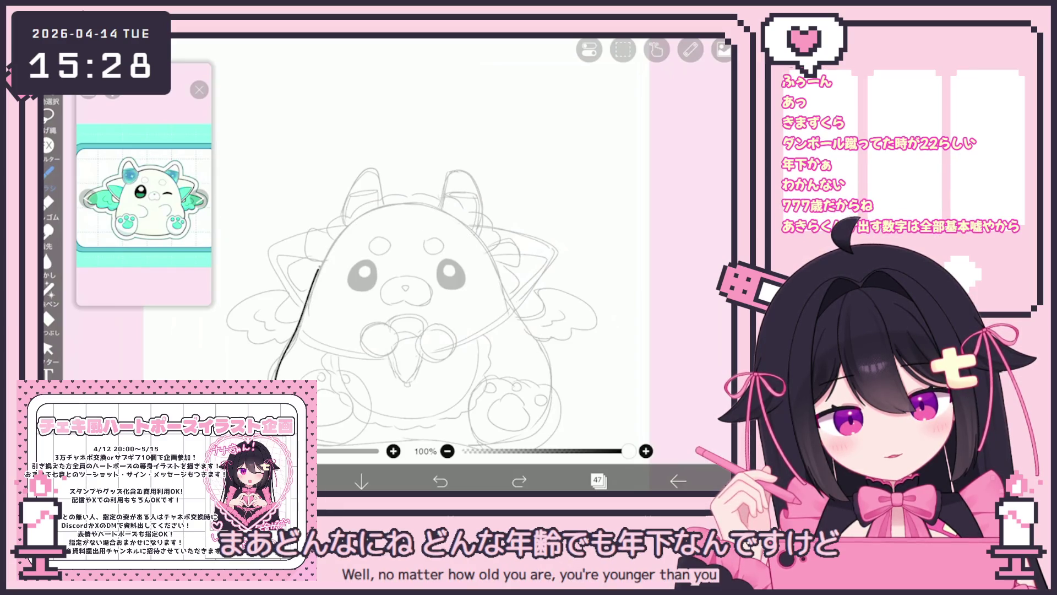
key("ctrl+z")
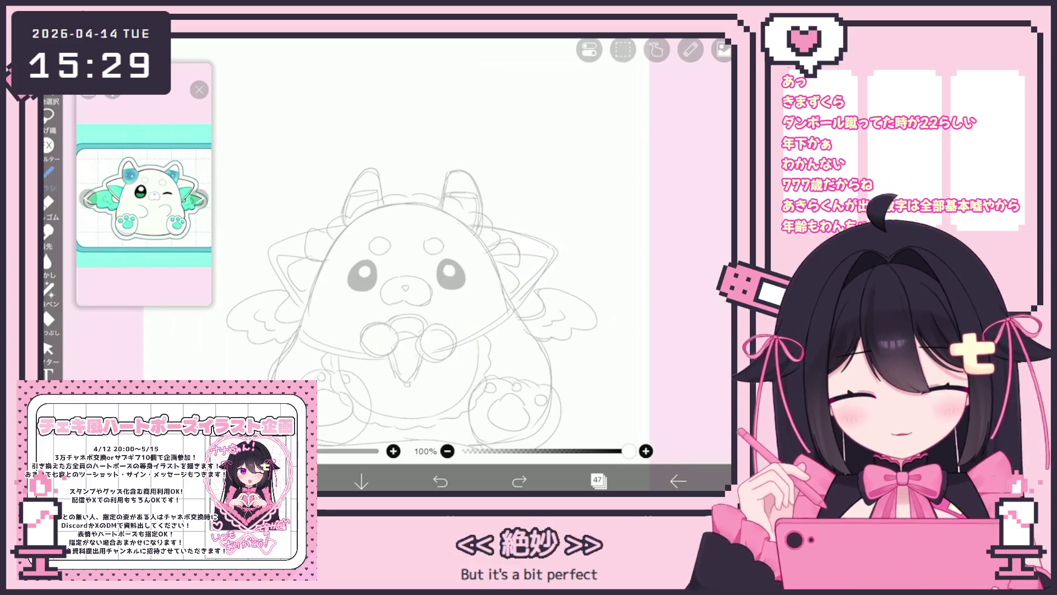
left_click_drag(300, 315, 331, 256)
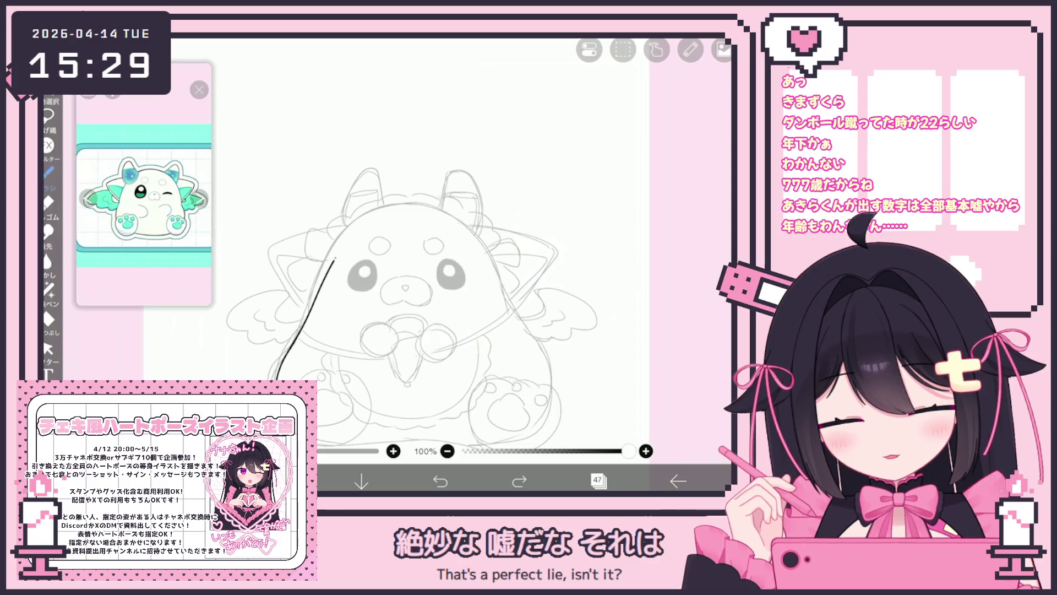
key("ctrl+z")
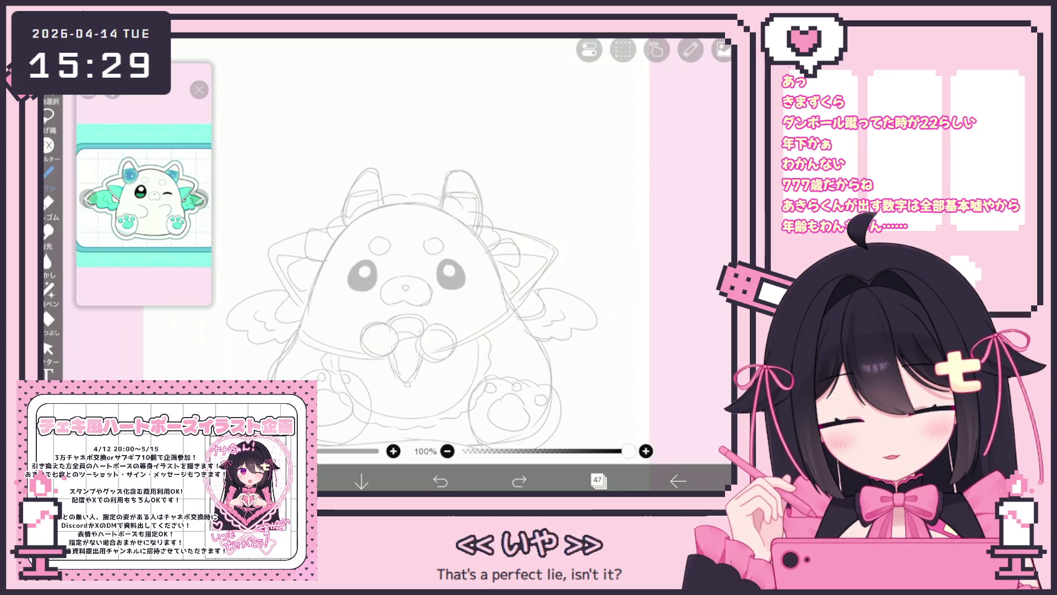
key("ctrl+z")
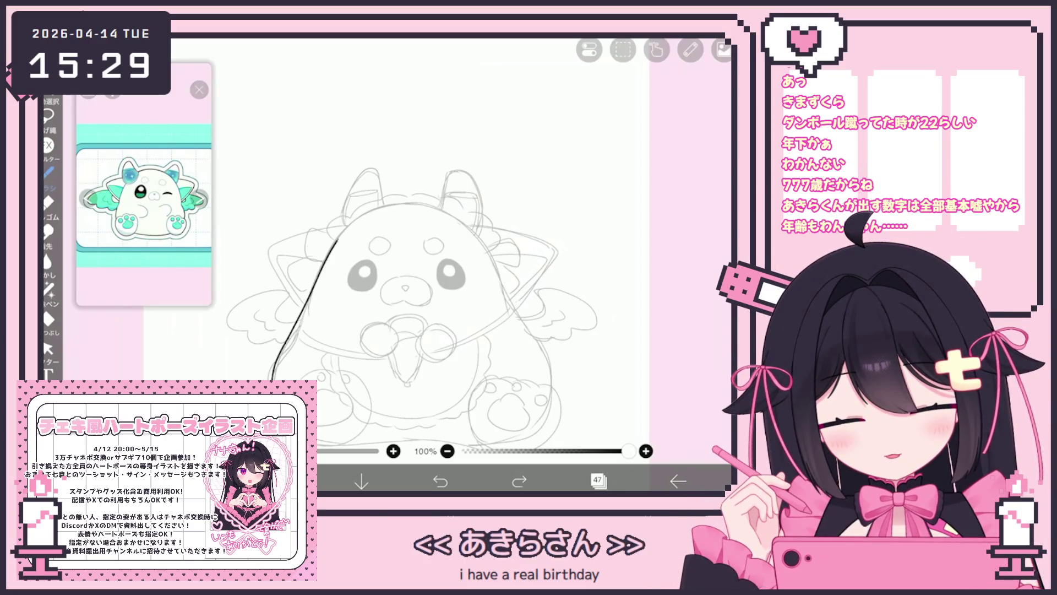
Ink the body's left outline down toward the foot
scroll(422, 300, "up", 2)
scroll(421, 300, "up", 1)
left_click_drag(402, 155, 276, 379)
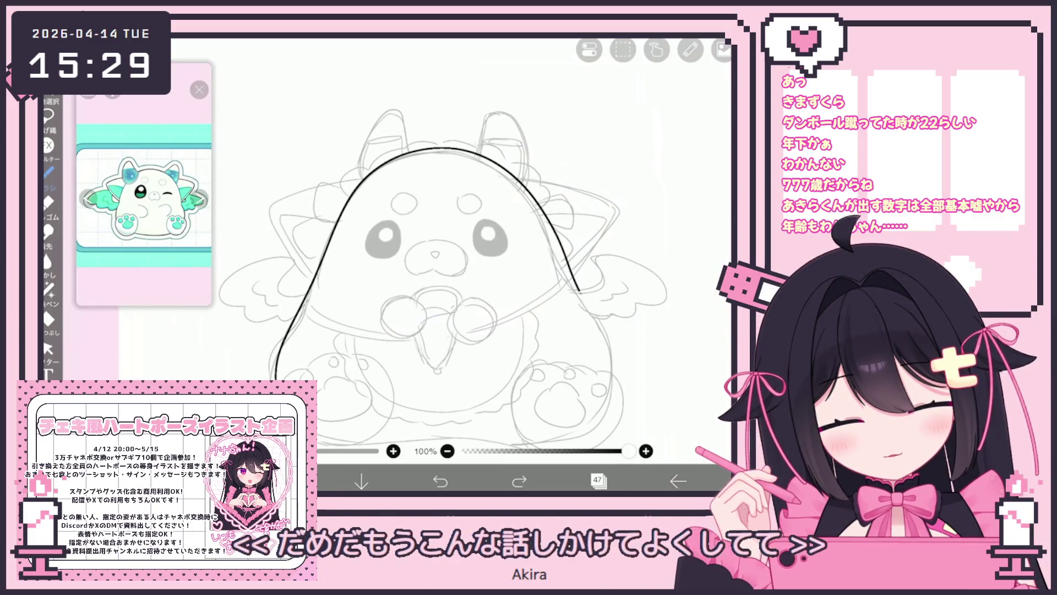
key("ctrl+z")
scroll(418, 254, "down", 1)
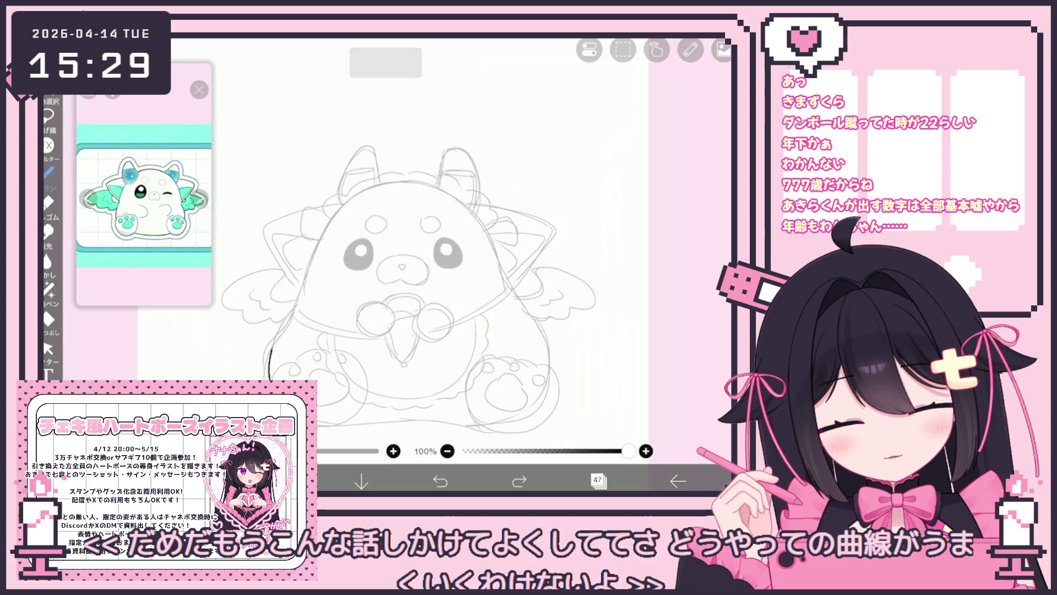
left_click_drag(318, 249, 268, 379)
scroll(419, 253, "up", 1)
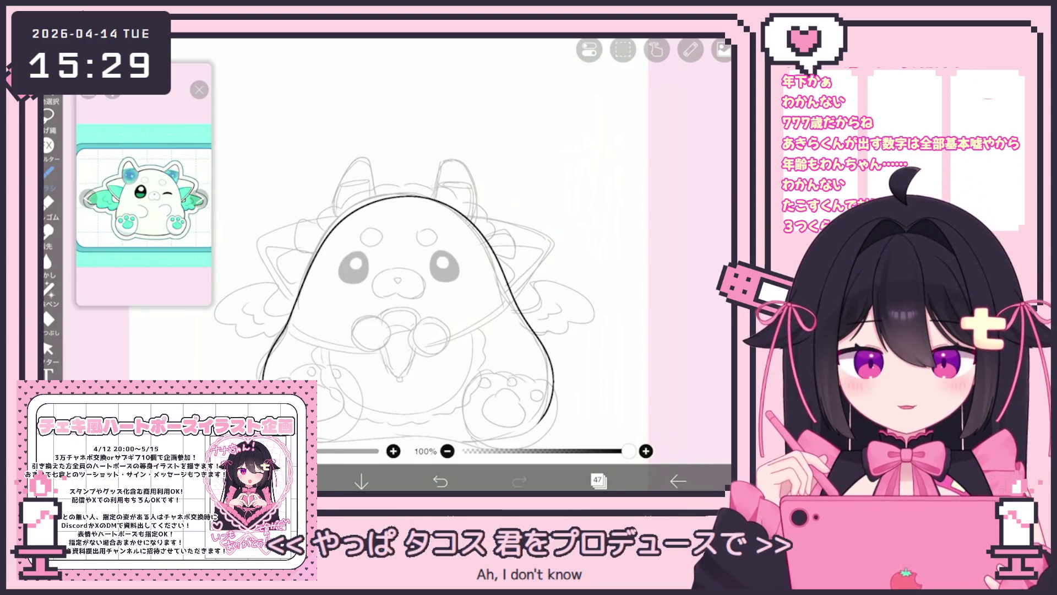
scroll(461, 244, "up", 5)
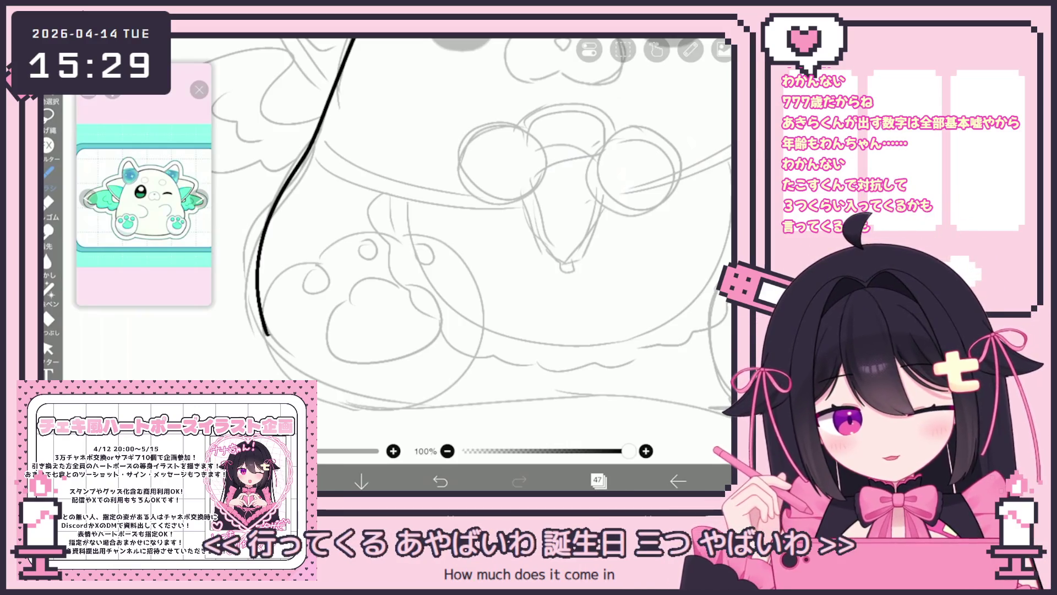
left_click_drag(317, 270, 259, 333)
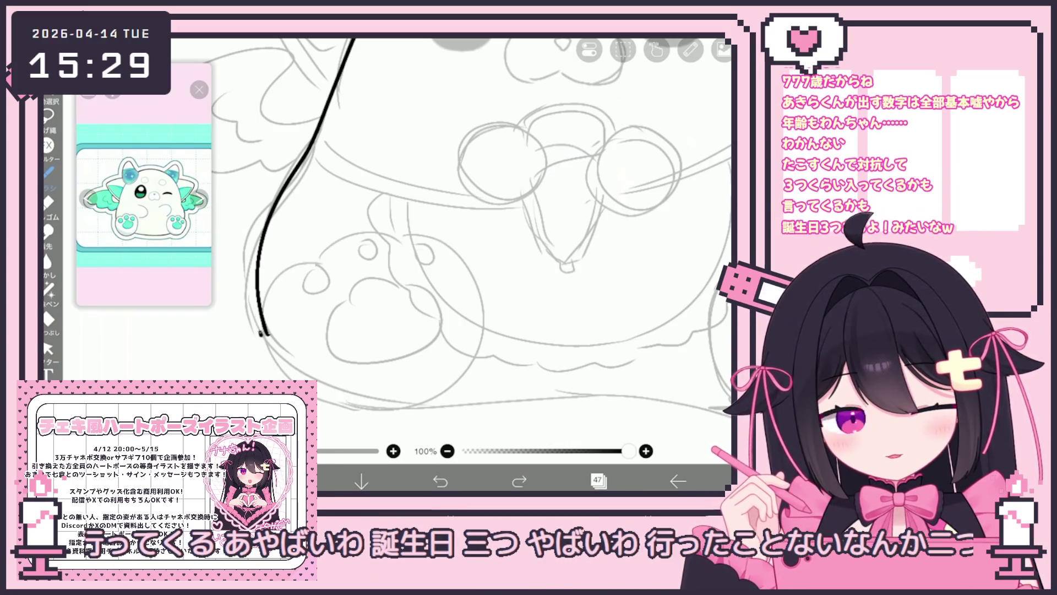
Outline the heart-shaped left foot with its top bumps, redrawing the bottom and right side
left_click_drag(318, 271, 386, 245)
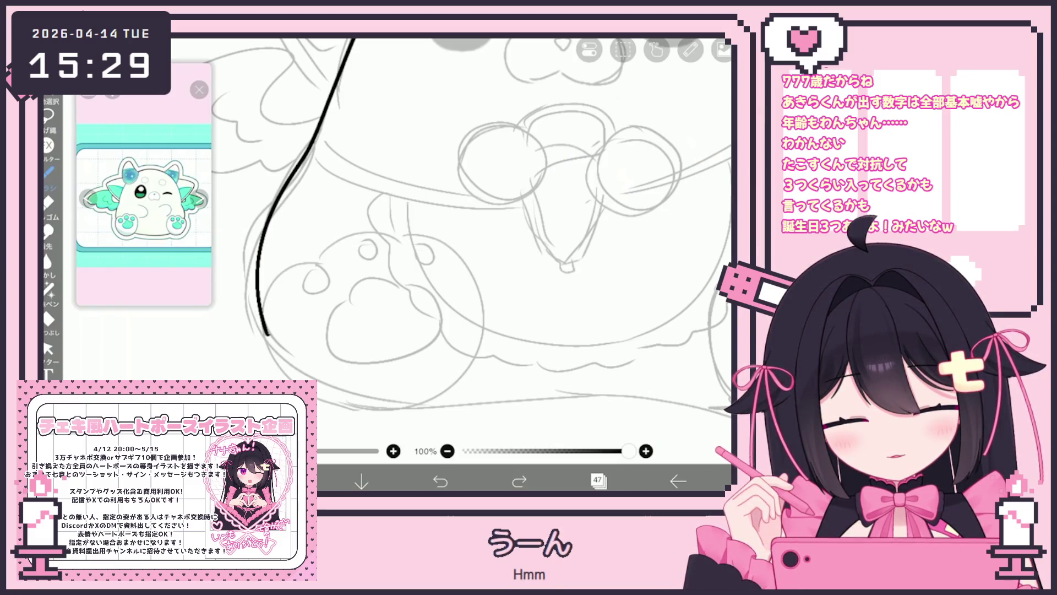
left_click_drag(325, 272, 404, 251)
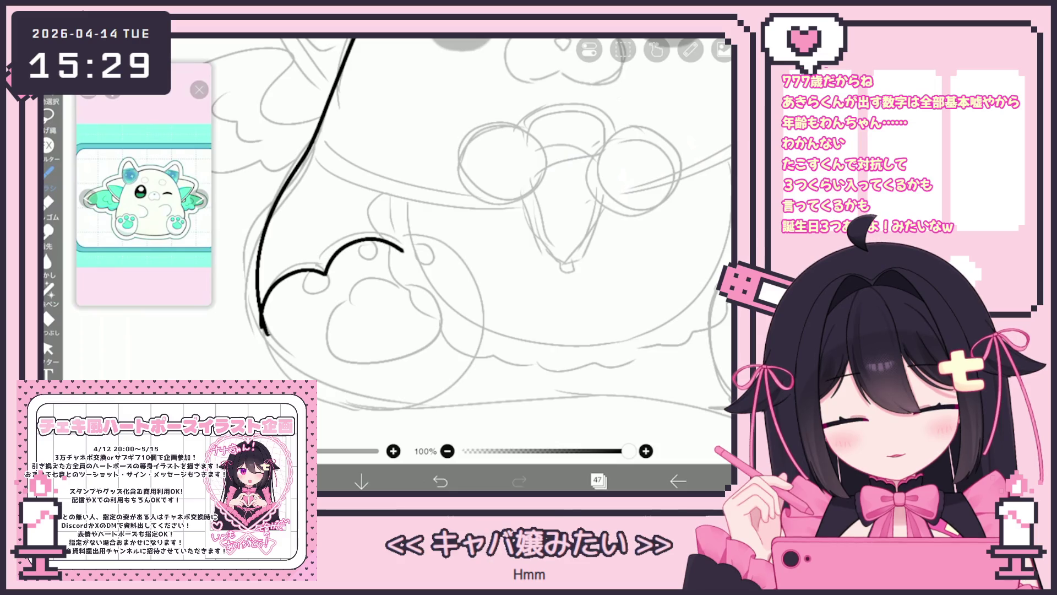
key("ctrl+z")
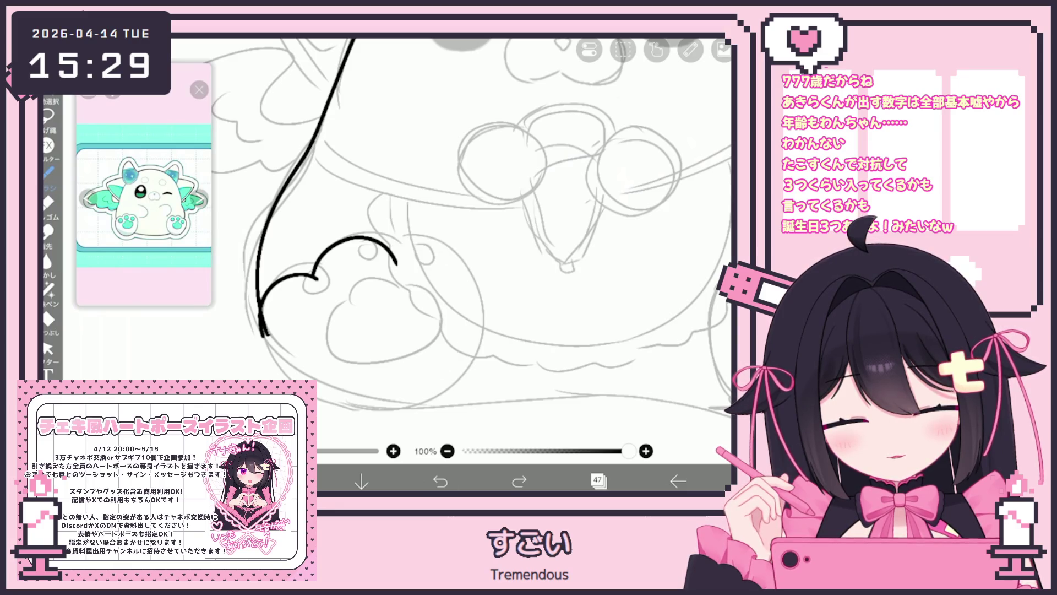
left_click_drag(433, 236, 384, 418)
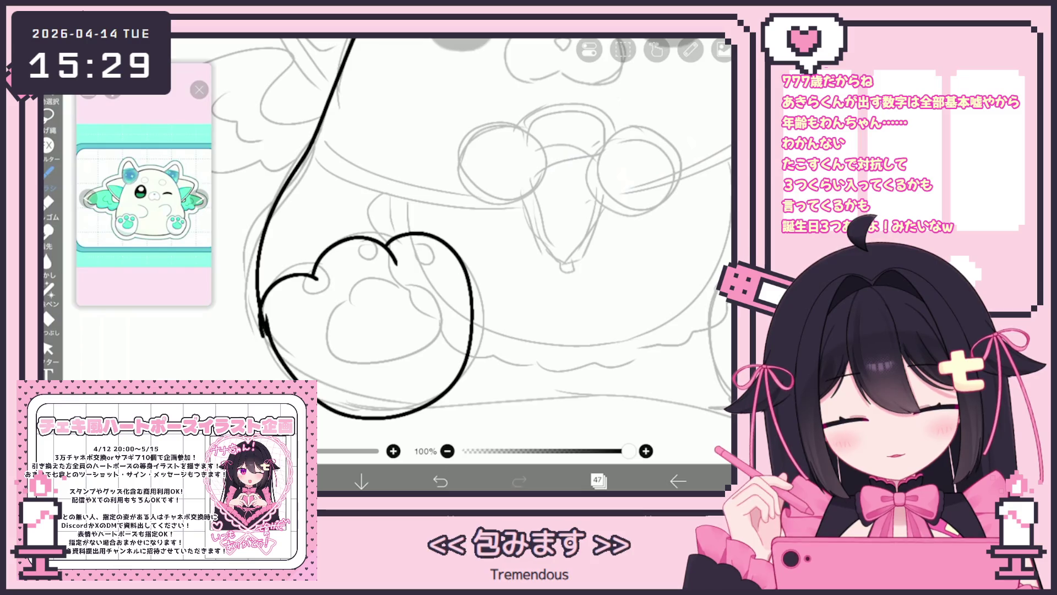
key("ctrl+z")
mouse_move(264, 349)
left_mouse_down()
mouse_move(462, 352)
mouse_move(394, 261)
left_mouse_up()
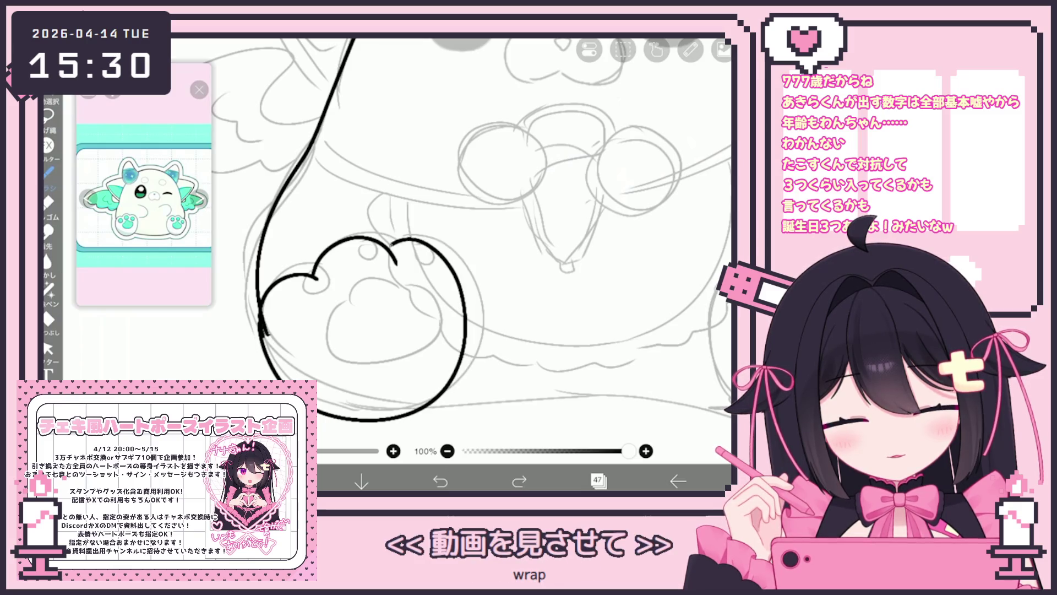
key("ctrl+z")
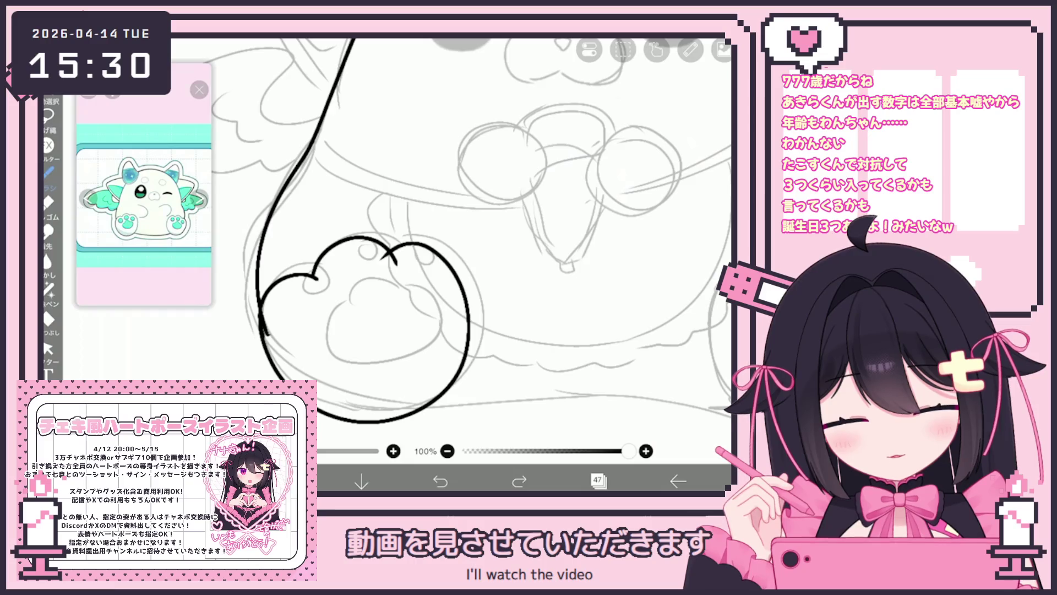
key("ctrl+z")
mouse_move(265, 330)
left_mouse_down()
mouse_move(462, 386)
mouse_move(393, 262)
left_mouse_up()
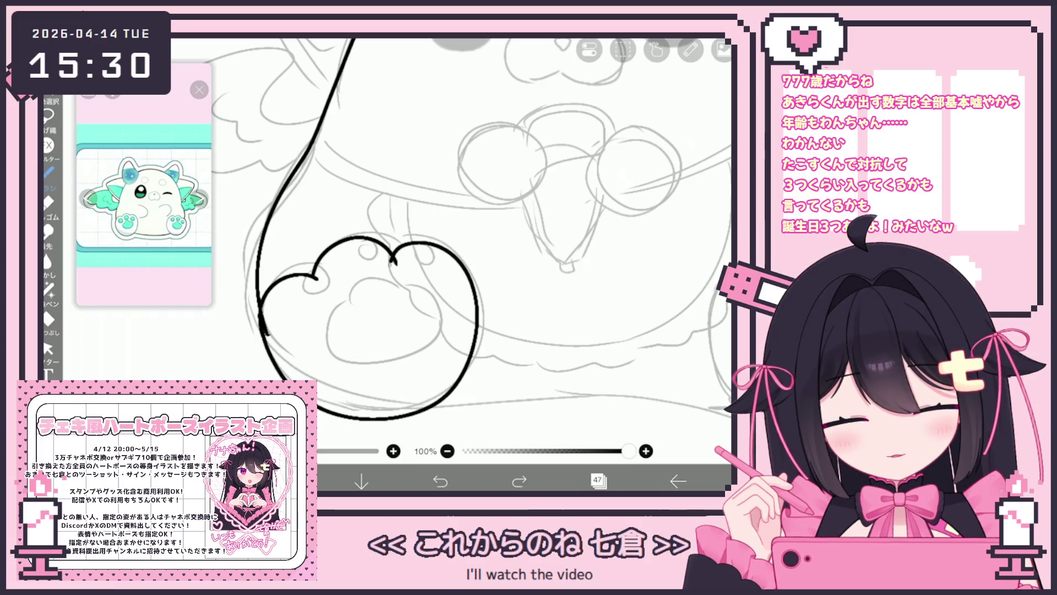
key("ctrl+z")
mouse_move(263, 330)
left_mouse_down()
mouse_move(264, 343)
mouse_move(475, 342)
left_mouse_up()
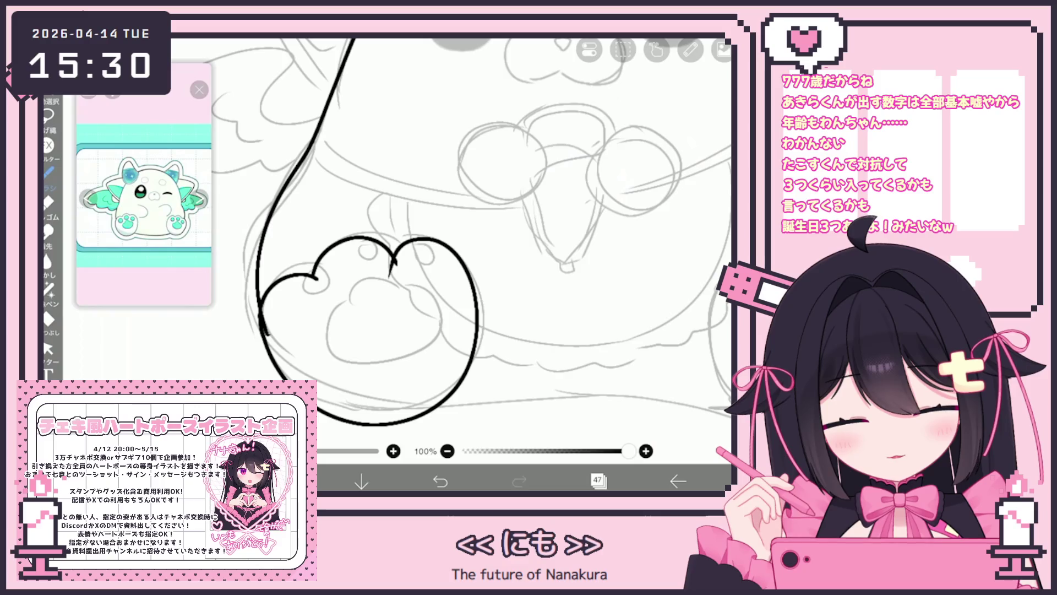
key("ctrl+z")
mouse_move(265, 330)
left_mouse_down()
mouse_move(487, 331)
mouse_move(392, 264)
left_mouse_up()
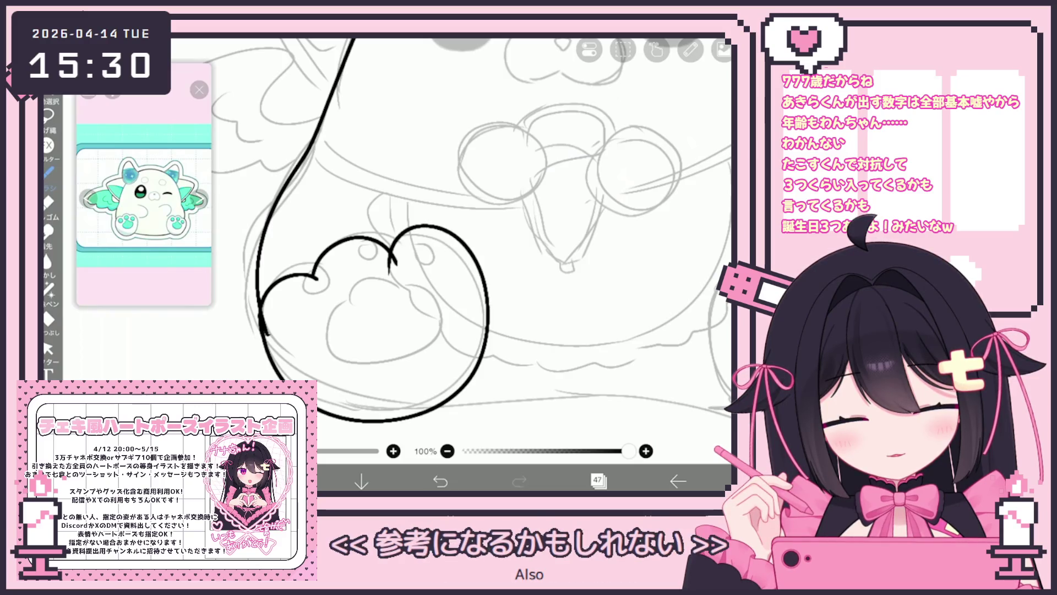
left_click(48, 348)
Select the heart-foot stroke, undo the lower foot stroke and return to the pen
left_click(485, 297)
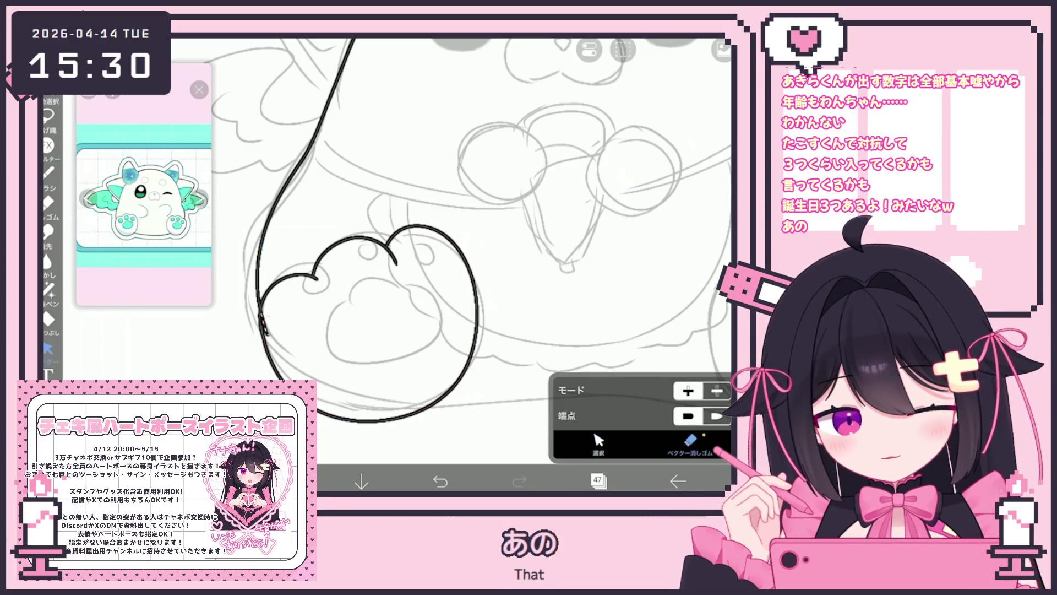
scroll(512, 237, "down", 5)
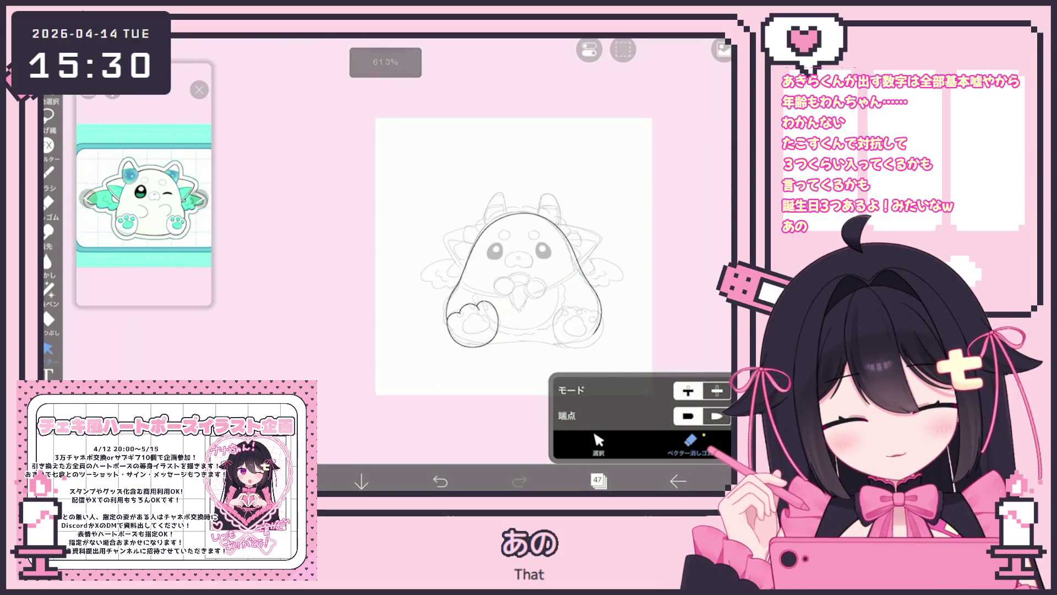
scroll(512, 237, "up", 5)
key("ctrl+z")
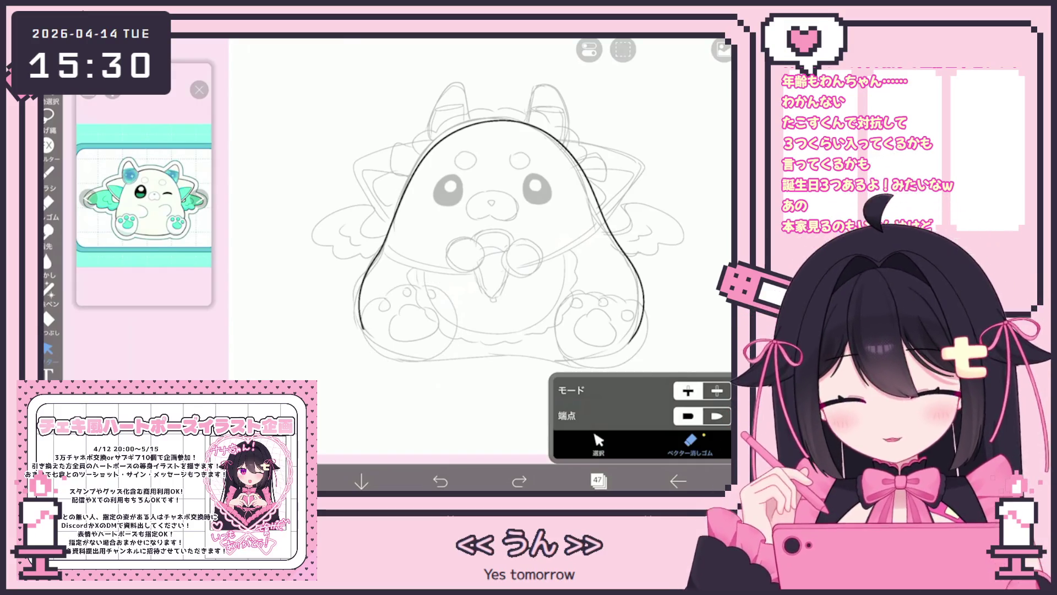
left_click(48, 171)
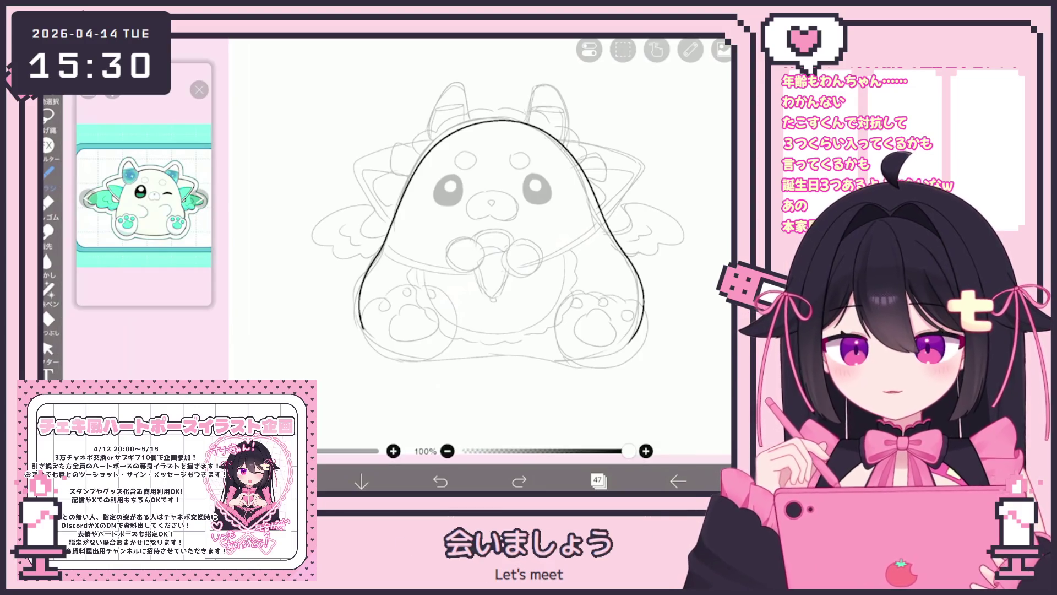
scroll(411, 311, "up", 5)
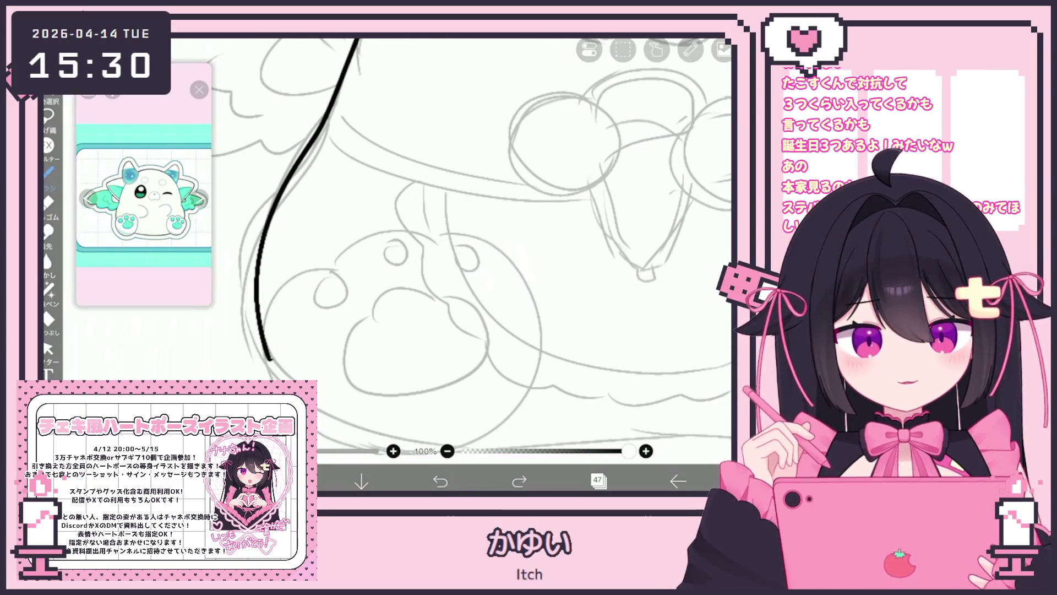
scroll(468, 237, "down", 2)
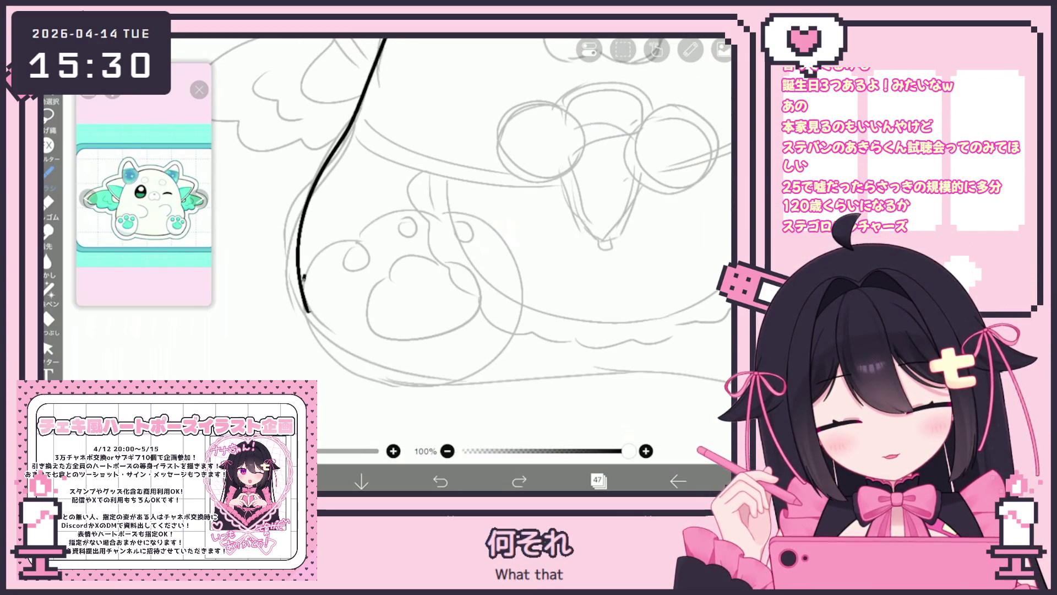
Remove the stray curve and draw an arc for the paw's top
mouse_move(448, 379)
left_mouse_down()
mouse_move(485, 221)
mouse_move(416, 232)
left_mouse_up()
key("ctrl+z")
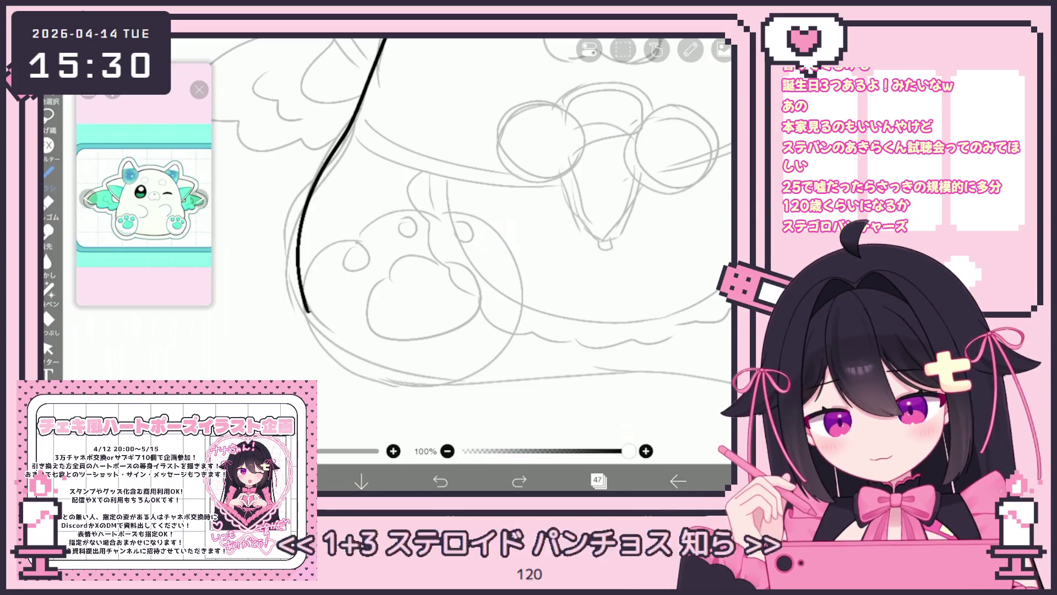
key("ctrl+z")
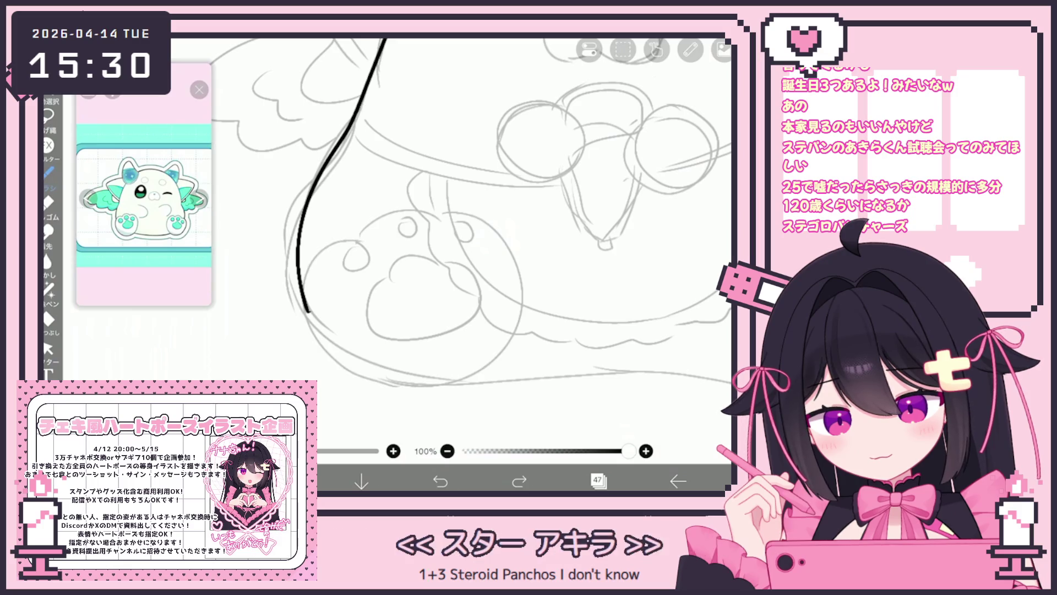
left_click_drag(396, 232, 344, 264)
mouse_move(425, 254)
left_mouse_down()
mouse_move(490, 339)
mouse_move(295, 330)
mouse_move(330, 251)
mouse_move(311, 355)
mouse_move(493, 311)
mouse_move(407, 249)
left_mouse_up()
key("ctrl+z")
left_click(48, 348)
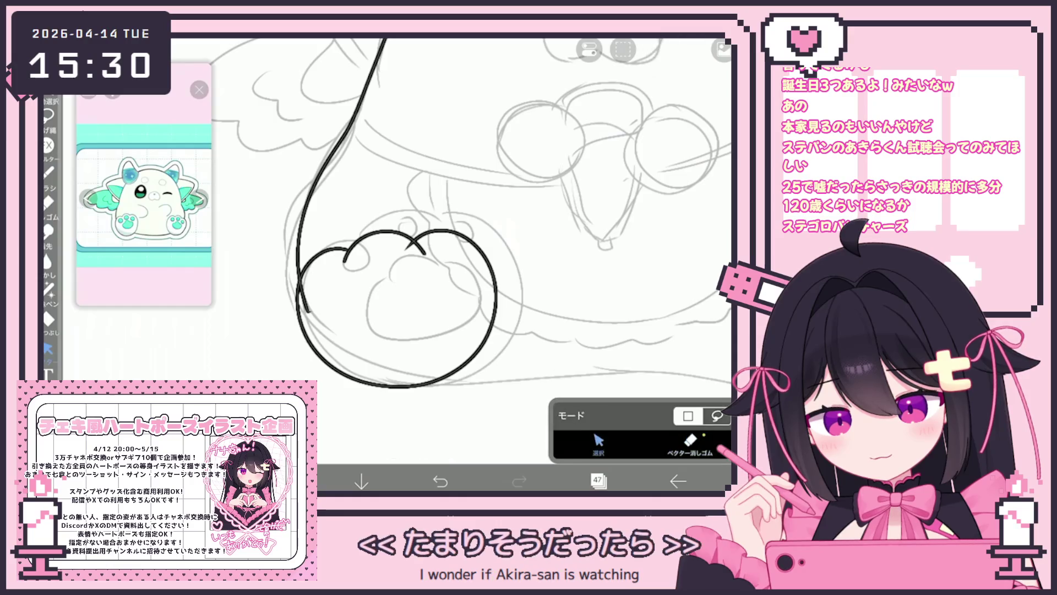
Select the paw outline and top arc, then nudge and slightly rotate them
left_click(496, 297)
left_click(385, 236)
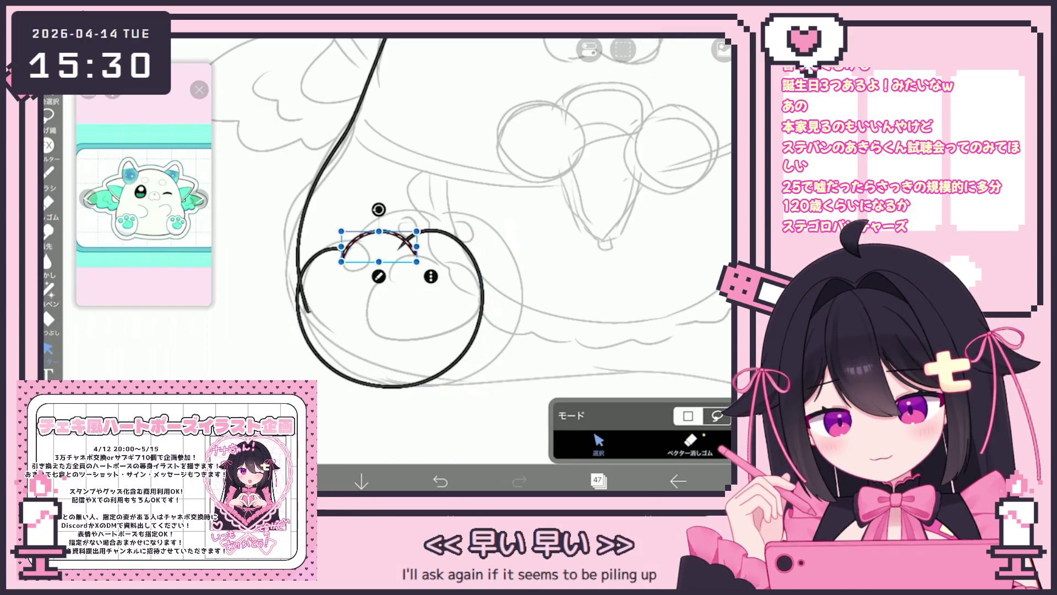
left_click(551, 330)
left_click(483, 297)
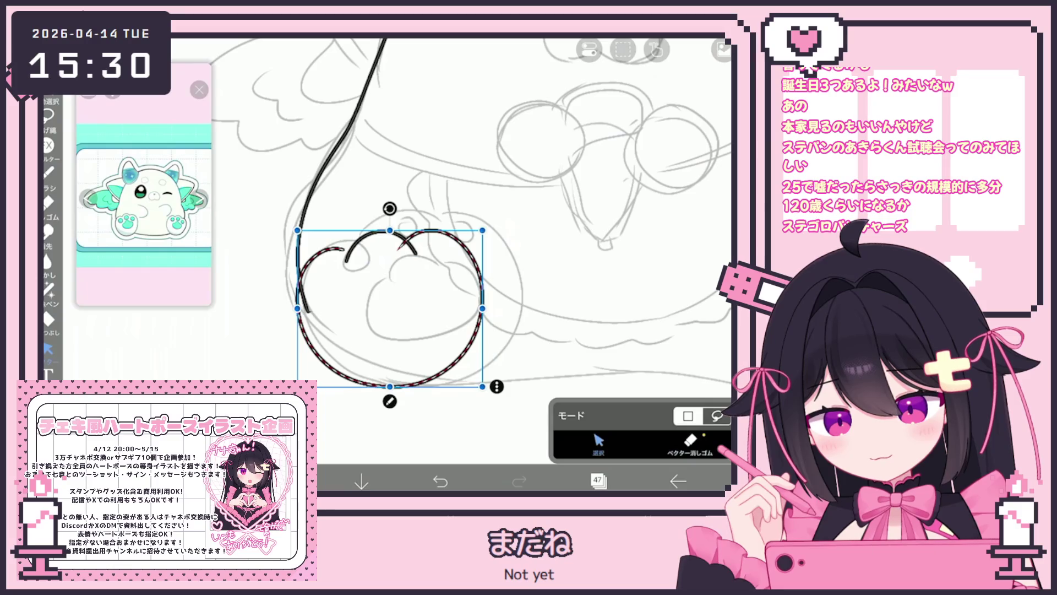
left_click(374, 236)
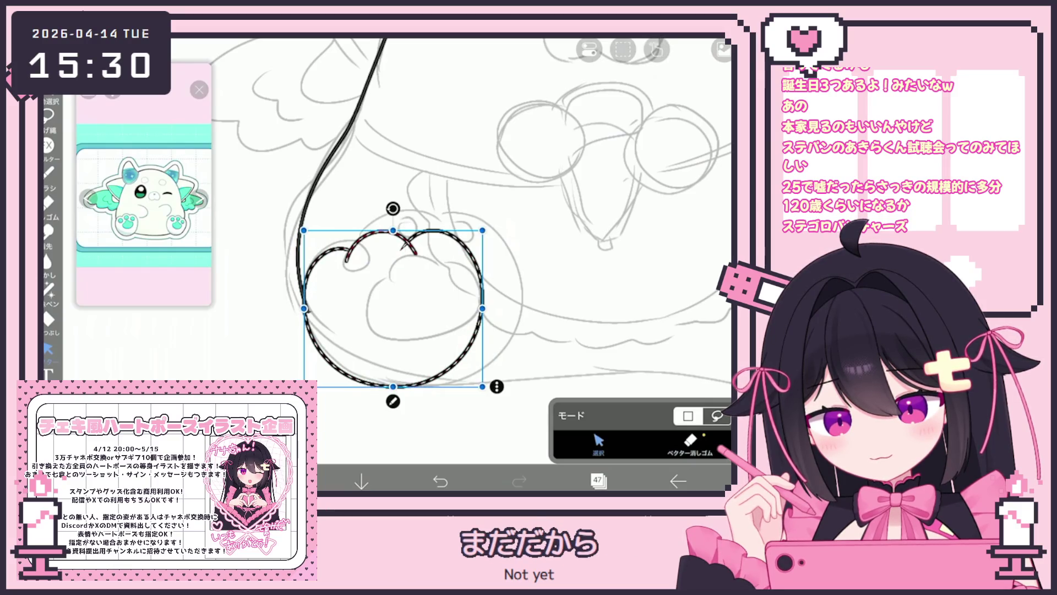
left_click_drag(393, 308, 395, 300)
scroll(467, 221, "down", 5)
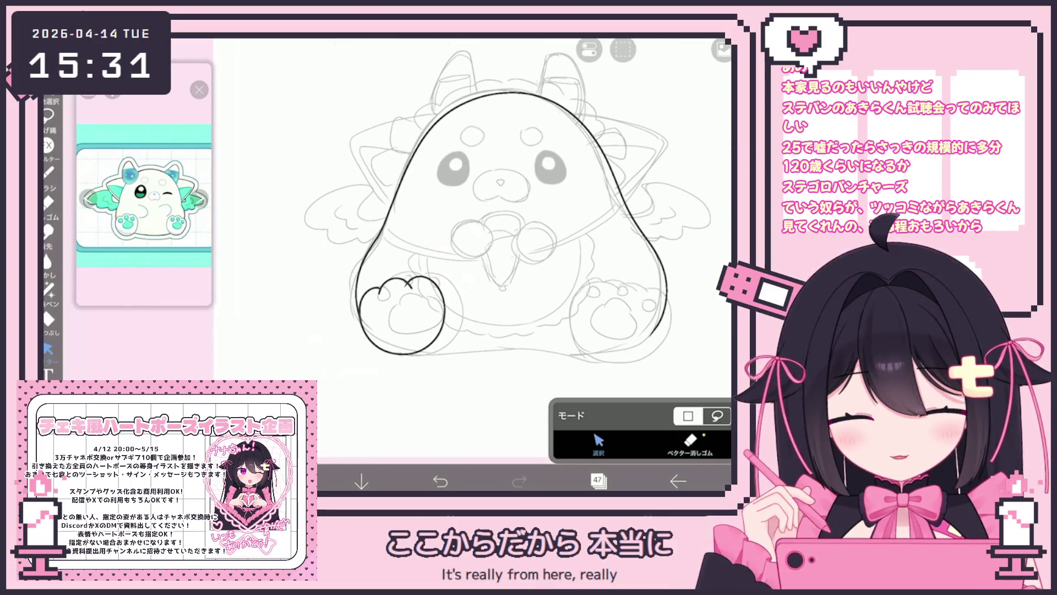
scroll(495, 248, "up", 2)
left_click_drag(418, 253, 423, 380)
mouse_move(399, 316)
left_mouse_down()
mouse_move(288, 309)
mouse_move(391, 316)
left_mouse_up()
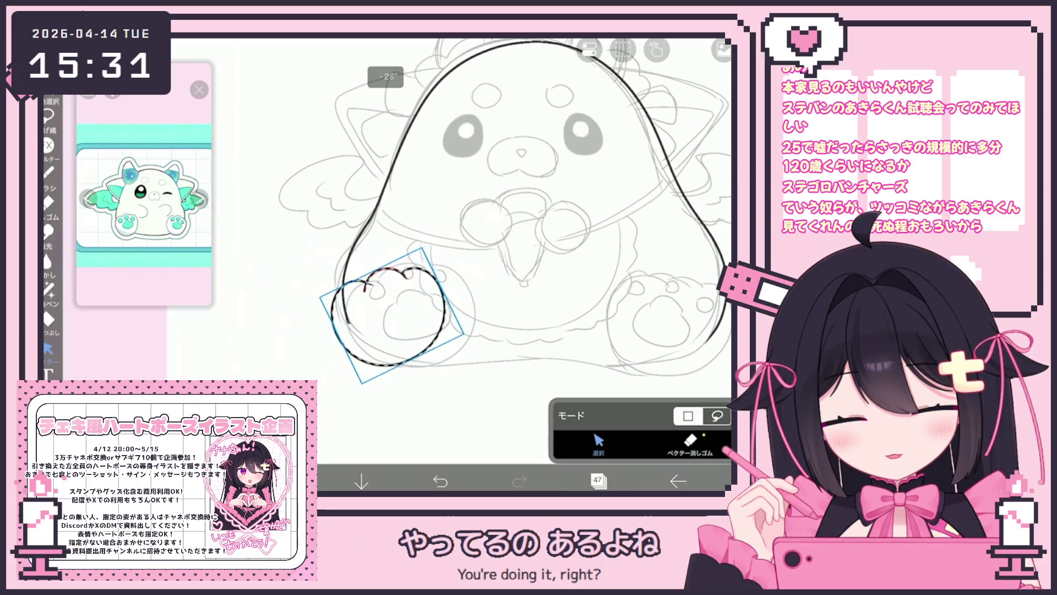
key("ctrl+z")
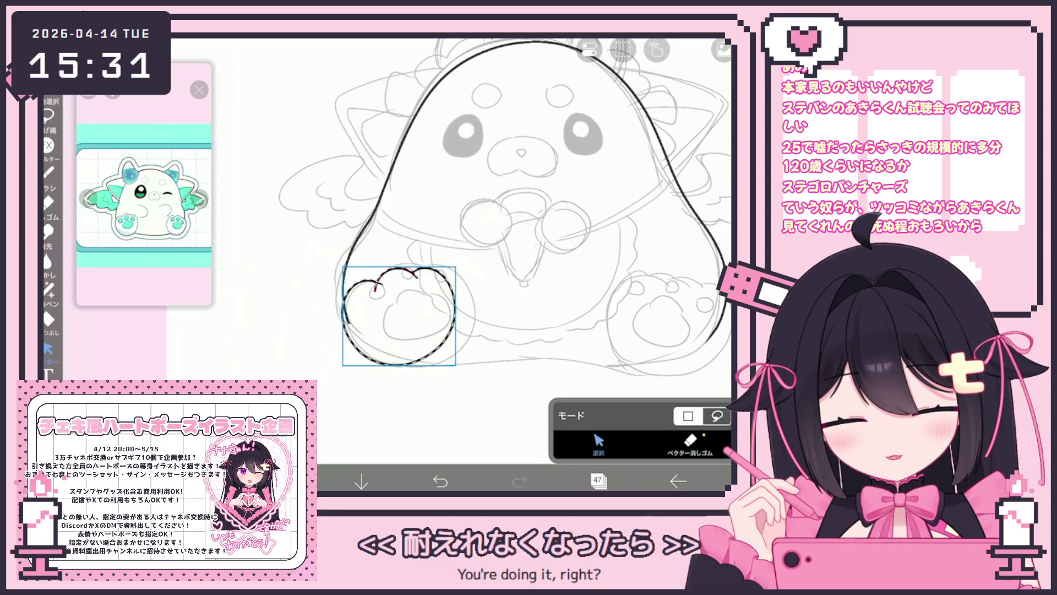
left_click_drag(396, 238, 406, 238)
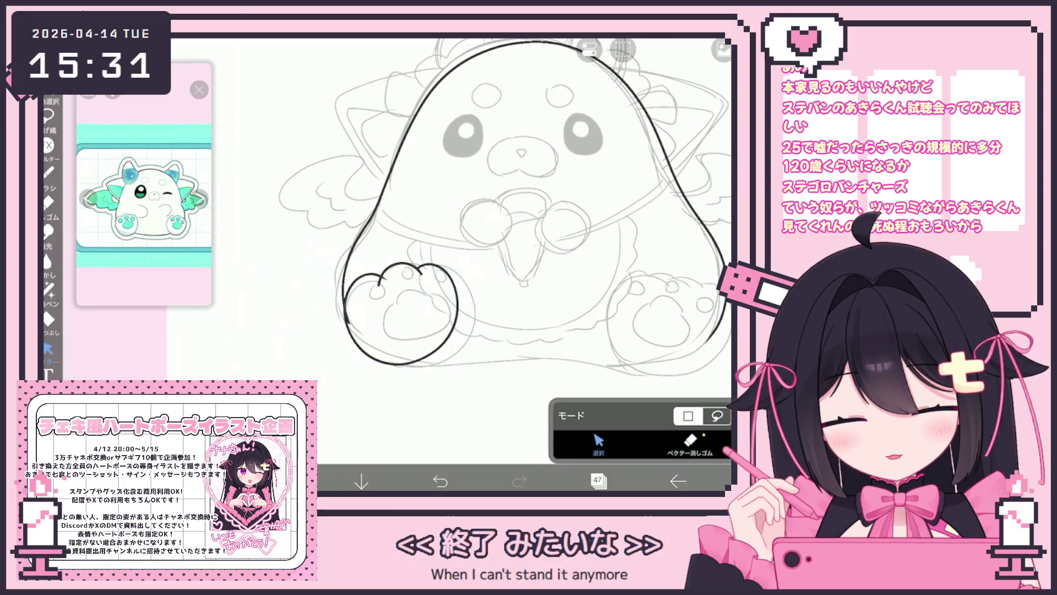
scroll(353, 308, "up", 5)
Add a second line inside the paw, try narrowing it, then delete and restore the paw stroke
key("b")
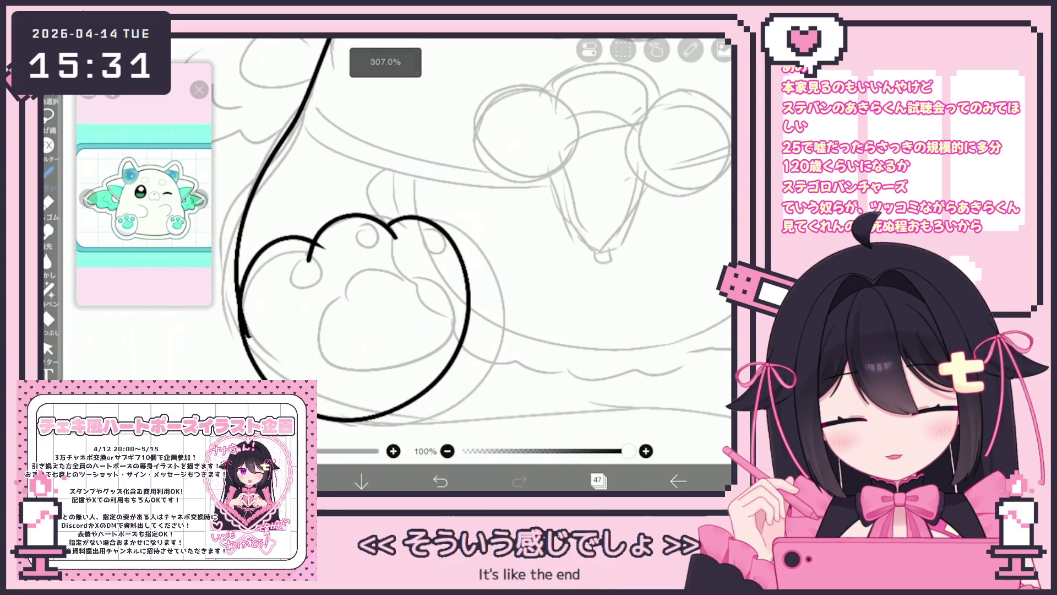
mouse_move(242, 300)
left_mouse_down()
mouse_move(250, 380)
mouse_move(465, 376)
left_mouse_up()
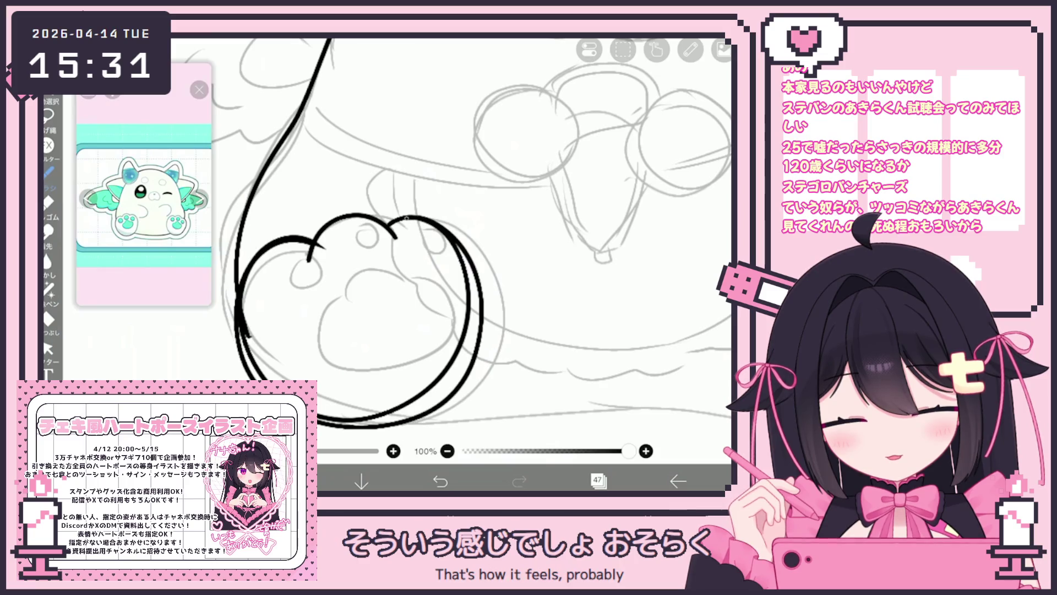
left_click(48, 348)
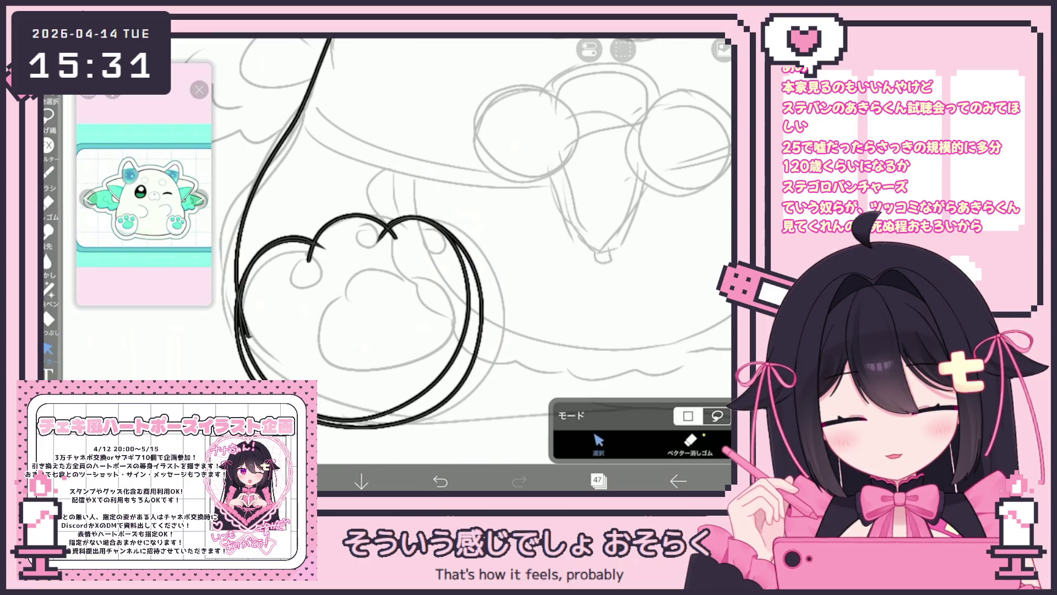
left_click(359, 218)
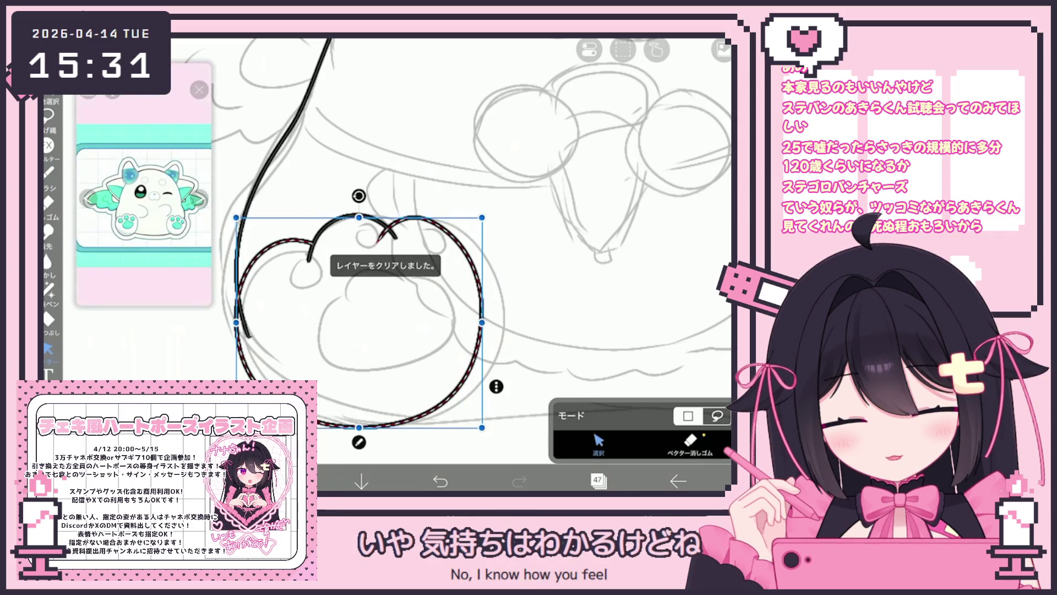
left_click_drag(236, 323, 254, 322)
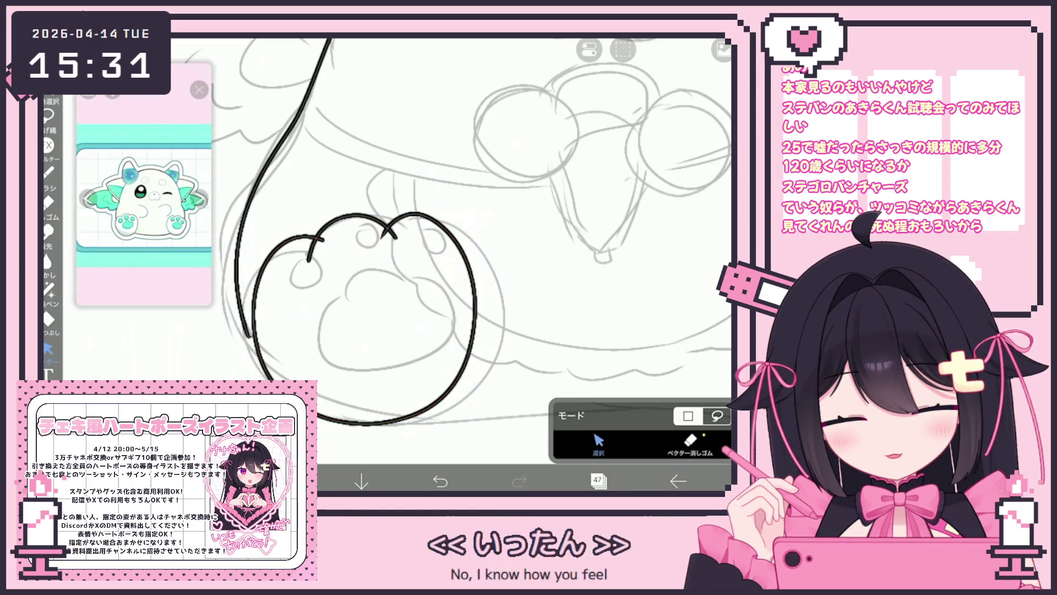
scroll(471, 233, "down", 2)
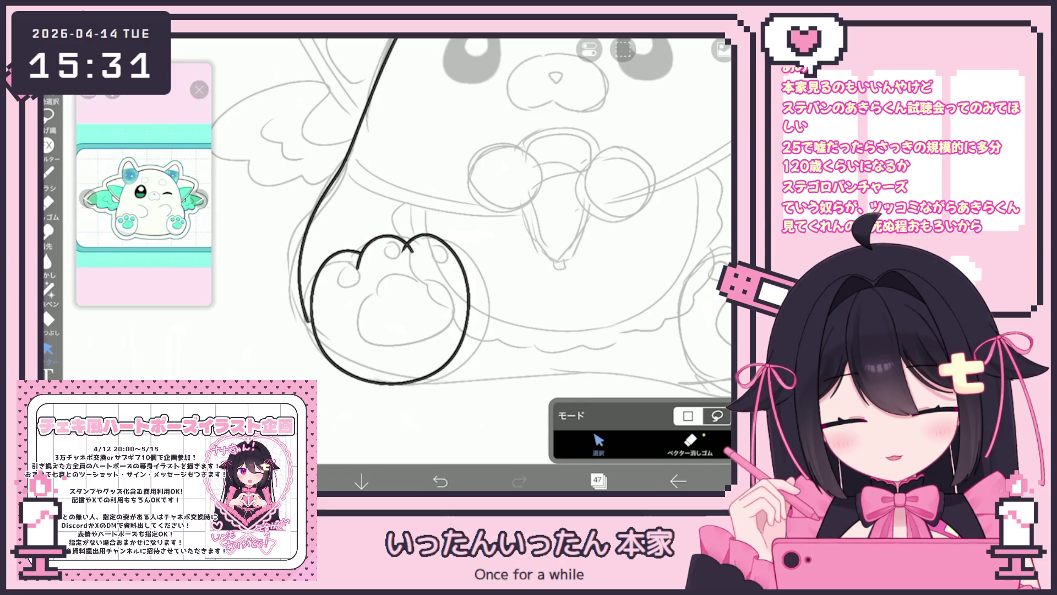
key("ctrl+z")
key("Escape")
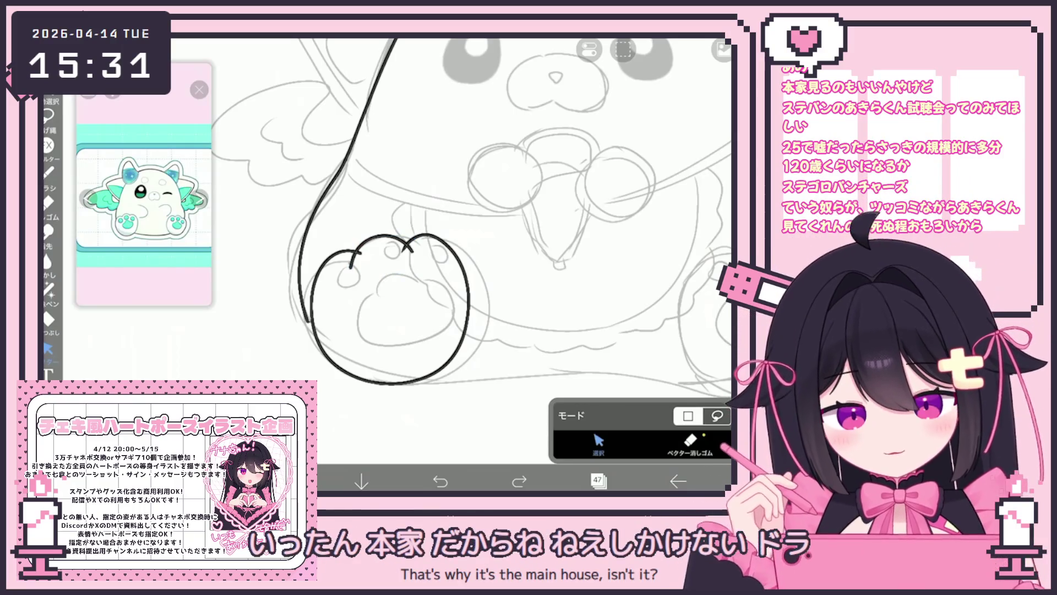
left_click(312, 308)
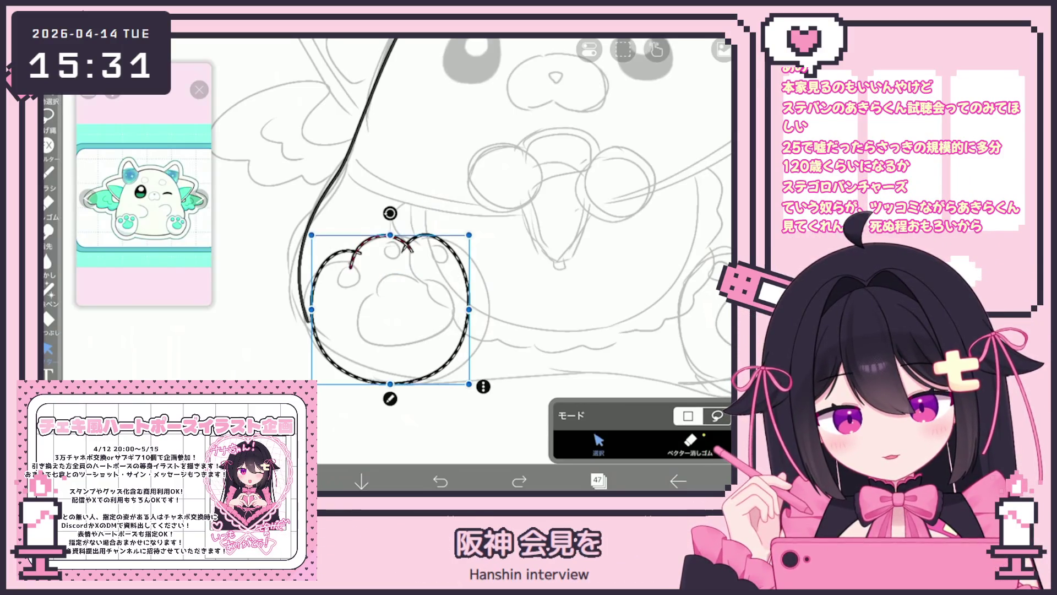
key("Delete")
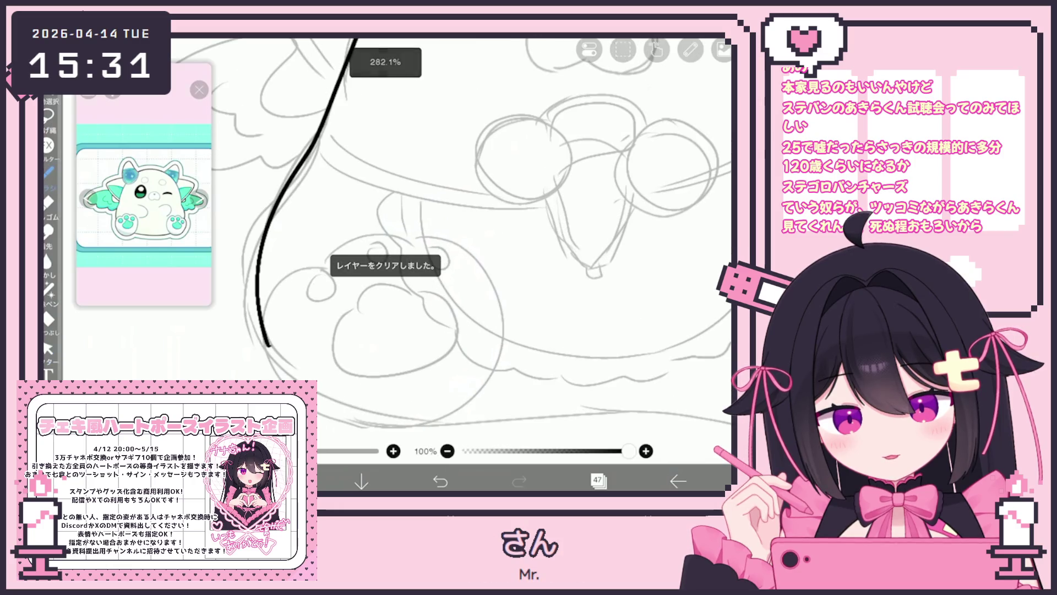
key("ctrl+z")
Ink the left paw's heart-shaped outline: its sides, bottom, toe divider and right toe arc
key("ctrl+z")
mouse_move(325, 277)
left_mouse_down()
mouse_move(411, 265)
mouse_move(471, 358)
mouse_move(330, 424)
mouse_move(471, 330)
left_mouse_up()
key("ctrl+z")
key("ctrl+z")
key("ctrl+y")
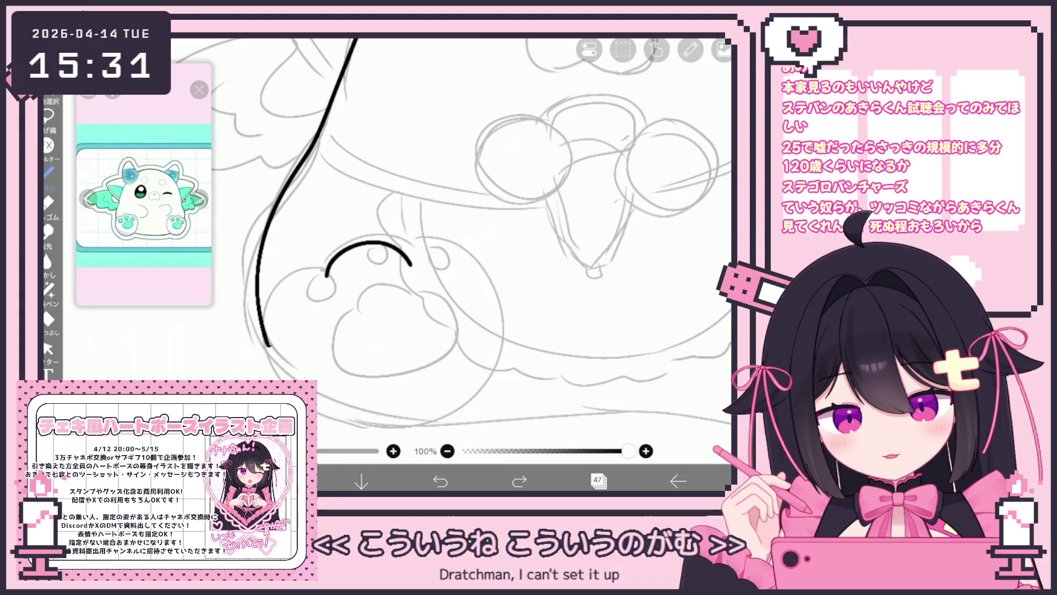
left_click_drag(264, 304, 327, 272)
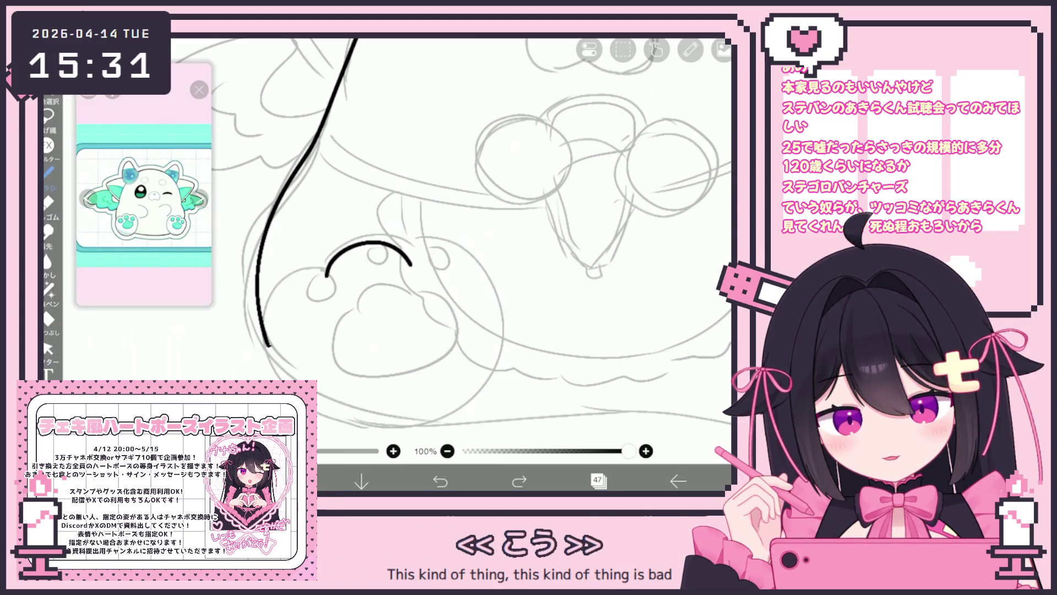
left_click_drag(264, 352, 490, 371)
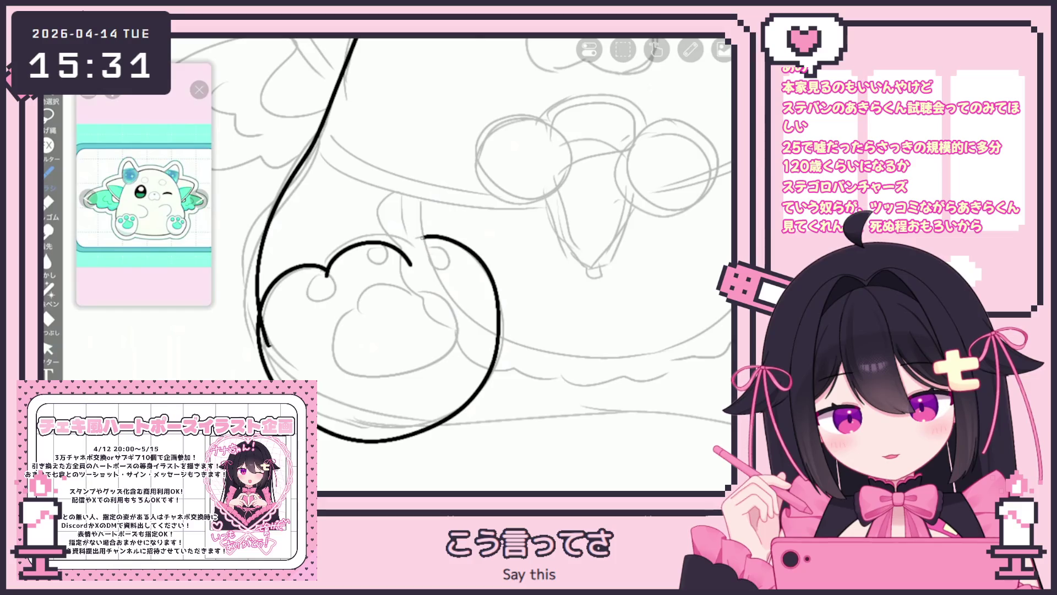
key("ctrl+z")
key("ctrl+z")
mouse_move(327, 274)
left_mouse_down()
mouse_move(272, 383)
mouse_move(490, 295)
left_mouse_up()
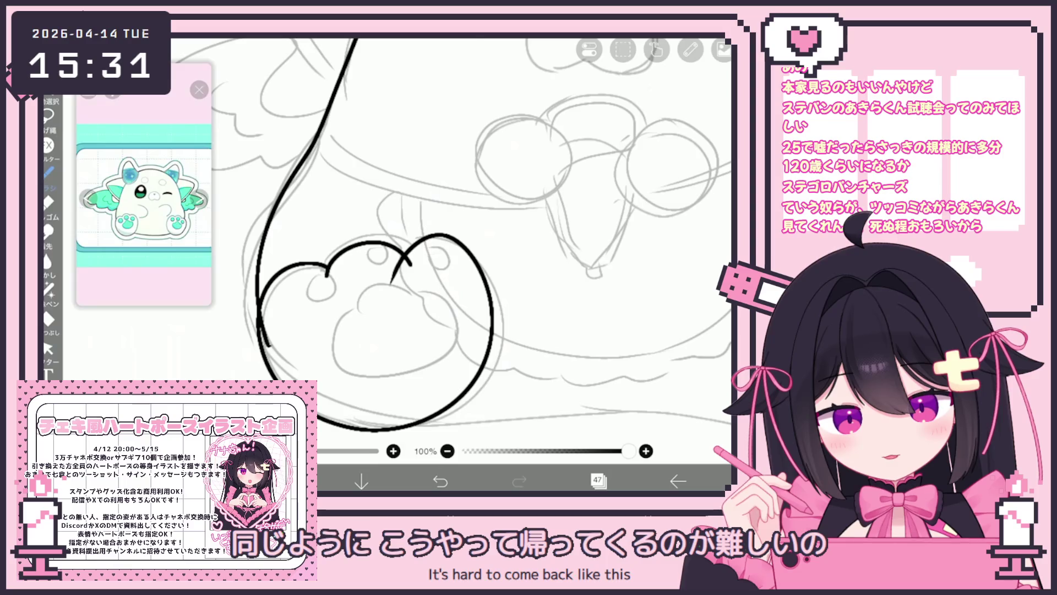
key("ctrl+z")
key("ctrl+z")
mouse_move(327, 272)
left_mouse_down()
mouse_move(262, 369)
mouse_move(492, 354)
left_mouse_up()
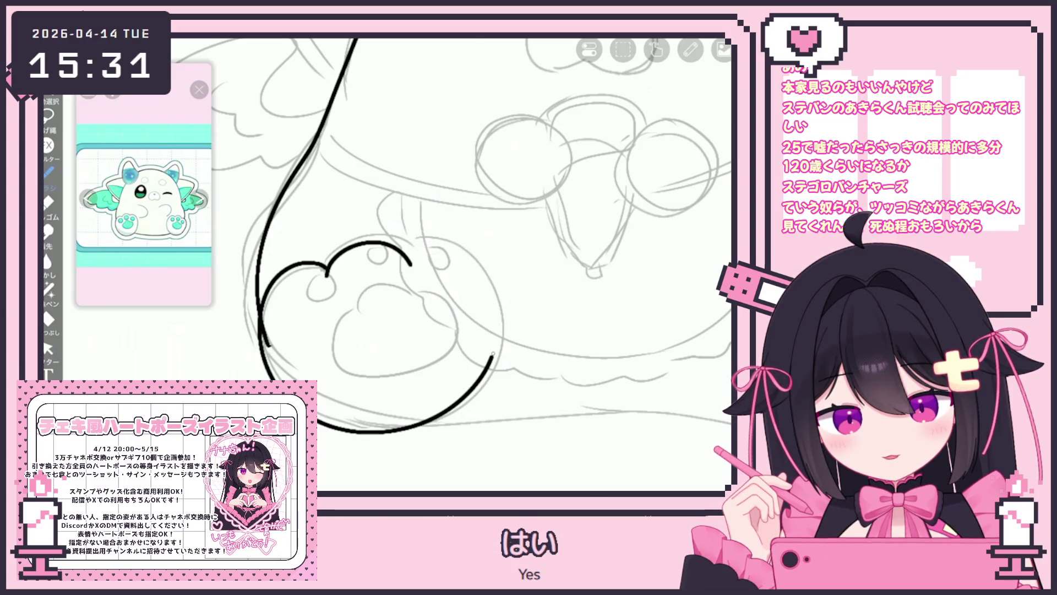
left_click_drag(407, 256, 390, 287)
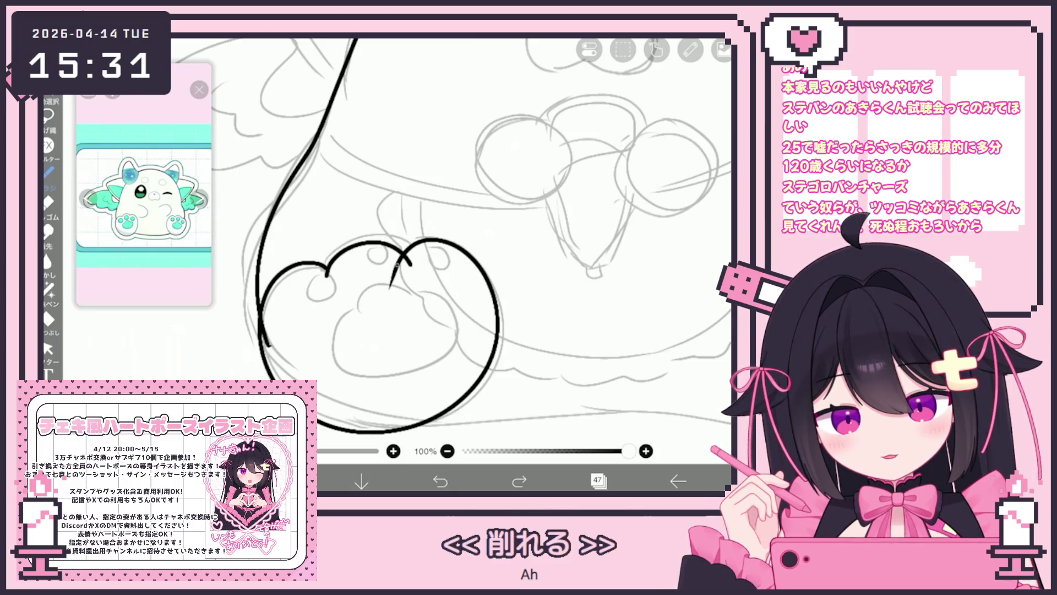
left_click_drag(405, 248, 483, 270)
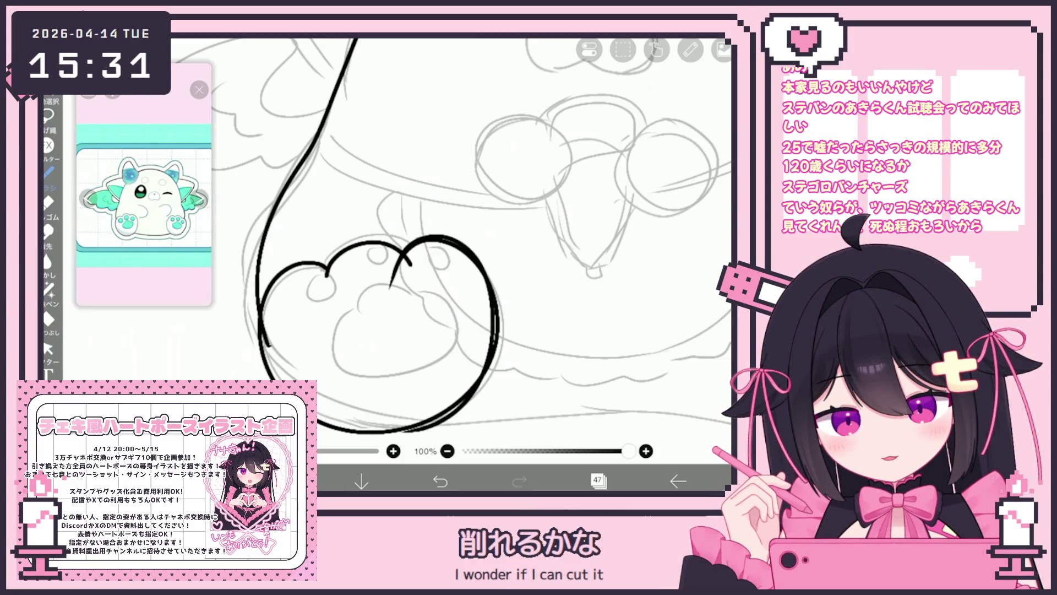
Try trimming the doubled lower-right line, undo it, and ink a new lower-right paw stroke
left_click(48, 348)
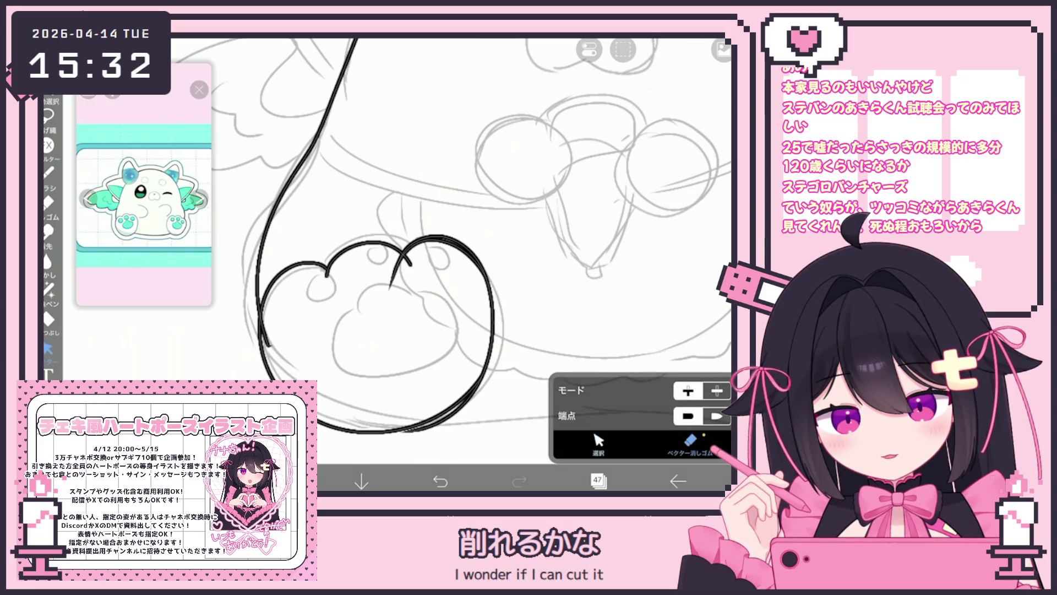
left_click(468, 397)
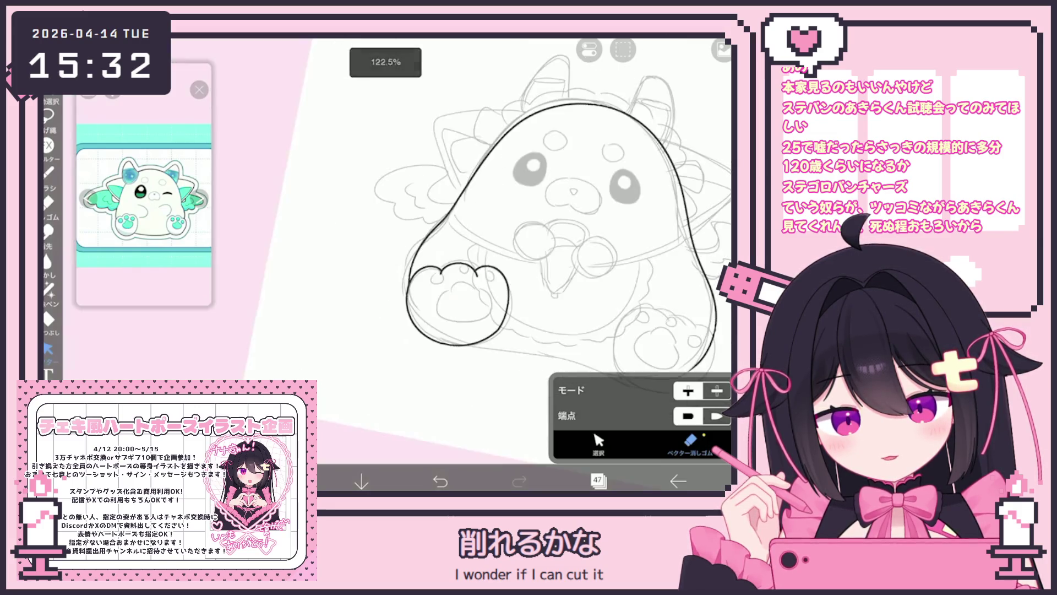
scroll(397, 251, "down", 5)
key("ctrl+z")
key("b")
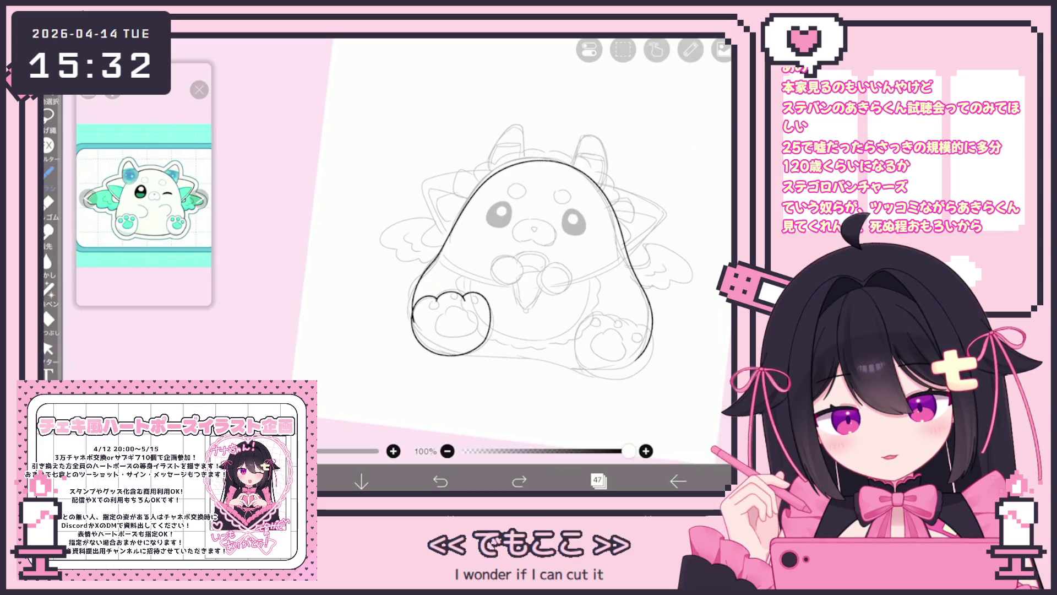
scroll(451, 325, "up", 5)
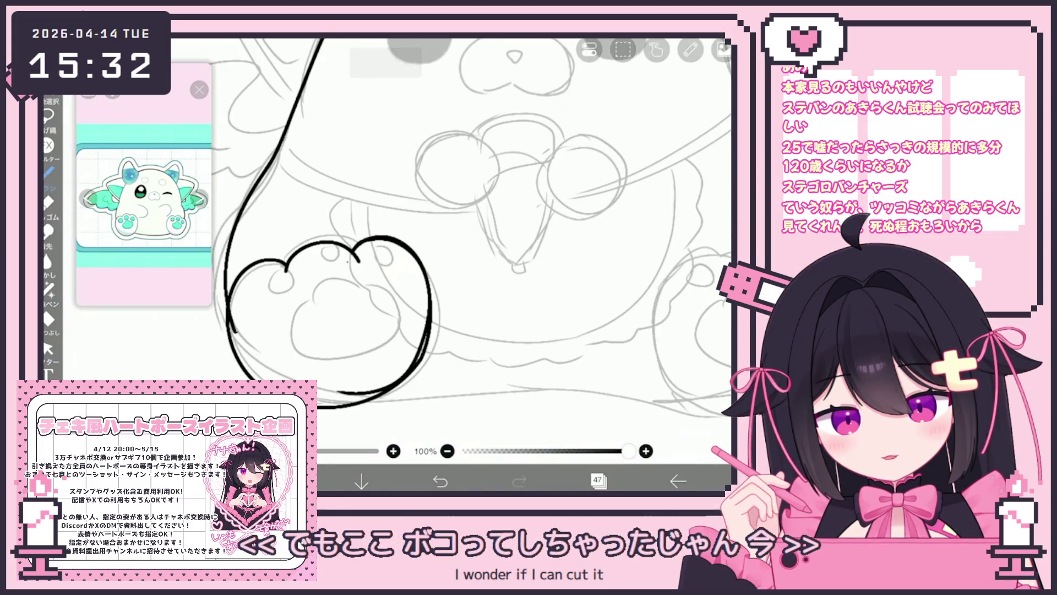
left_click_drag(432, 305, 321, 414)
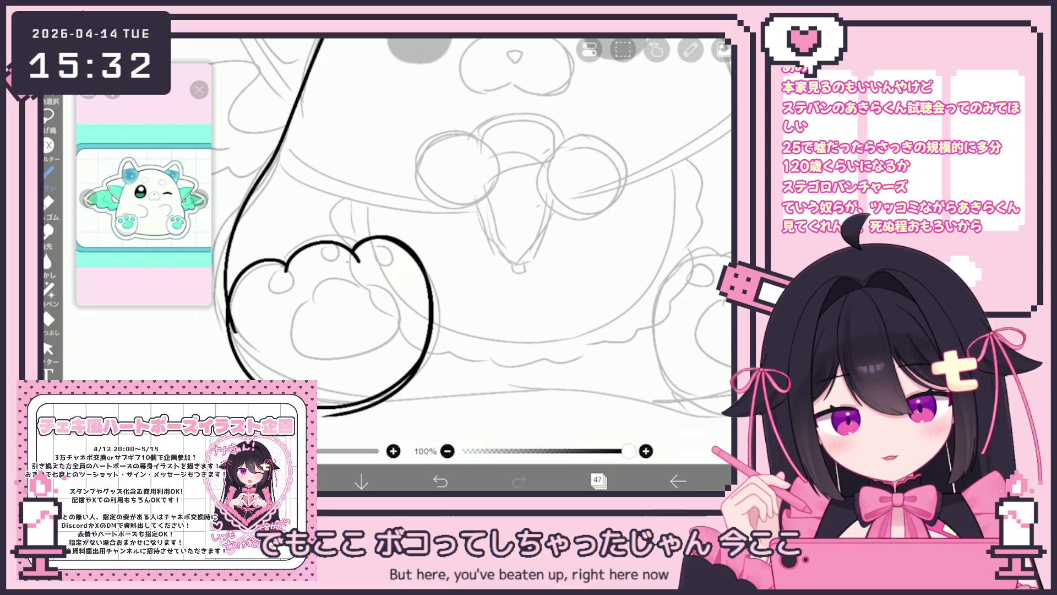
Select the stray top-right arc stroke of the heart and delete it
left_click(48, 348)
left_click(431, 331)
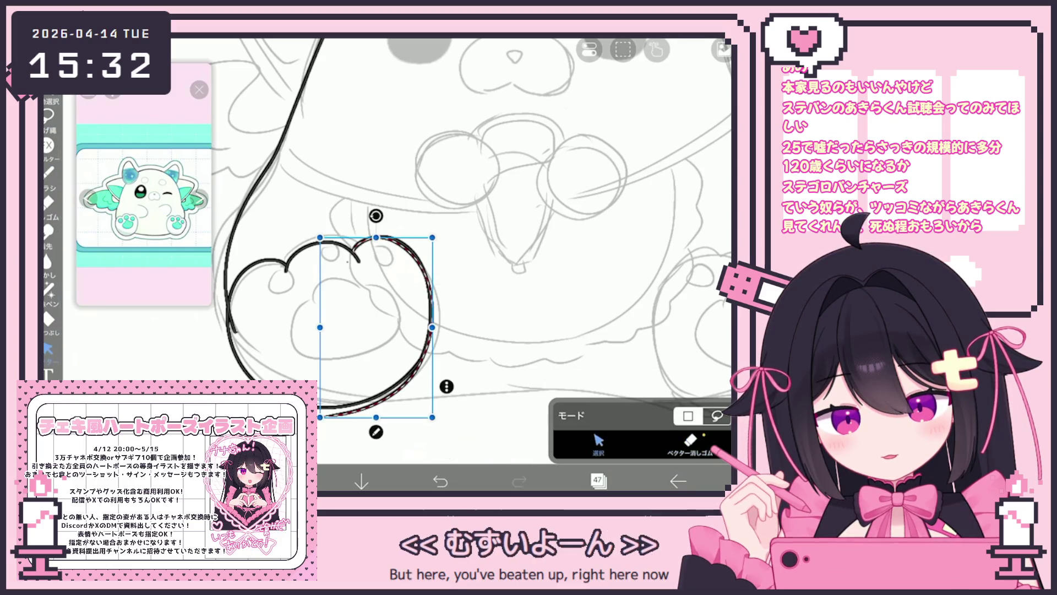
left_click(48, 289)
scroll(386, 248, "up", 3)
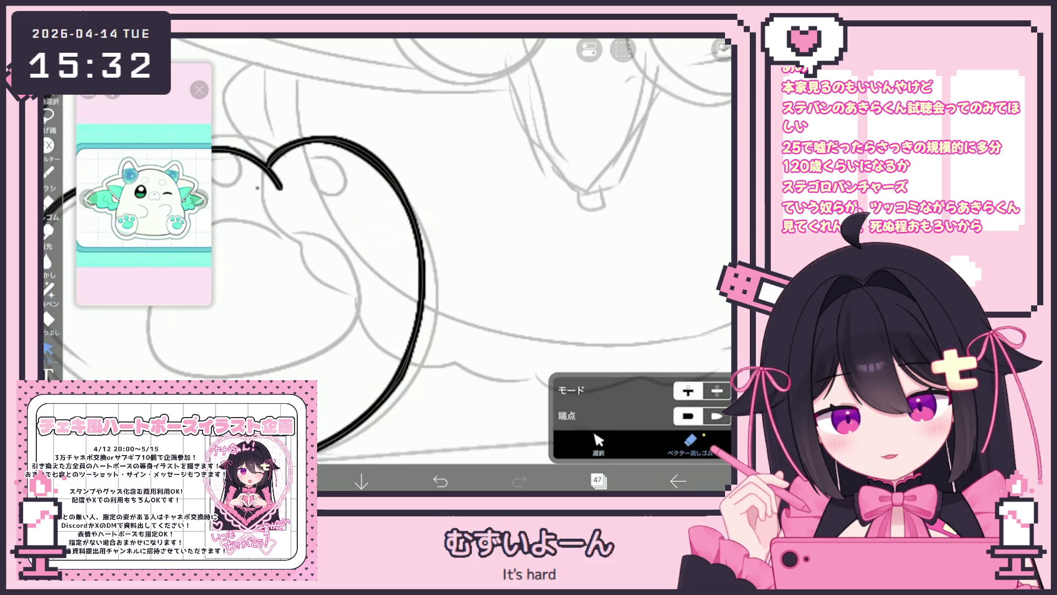
left_click(598, 442)
left_click(358, 144)
left_click(420, 218)
left_click(566, 111)
scroll(385, 220, "up", 2)
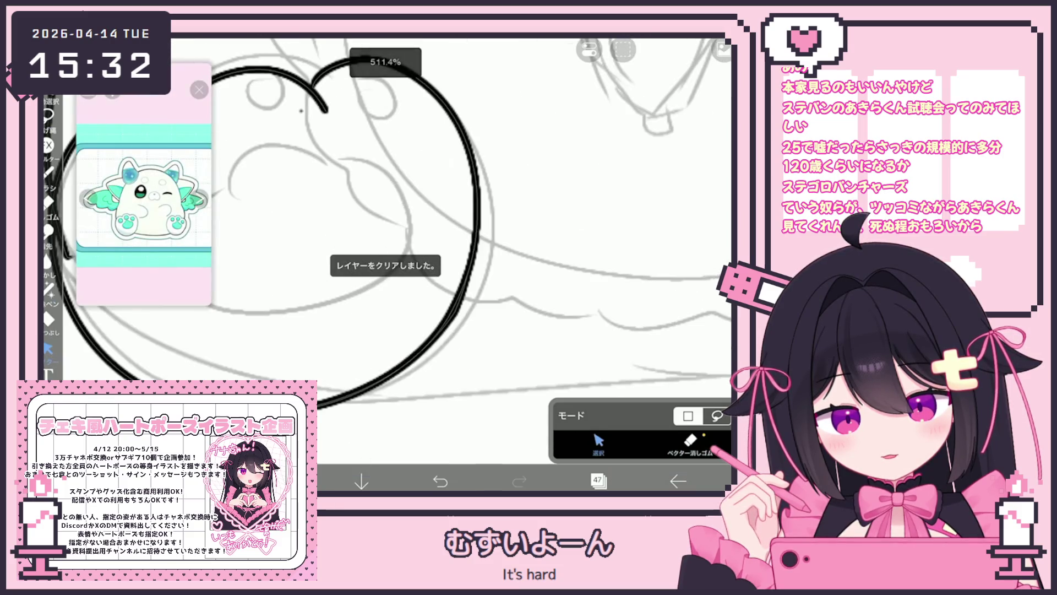
left_click(690, 440)
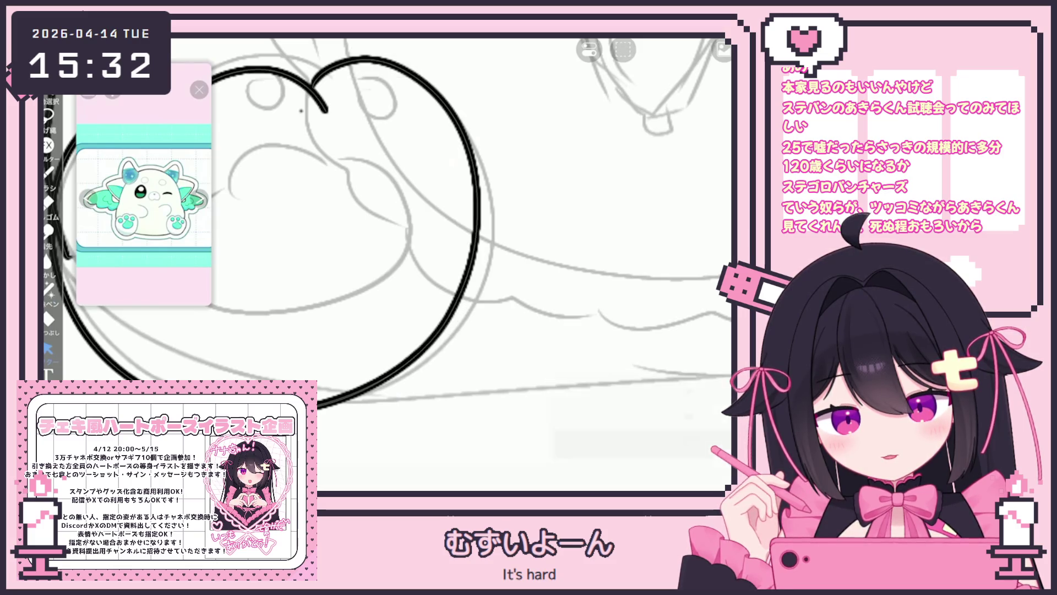
scroll(419, 220, "up", 3)
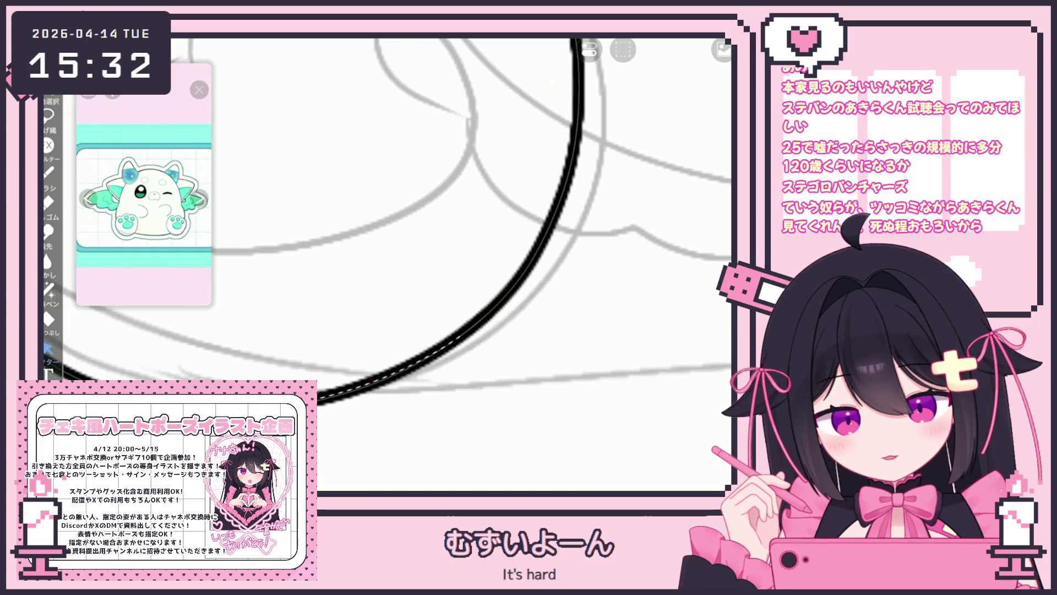
scroll(419, 220, "down", 5)
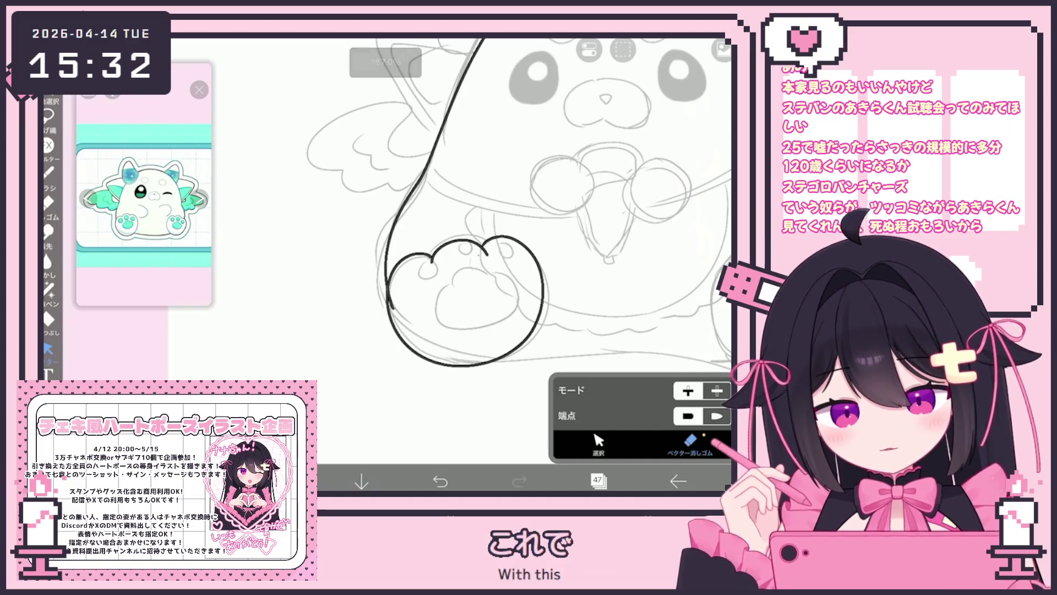
Select the paw outline stroke and step through undo and redo on the last edit
left_click(599, 440)
left_click(542, 291)
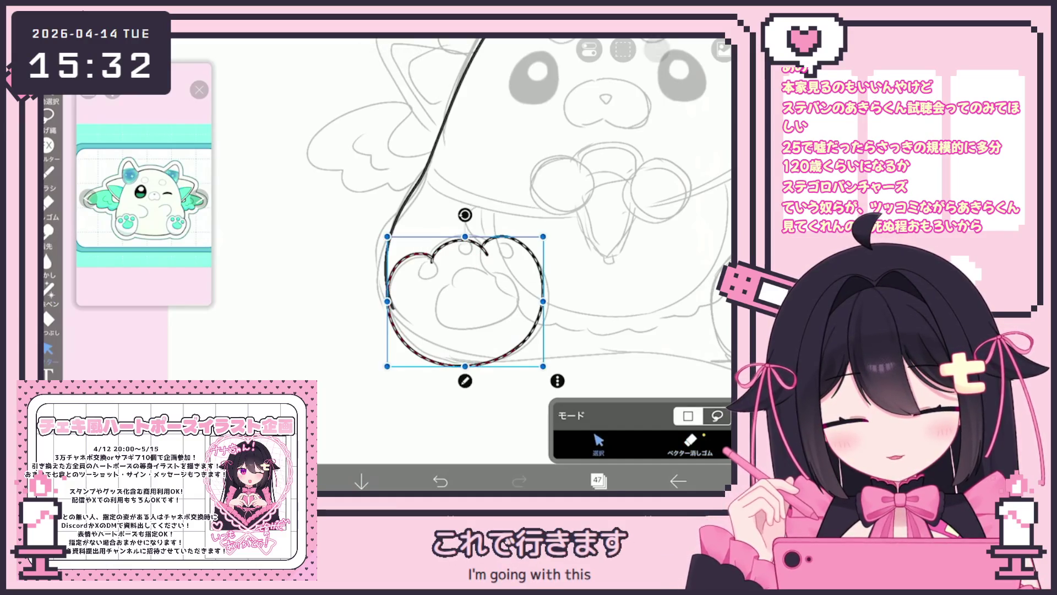
key("ctrl+z")
scroll(518, 221, "up", 1)
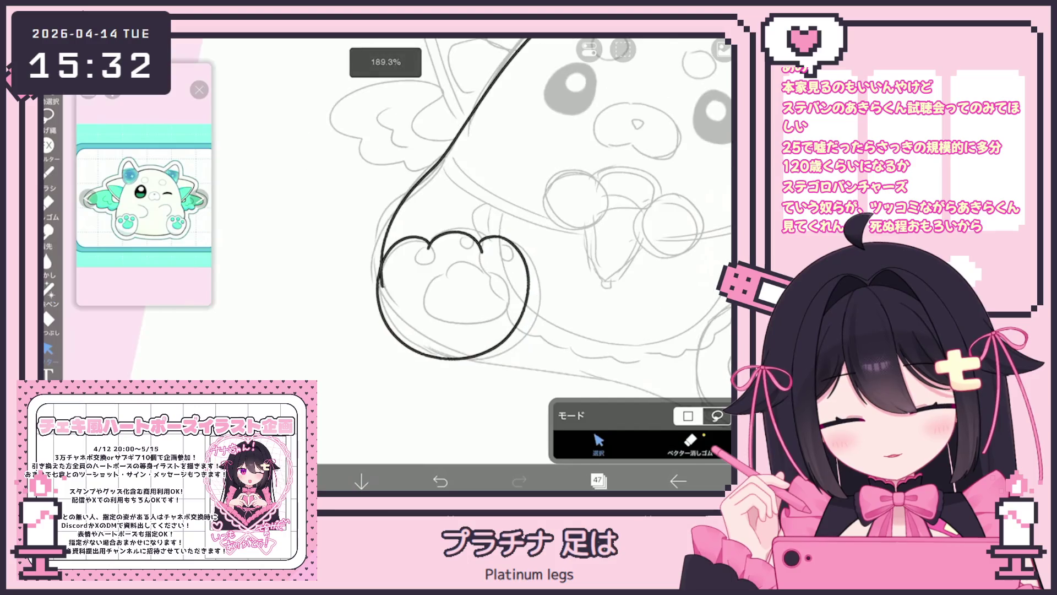
key("ctrl+y")
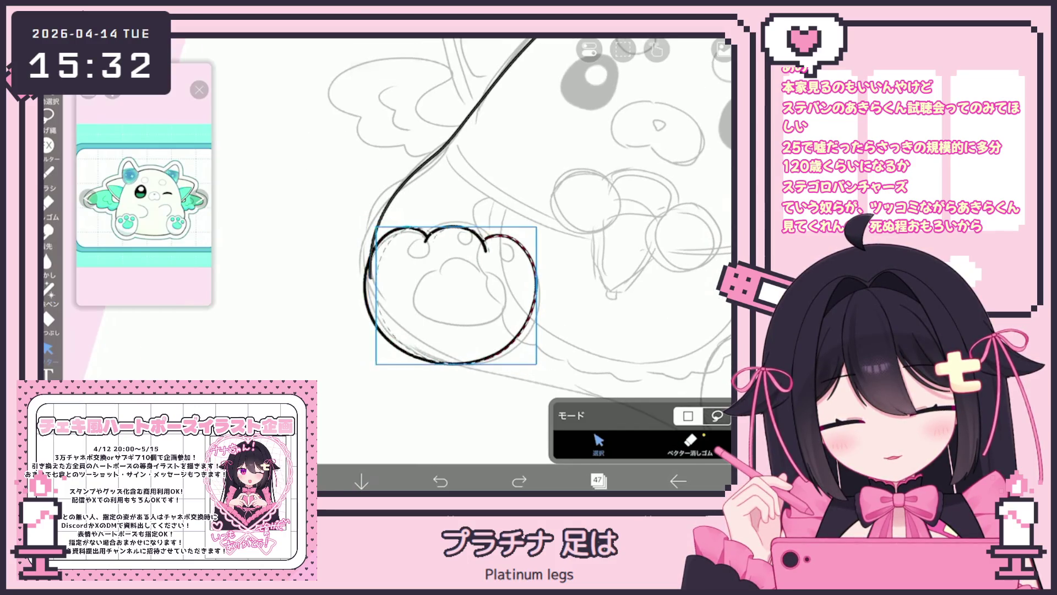
scroll(517, 248, "down", 5)
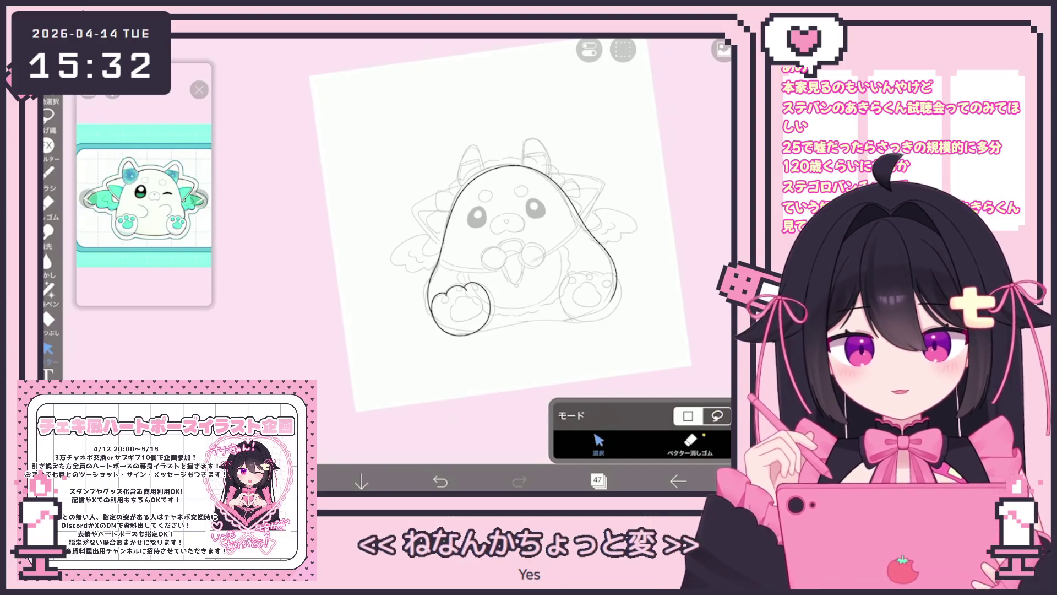
scroll(476, 237, "up", 3)
scroll(356, 270, "up", 3)
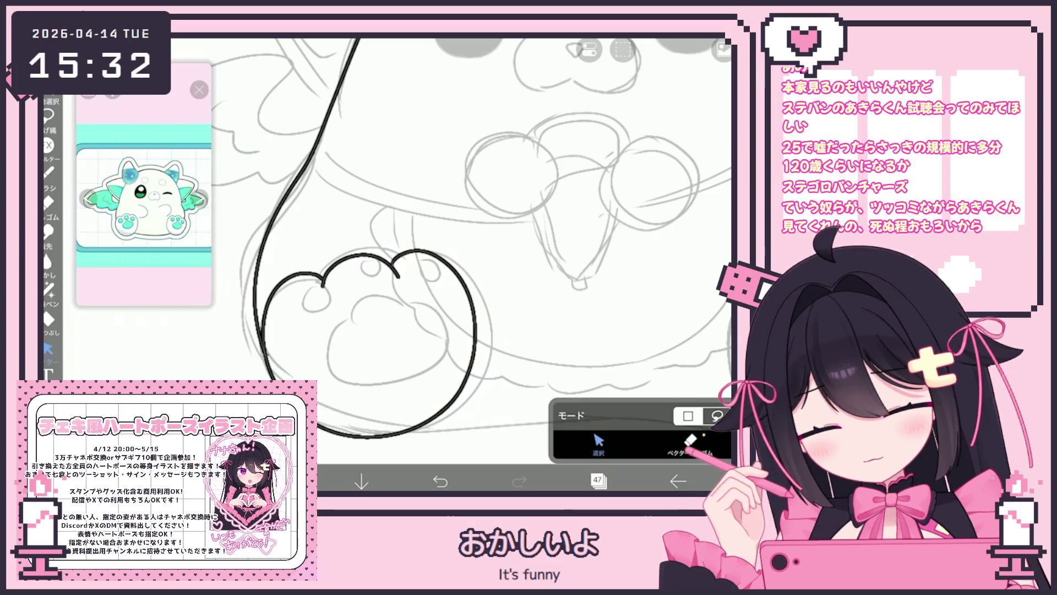
left_click(49, 114)
Clear the lasso-selected area, then make a first, undone attempt at the main pad
key("Delete")
left_click(48, 171)
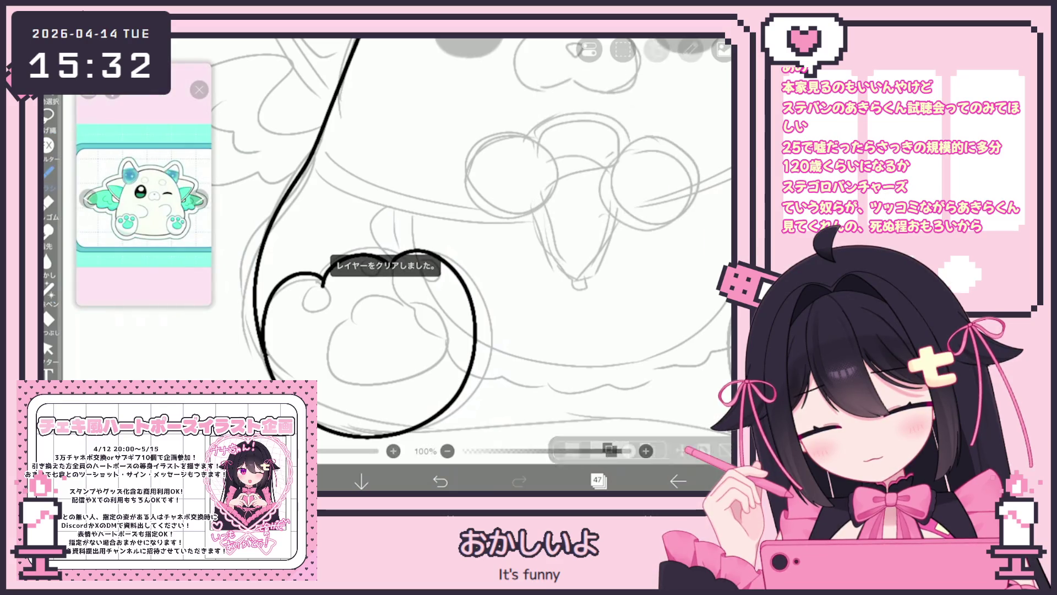
scroll(473, 248, "up", 2)
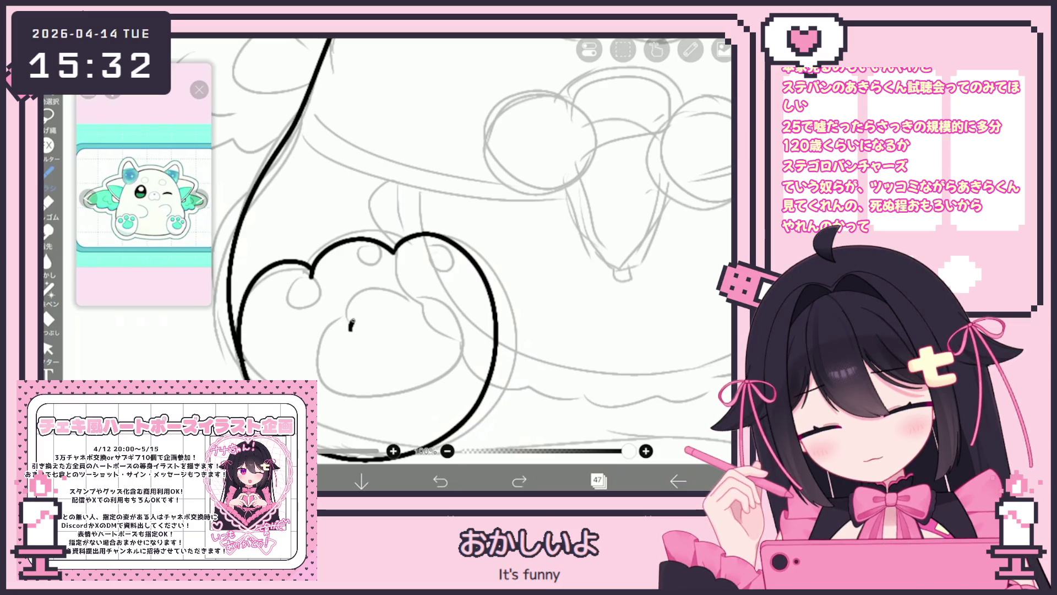
mouse_move(416, 317)
left_mouse_down()
mouse_move(366, 381)
mouse_move(342, 330)
left_mouse_up()
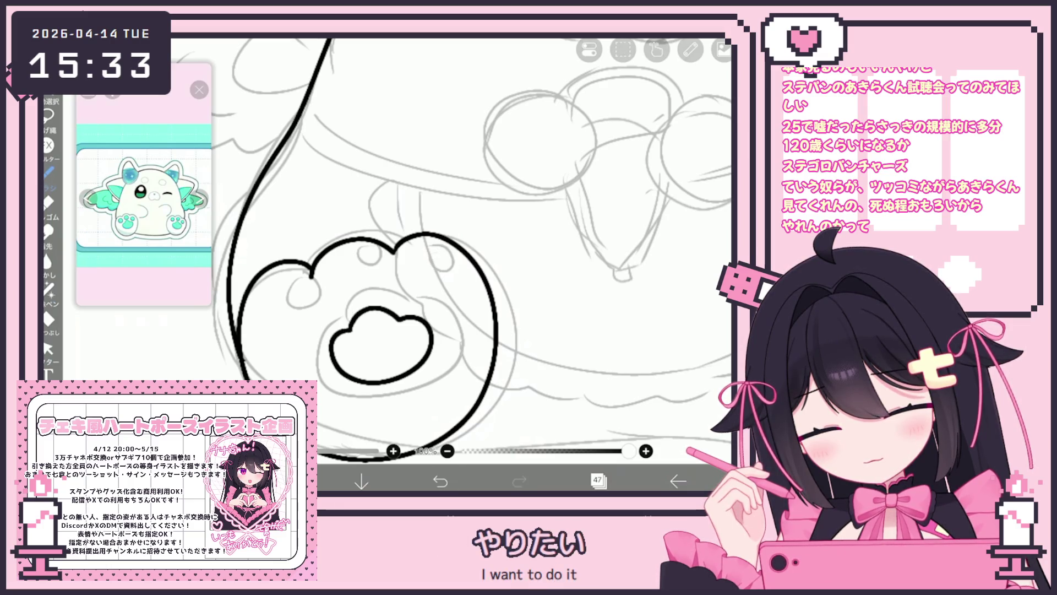
mouse_move(404, 377)
left_mouse_down()
mouse_move(414, 327)
mouse_move(361, 315)
mouse_move(357, 342)
left_mouse_up()
key("ctrl+z")
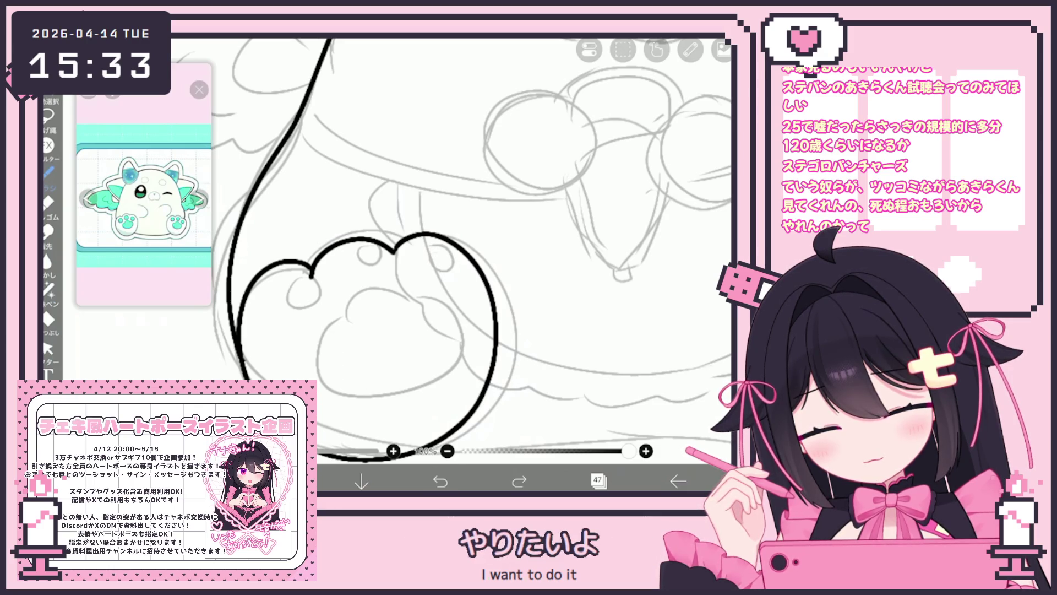
Redraw the cloud-shaped main pad inside the paw after several undone attempts
mouse_move(353, 343)
left_mouse_down()
mouse_move(330, 357)
mouse_move(361, 314)
mouse_move(407, 322)
left_mouse_up()
left_click(440, 480)
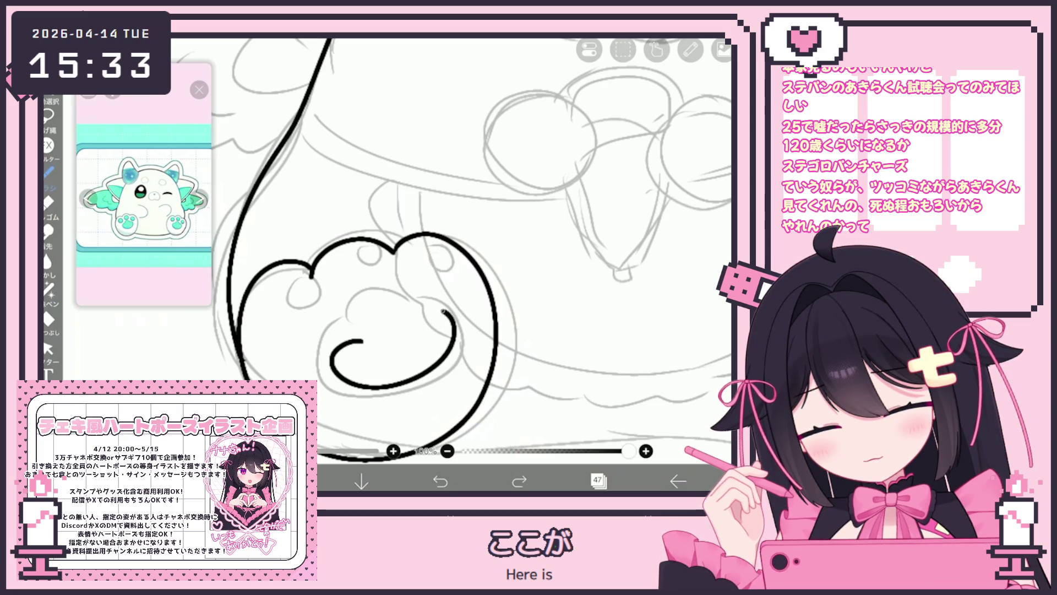
left_click(439, 481)
mouse_move(355, 337)
left_mouse_down()
mouse_move(339, 375)
mouse_move(427, 318)
left_mouse_up()
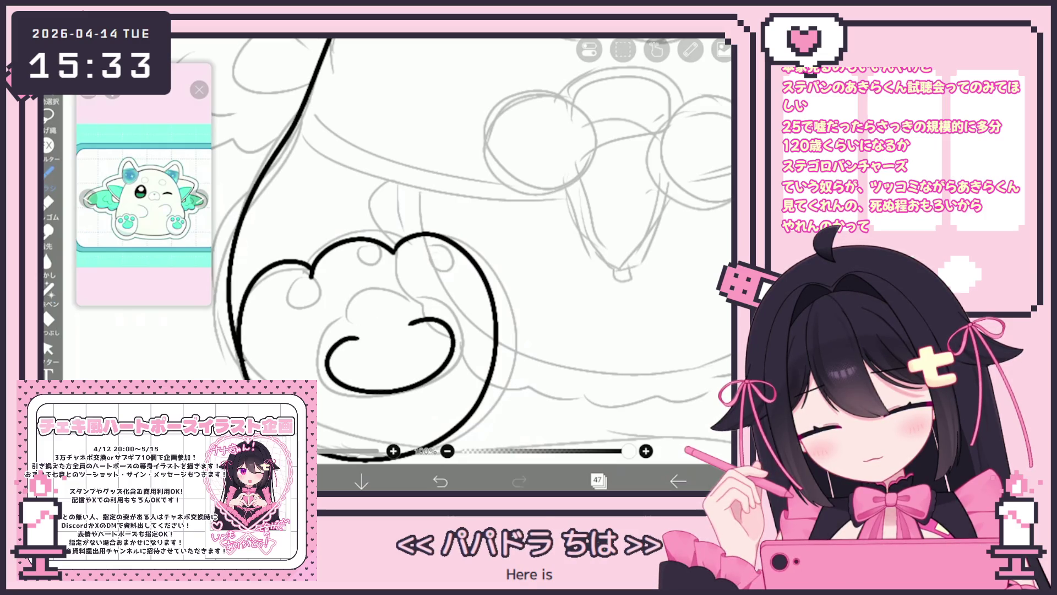
left_click(440, 480)
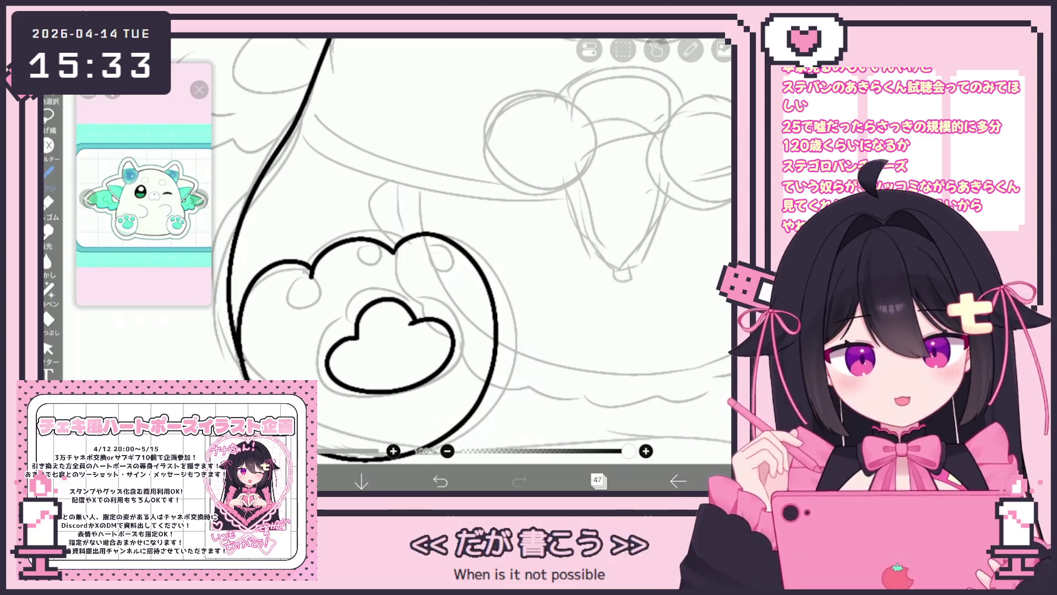
left_click(440, 480)
mouse_move(356, 338)
left_mouse_down()
mouse_move(380, 294)
mouse_move(418, 330)
left_mouse_up()
Undo and redo the latest pad edits, then select the main pad stroke
left_click(49, 348)
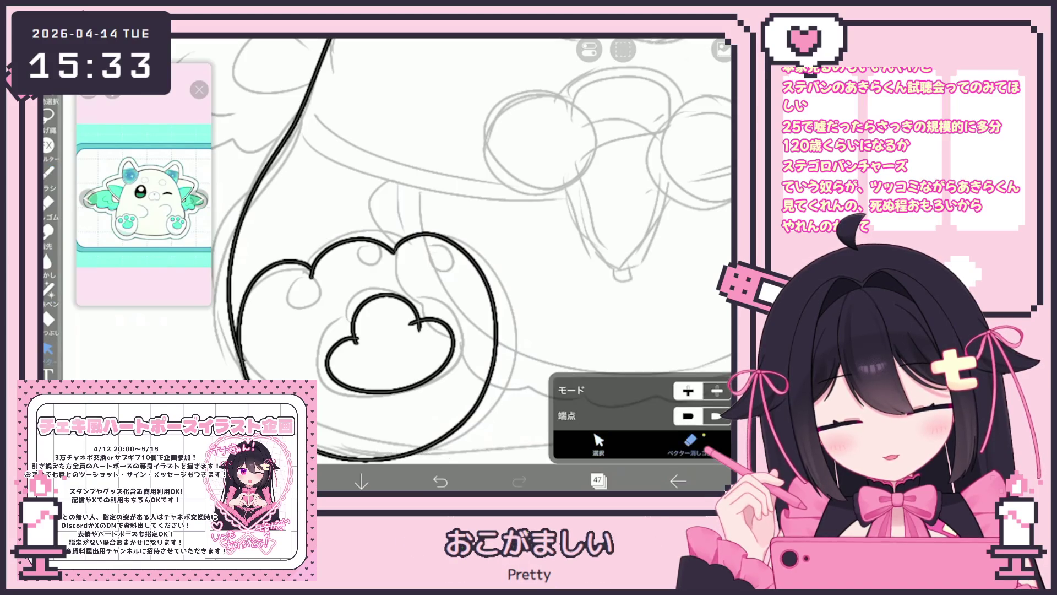
left_click(49, 172)
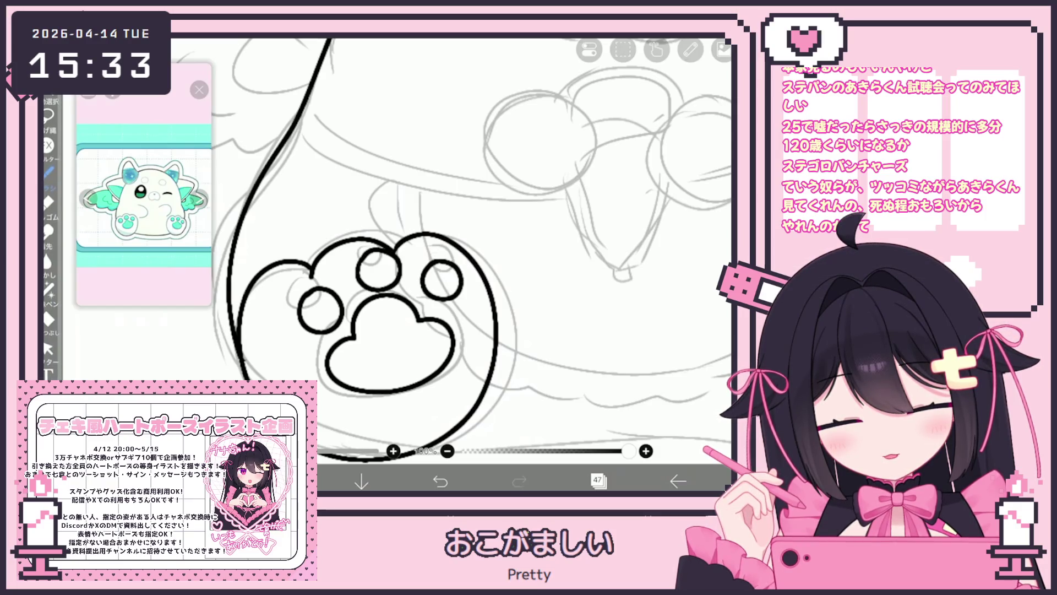
left_click(48, 348)
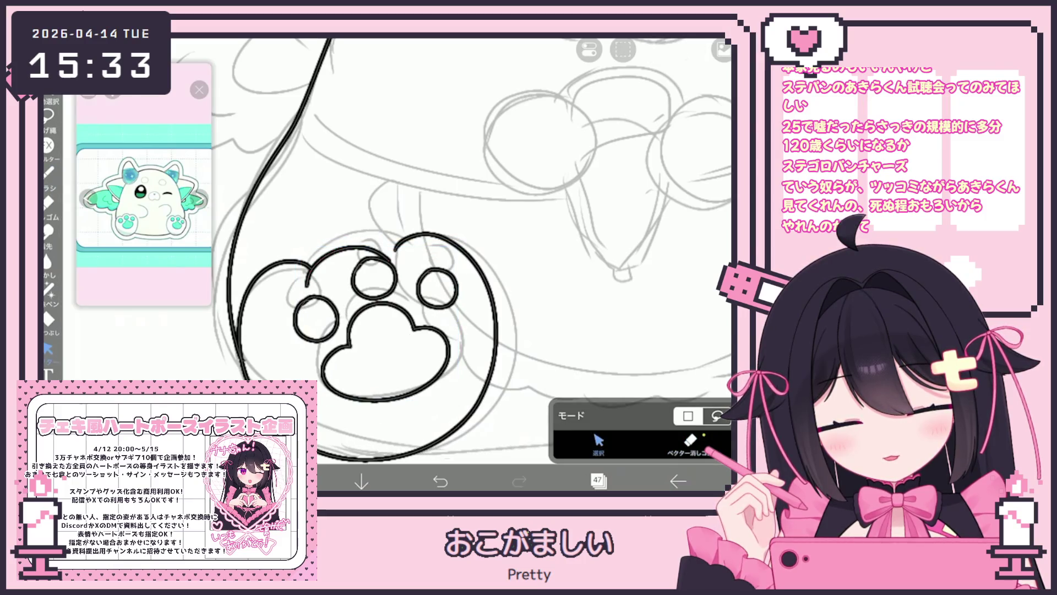
key("ctrl+z")
key("ctrl+y")
key("ctrl+y")
key("ctrl+y")
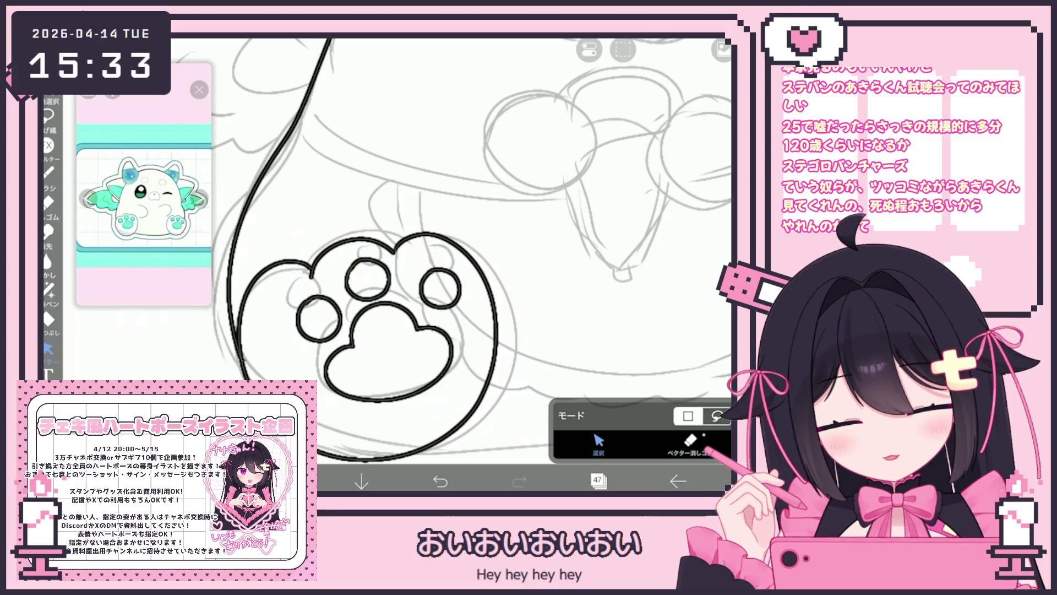
left_click(388, 358)
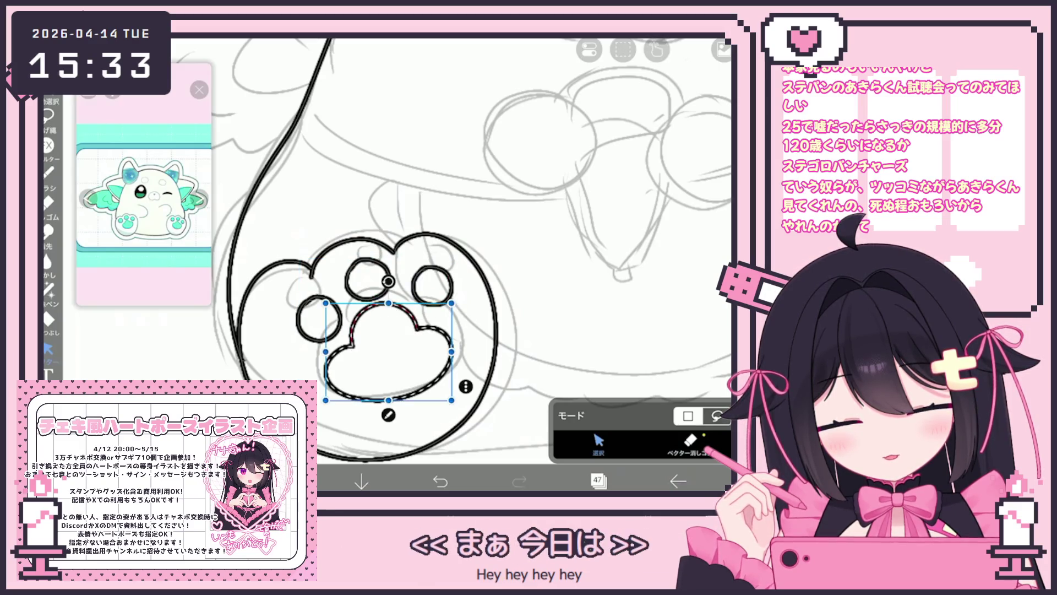
Copy the inked left paw, paste it onto a new vector layer, and move it to the right foot
scroll(471, 251, "down", 3)
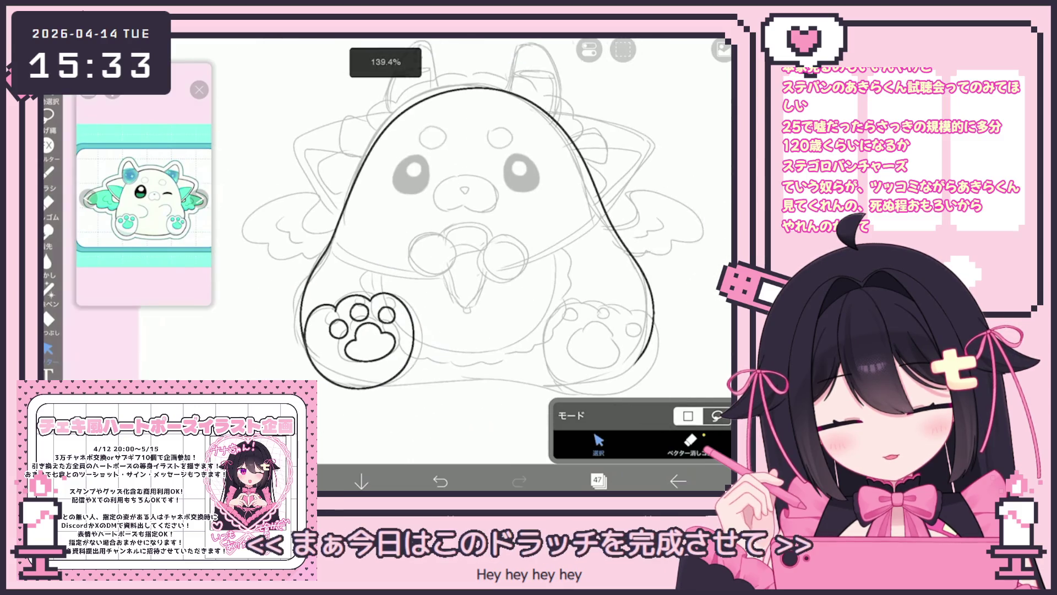
left_click(360, 341)
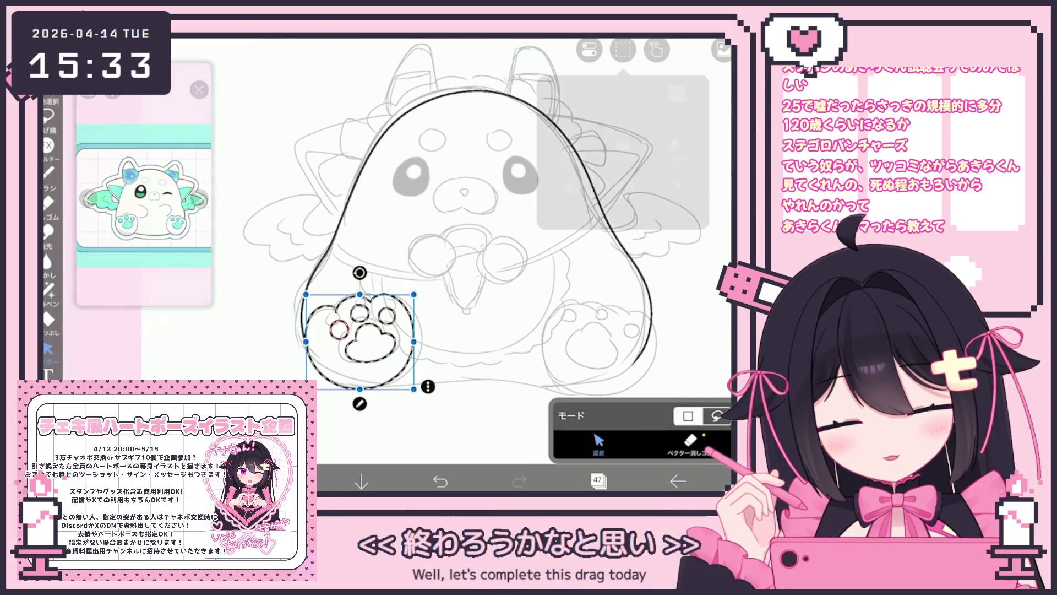
key("ctrl+c")
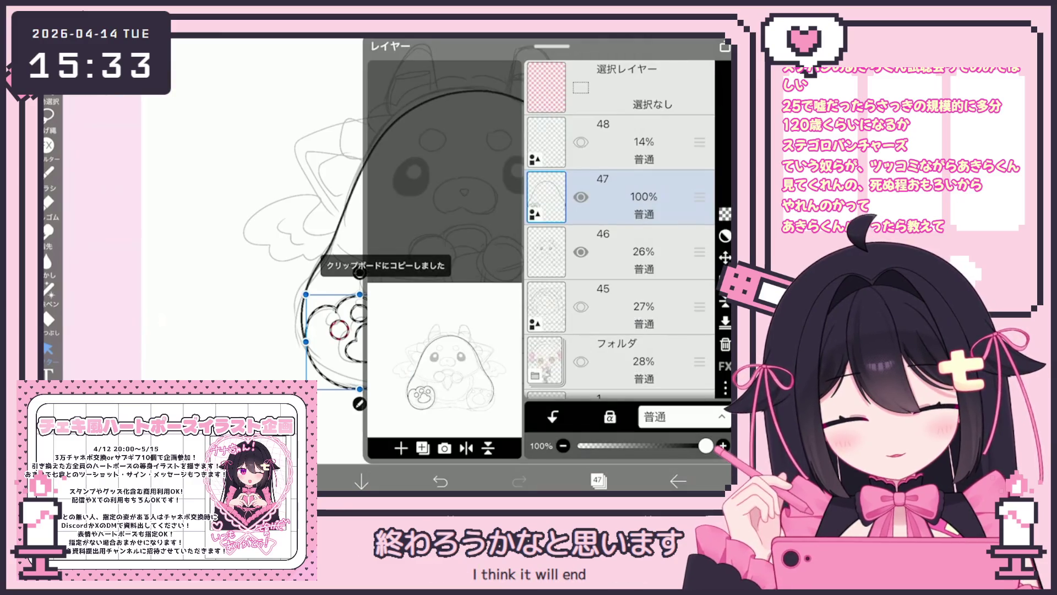
left_click(401, 448)
left_click(424, 349)
left_click(597, 481)
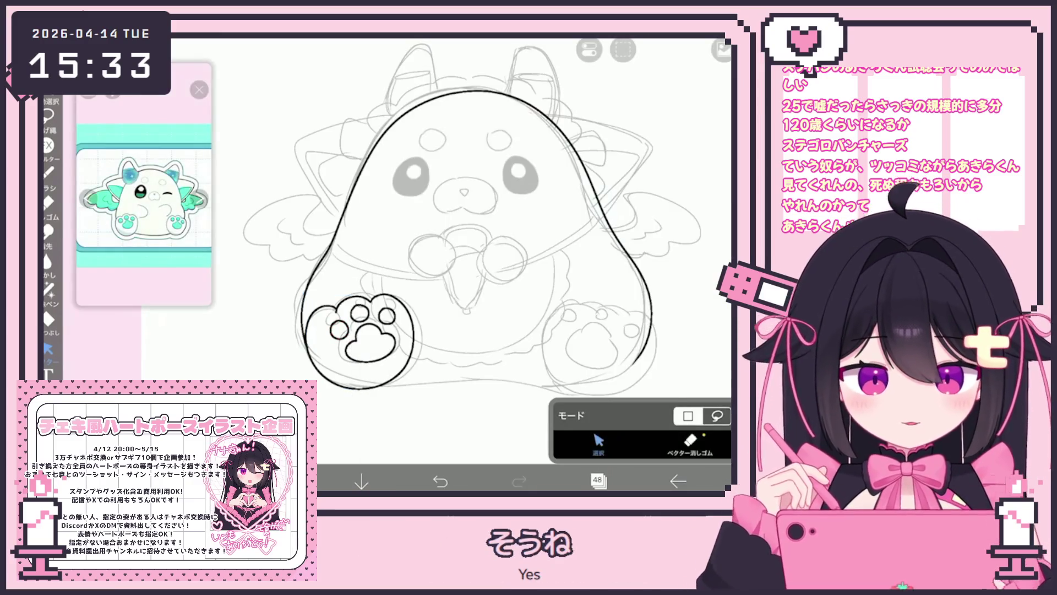
left_click(623, 50)
left_click(597, 481)
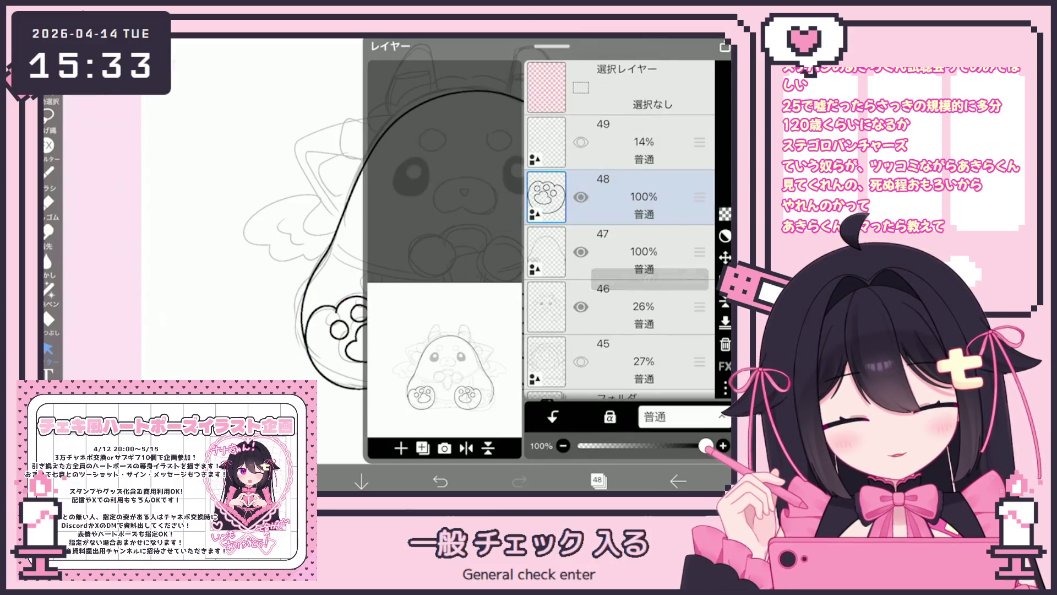
left_click(597, 480)
left_click_drag(468, 331, 512, 332)
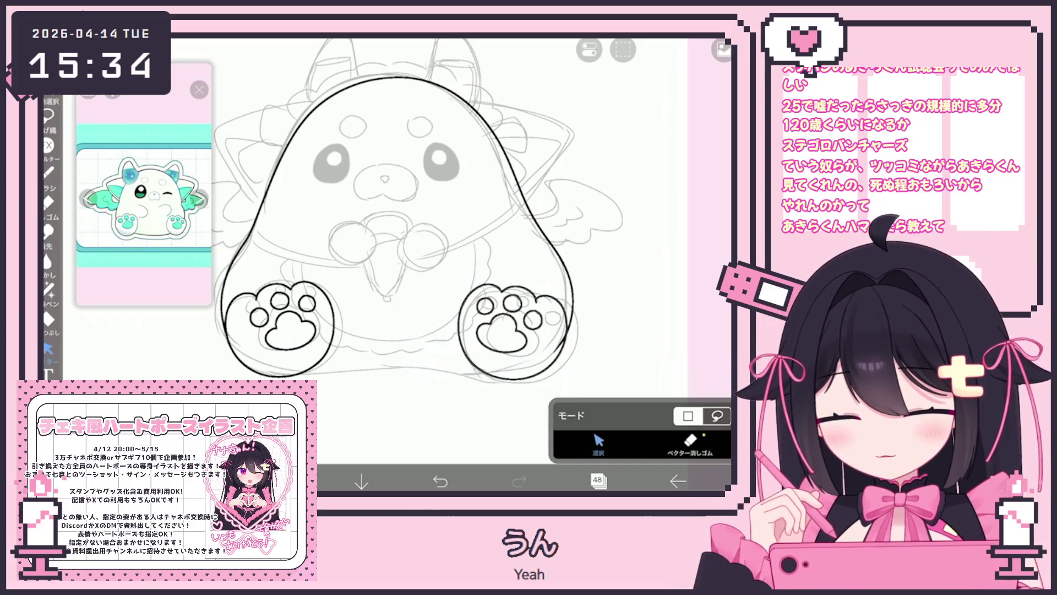
left_click(598, 480)
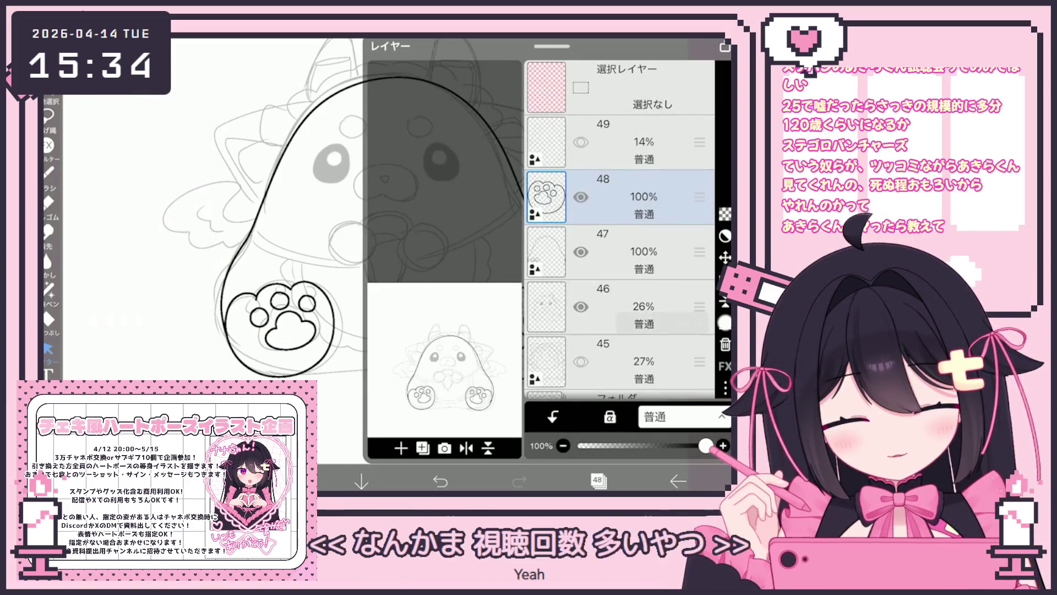
left_click(597, 481)
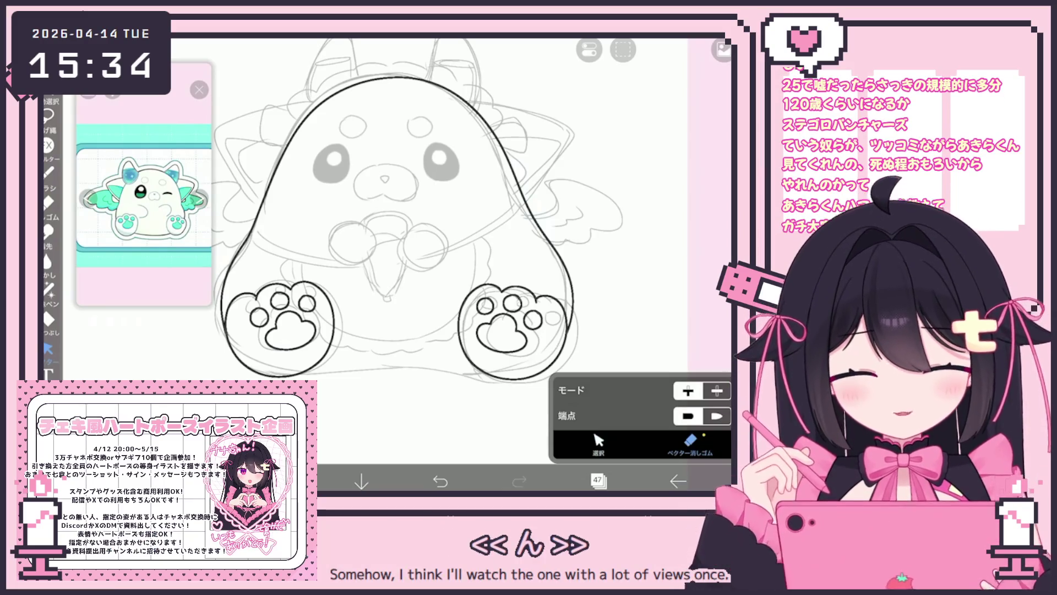
scroll(467, 276, "up", 5)
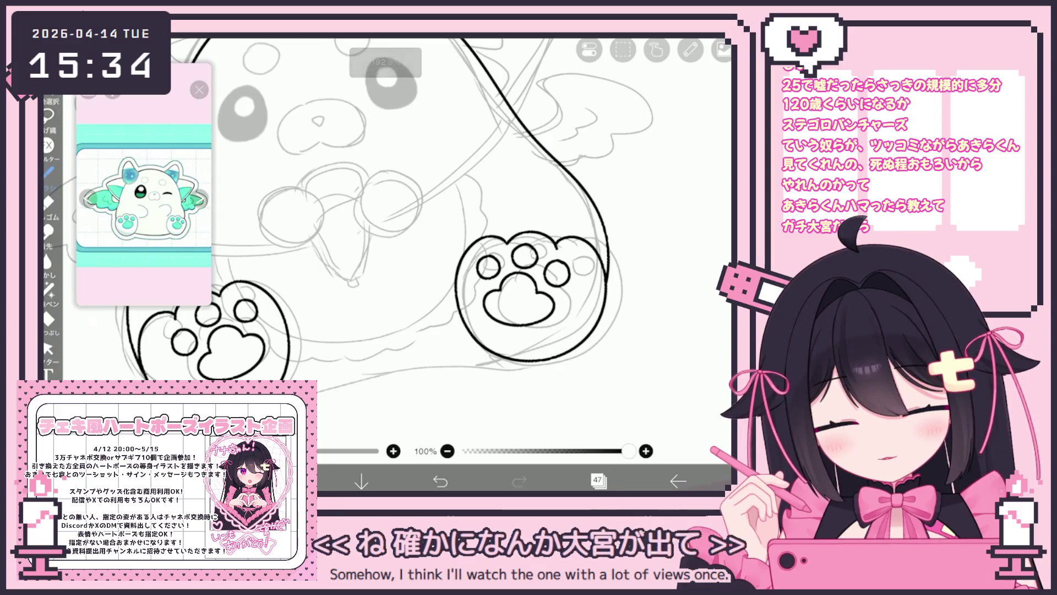
left_click_drag(319, 390, 366, 373)
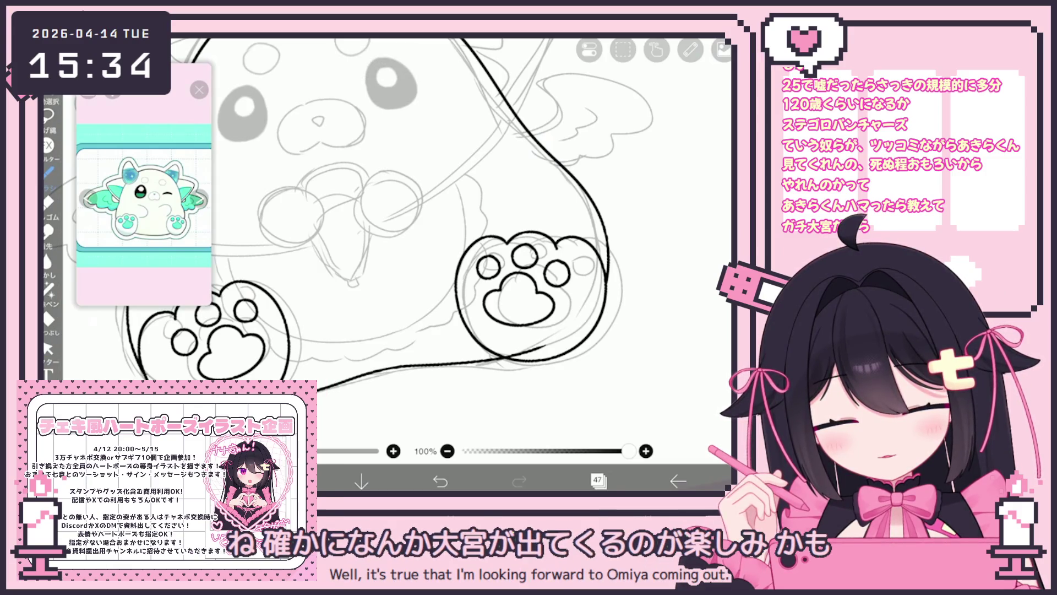
scroll(385, 220, "down", 3)
left_click(440, 480)
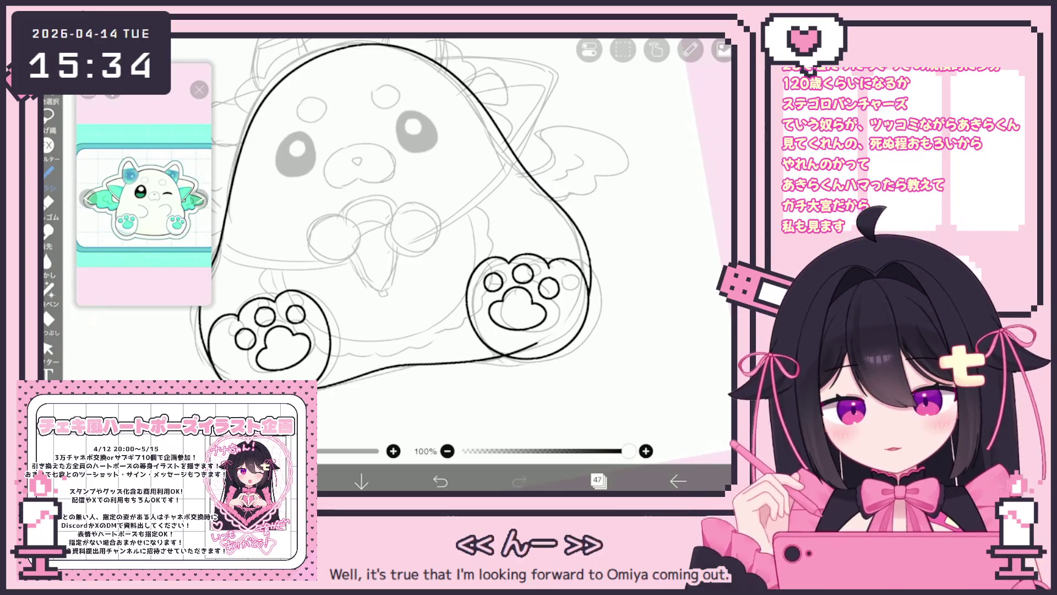
left_click(47, 348)
left_click(430, 365)
left_click(430, 364)
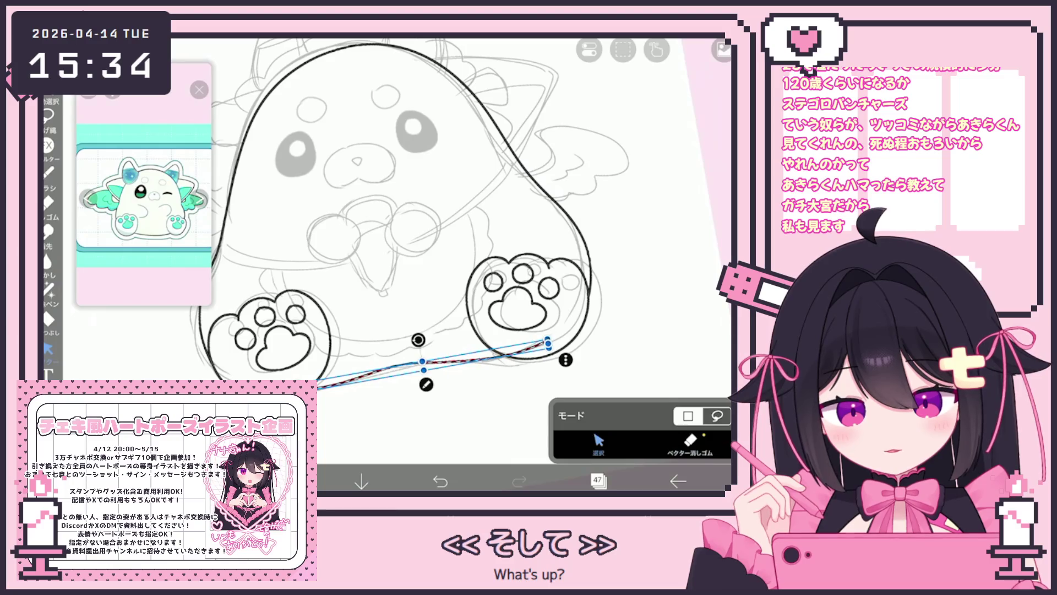
scroll(440, 248, "down", 3)
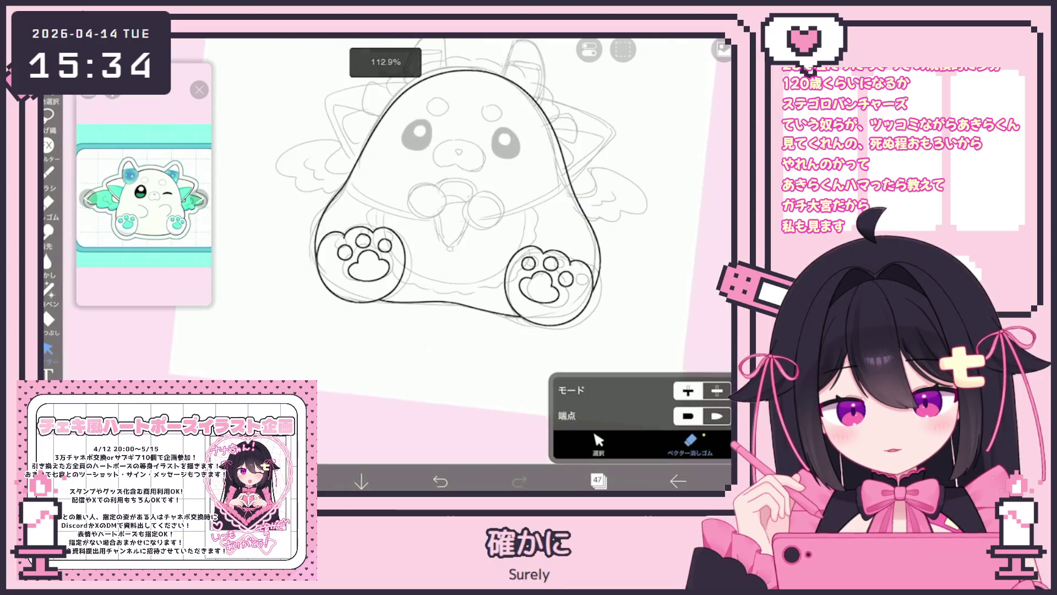
left_click(48, 172)
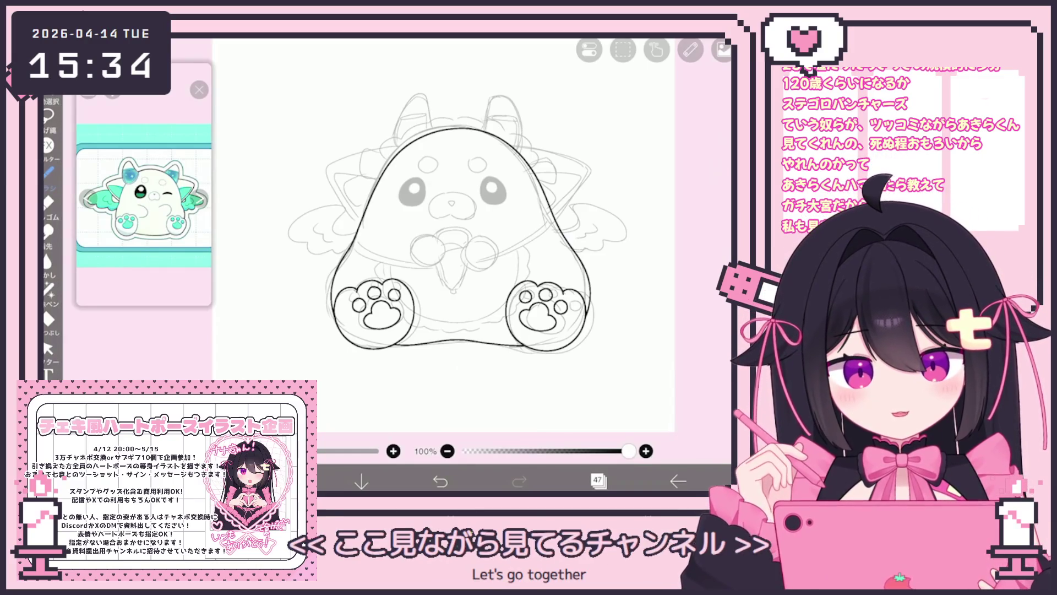
scroll(441, 247, "up", 5)
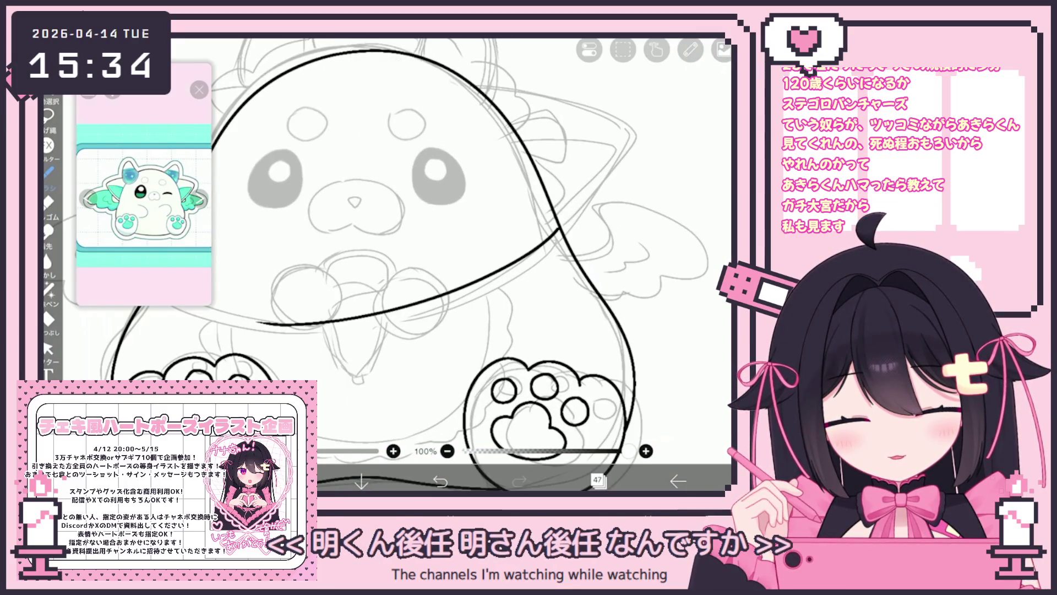
scroll(418, 264, "down", 2)
key("ctrl+z")
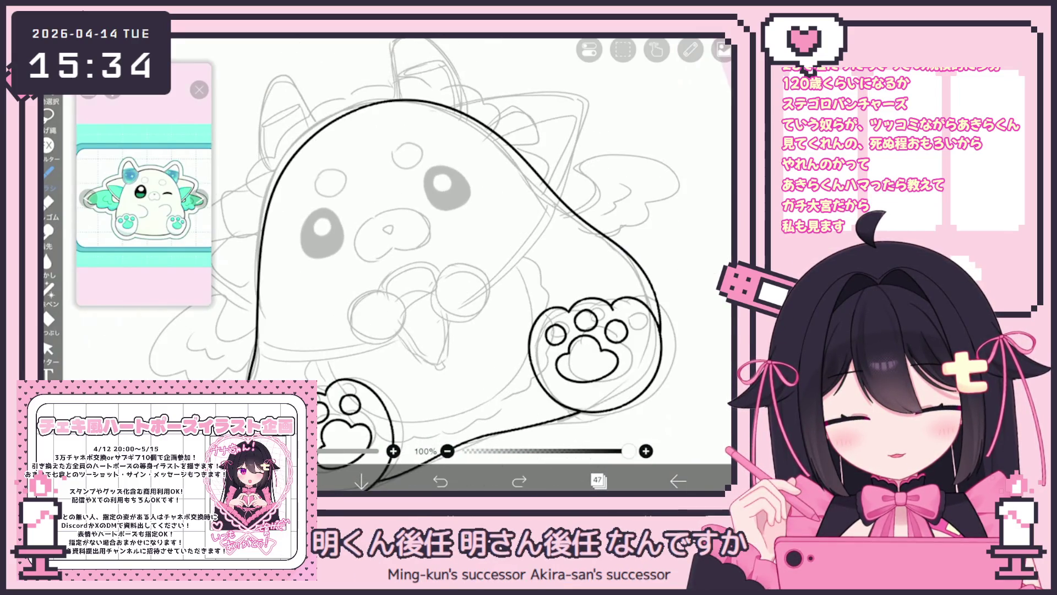
Duplicate the long collar stroke and shift the copy slightly lower as a parallel line
left_click(48, 348)
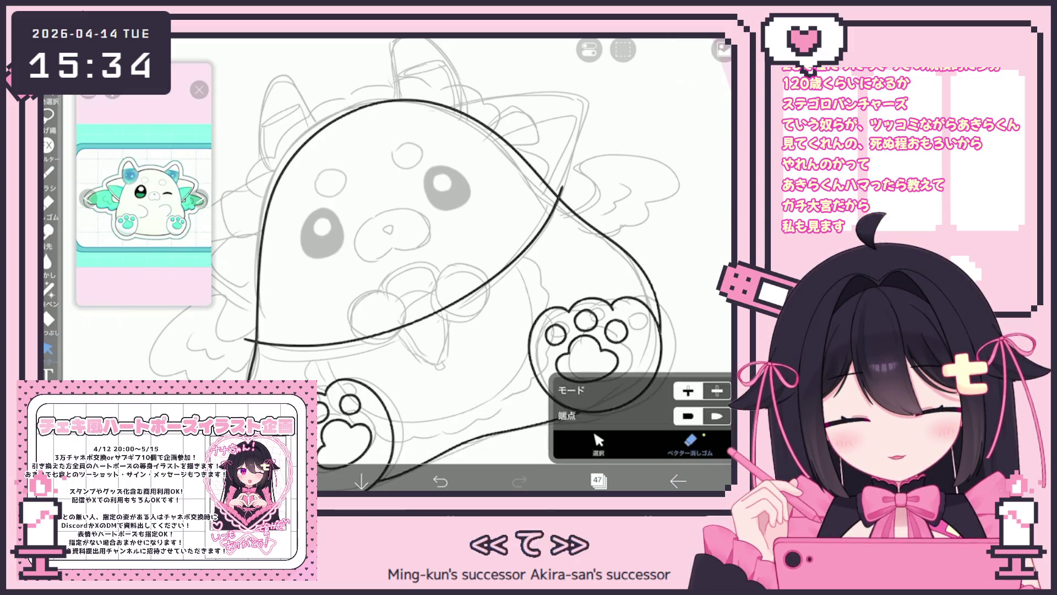
left_click(484, 278)
key("ctrl+c")
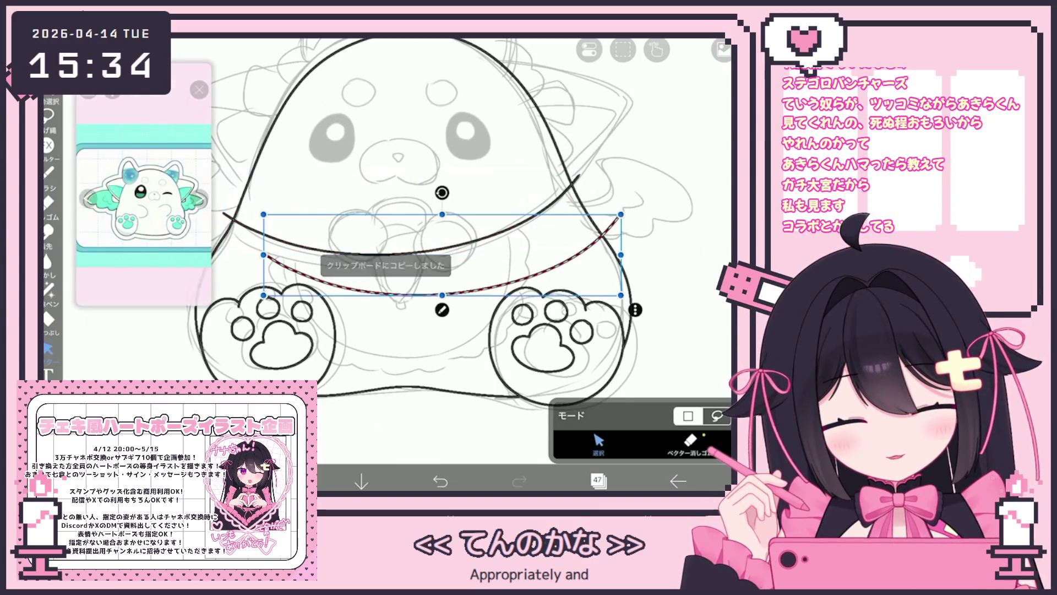
left_click_drag(405, 231, 402, 233)
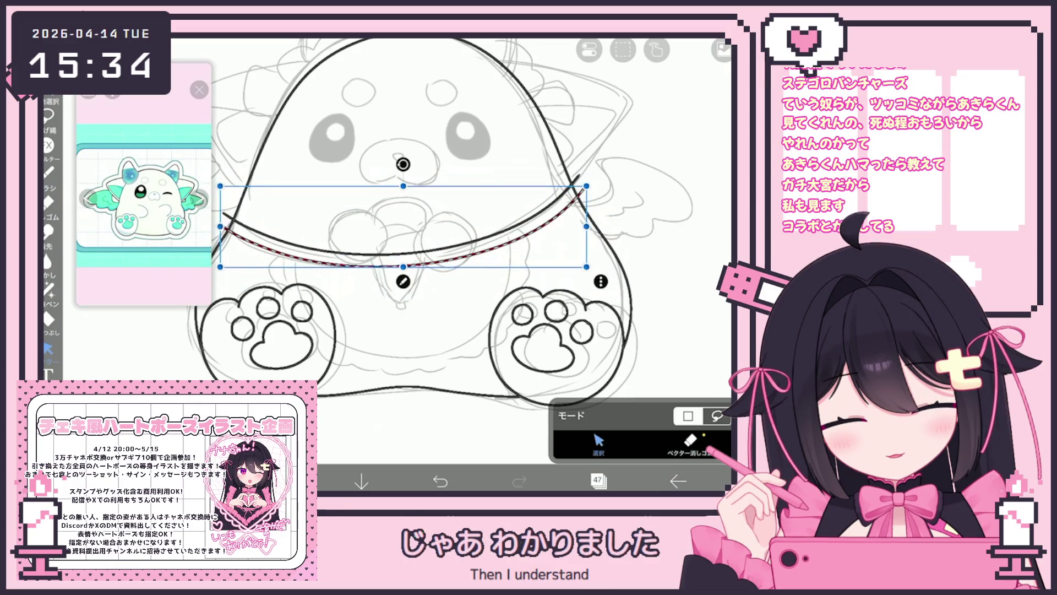
left_click(690, 440)
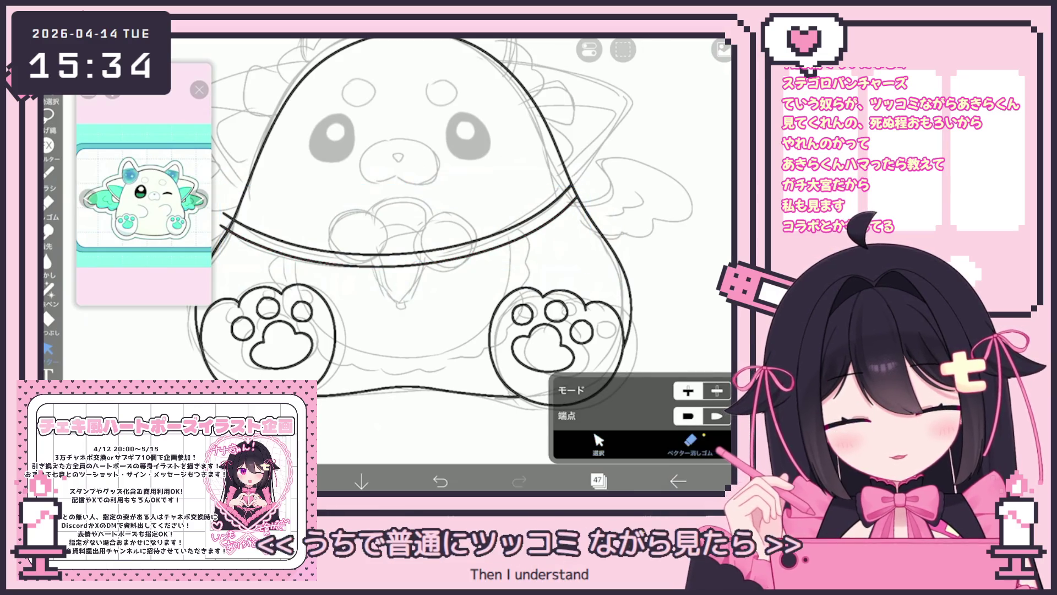
scroll(456, 247, "up", 2)
scroll(456, 248, "up", 2)
left_click(48, 173)
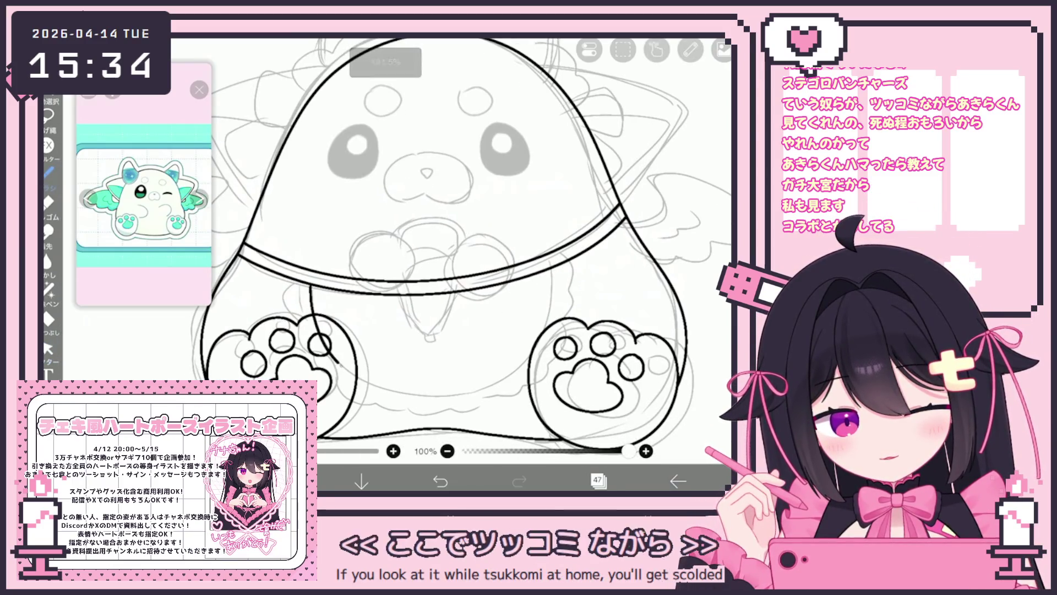
Ink the bib outline curving under the belly, replacing the undone stray strokes
key("ctrl+z")
mouse_move(282, 291)
left_mouse_down()
mouse_move(283, 325)
mouse_move(506, 330)
left_mouse_up()
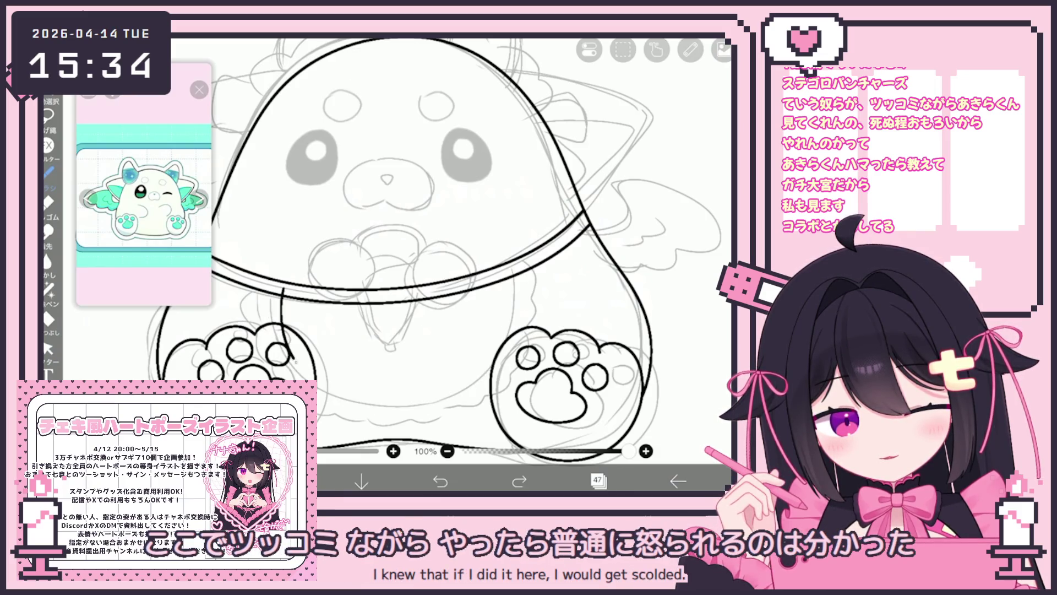
key("ctrl+z")
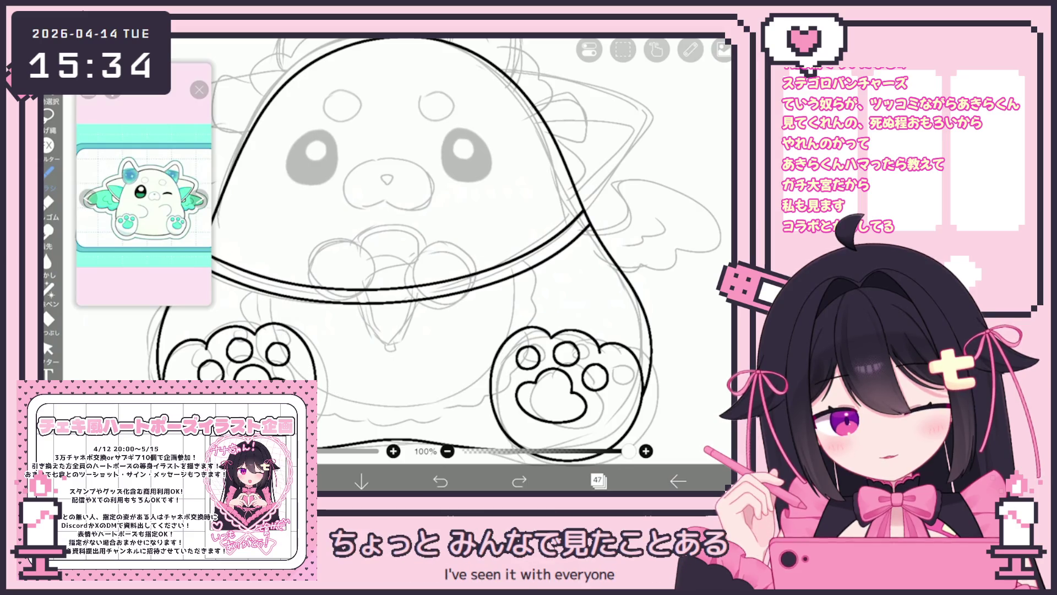
key("ctrl+z")
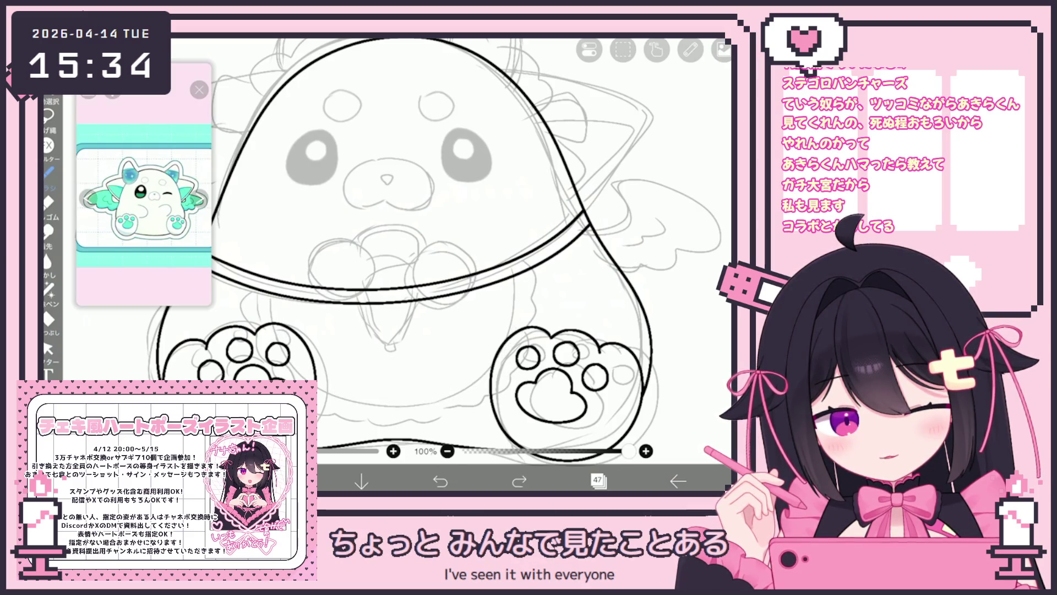
mouse_move(271, 290)
left_mouse_down()
mouse_move(526, 319)
mouse_move(521, 266)
left_mouse_up()
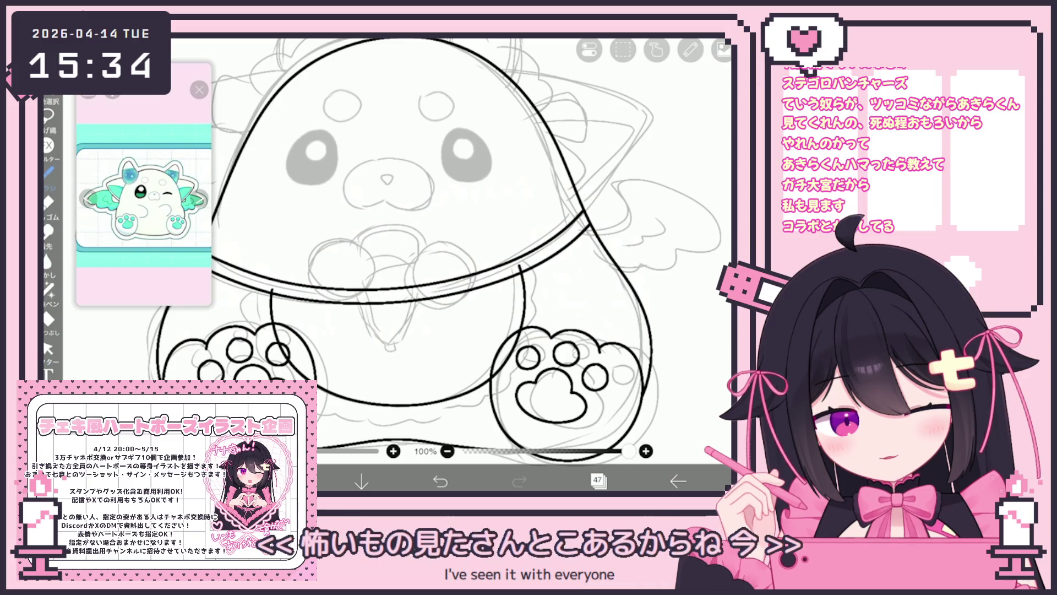
Add short ruffle strokes beside the left paw, below the belly and beside the belly line
left_click_drag(266, 343, 260, 361)
left_click_drag(319, 411, 342, 414)
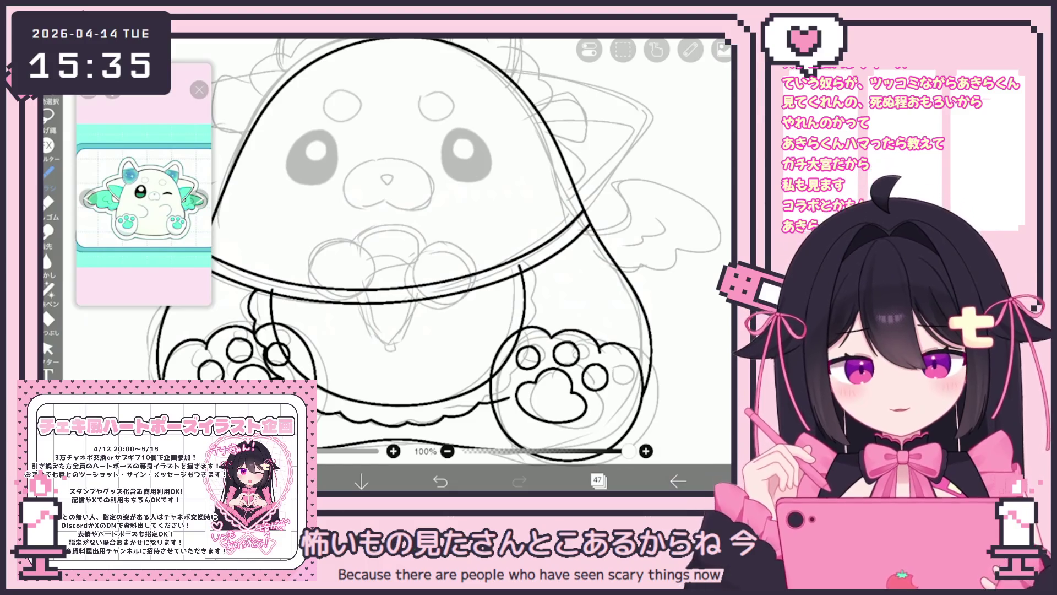
left_click_drag(540, 270, 539, 288)
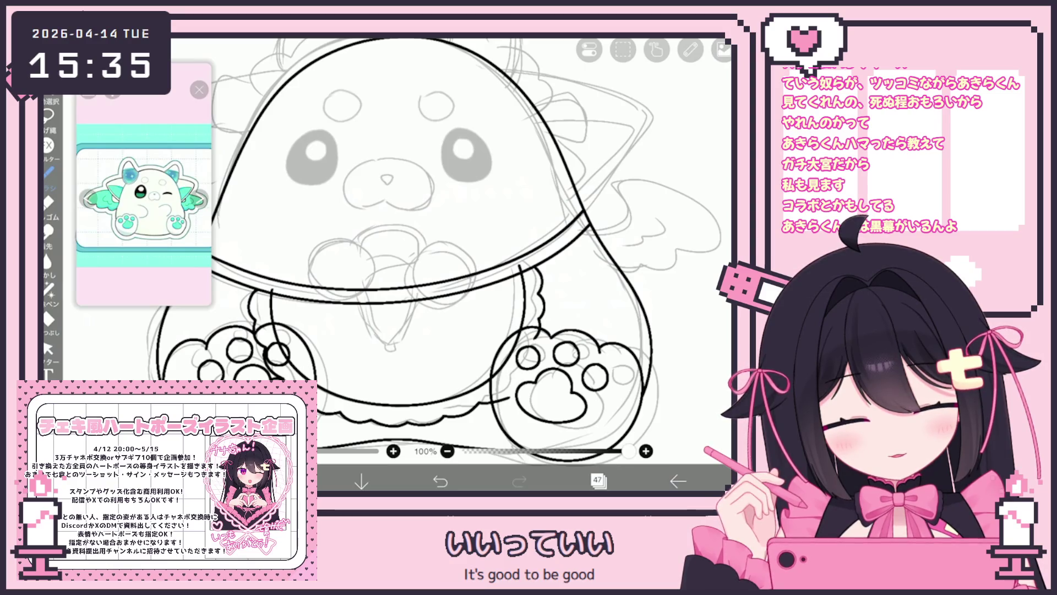
key("ctrl+z")
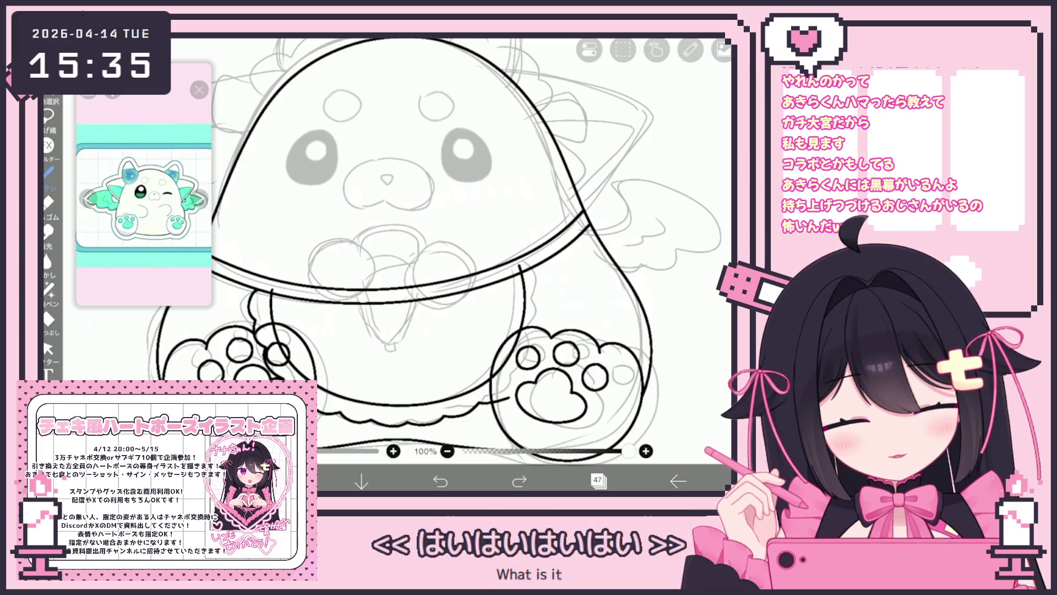
left_click_drag(543, 320, 533, 338)
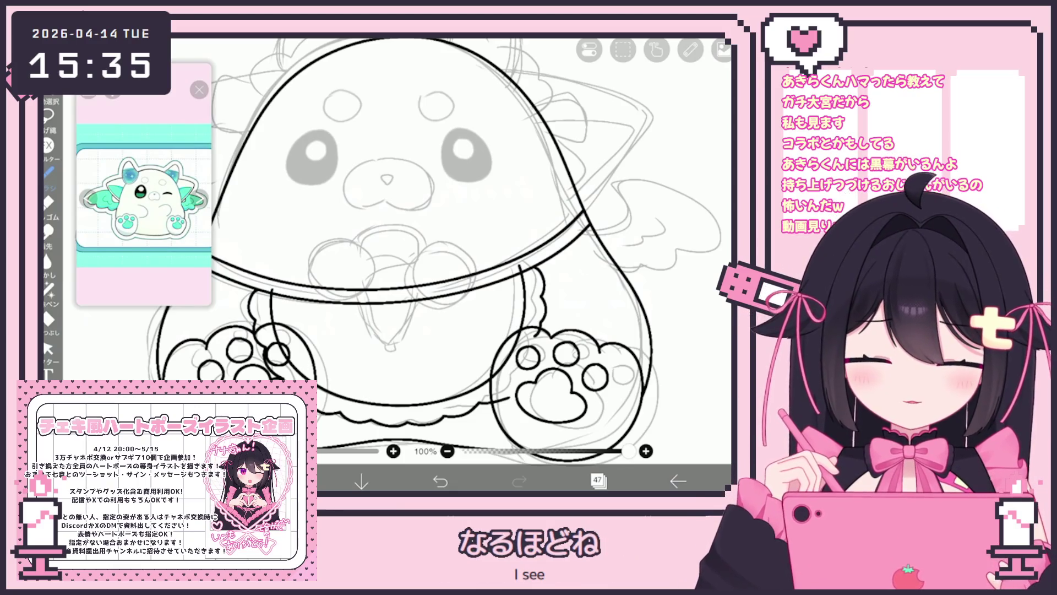
Erase overlapping lines near both paws and ink a small arc at the bow's centre
left_click(48, 348)
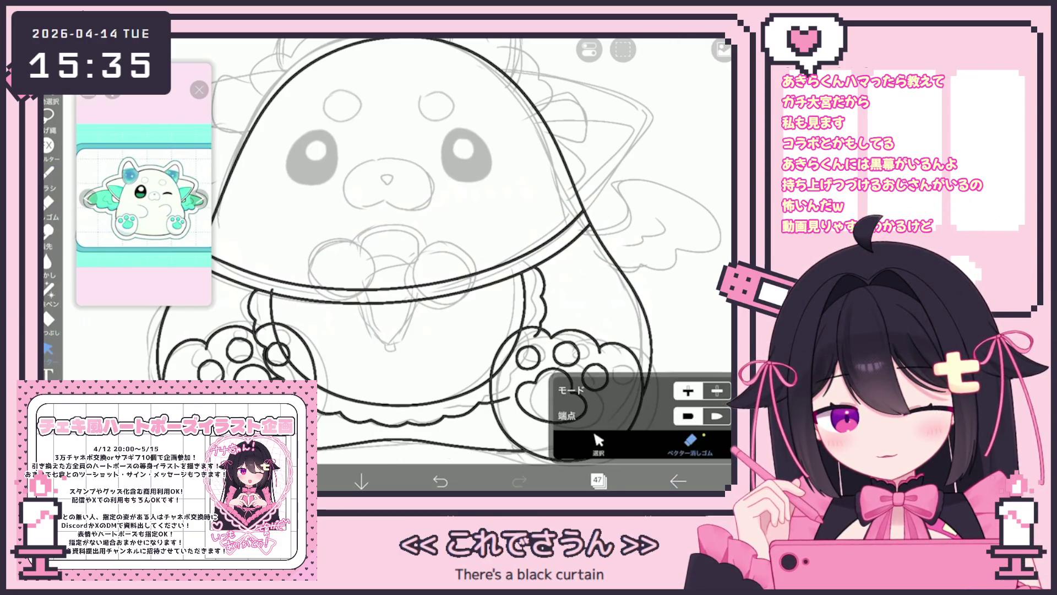
left_click_drag(273, 327, 300, 372)
left_click_drag(507, 342, 502, 400)
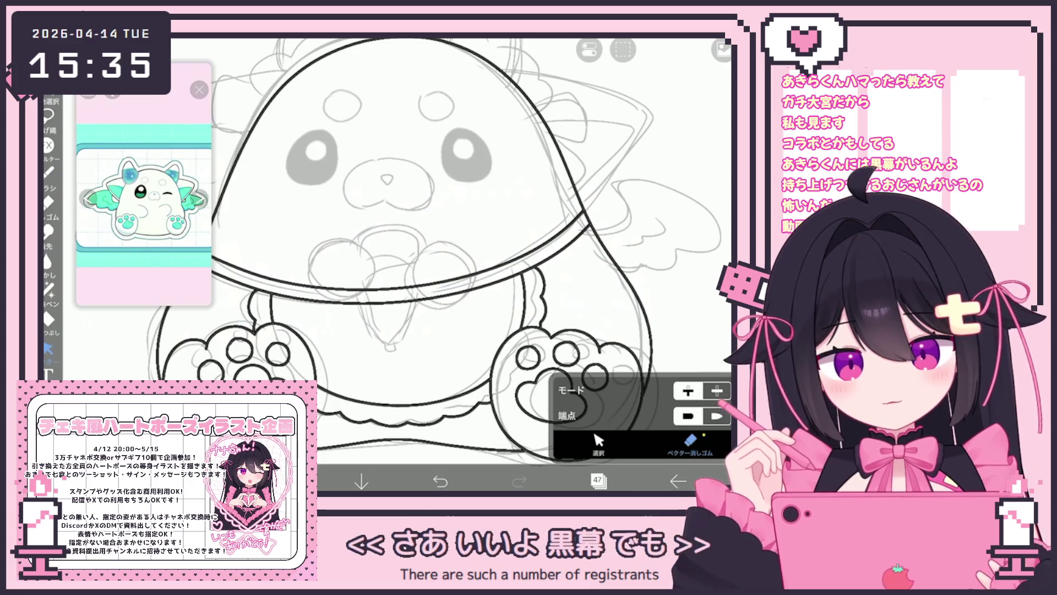
left_click(50, 171)
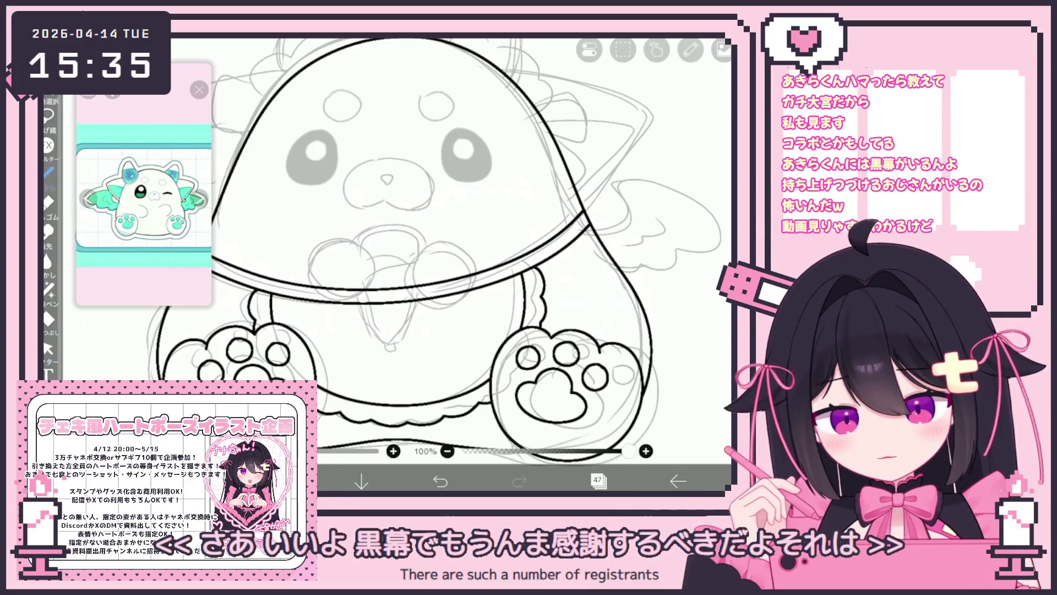
scroll(452, 175, "up", 5)
mouse_move(385, 314)
left_mouse_down()
mouse_move(439, 278)
mouse_move(496, 330)
mouse_move(435, 277)
left_mouse_up()
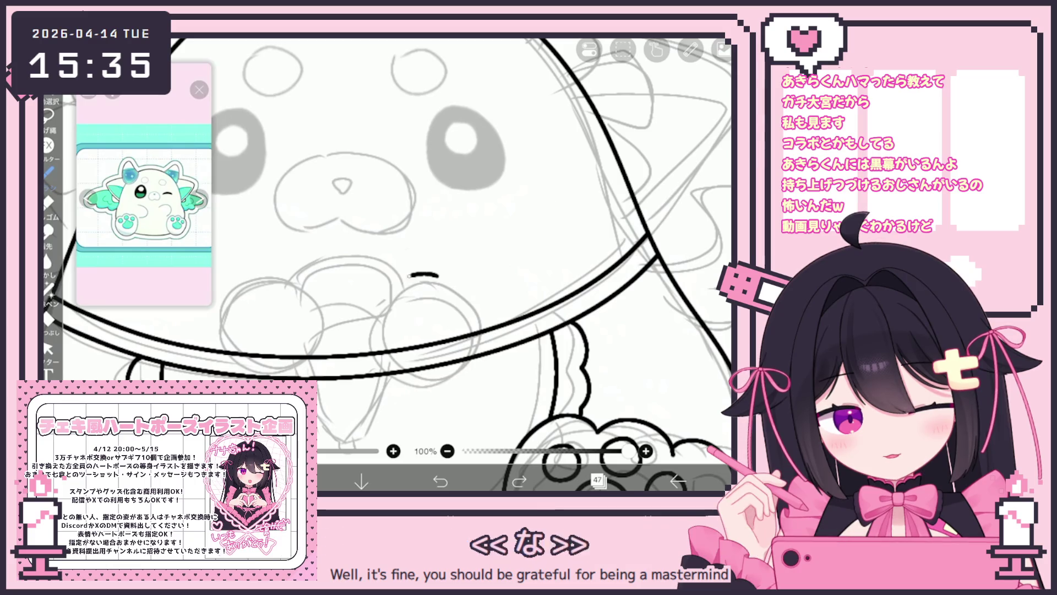
Try a large circle around the bow, then undo it along with the earlier circle strokes
left_click_drag(410, 275, 435, 276)
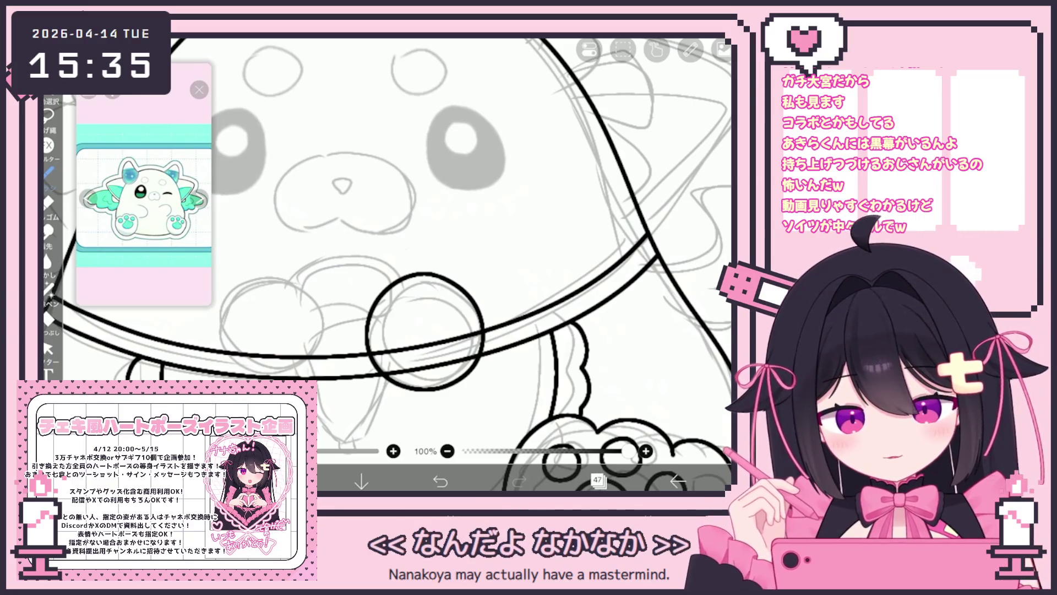
left_click(49, 348)
left_click(598, 444)
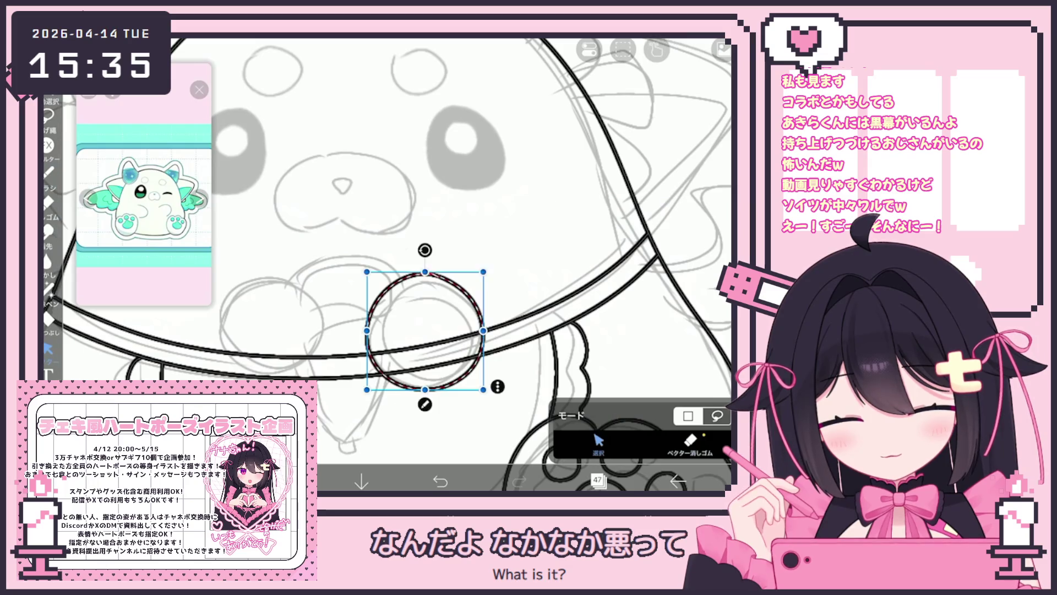
key("ctrl+z")
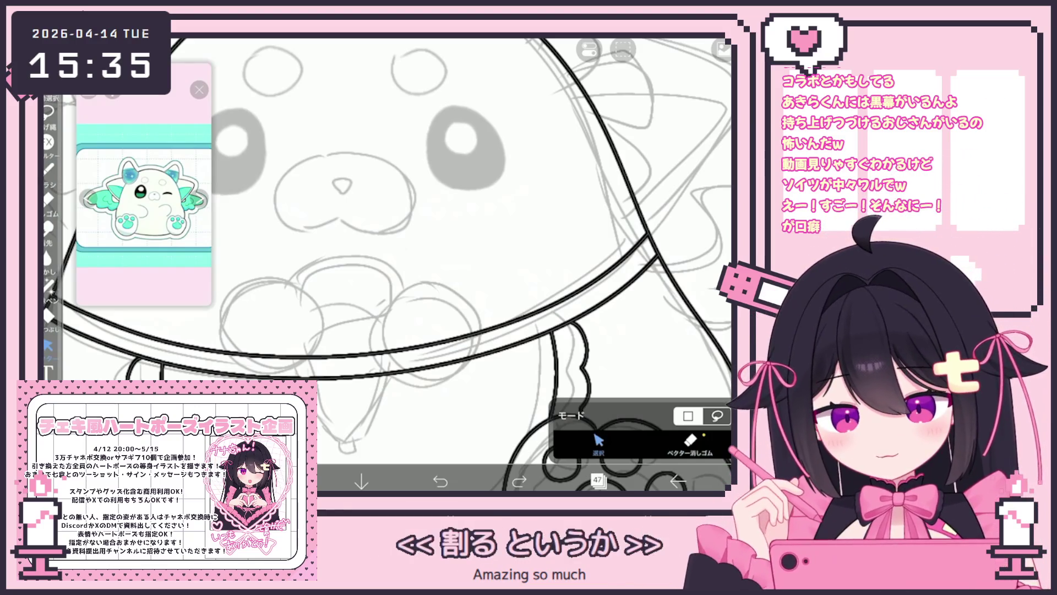
left_click(49, 171)
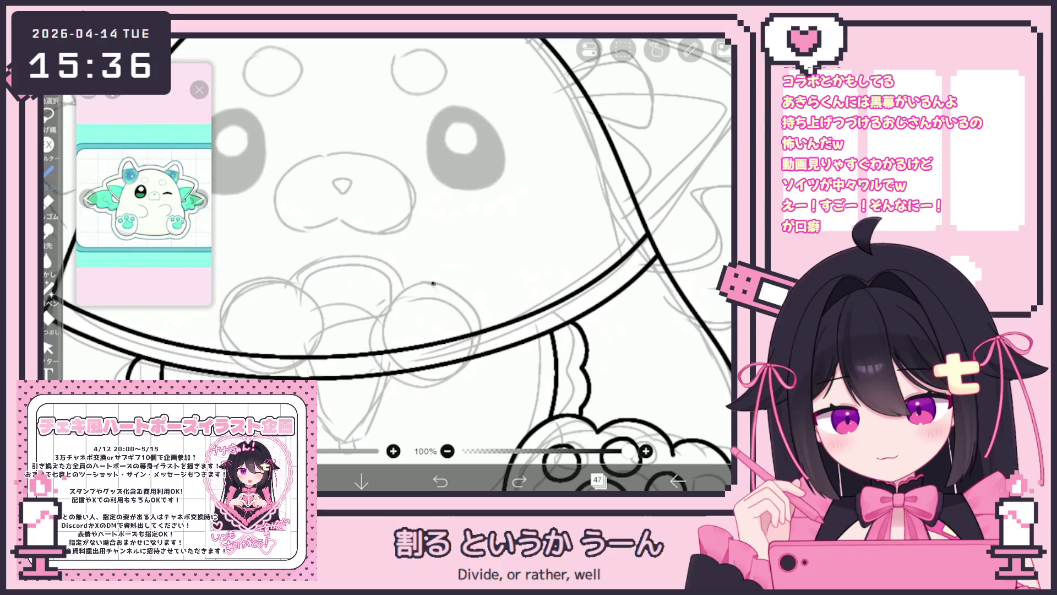
key("ctrl+z")
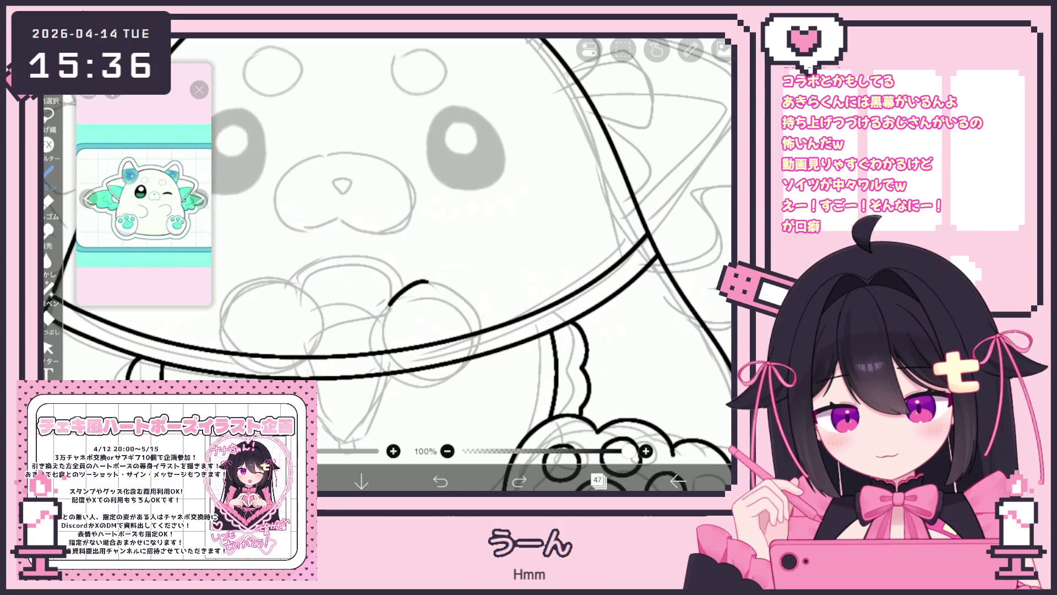
key("ctrl+z")
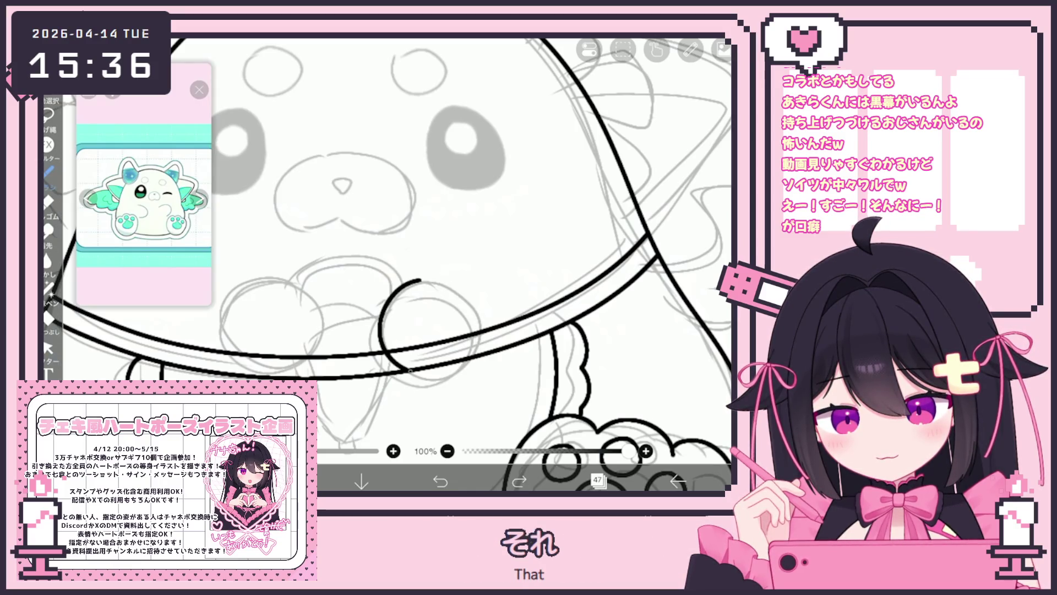
Redraw the circle over the collar below the face until a rounded loop remains
left_click_drag(423, 278, 473, 350)
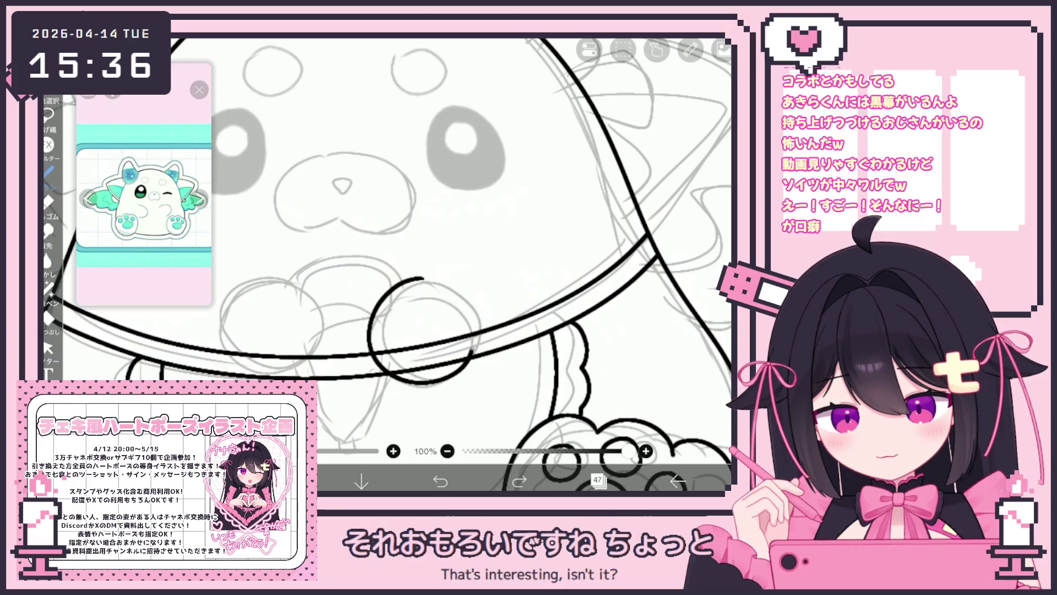
key("ctrl+z")
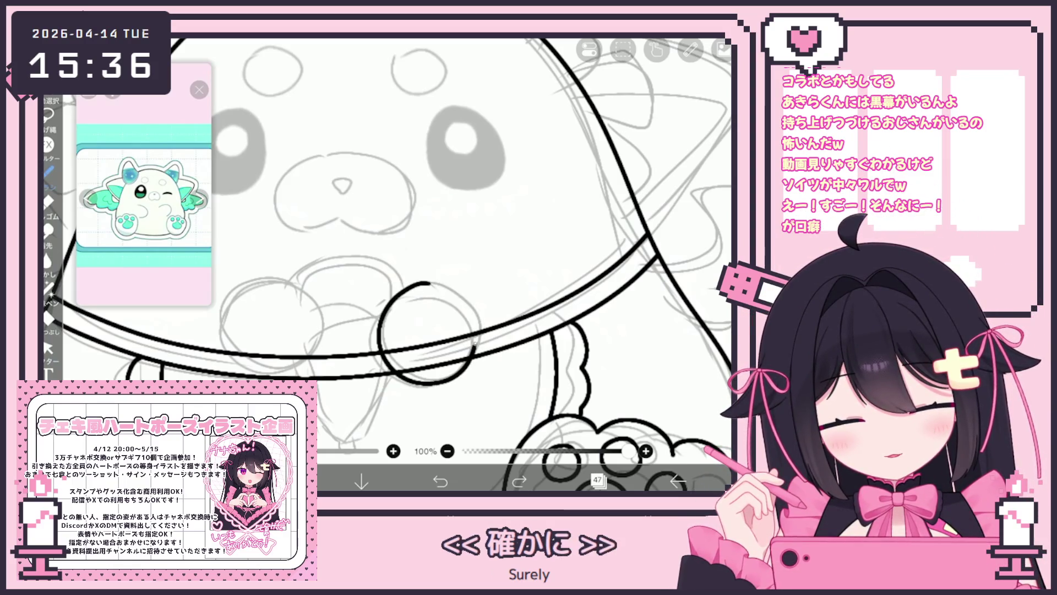
key("ctrl+z")
left_click_drag(432, 281, 424, 309)
key("ctrl+z")
mouse_move(410, 383)
left_mouse_down()
mouse_move(479, 308)
mouse_move(429, 282)
left_mouse_up()
key("ctrl+z")
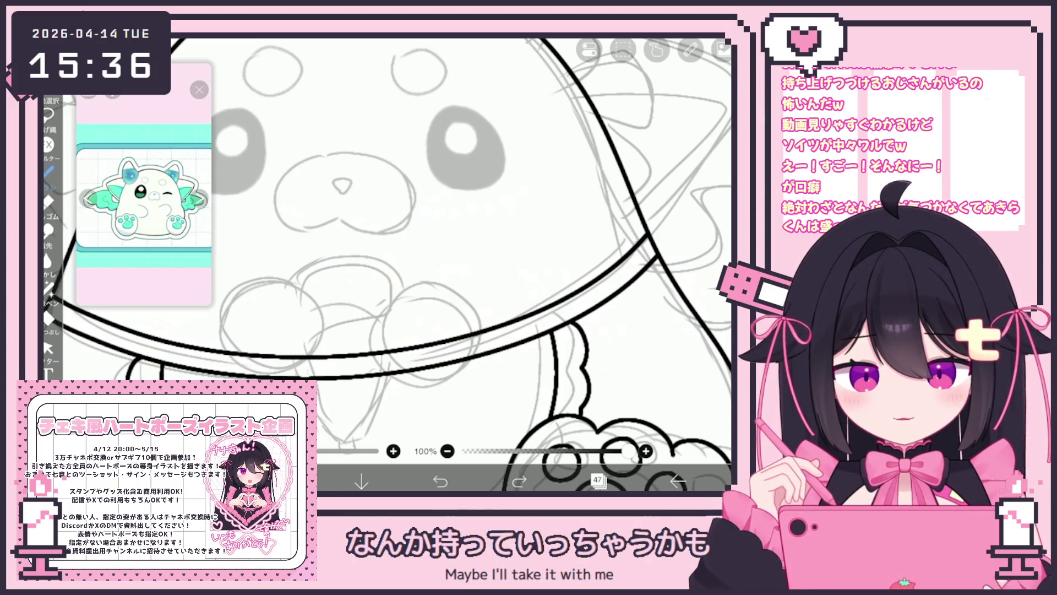
mouse_move(433, 285)
left_mouse_down()
mouse_move(388, 308)
mouse_move(429, 285)
left_mouse_up()
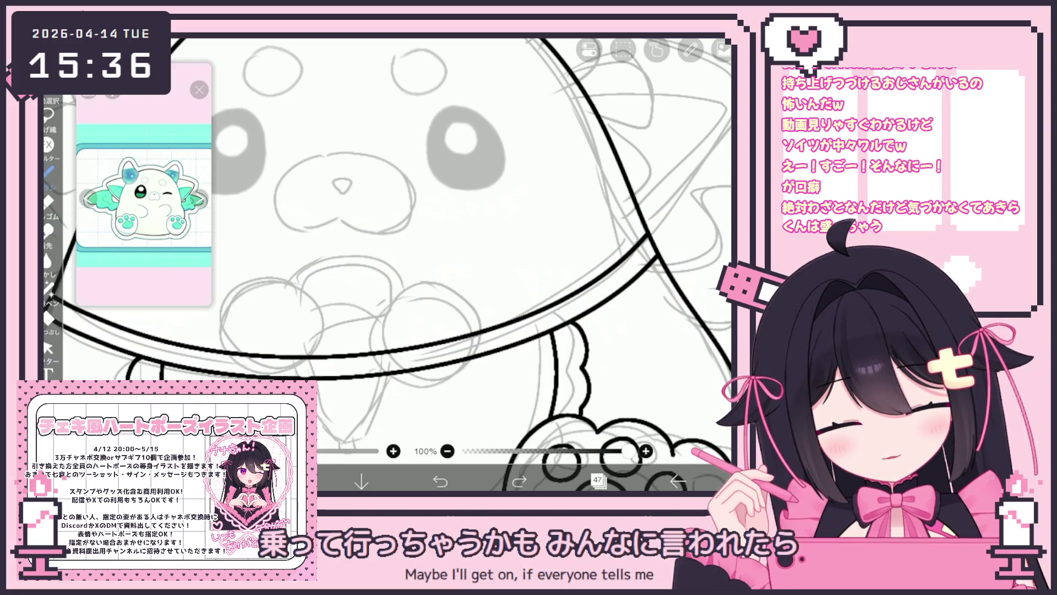
key("ctrl+z")
mouse_move(433, 283)
left_mouse_down()
mouse_move(465, 388)
mouse_move(435, 285)
mouse_move(380, 355)
mouse_move(471, 300)
mouse_move(435, 281)
left_mouse_up()
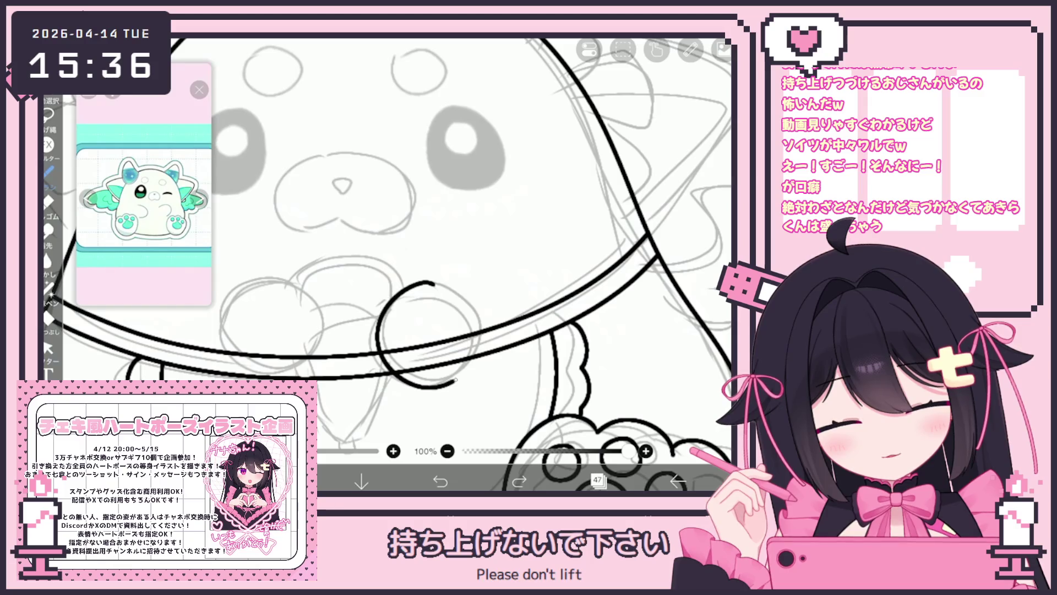
Use the circle ruler to ink two round circles side by side on the collar, then turn the ruler off
left_click(199, 89)
left_click(691, 49)
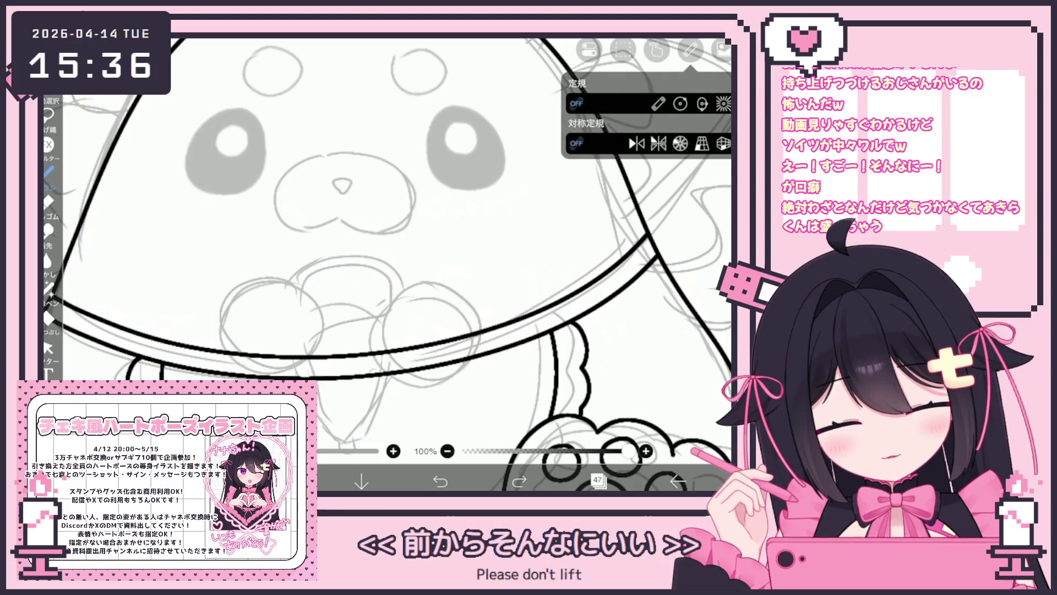
left_click(680, 104)
left_click_drag(427, 328, 427, 333)
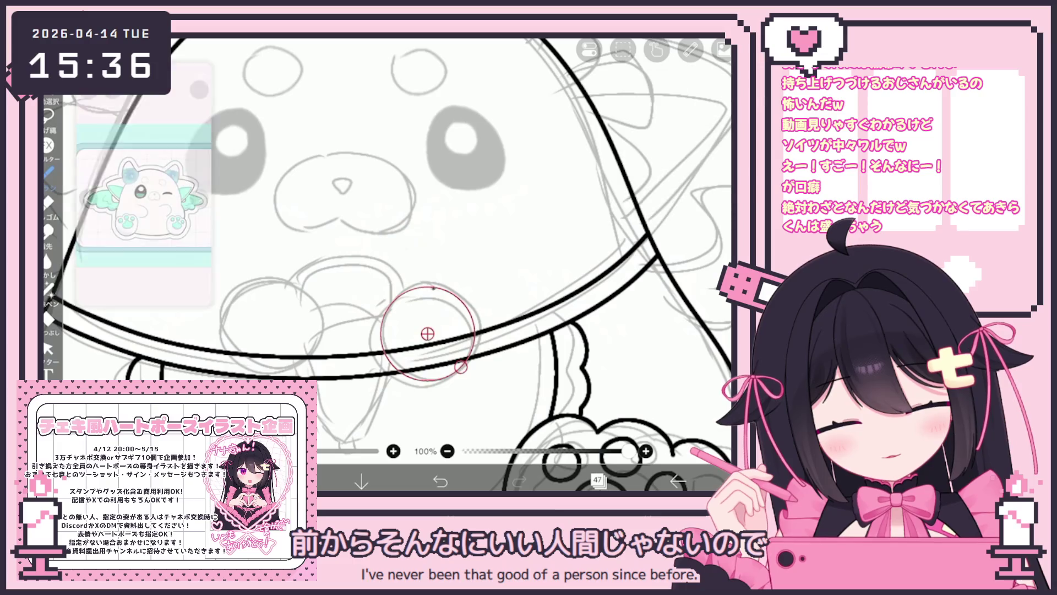
left_click_drag(434, 286, 462, 374)
left_click_drag(427, 334, 321, 334)
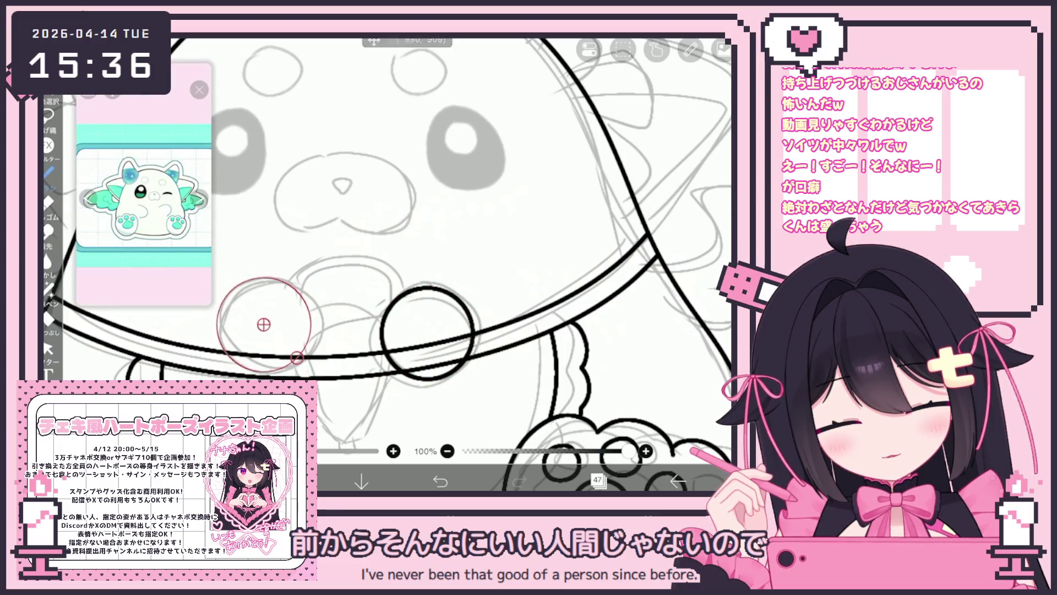
left_click_drag(223, 344, 249, 283)
left_click(691, 49)
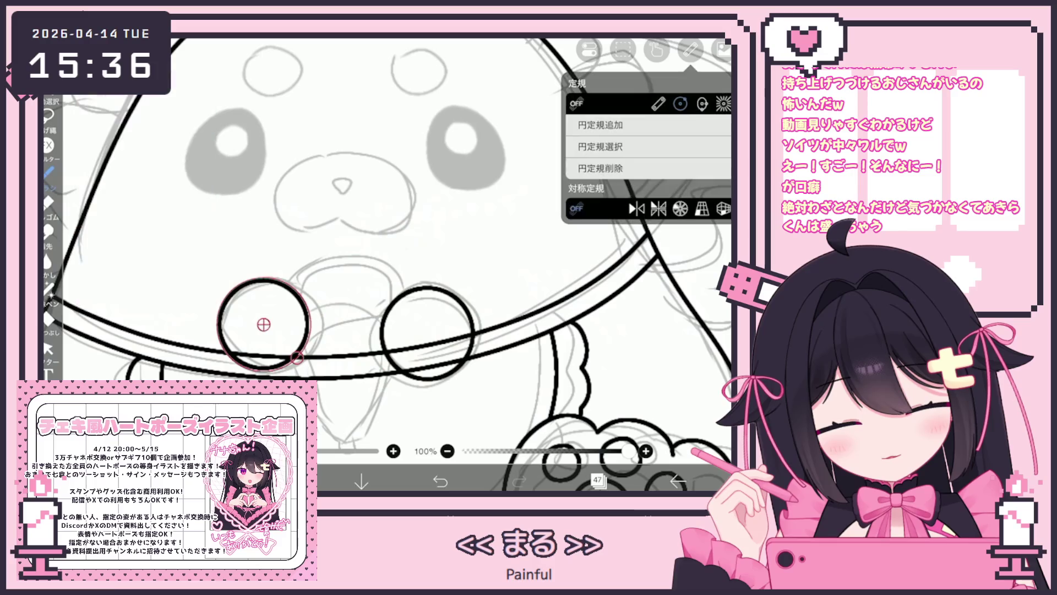
left_click(691, 49)
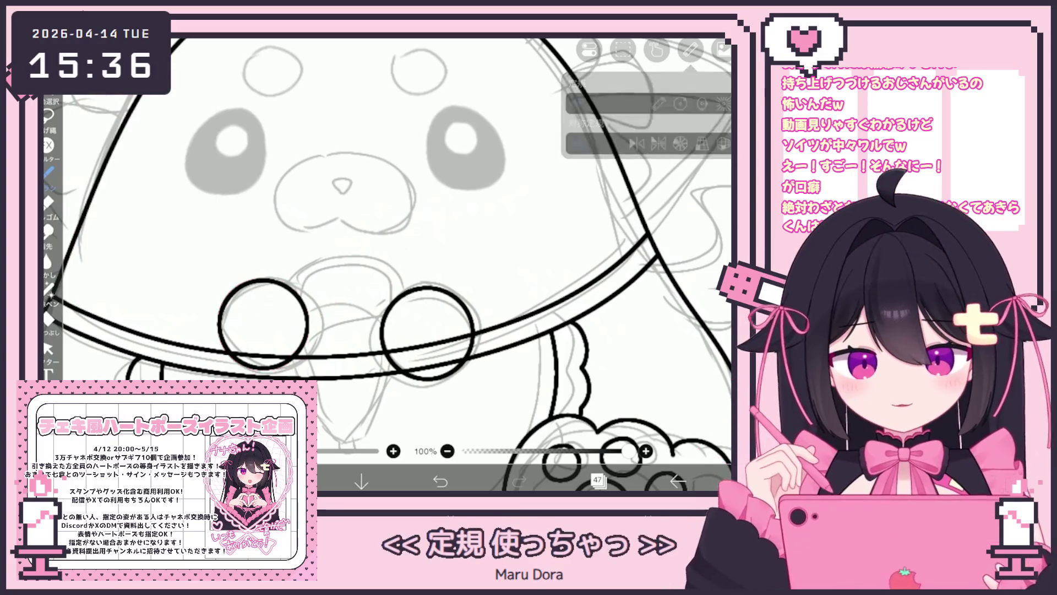
Enlarge the left circle slightly and nudge the right circle up and left to match
left_click(48, 348)
left_click(311, 313)
left_click_drag(347, 350, 353, 356)
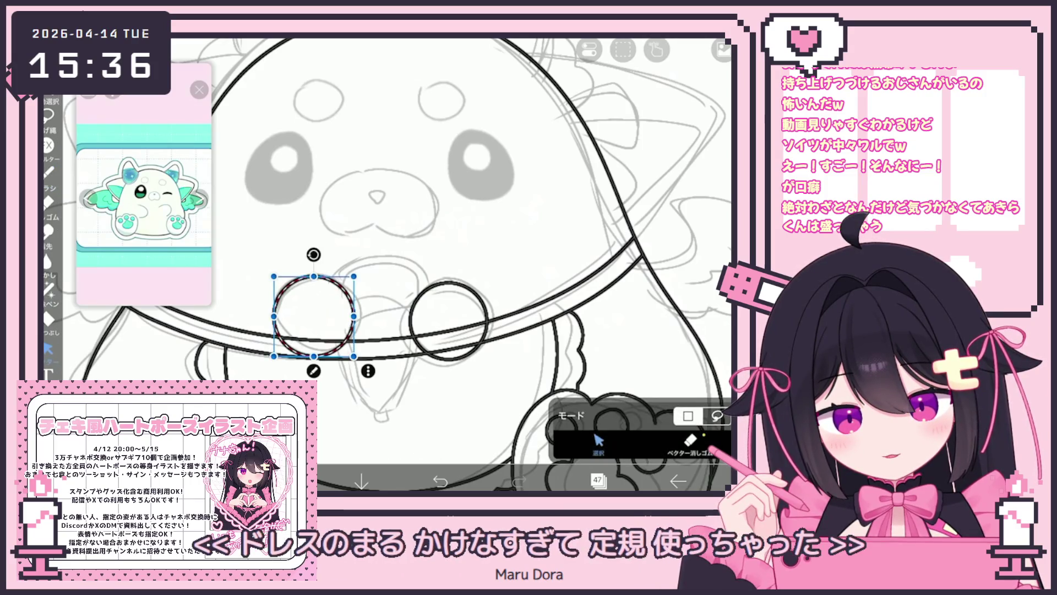
left_click(449, 282)
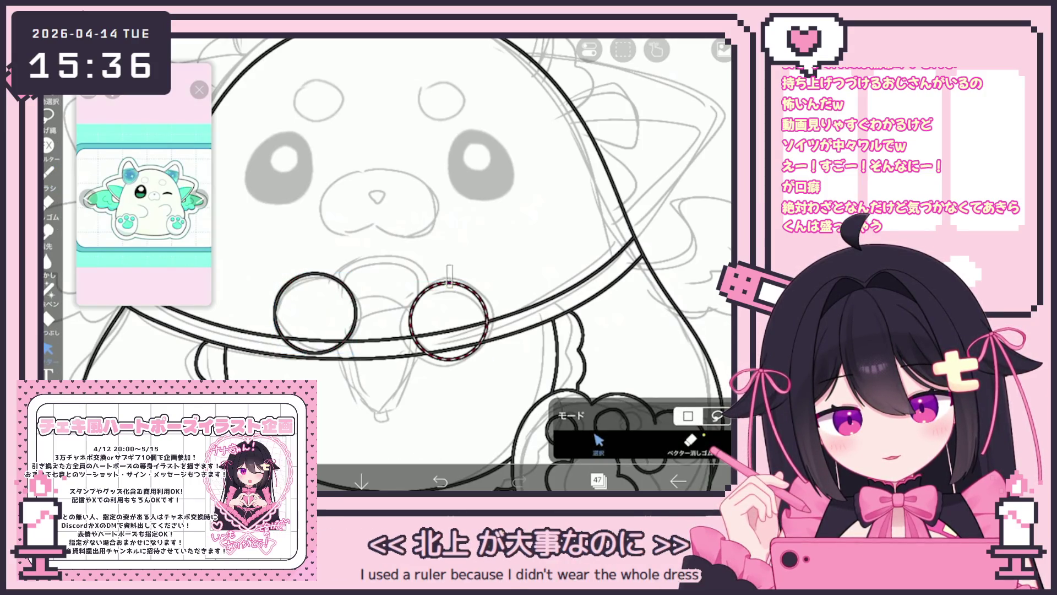
left_click_drag(449, 322, 444, 315)
scroll(424, 264, "down", 3)
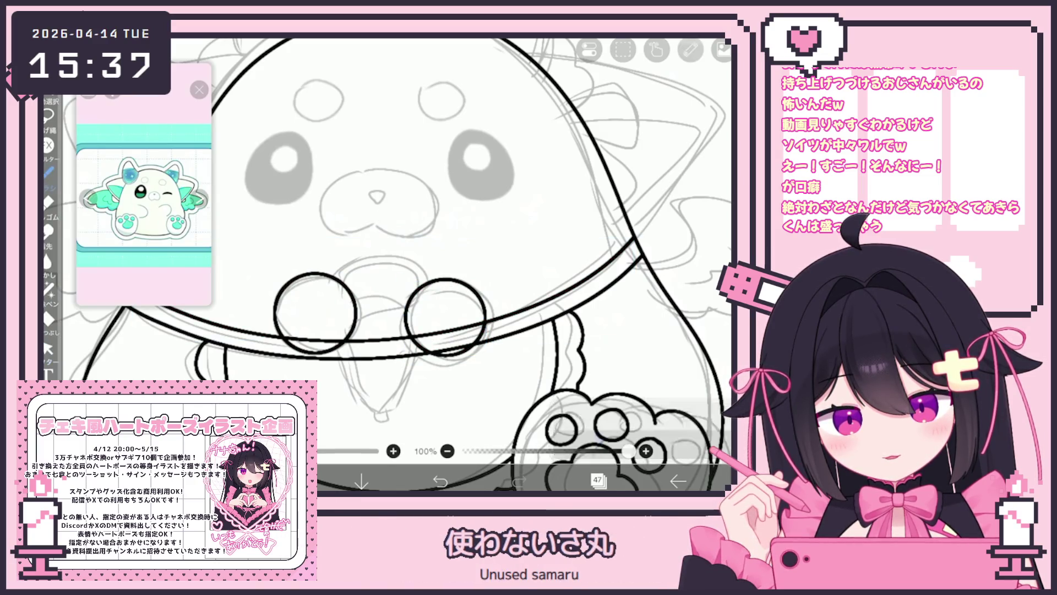
left_click(597, 480)
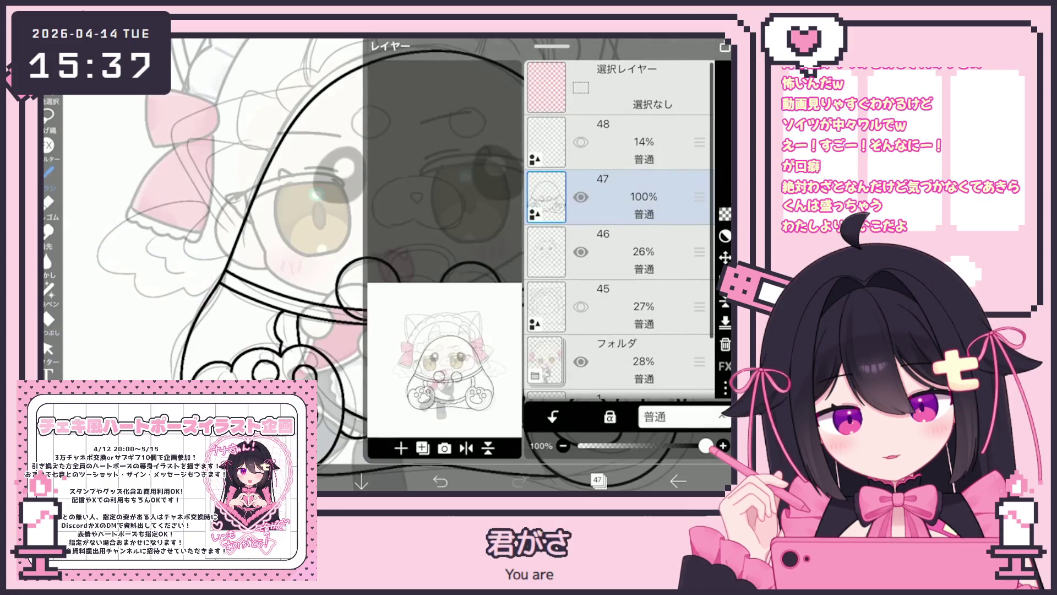
Scale the reference sketch folder to about 123% and shift it up-right under the line art
left_click(617, 361)
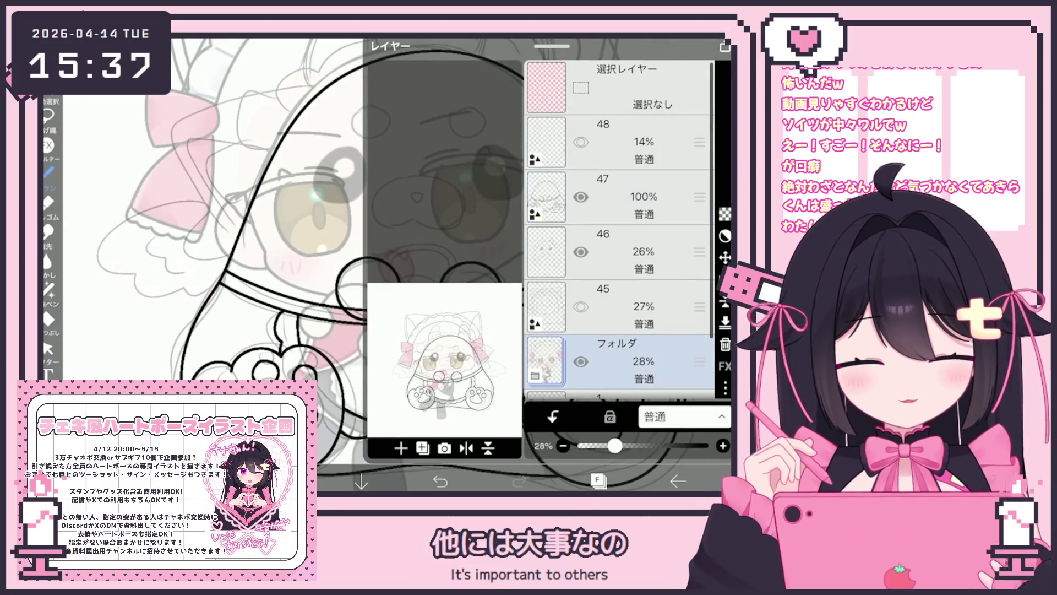
left_click(724, 257)
left_click_drag(385, 248, 346, 308)
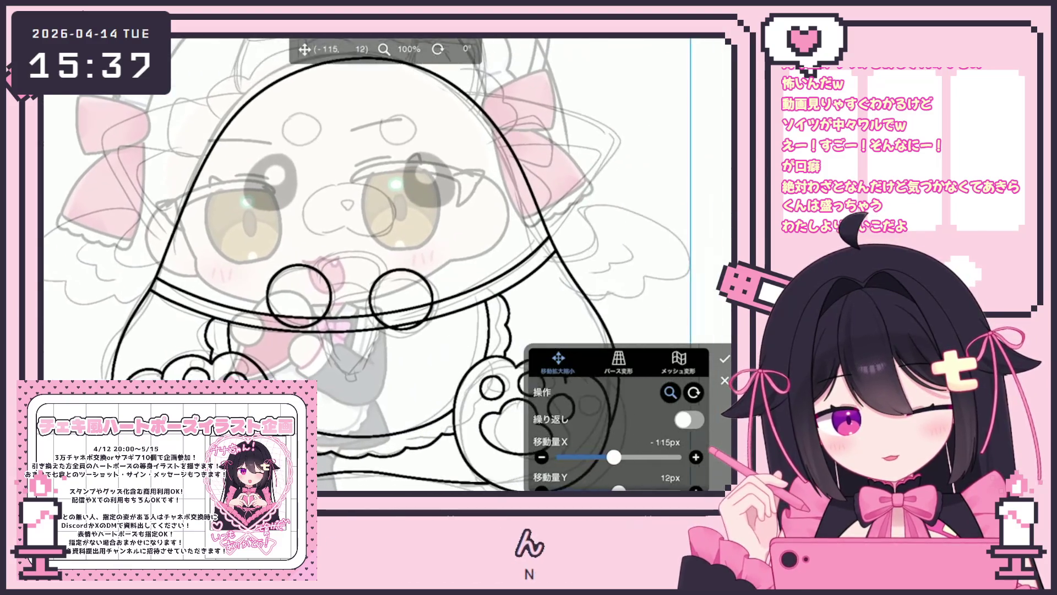
scroll(475, 248, "down", 3)
left_click_drag(430, 258, 473, 221)
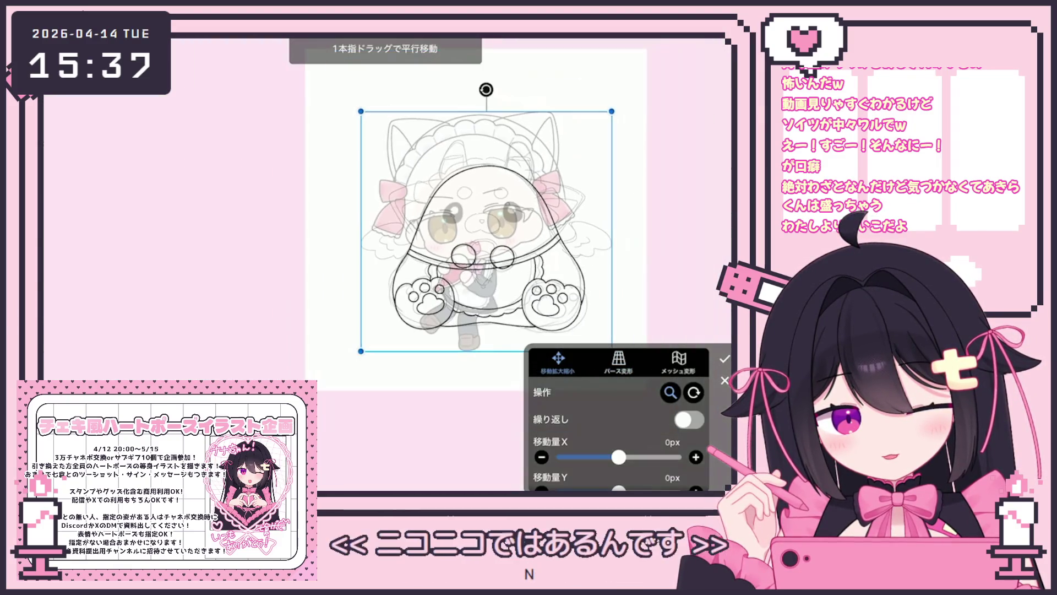
scroll(617, 419, "down", 3)
left_click(661, 452)
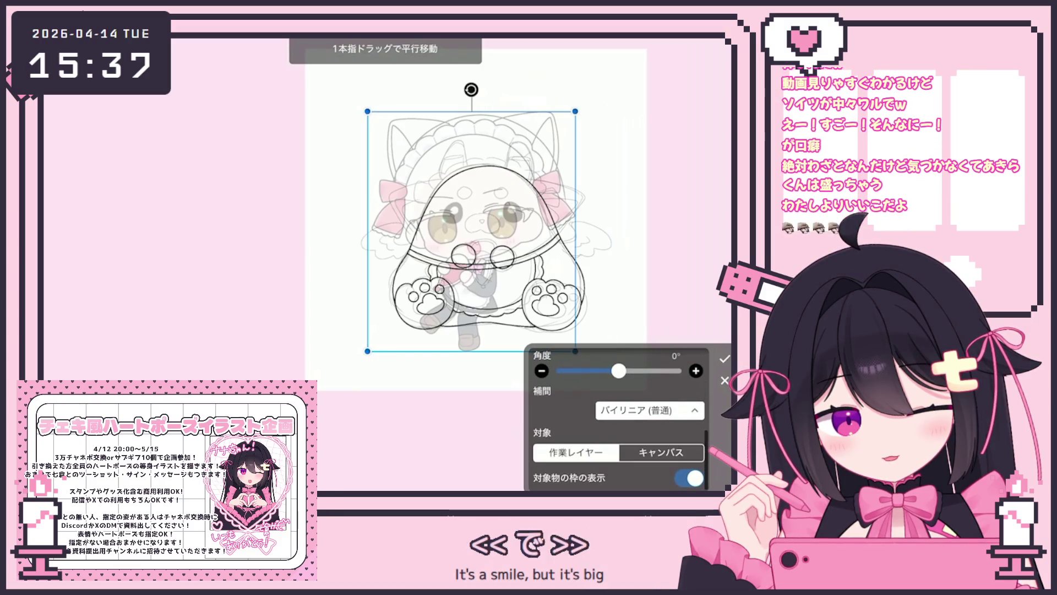
left_click_drag(471, 232, 502, 211)
left_click(724, 359)
Reselect line art layer 47 as the active layer
left_click(599, 479)
scroll(620, 247, "down", 1)
left_click(622, 197)
left_click(598, 479)
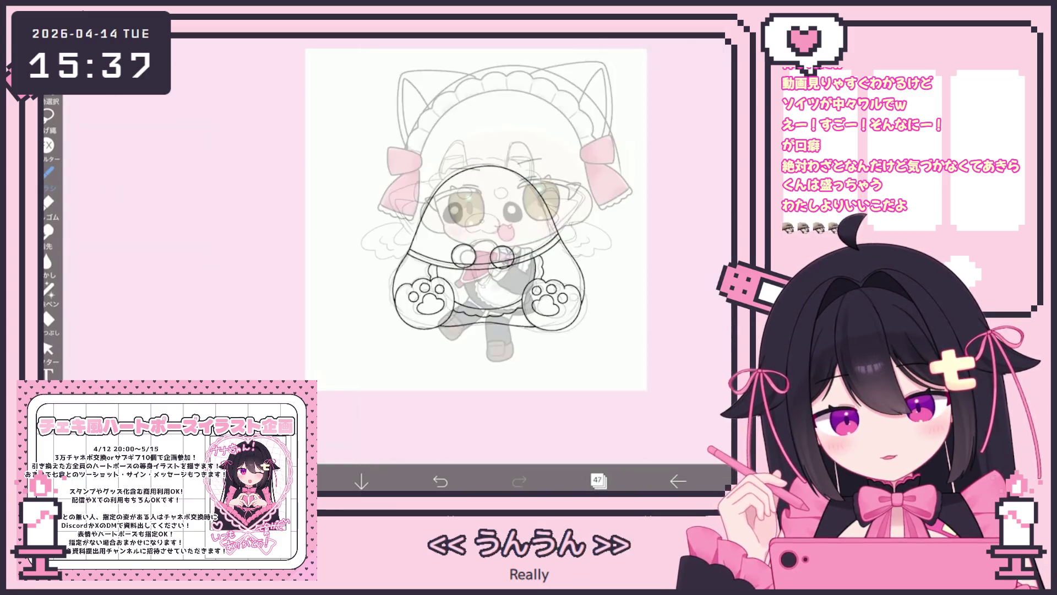
scroll(473, 259, "up", 5)
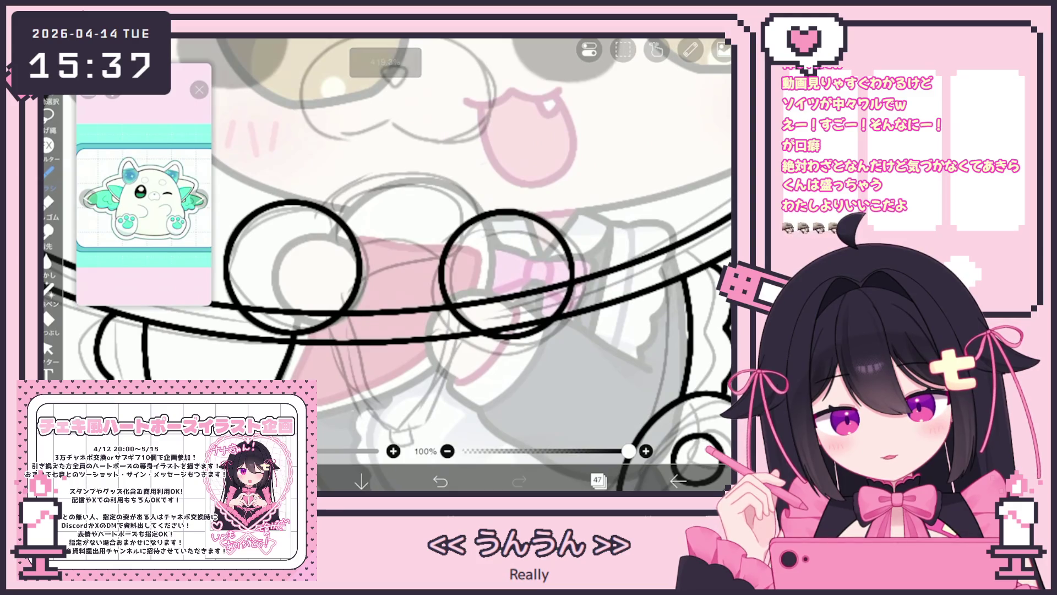
Ink a round loop between the two collar circles, undoing the stray connecting curves
mouse_move(340, 219)
left_mouse_down()
mouse_move(366, 189)
mouse_move(483, 213)
left_mouse_up()
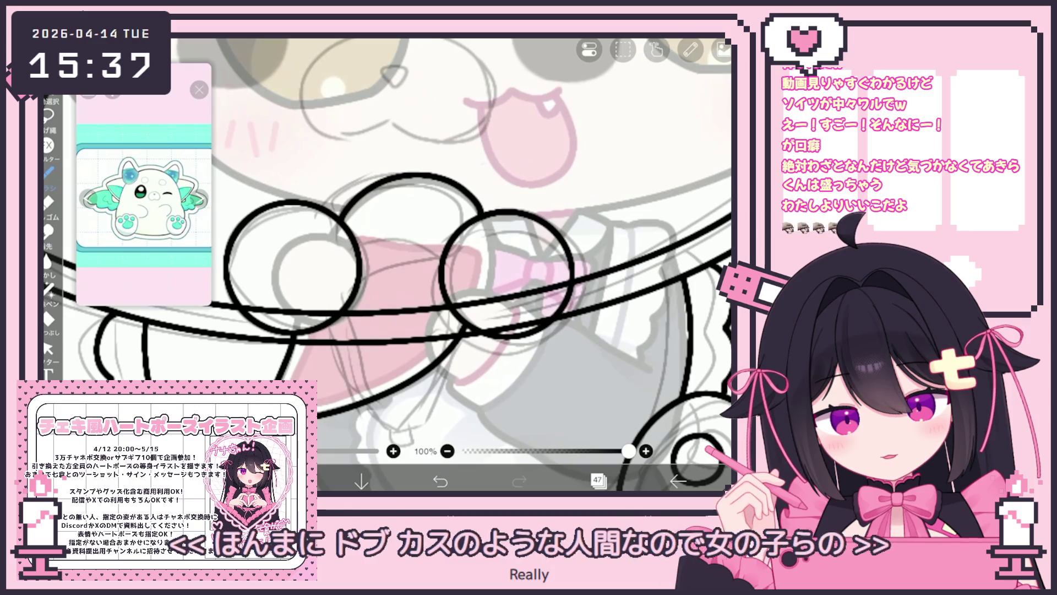
left_click_drag(357, 237, 453, 246)
left_click_drag(358, 238, 434, 244)
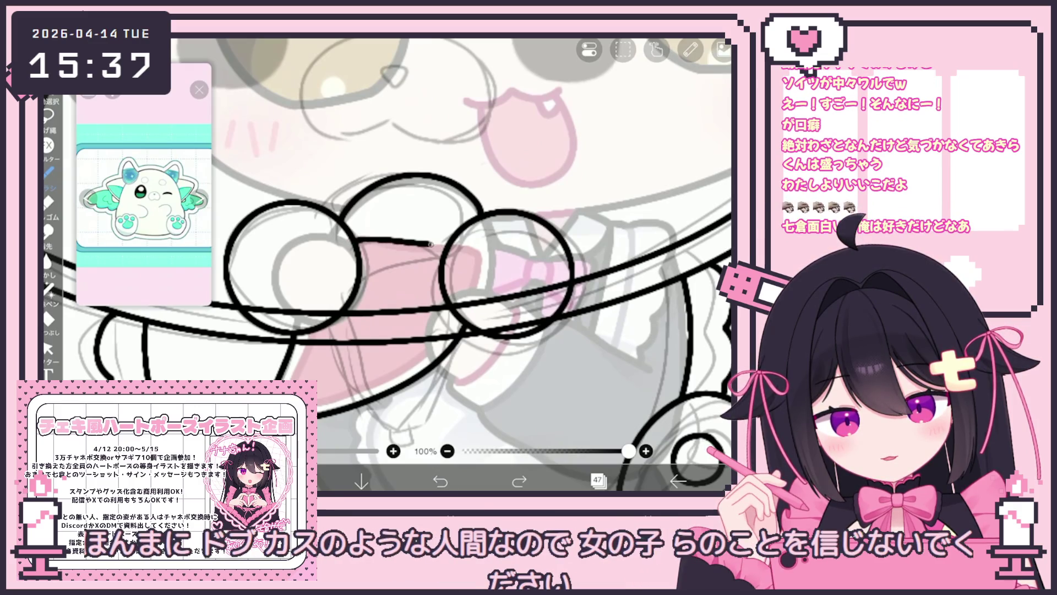
left_click_drag(385, 275, 375, 245)
key("ctrl+z")
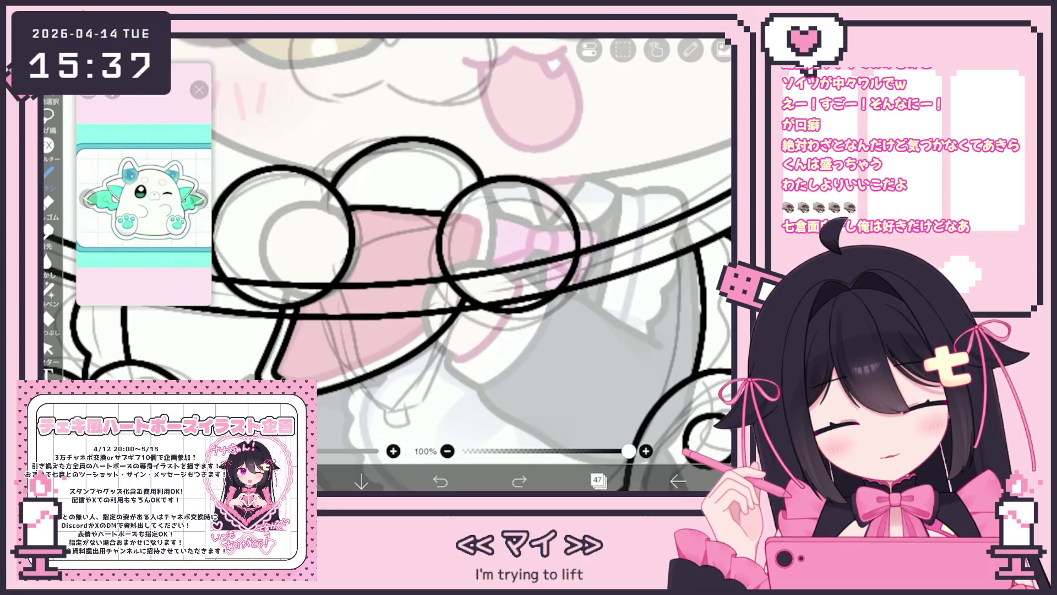
mouse_move(289, 380)
left_mouse_down()
mouse_move(366, 357)
mouse_move(459, 291)
left_mouse_up()
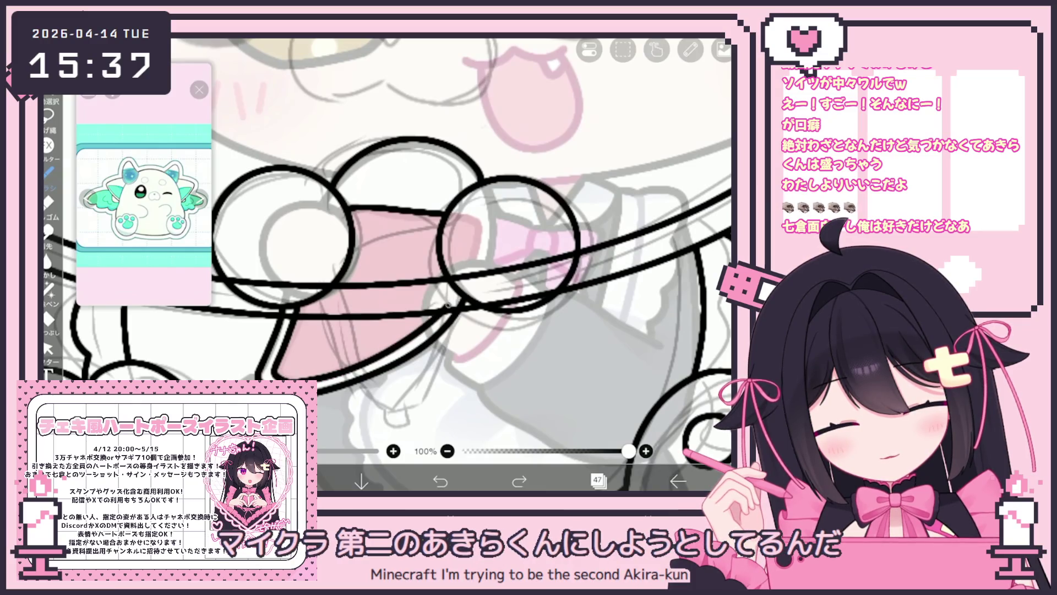
key("ctrl+z")
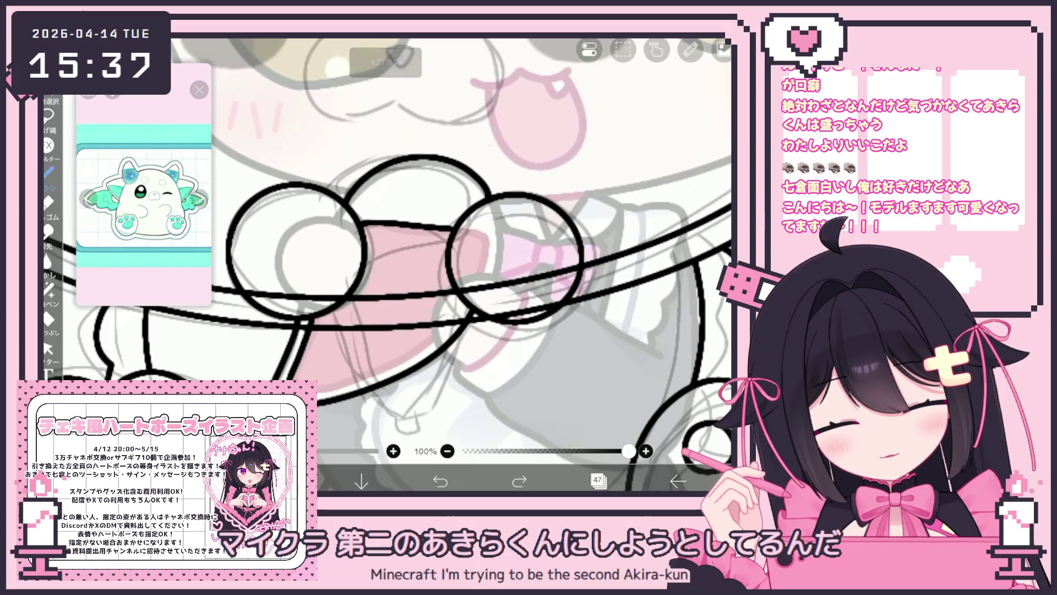
left_click_drag(330, 380, 424, 343)
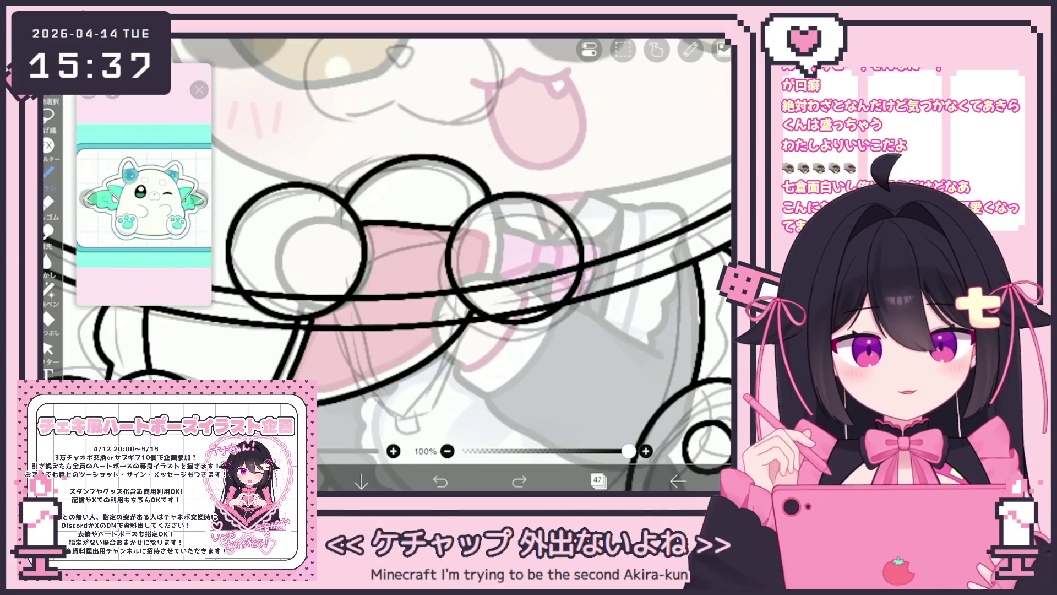
key("ctrl+z")
scroll(451, 265, "up", 2)
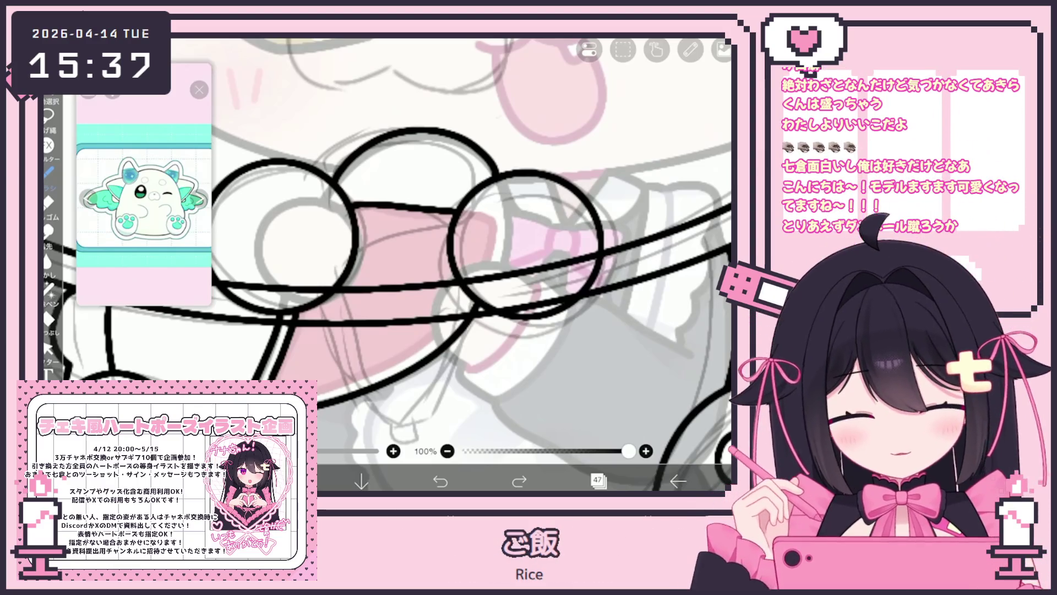
left_click(48, 349)
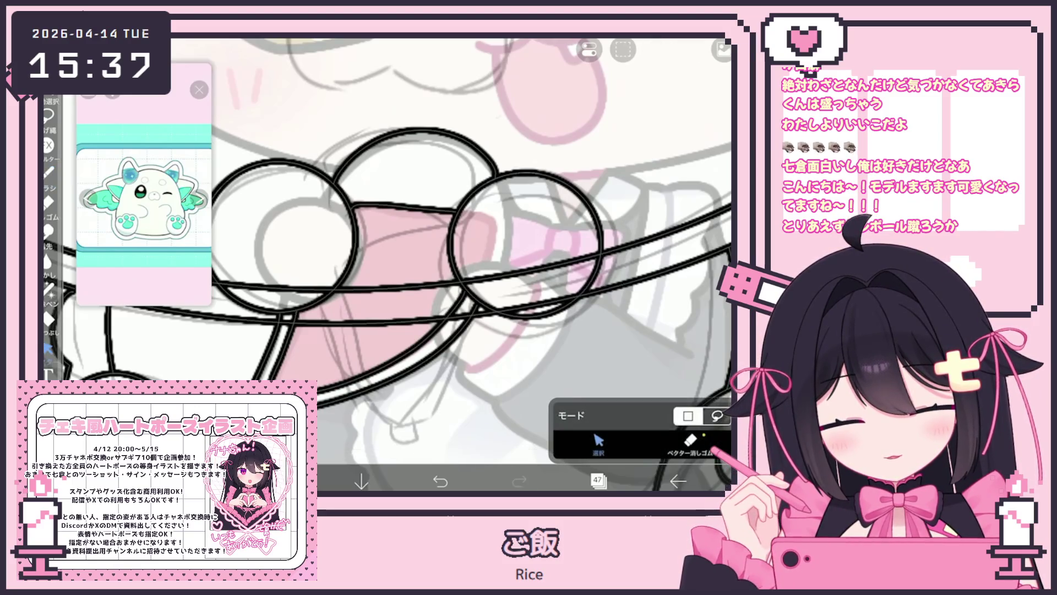
Select the paw area and vector-erase the collar lines crossing inside both paw circles
left_click_drag(281, 291, 465, 393)
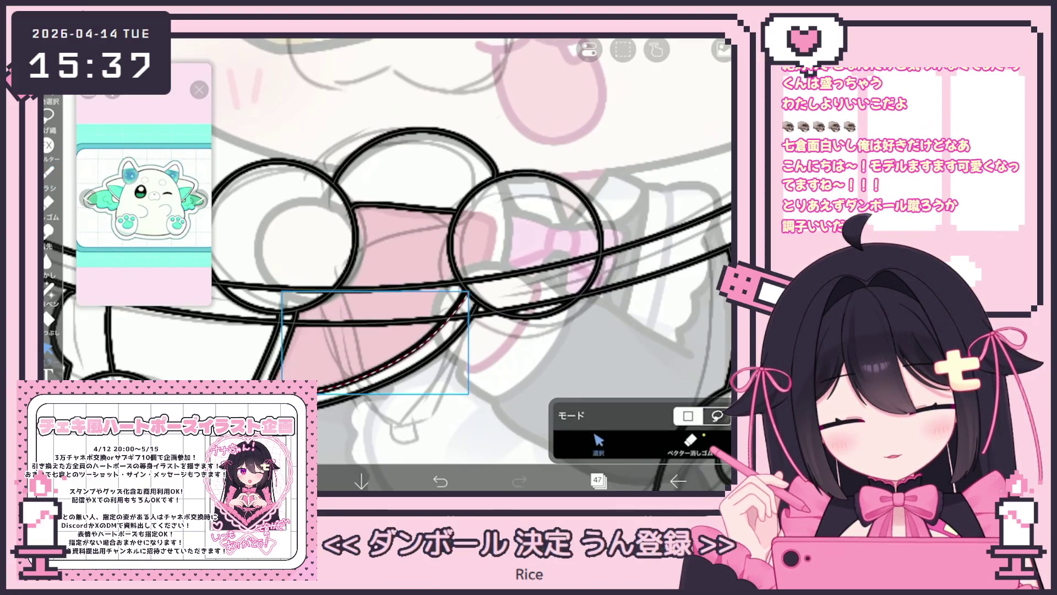
left_click(690, 441)
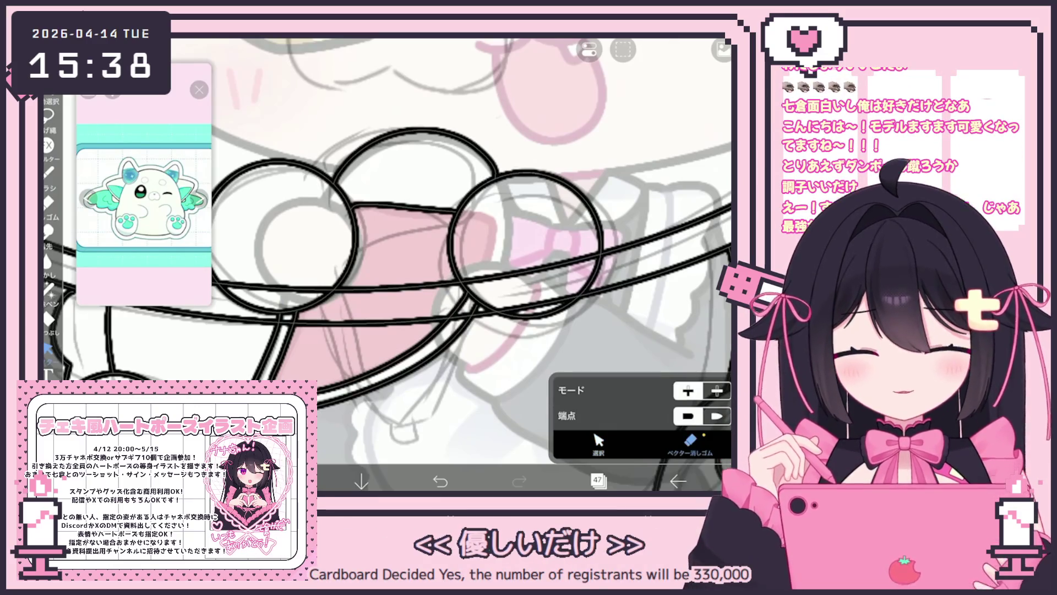
left_click(374, 321)
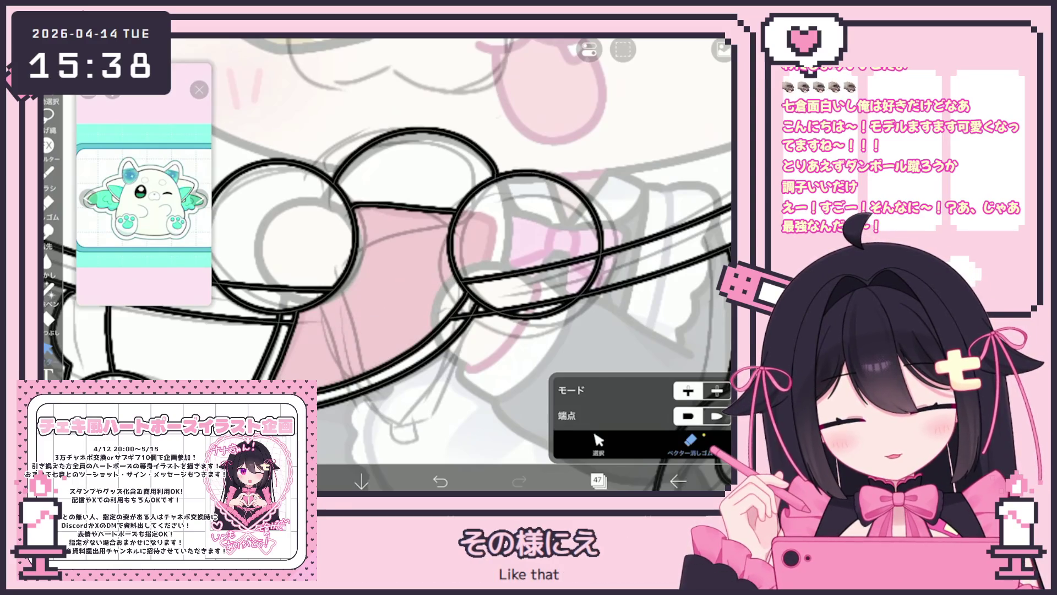
left_click(529, 267)
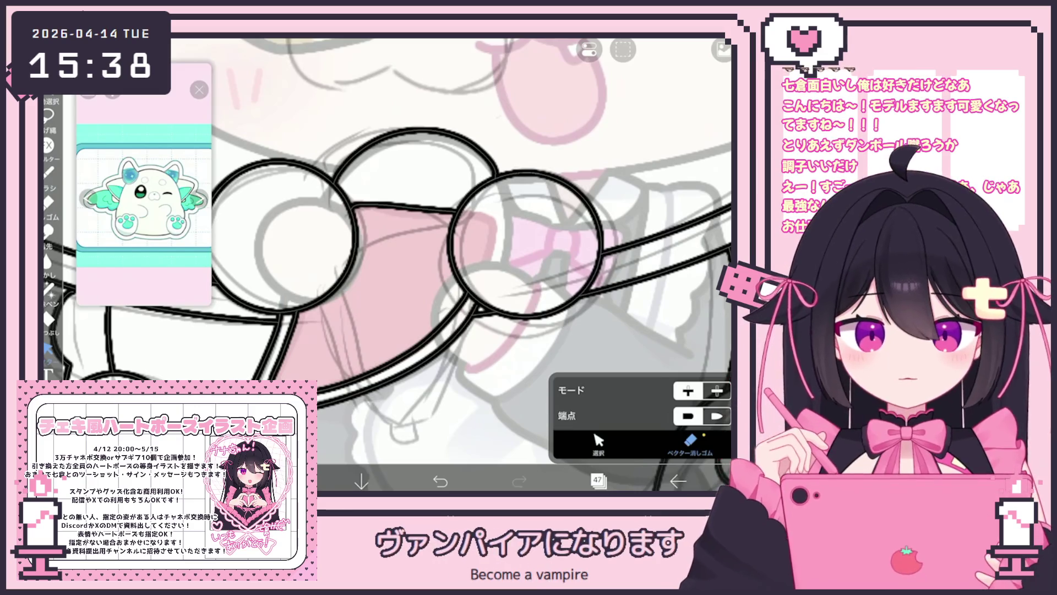
scroll(385, 264, "down", 2)
left_click(48, 172)
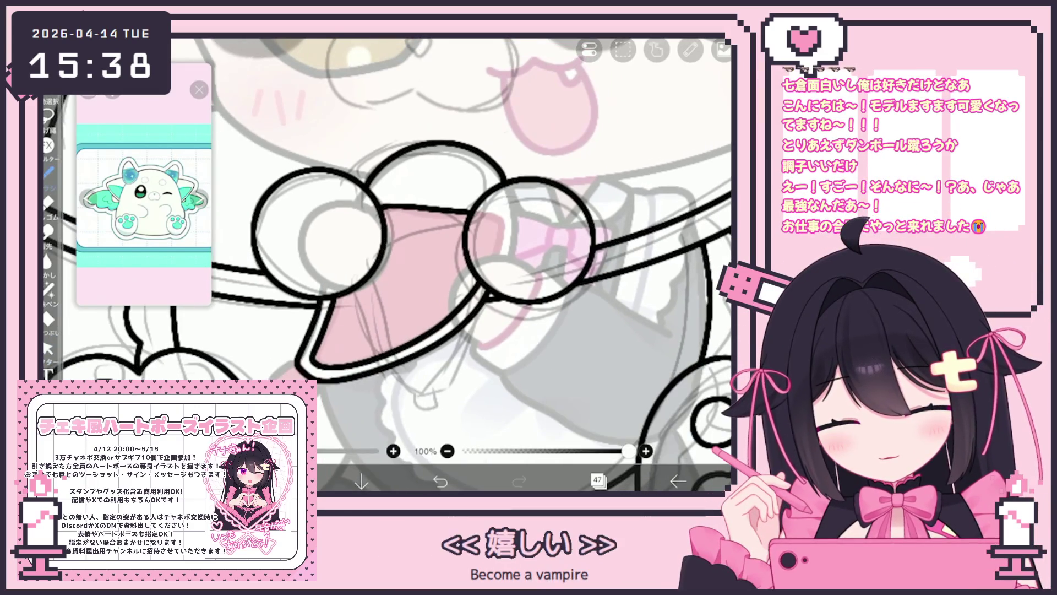
key("ctrl+z")
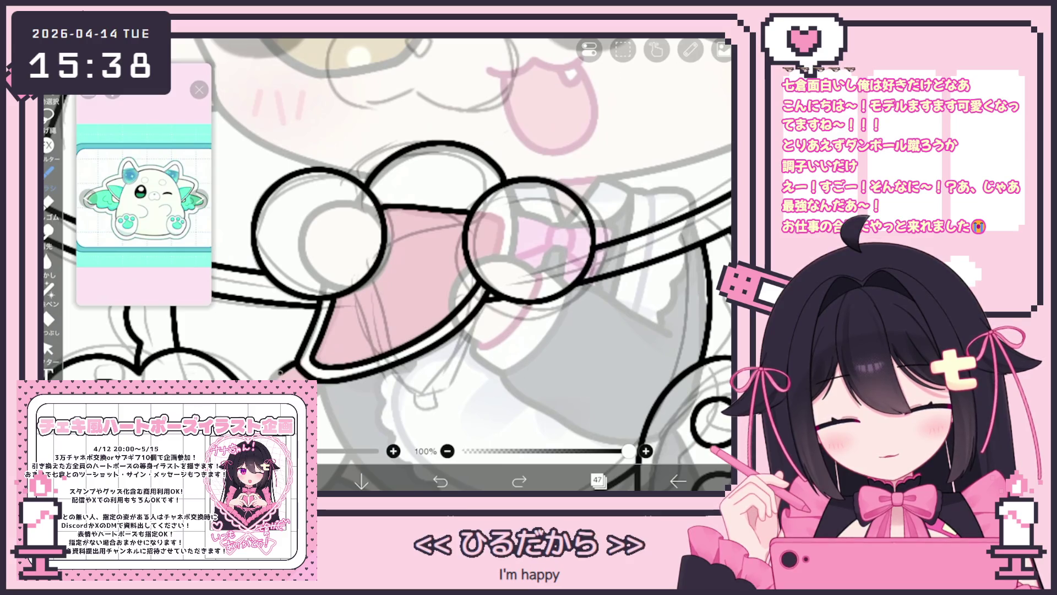
scroll(386, 264, "down", 5)
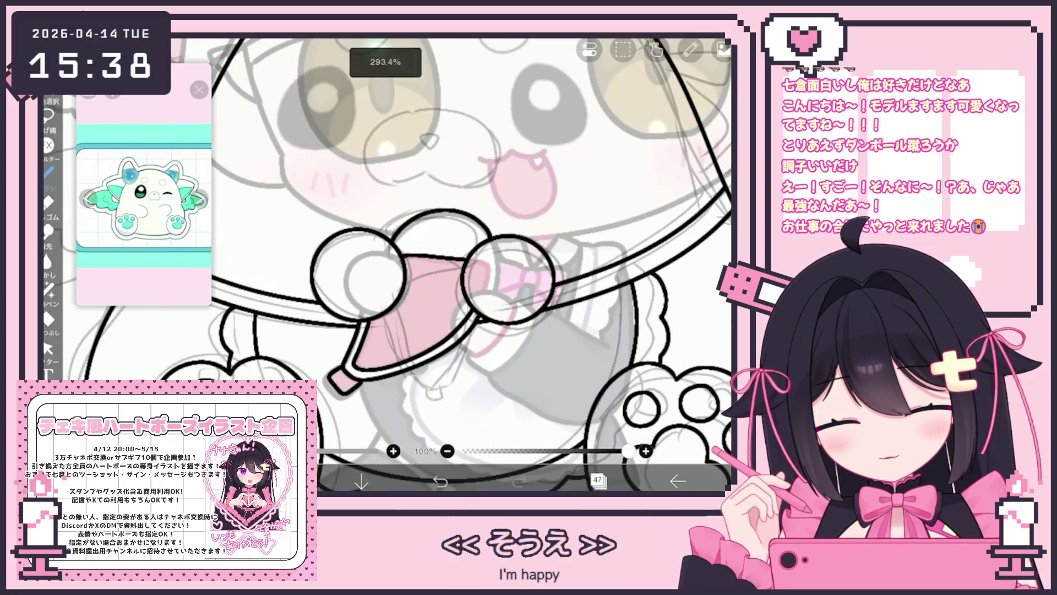
Start the muzzle outline, undoing the stray dot and several misdrawn curves
left_click(597, 481)
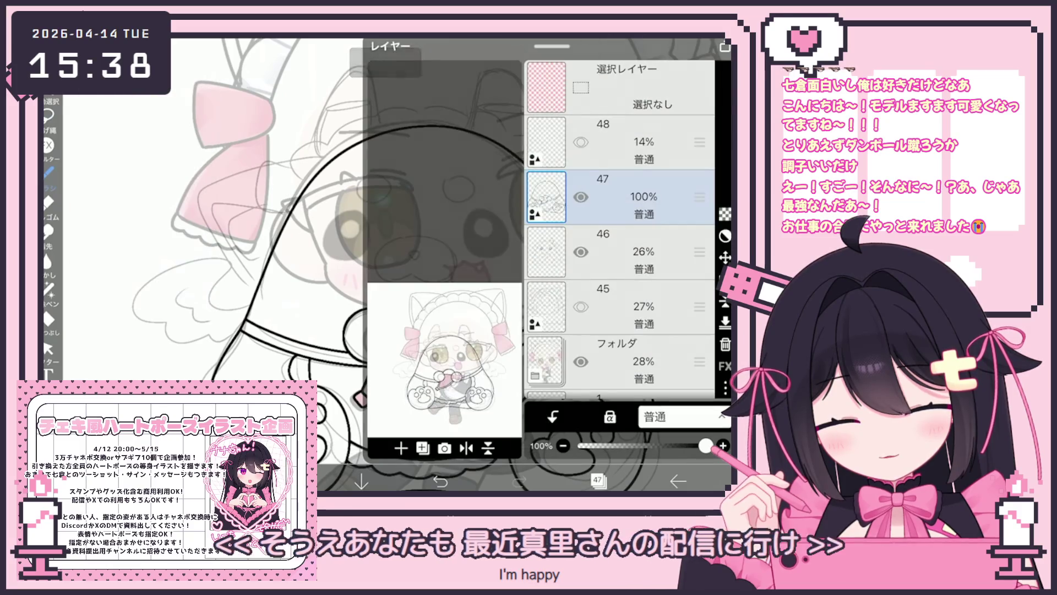
scroll(523, 248, "up", 5)
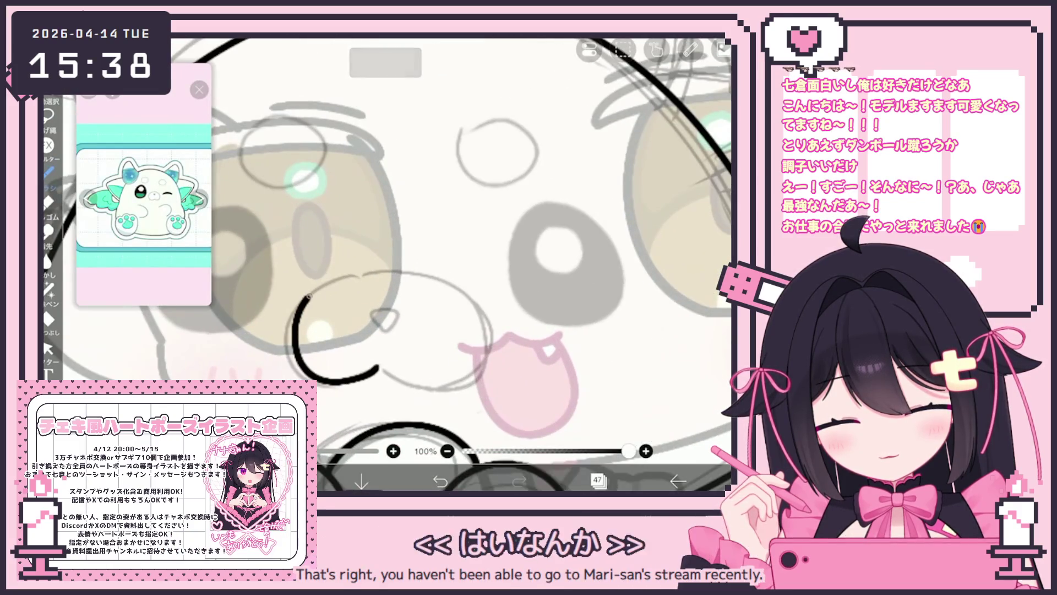
key("ctrl+z")
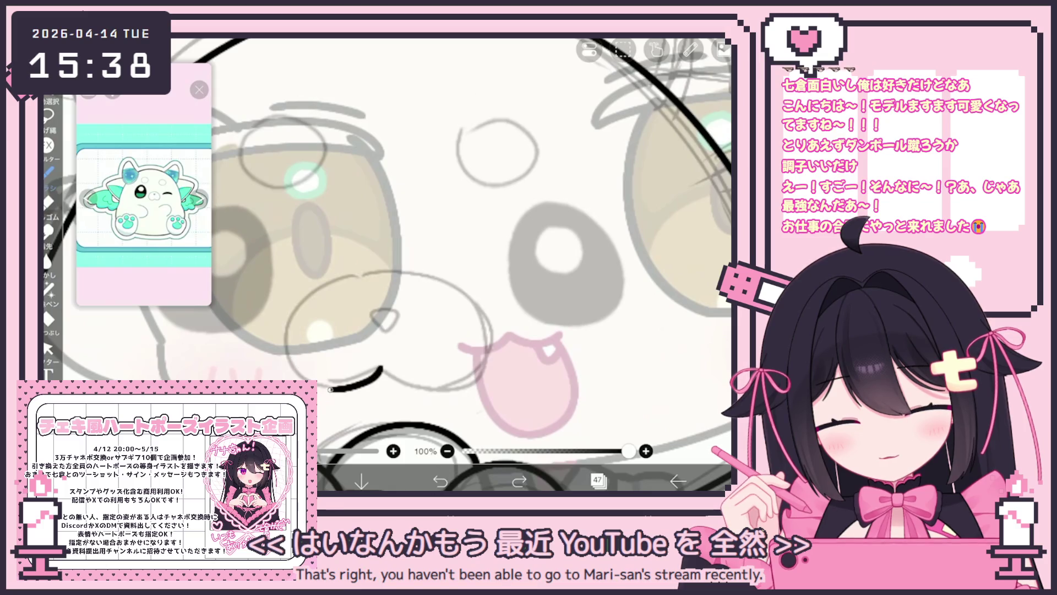
left_click_drag(330, 389, 419, 263)
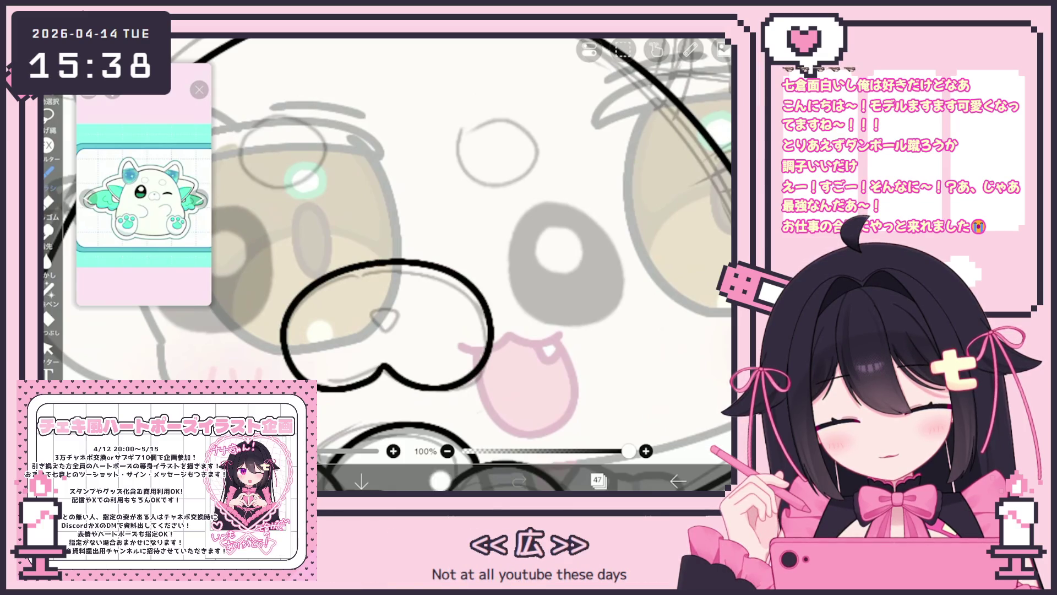
key("ctrl+z")
scroll(451, 247, "up", 1)
mouse_move(286, 374)
left_mouse_down()
mouse_move(385, 330)
mouse_move(479, 245)
left_mouse_up()
key("ctrl+z")
left_click_drag(387, 350, 361, 367)
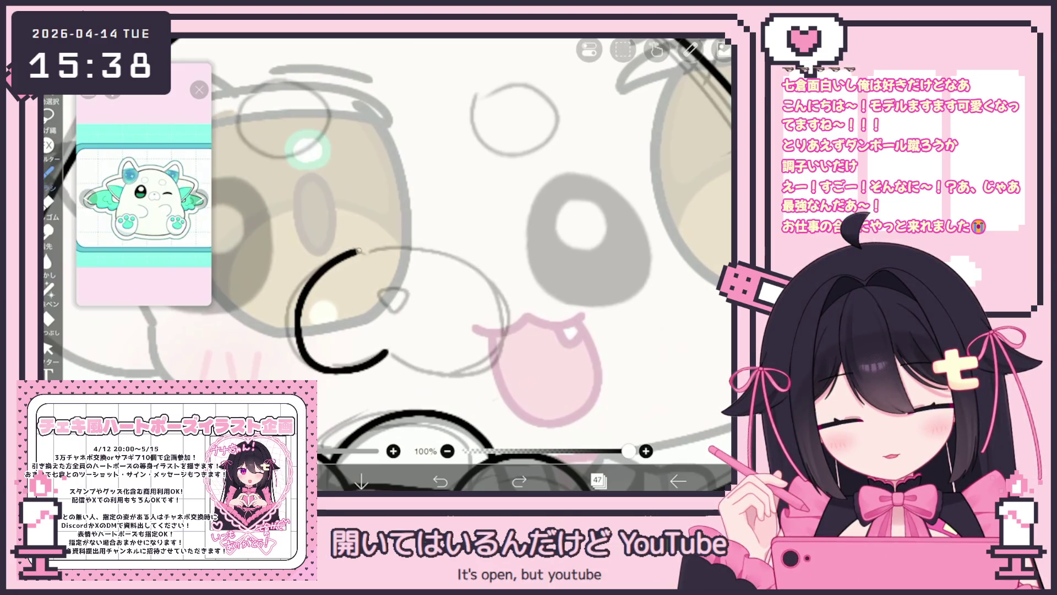
left_click_drag(358, 250, 457, 252)
key("ctrl+z")
Redraw the muzzle arc and close it into a rounded loop
mouse_move(387, 350)
left_mouse_down()
mouse_move(300, 270)
mouse_move(501, 319)
left_mouse_up()
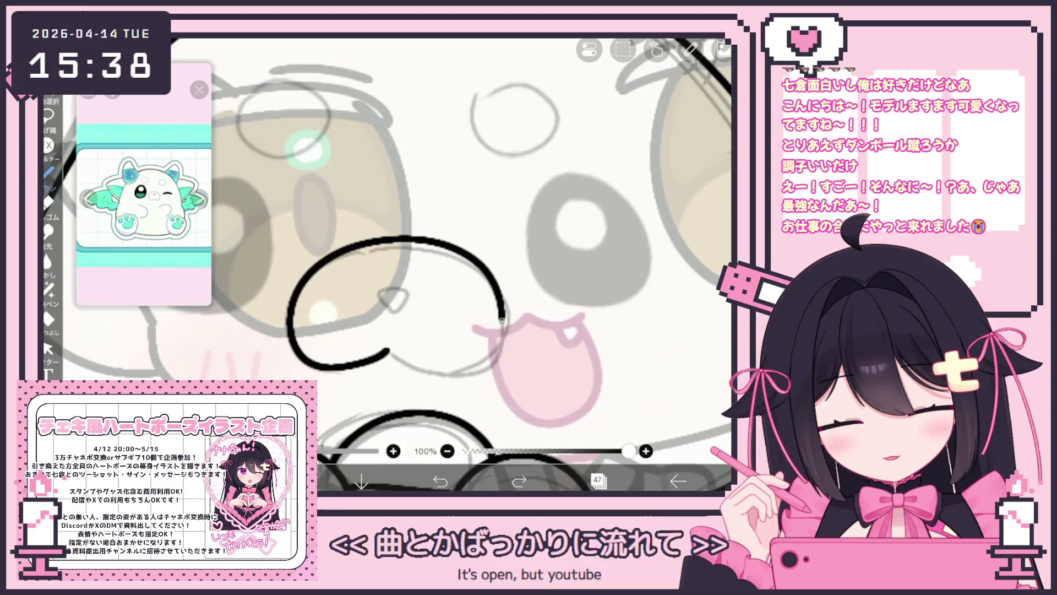
key("ctrl+z")
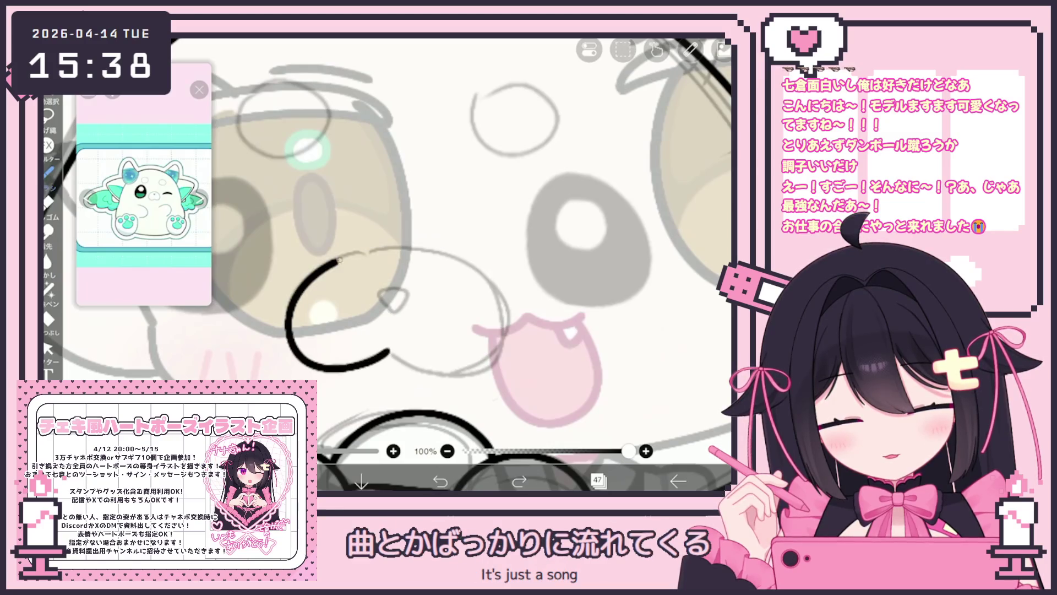
left_click_drag(318, 272, 499, 330)
key("ctrl+z")
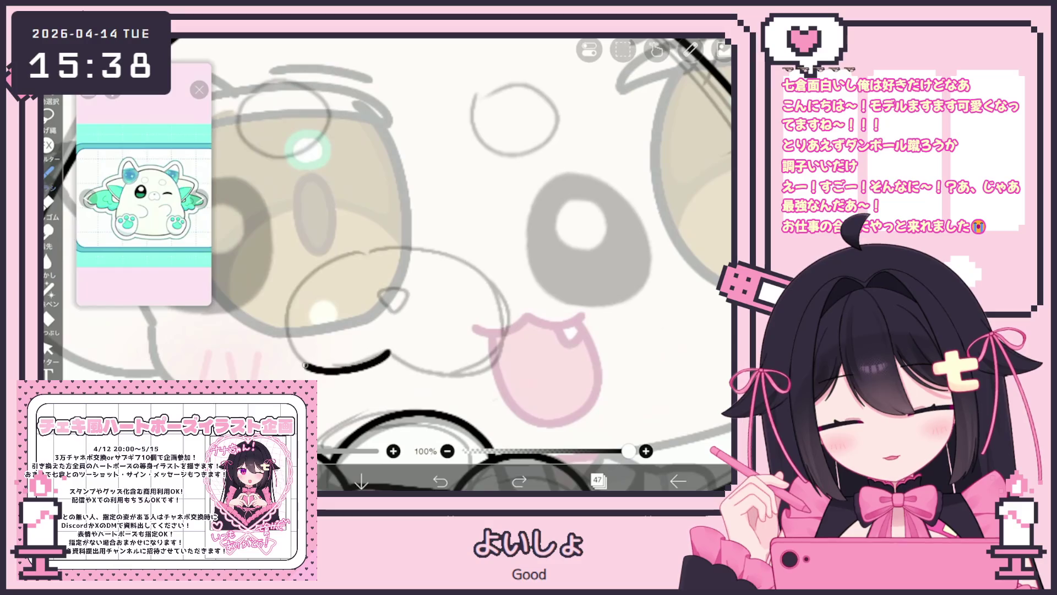
mouse_move(446, 256)
left_mouse_down()
mouse_move(435, 380)
mouse_move(386, 355)
left_mouse_up()
key("ctrl+z")
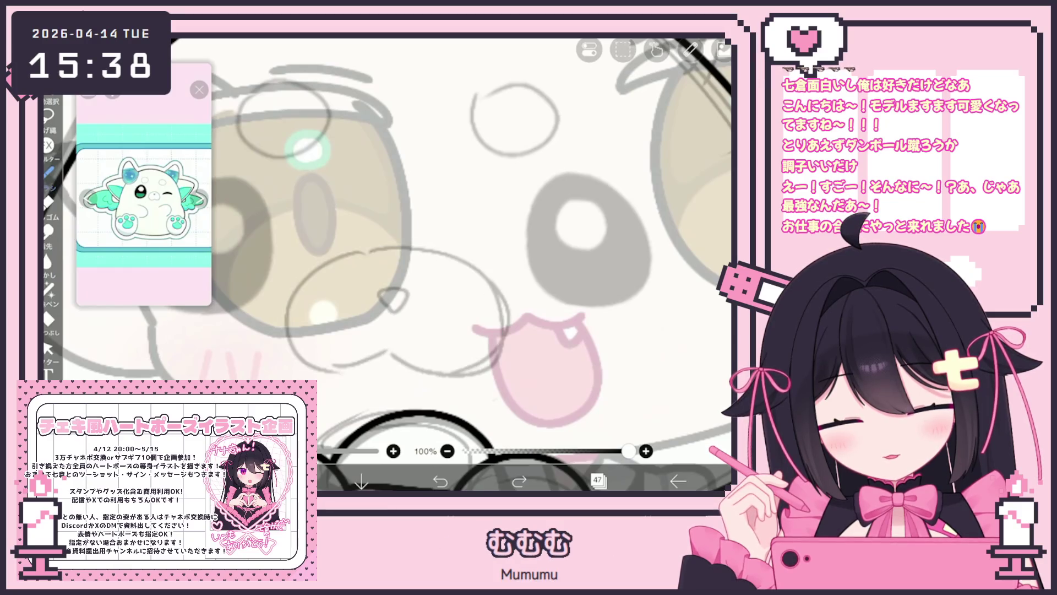
key("ctrl+z")
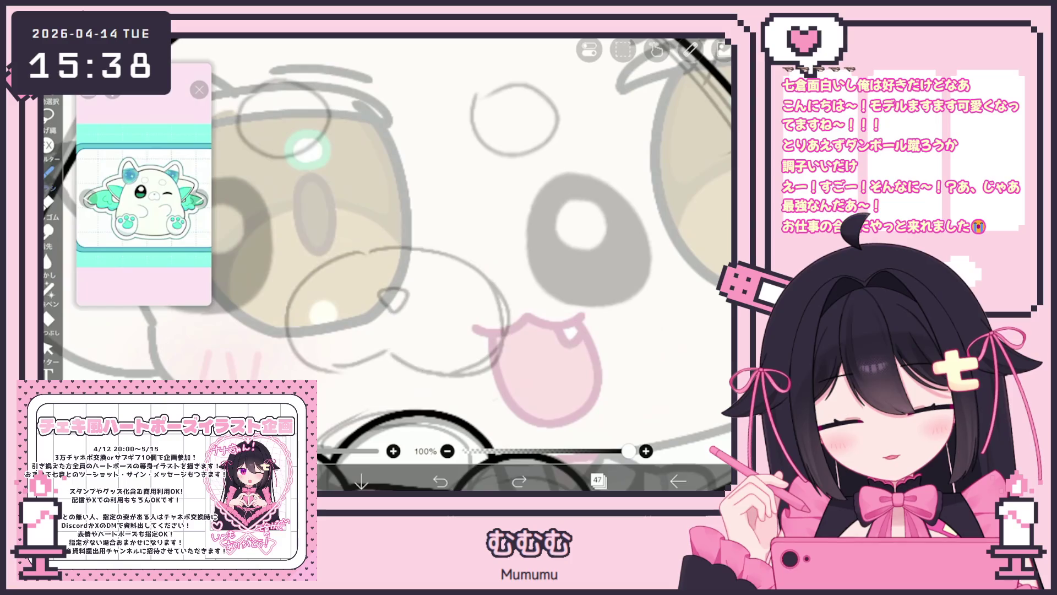
mouse_move(339, 254)
left_mouse_down()
mouse_move(499, 355)
mouse_move(388, 349)
left_mouse_up()
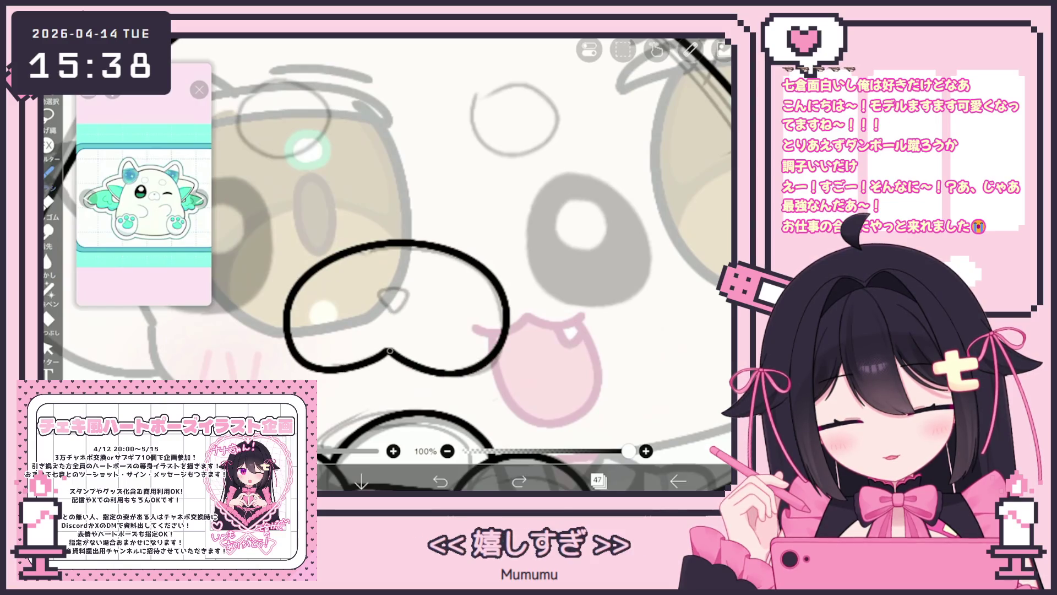
Add the small triangular nose, then ink the left eye oval and the right eye ring
mouse_move(388, 309)
left_mouse_down()
mouse_move(400, 287)
mouse_move(392, 306)
left_mouse_up()
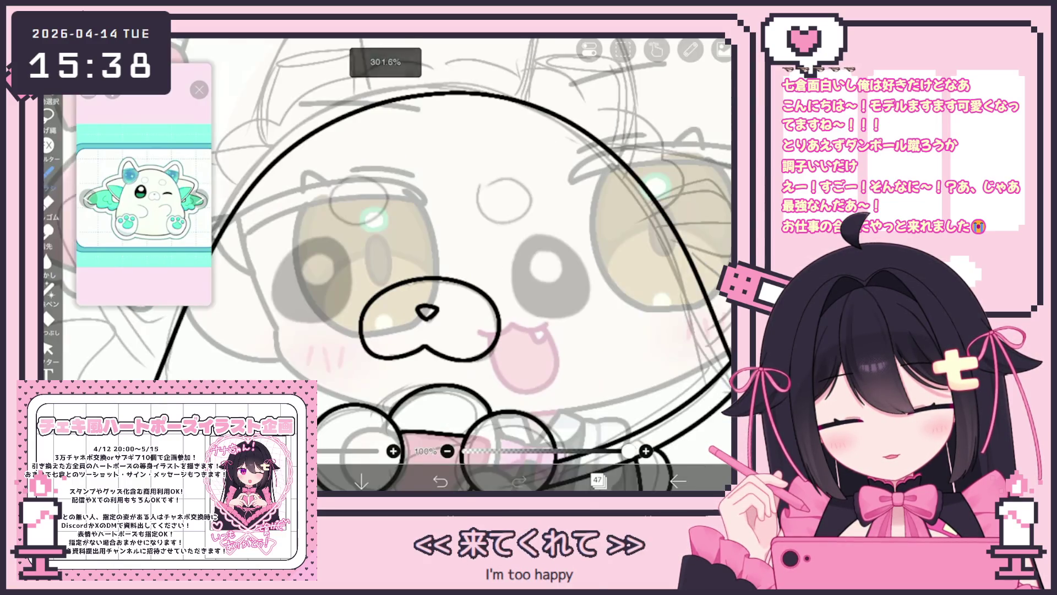
scroll(482, 355, "down", 5)
scroll(451, 265, "up", 5)
left_click_drag(391, 254, 301, 310)
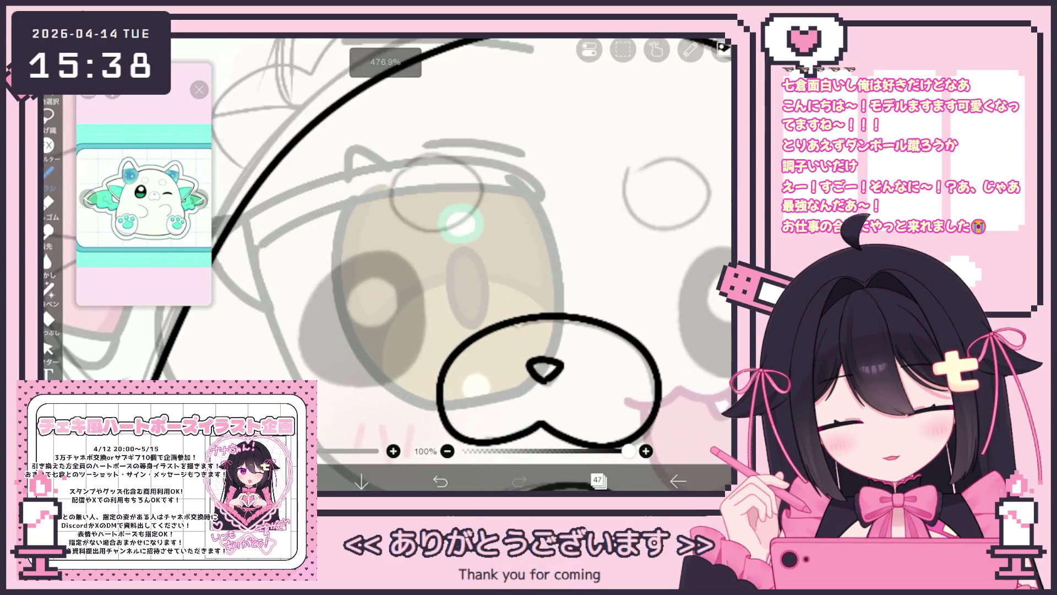
left_click_drag(416, 364, 387, 252)
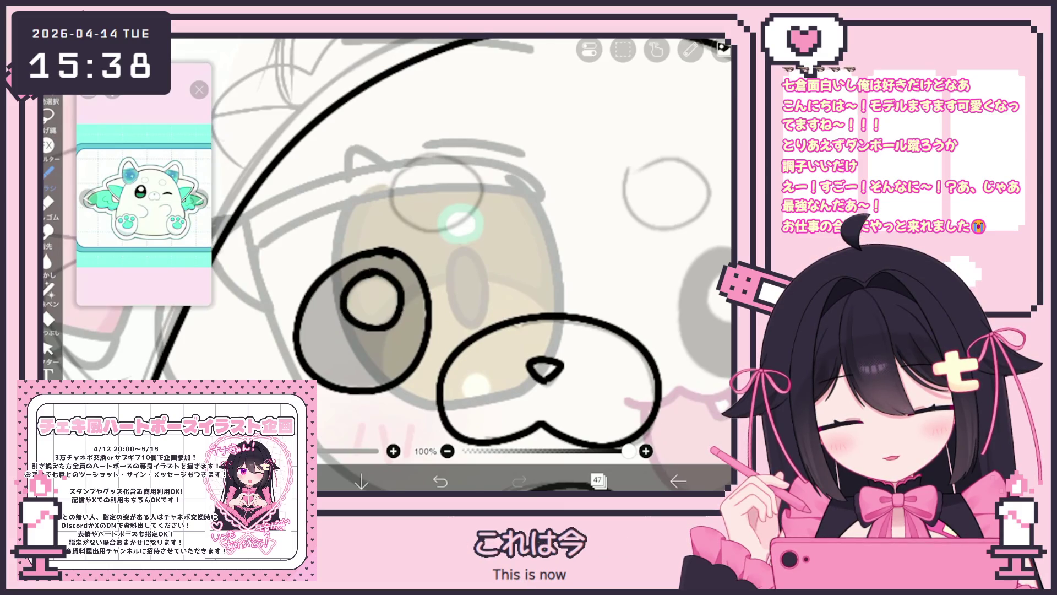
scroll(550, 275, "up", 3)
mouse_move(465, 240)
left_mouse_down()
mouse_move(450, 400)
mouse_move(542, 286)
left_mouse_up()
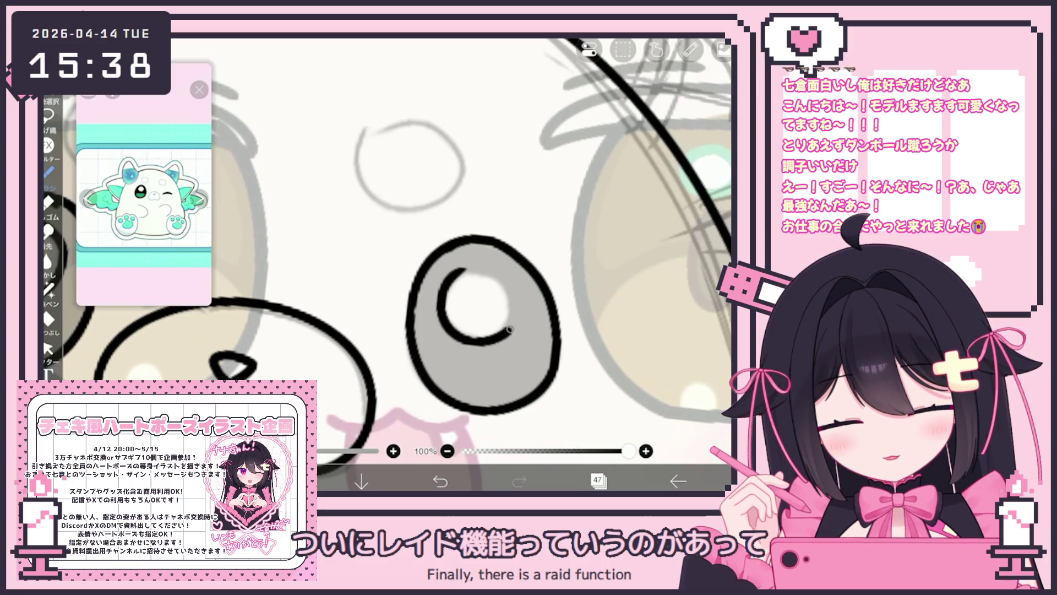
left_click_drag(510, 329, 460, 269)
scroll(385, 264, "down", 3)
left_click(48, 349)
Select the right eye ring, then ink the round marking above the left eye
left_click(599, 443)
left_click(498, 317)
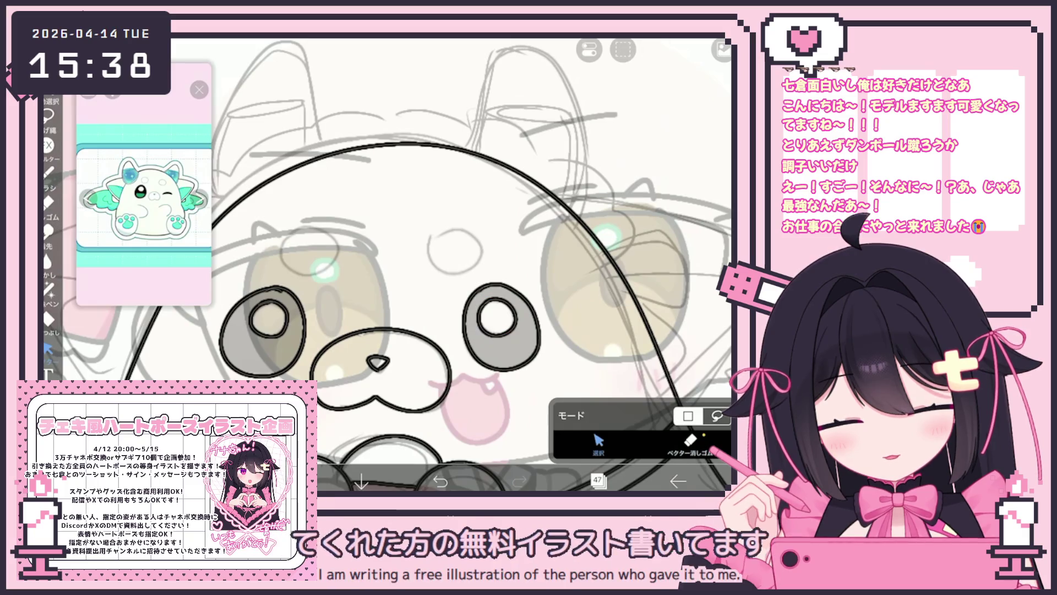
left_click(49, 171)
scroll(386, 264, "up", 3)
left_click_drag(332, 254, 375, 302)
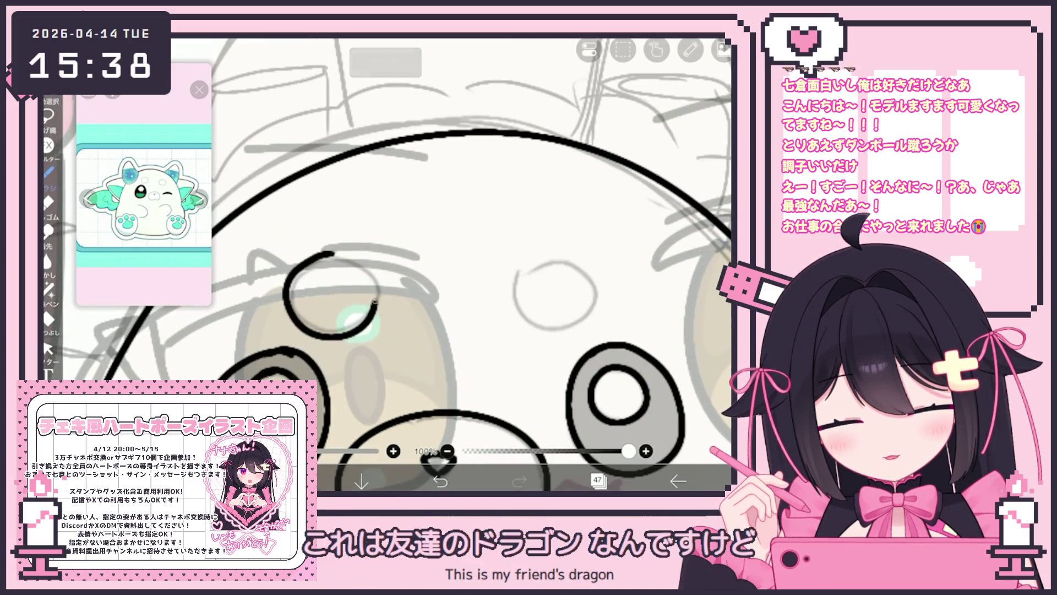
key("ctrl+z")
mouse_move(337, 334)
left_mouse_down()
mouse_move(324, 337)
mouse_move(369, 276)
left_mouse_up()
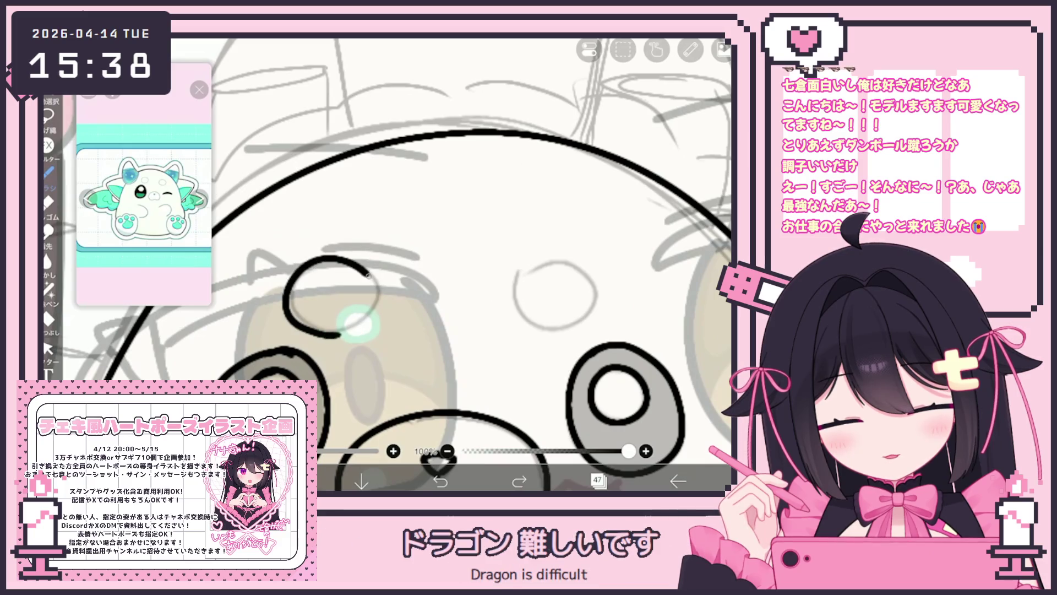
scroll(385, 264, "down", 2)
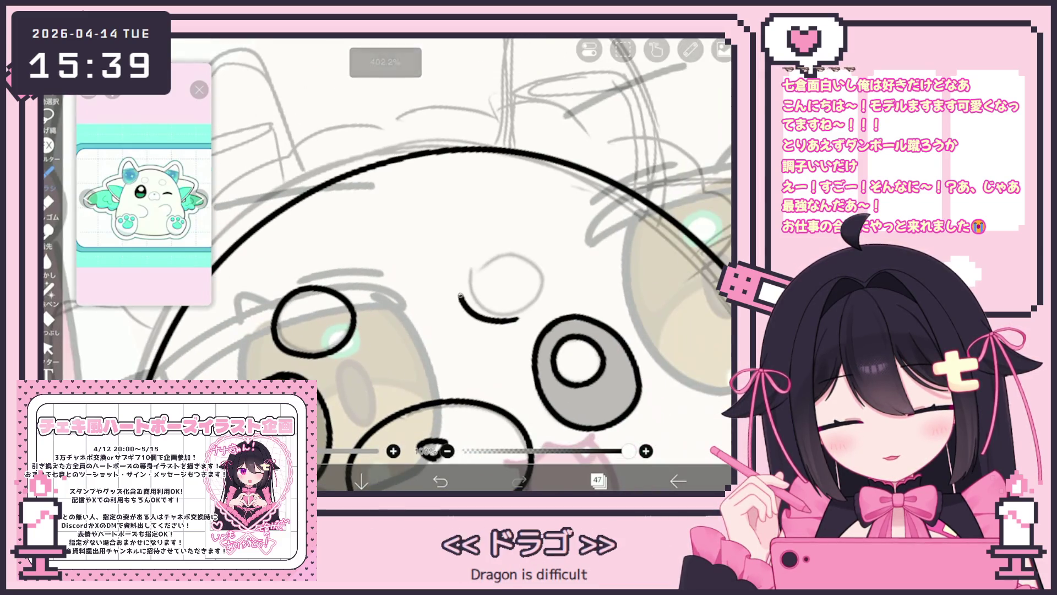
scroll(386, 264, "up", 1)
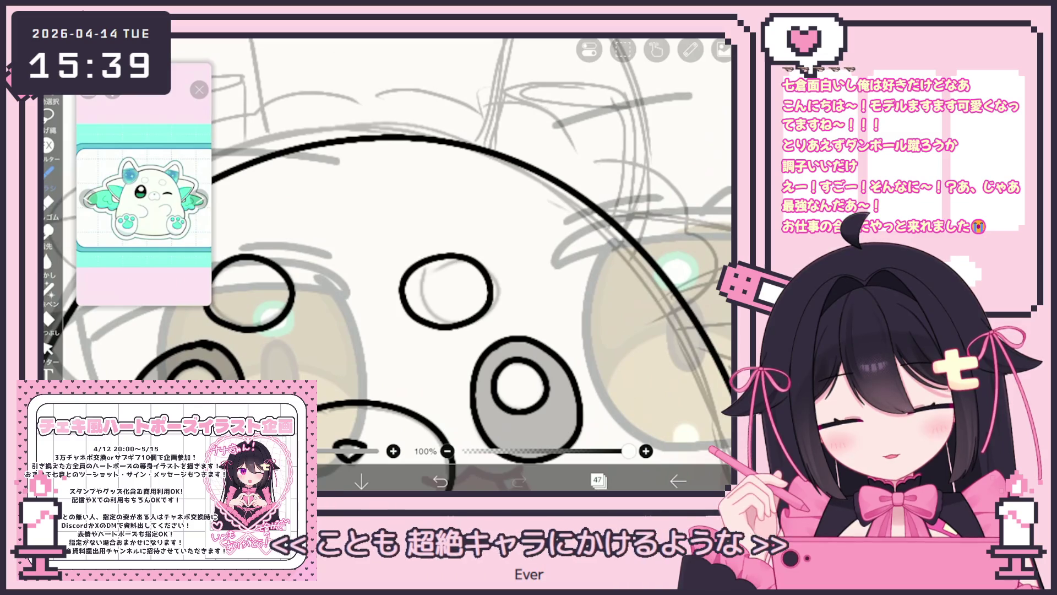
Ink the middle forehead oval and scale it up larger
left_click_drag(465, 327, 416, 298)
left_click(48, 348)
left_click(457, 263)
left_click_drag(498, 261, 504, 252)
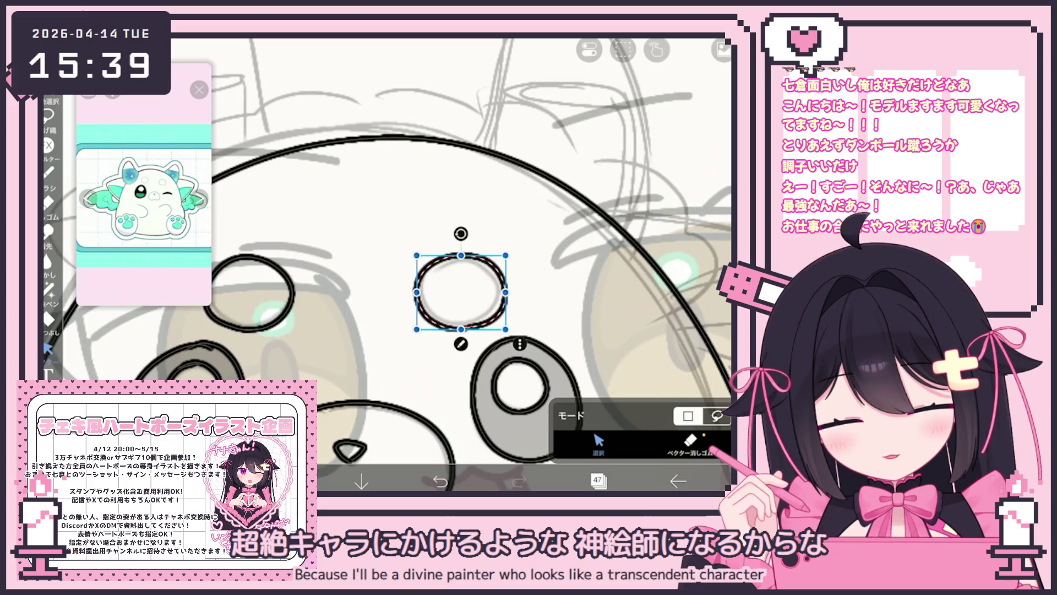
scroll(385, 264, "down", 5)
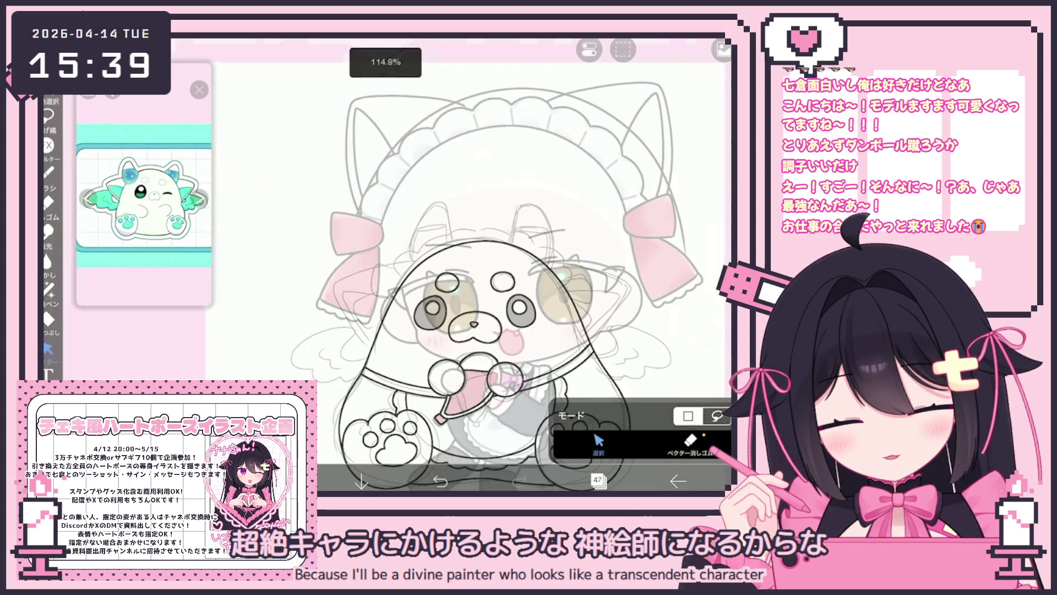
left_click(48, 173)
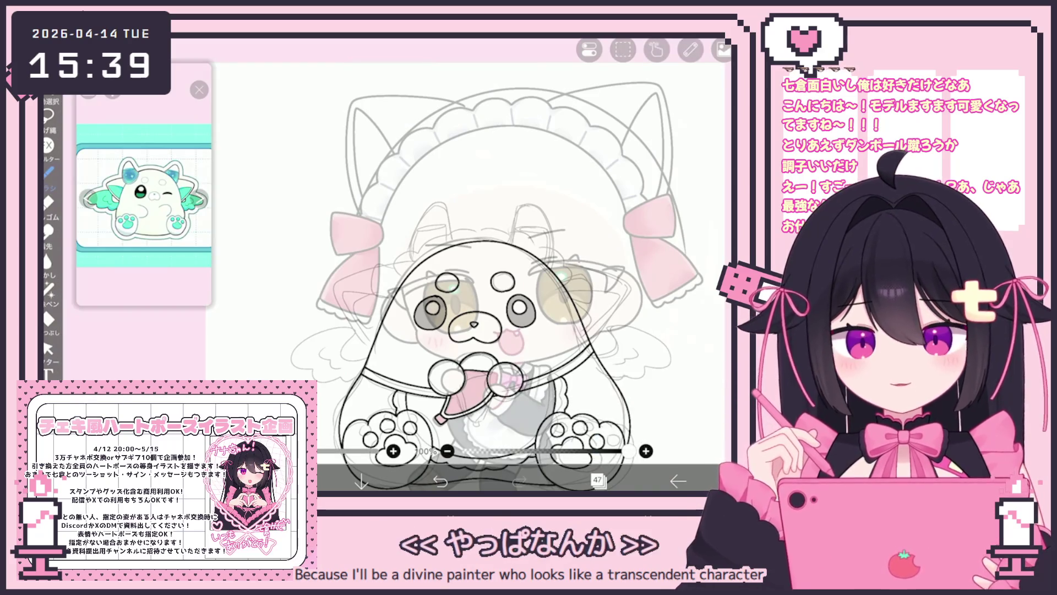
Confirm the active layer, zoom onto the ears, and discard the stray inner-ear ellipse
left_click(597, 480)
left_click(597, 480)
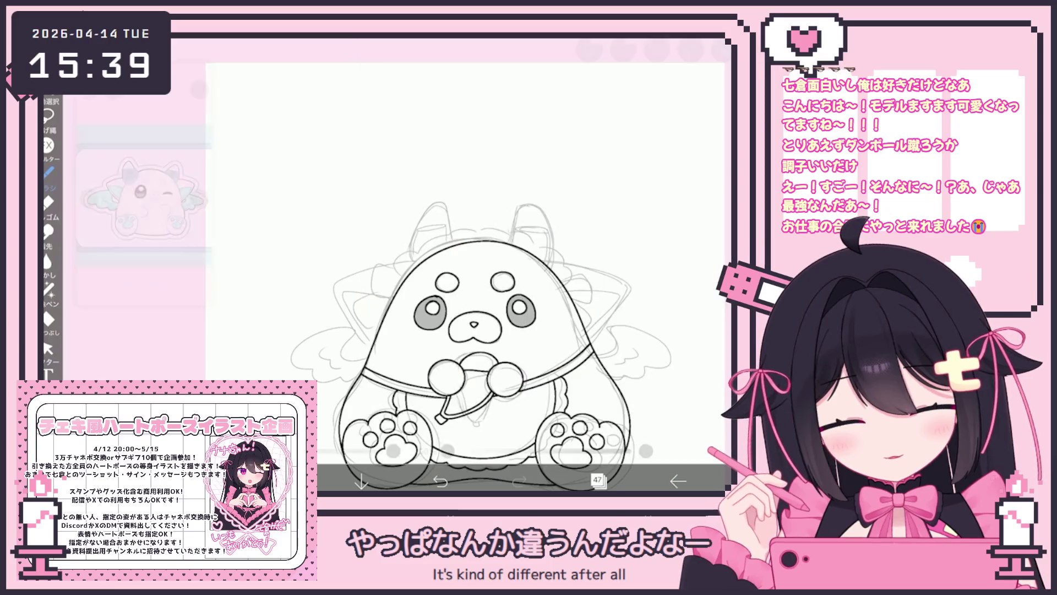
scroll(457, 270, "down", 2)
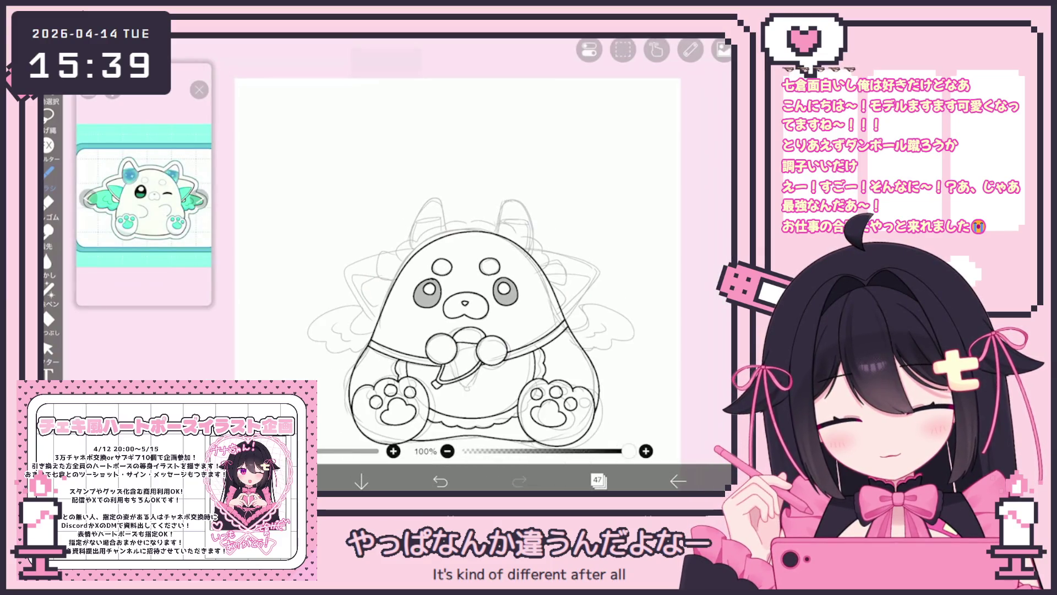
scroll(462, 198, "up", 5)
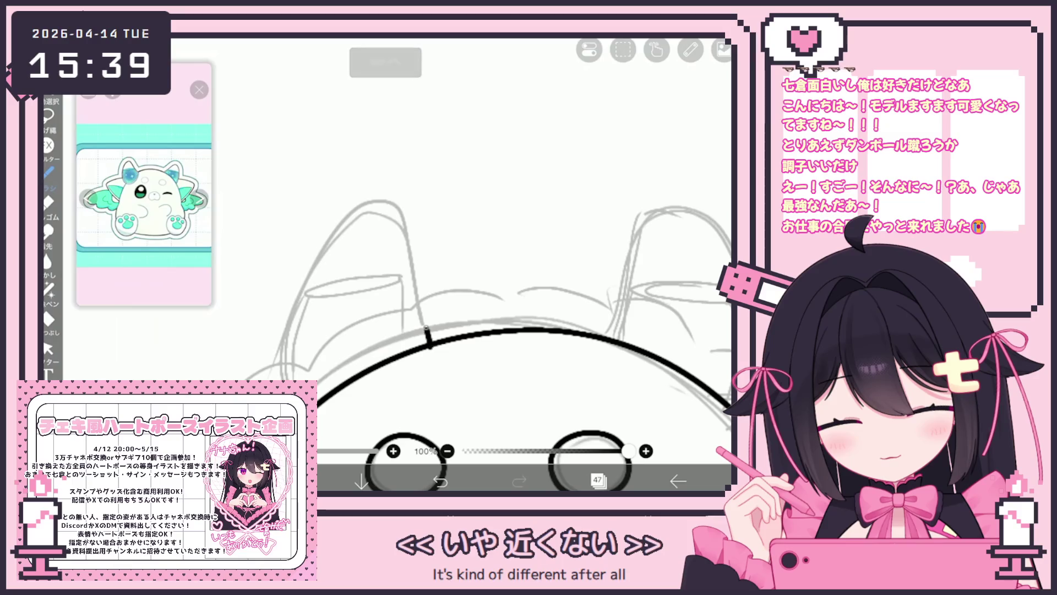
scroll(463, 342, "down", 3)
scroll(462, 330, "up", 1)
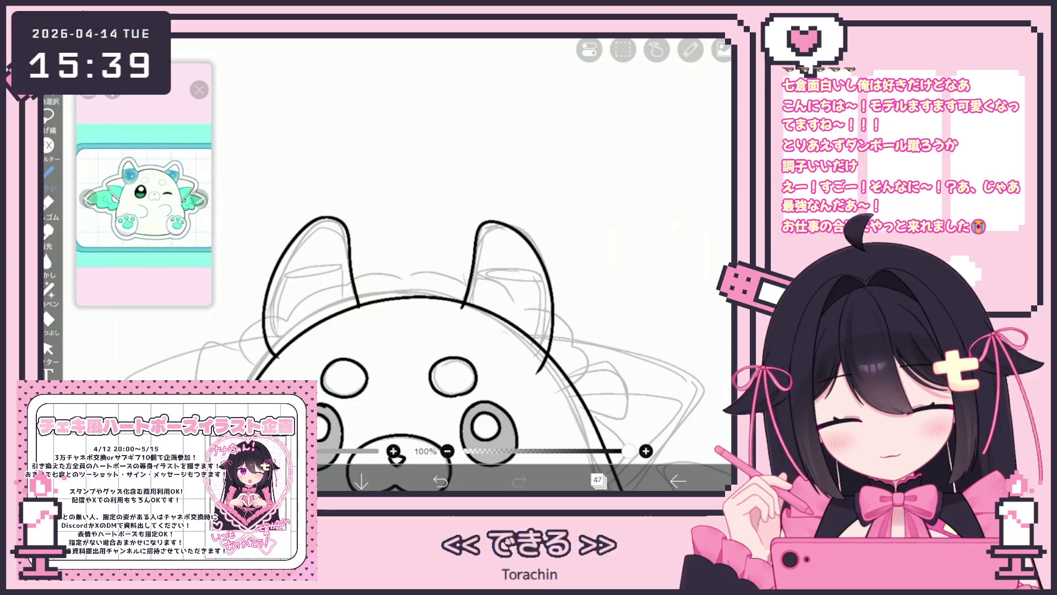
scroll(424, 330, "up", 2)
left_click_drag(320, 291, 341, 287)
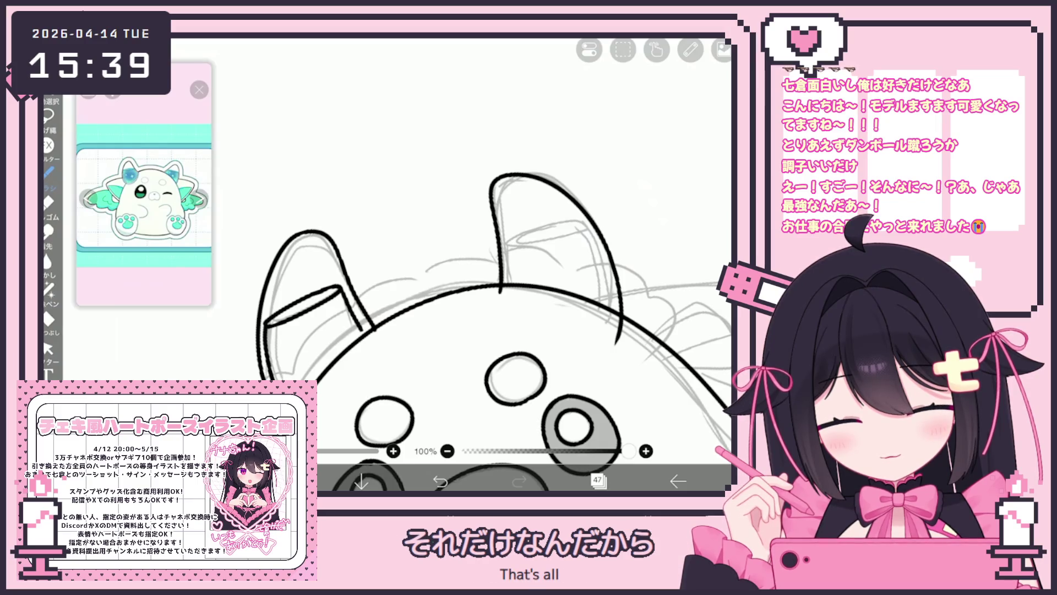
scroll(478, 331, "down", 1)
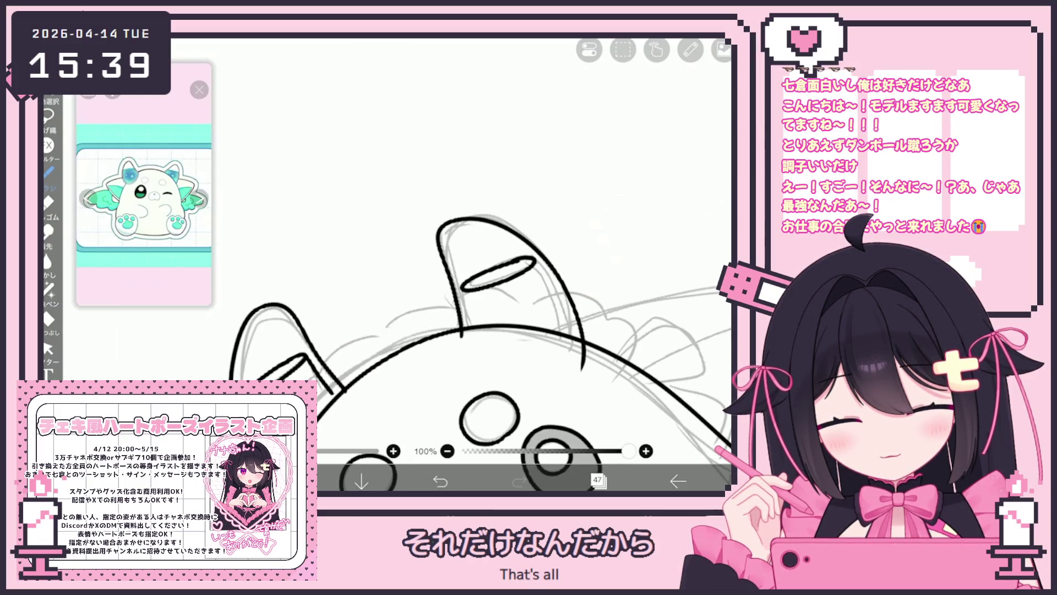
scroll(479, 275, "up", 2)
key("ctrl+z")
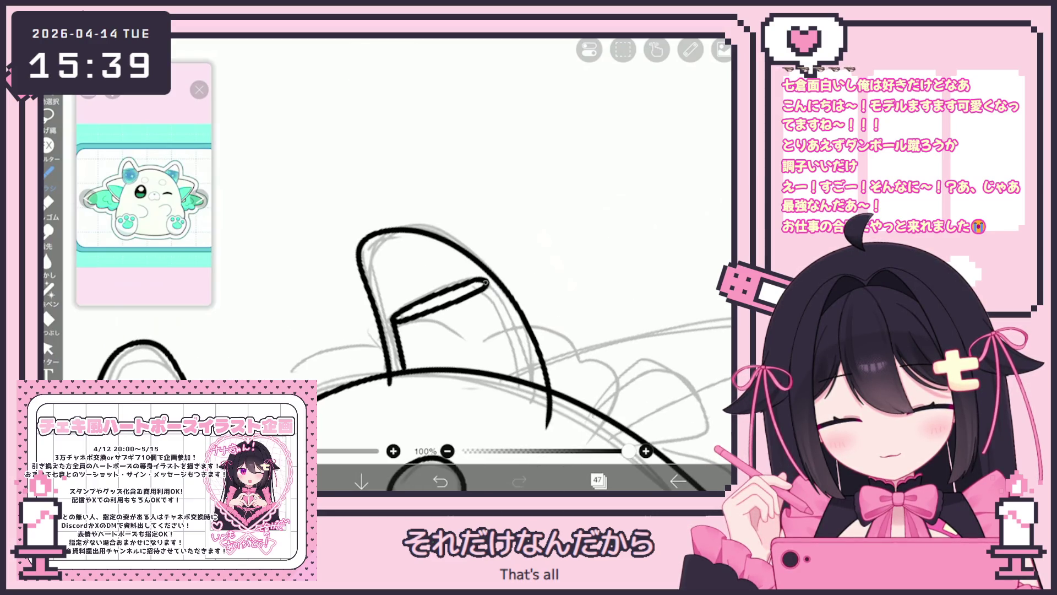
Ink the inner-ear line down the ear's right side and select the short left-edge stroke
scroll(479, 275, "down", 2)
mouse_move(525, 242)
left_mouse_down()
mouse_move(514, 317)
mouse_move(485, 363)
left_mouse_up()
left_click(48, 348)
left_click(419, 230)
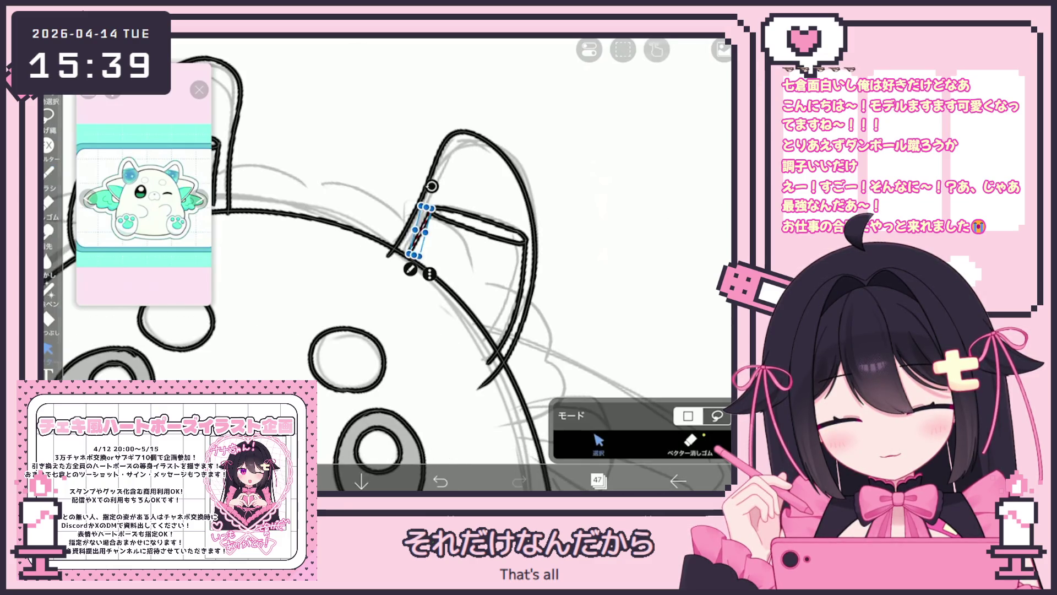
scroll(451, 264, "down", 5)
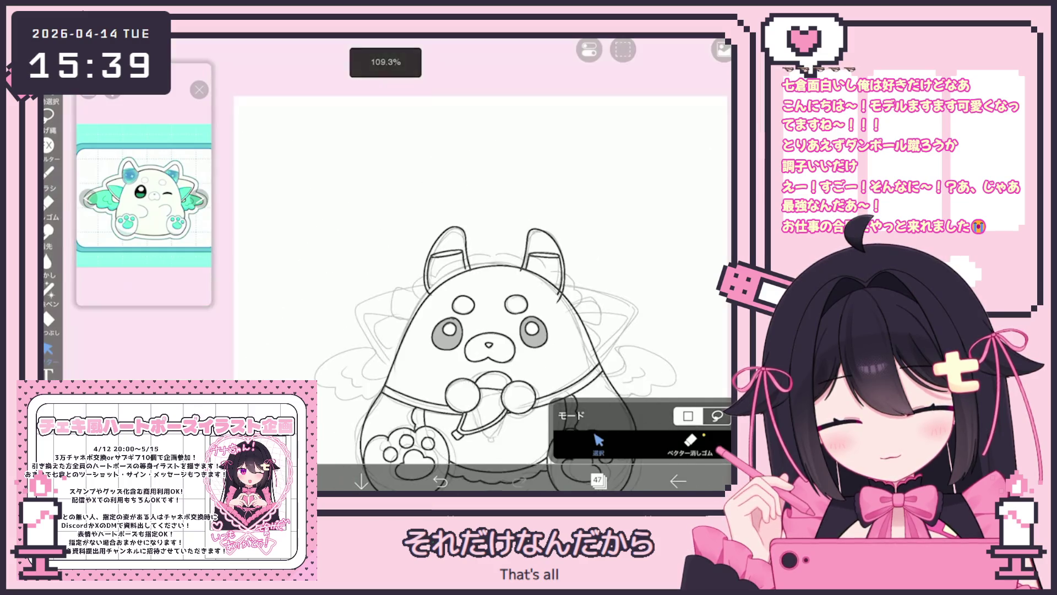
left_click(48, 172)
scroll(457, 275, "up", 5)
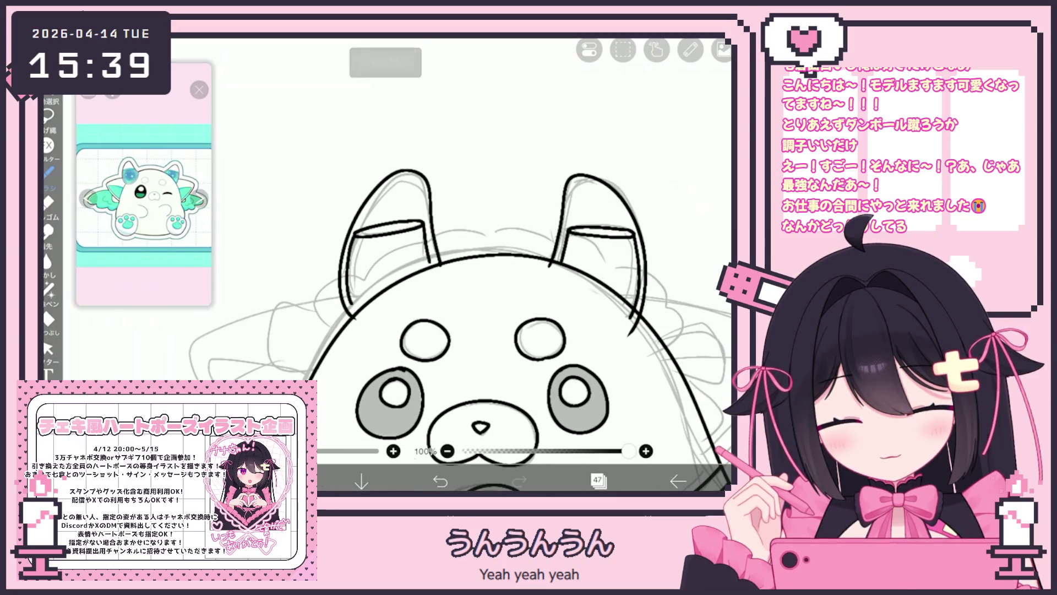
scroll(459, 275, "down", 5)
scroll(457, 265, "down", 1)
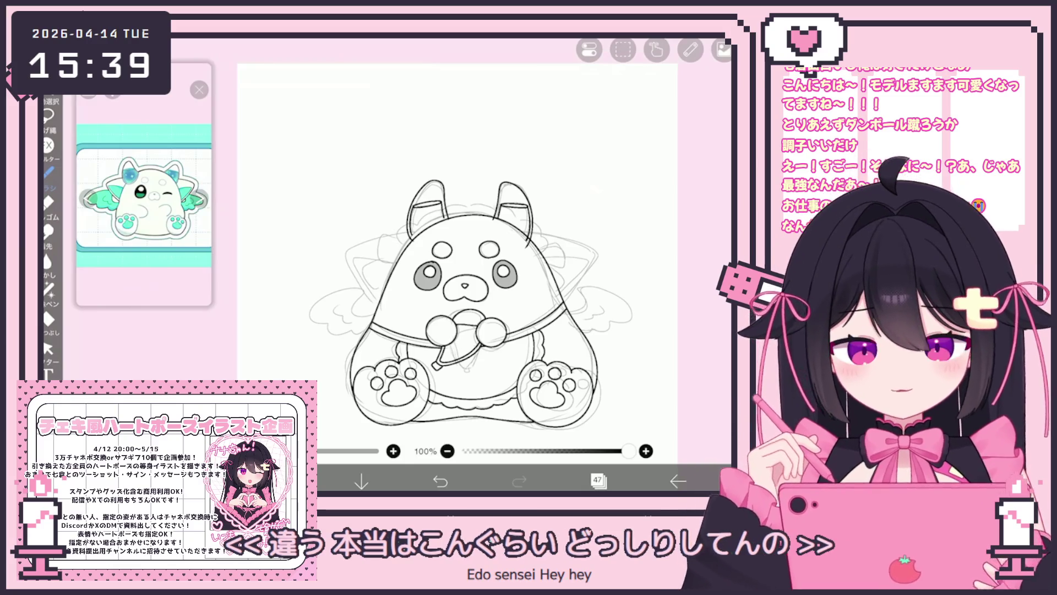
Zoom onto the head top and try curly fur strokes by the left ear, undoing the wrong ones
scroll(457, 264, "up", 2)
scroll(423, 209, "up", 3)
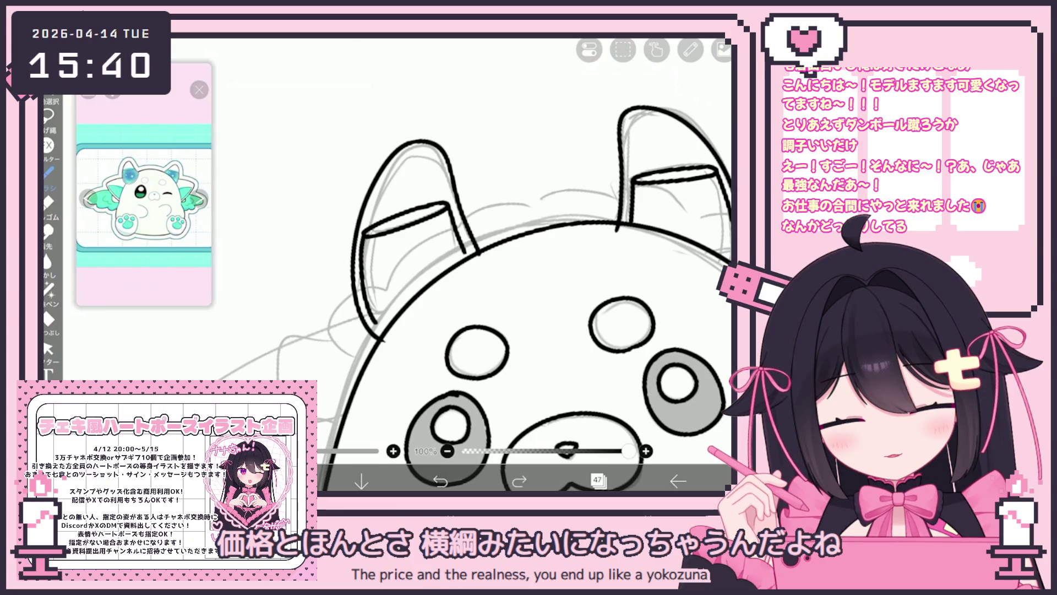
mouse_move(339, 364)
left_mouse_down()
mouse_move(329, 322)
mouse_move(392, 274)
left_mouse_up()
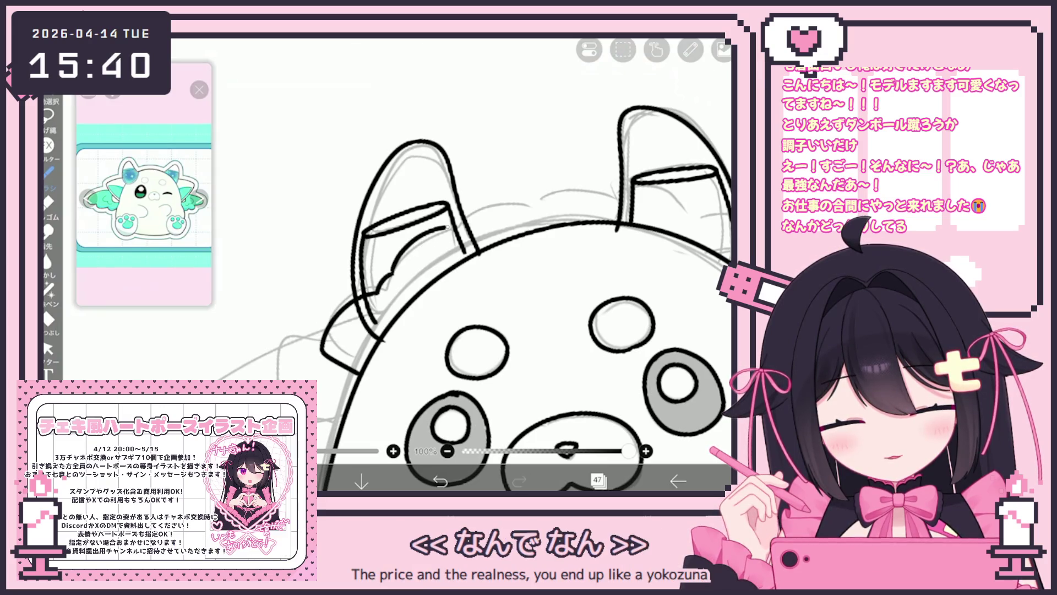
scroll(474, 277, "up", 2)
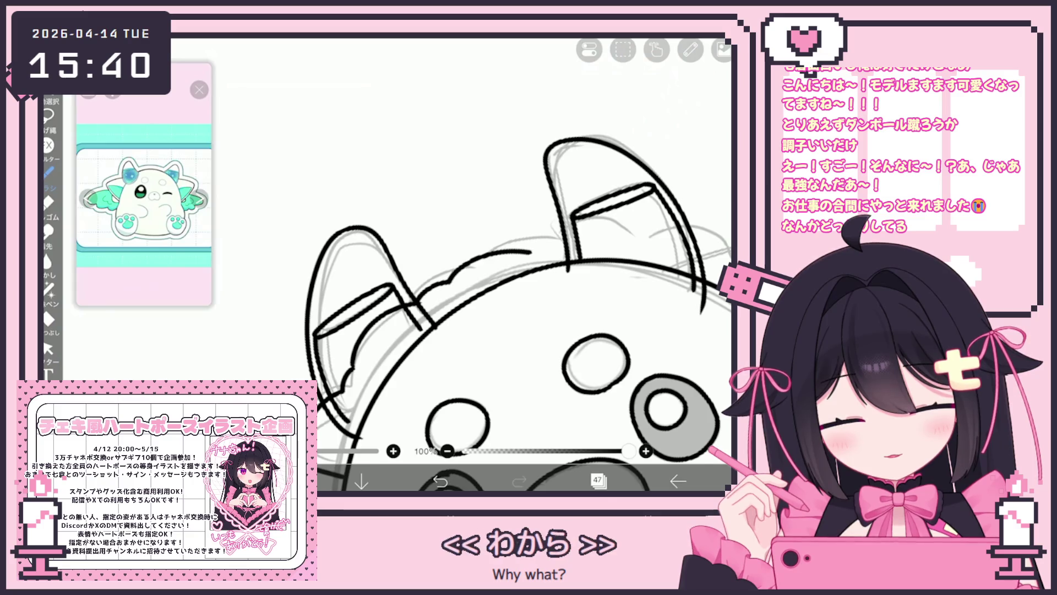
scroll(501, 292, "up", 1)
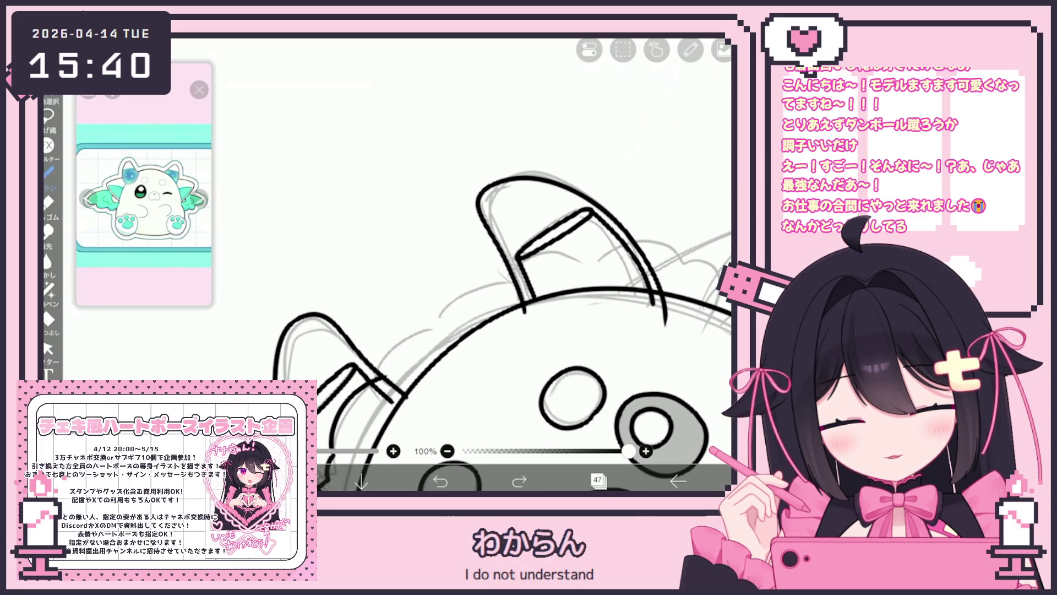
key("ctrl+z")
scroll(474, 308, "up", 2)
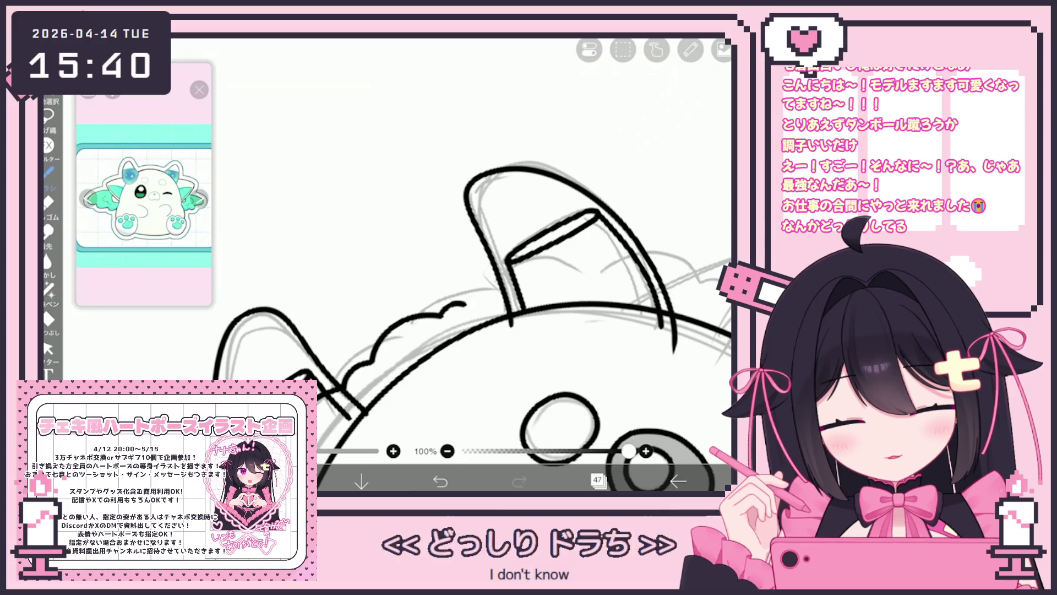
scroll(407, 319, "up", 1)
scroll(523, 292, "down", 1)
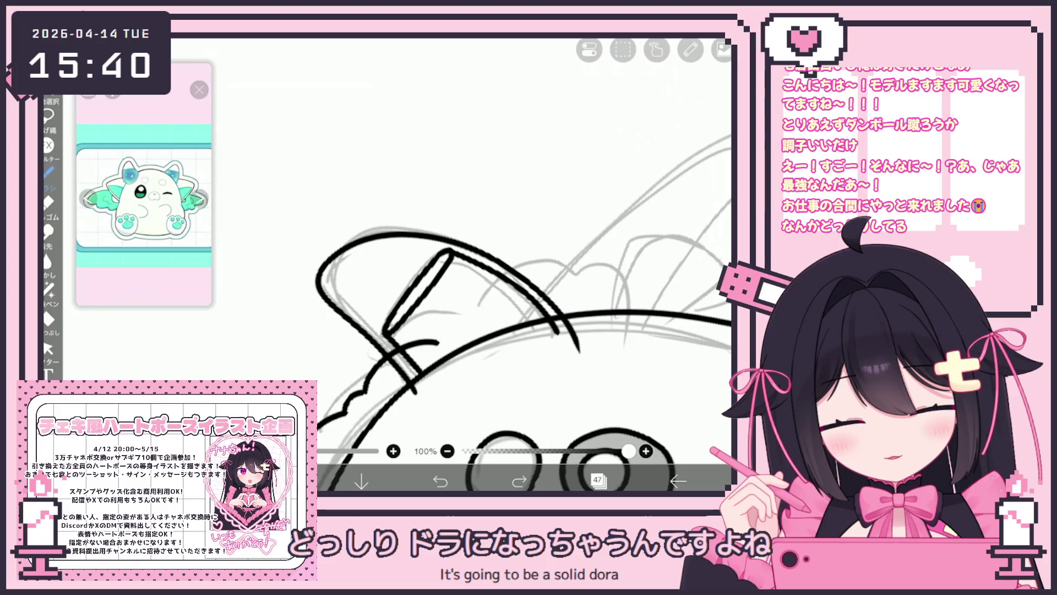
scroll(399, 447, "down", 2)
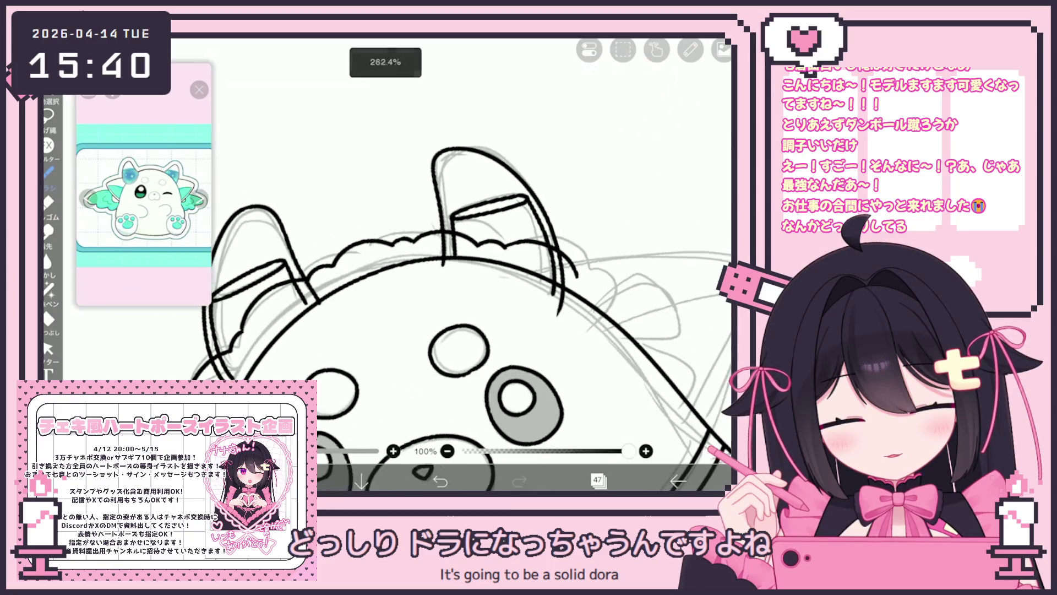
scroll(399, 447, "up", 1)
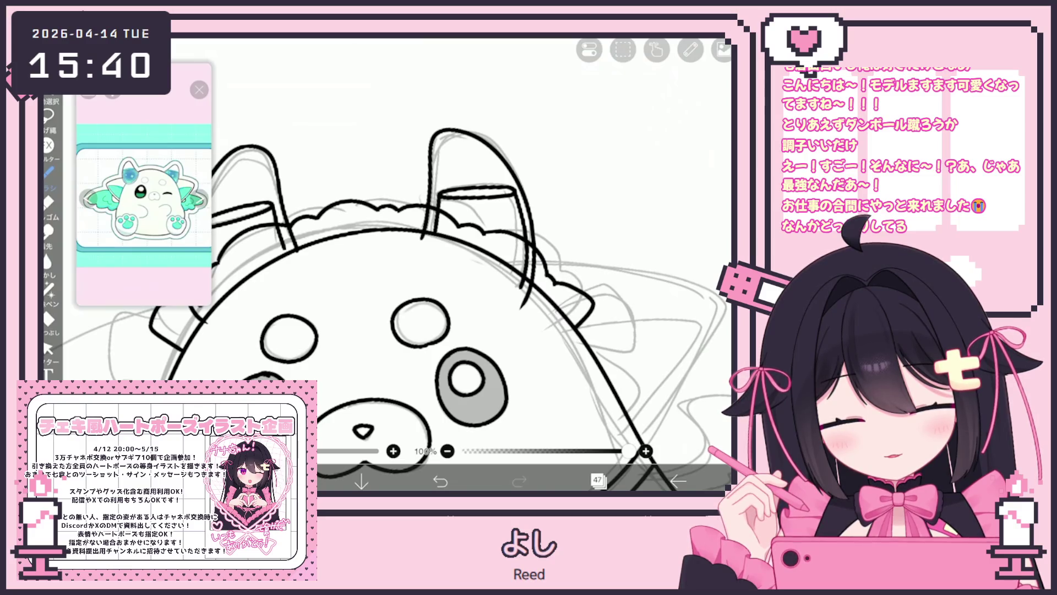
scroll(391, 309, "down", 2)
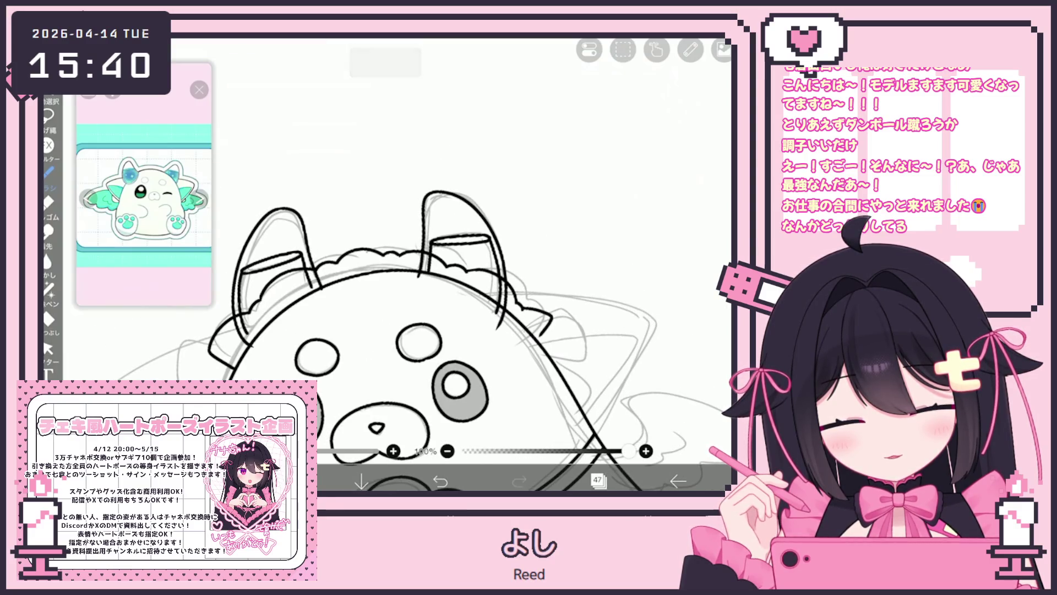
scroll(397, 308, "up", 2)
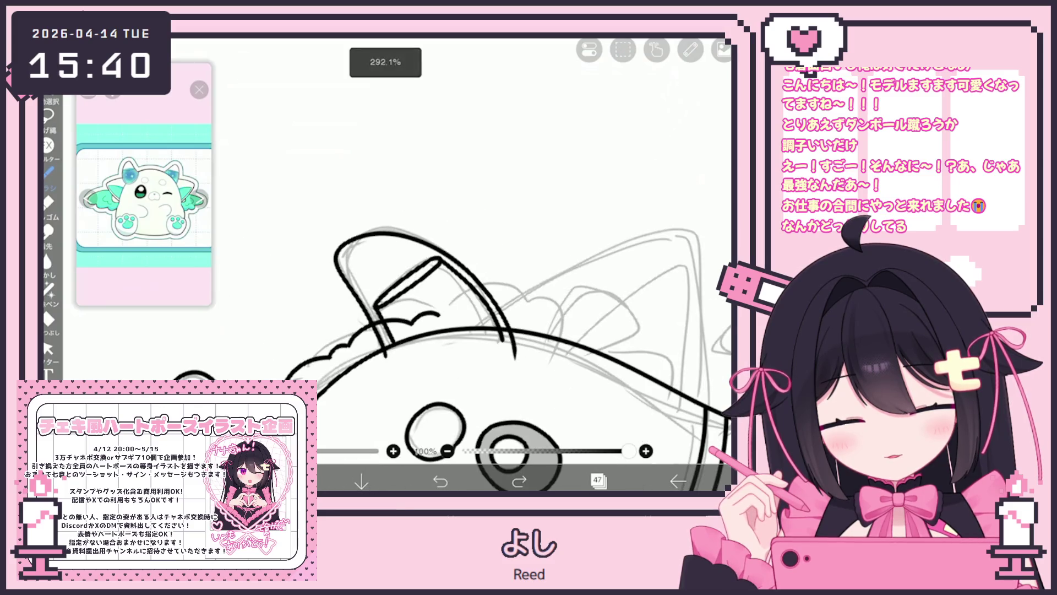
key("ctrl+z")
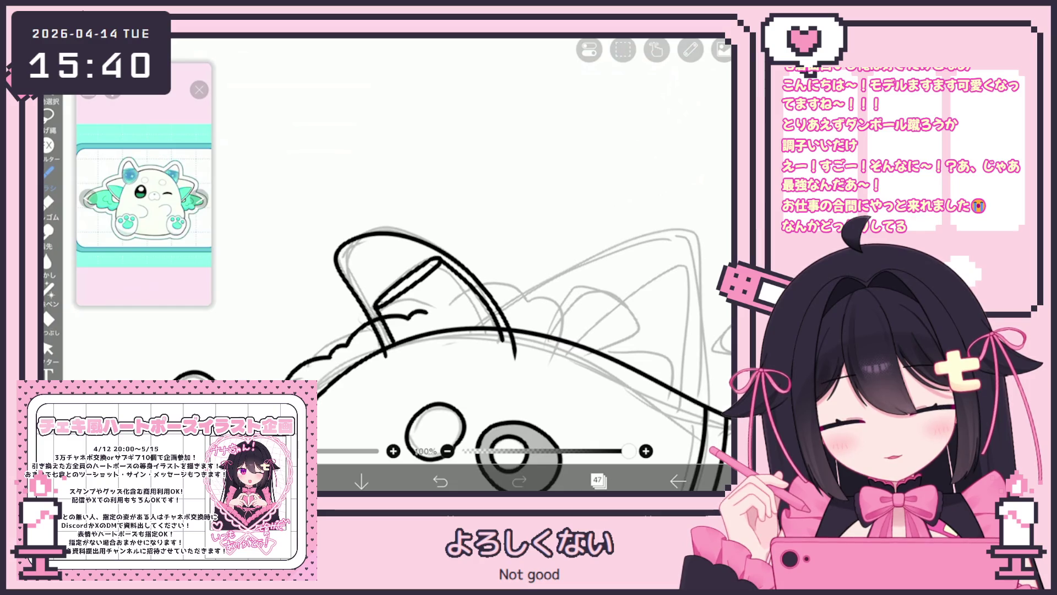
Ink wavy, curved fur strokes beside the right ear
left_click_drag(526, 301, 573, 300)
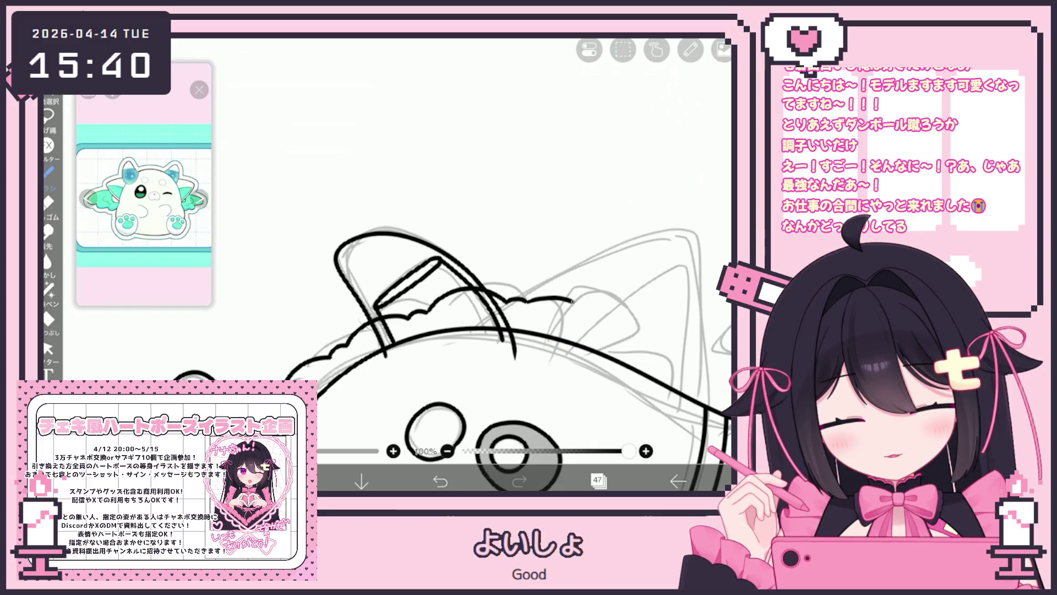
scroll(396, 265, "down", 3)
scroll(396, 265, "up", 3)
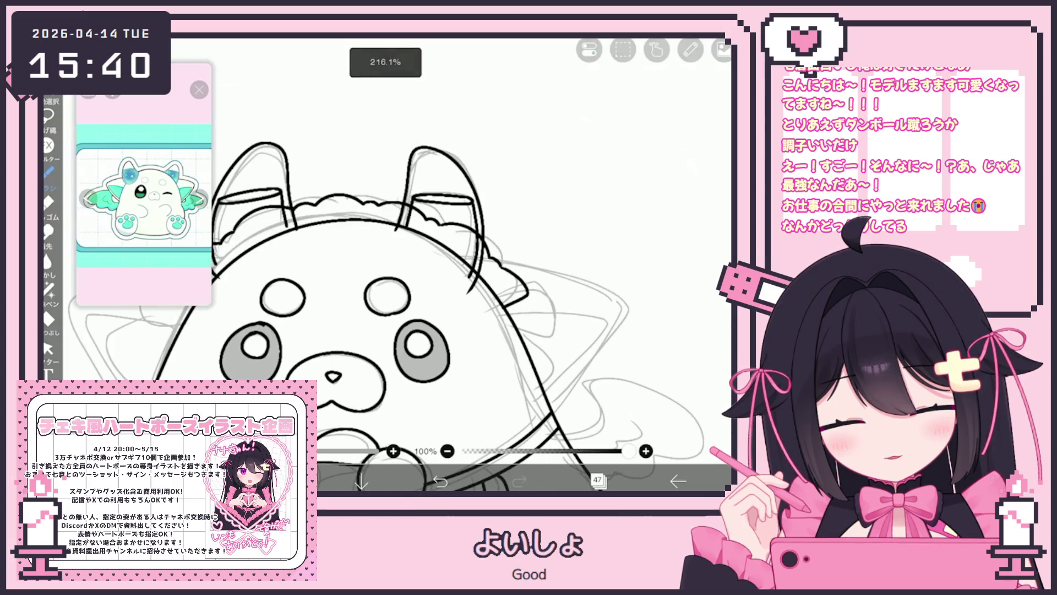
left_click_drag(510, 304, 563, 340)
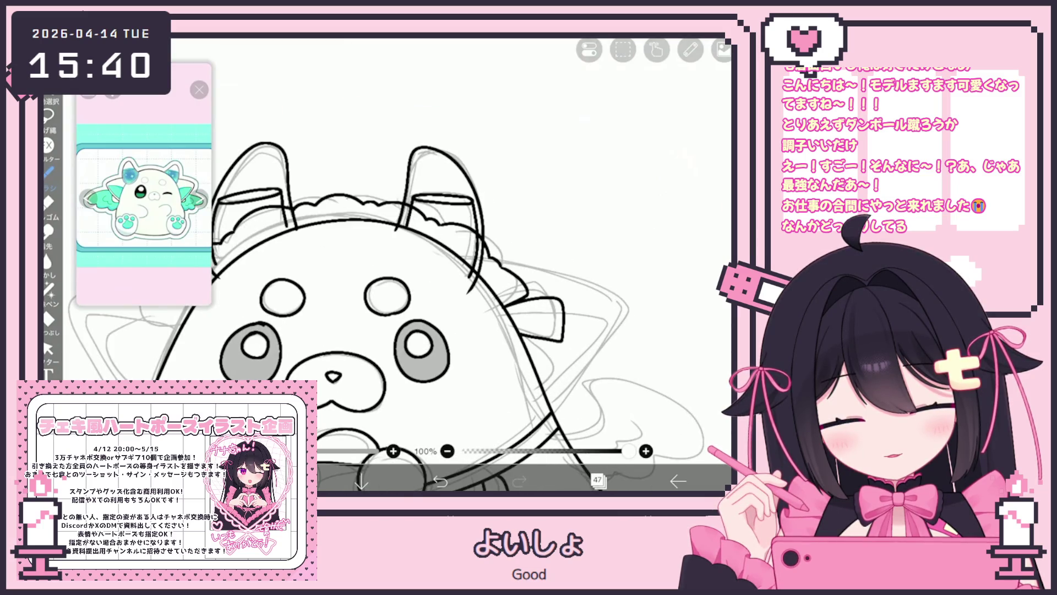
scroll(386, 265, "down", 3)
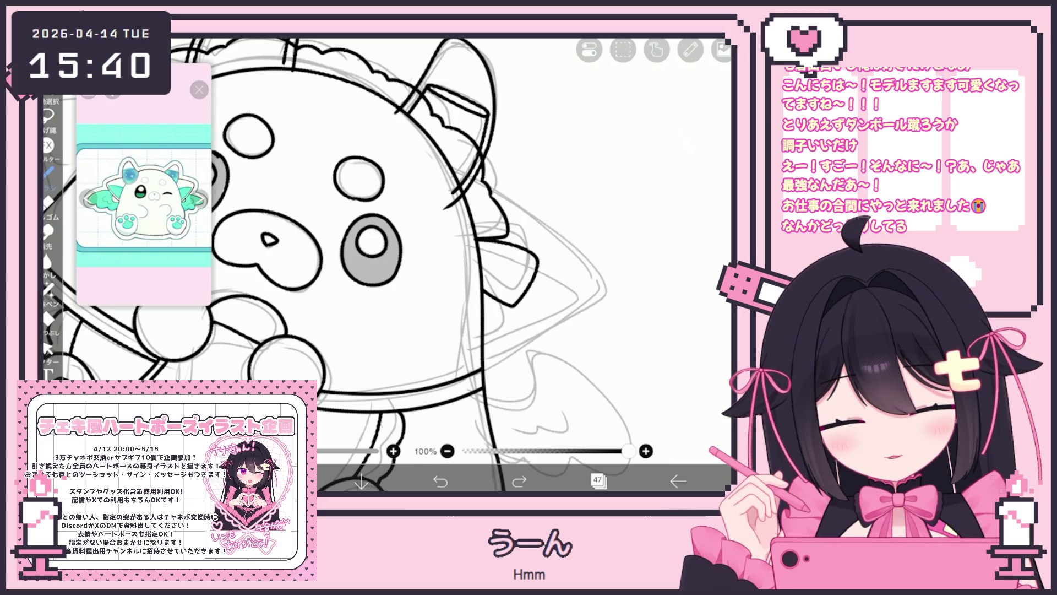
Ink a frilly edge and redraw the claw-shaped stroke on the head's left side
left_click_drag(482, 379, 526, 358)
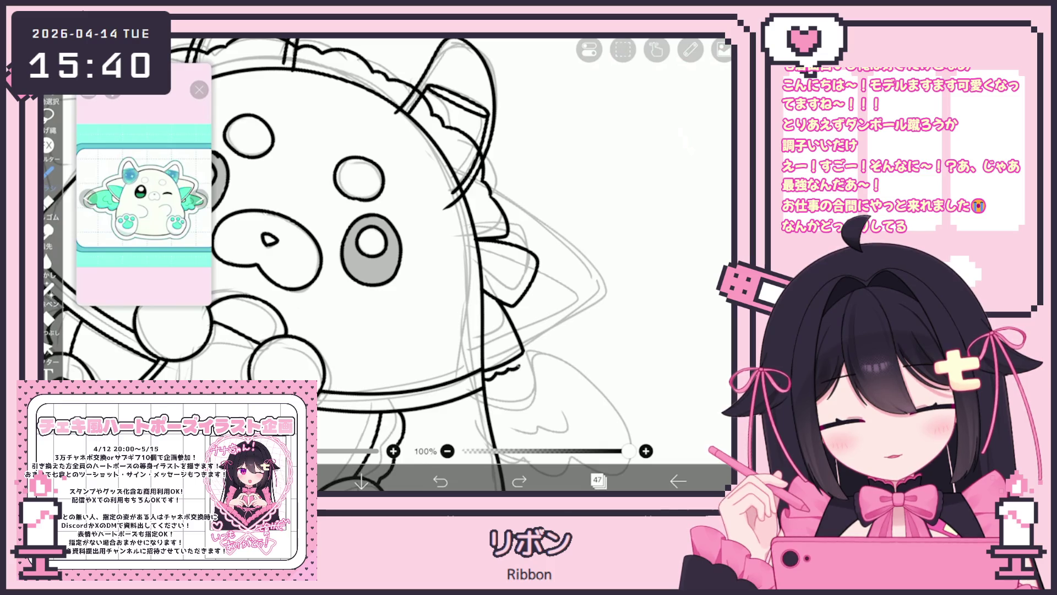
scroll(385, 264, "down", 3)
scroll(551, 248, "up", 5)
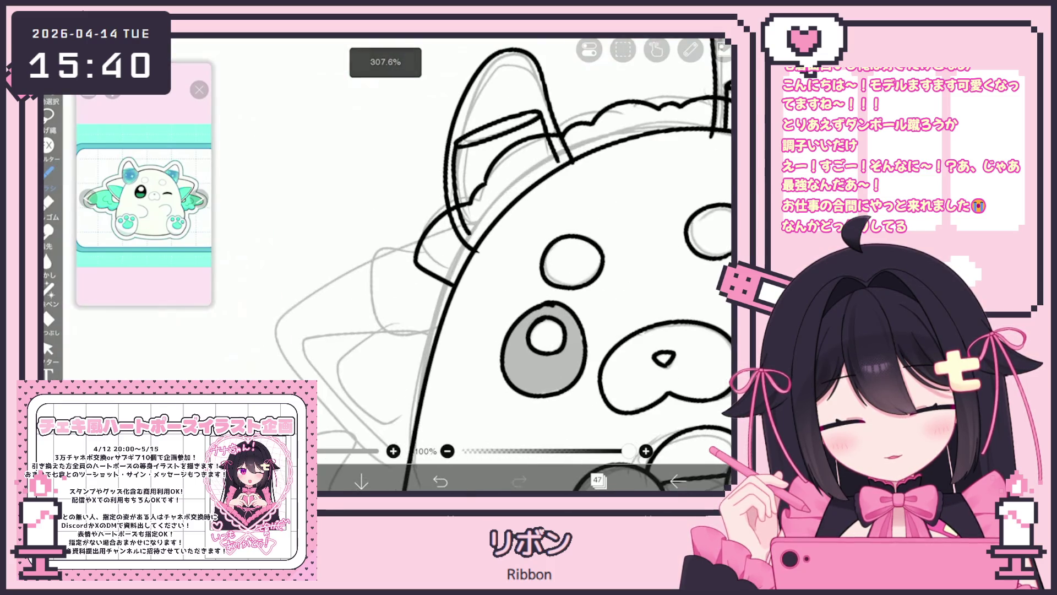
left_click_drag(418, 266, 386, 346)
key("ctrl+z")
mouse_move(421, 267)
left_mouse_down()
mouse_move(380, 275)
mouse_move(432, 335)
mouse_move(385, 424)
left_mouse_up()
scroll(495, 264, "down", 2)
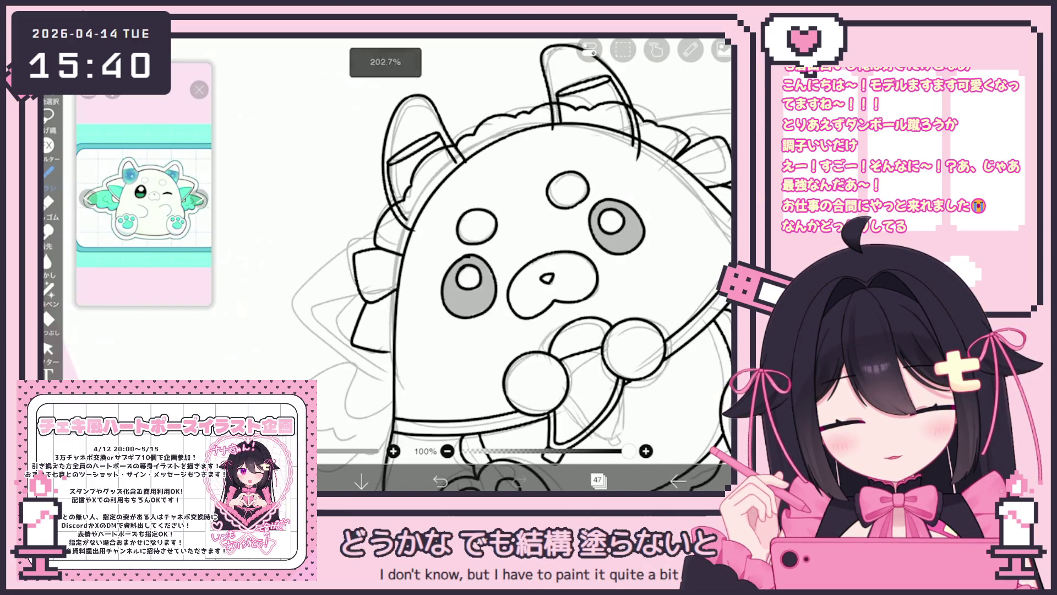
key("ctrl+z")
left_click_drag(363, 330, 357, 380)
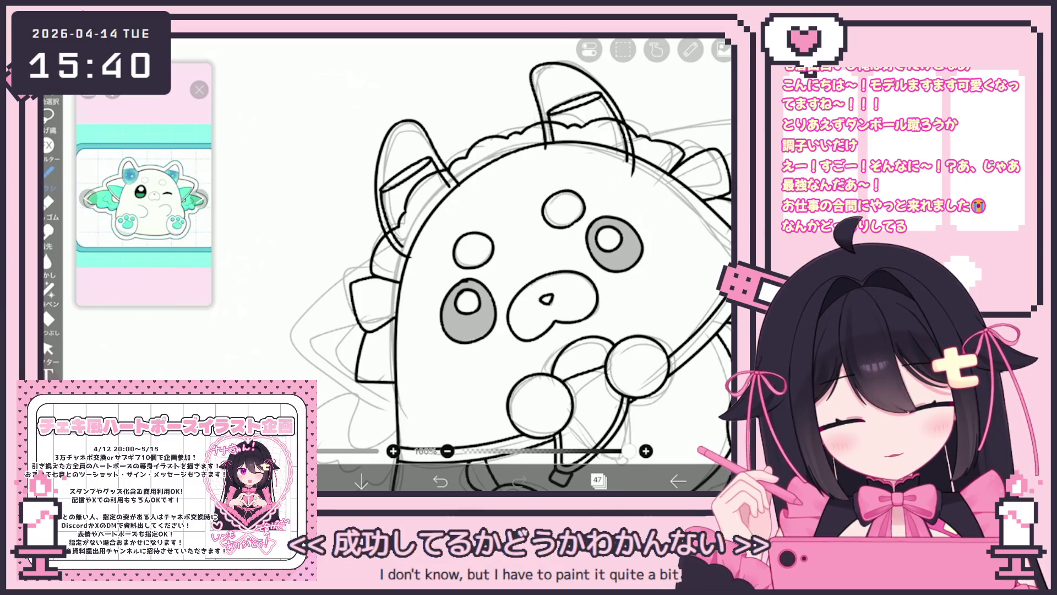
Straighten the view and redraw the ink line around the left ear more cleanly
left_click_drag(546, 298, 557, 380)
scroll(512, 314, "down", 2)
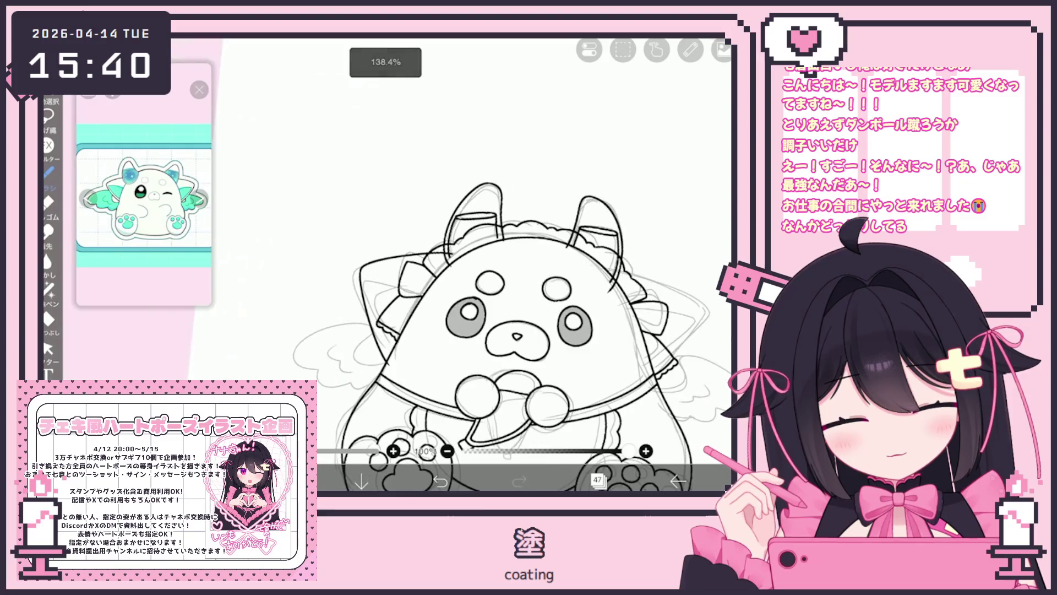
scroll(386, 331, "up", 2)
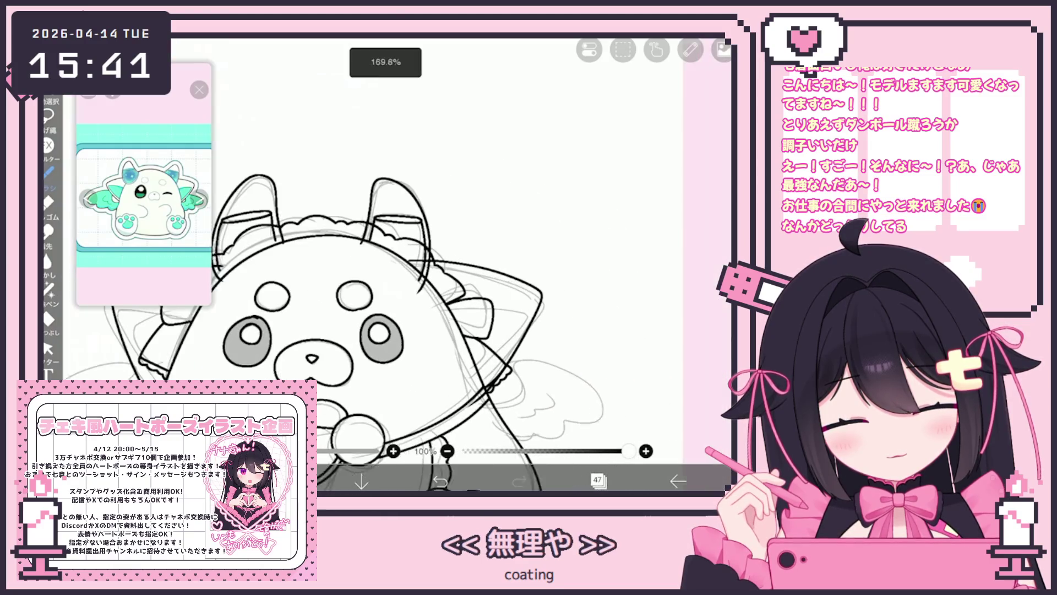
scroll(401, 312, "up", 2)
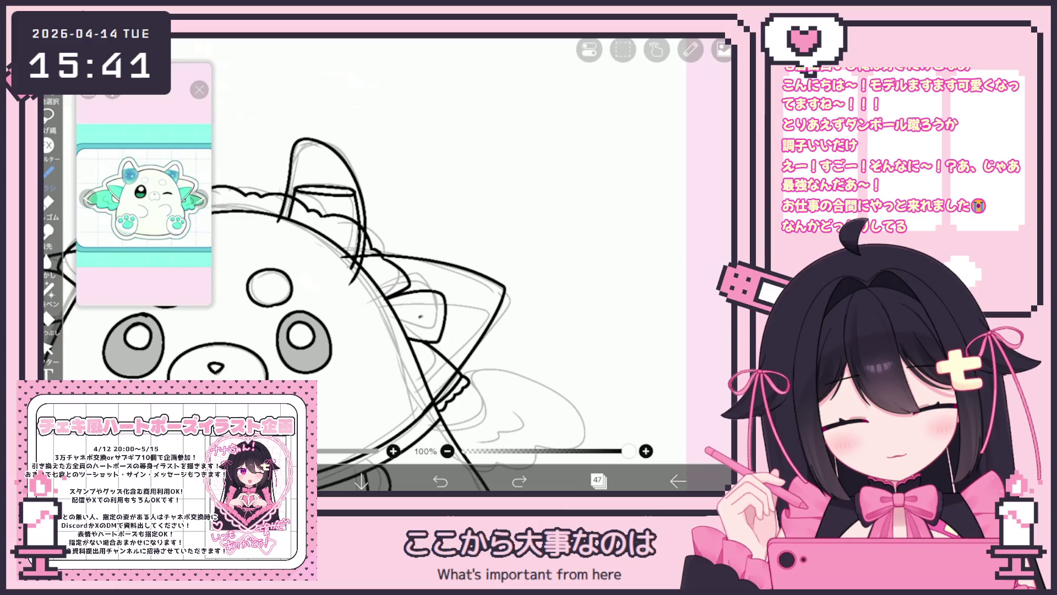
scroll(418, 314, "up", 1)
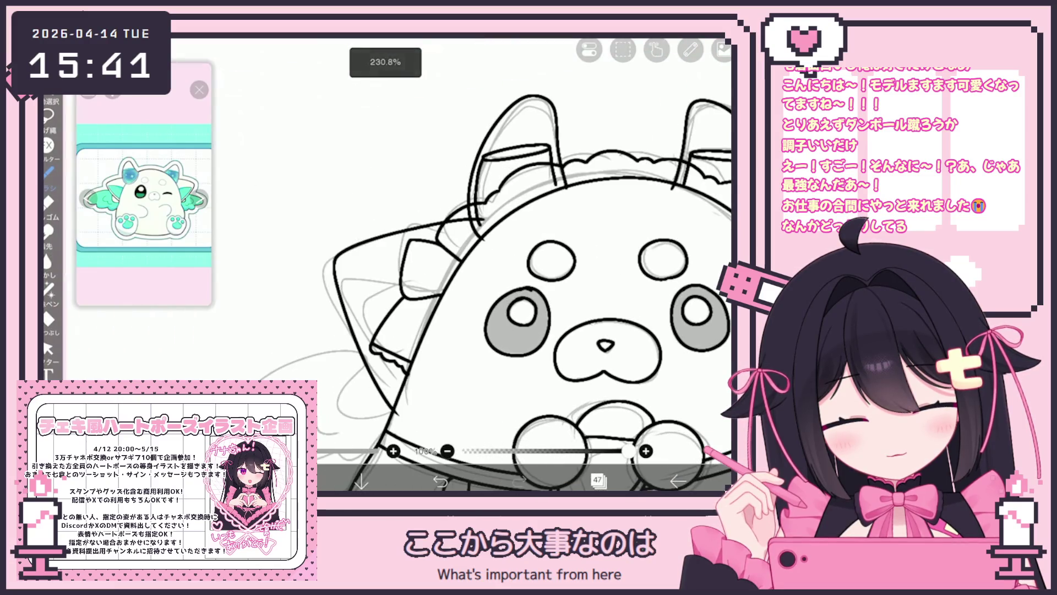
key("ctrl+z")
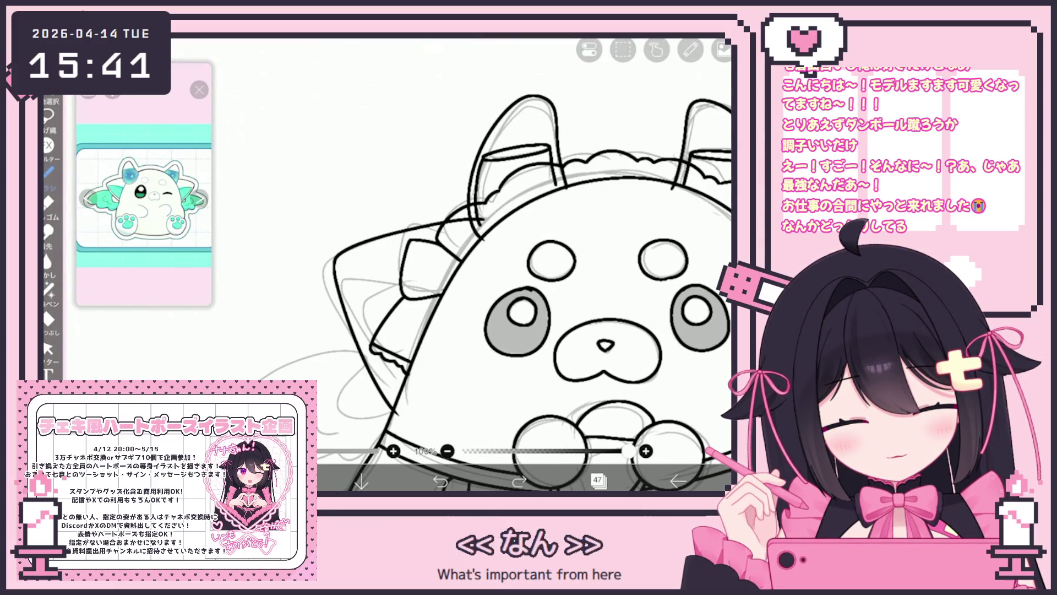
left_click_drag(350, 286, 407, 413)
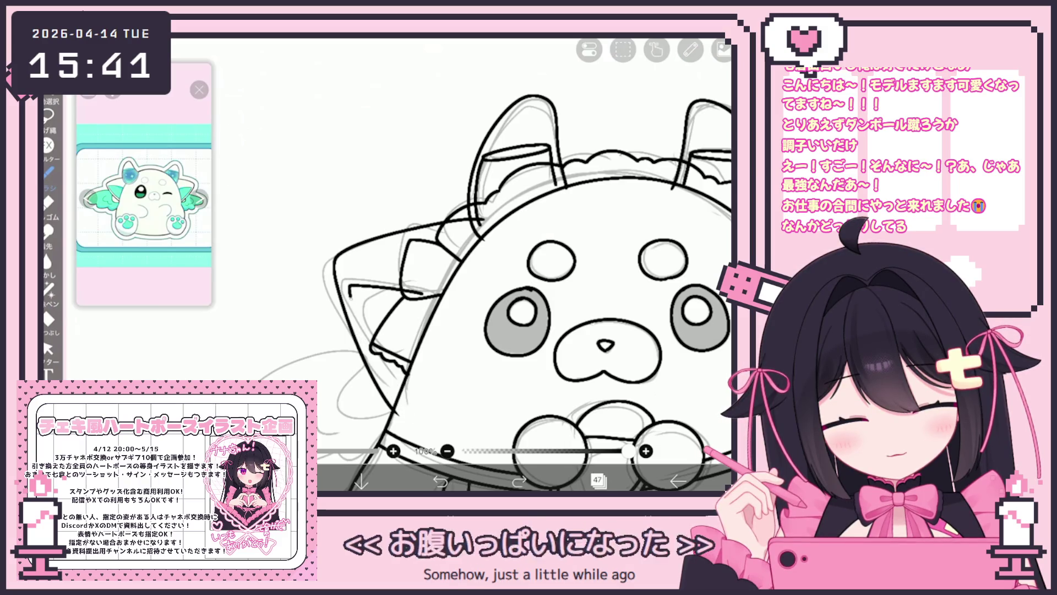
left_click(48, 348)
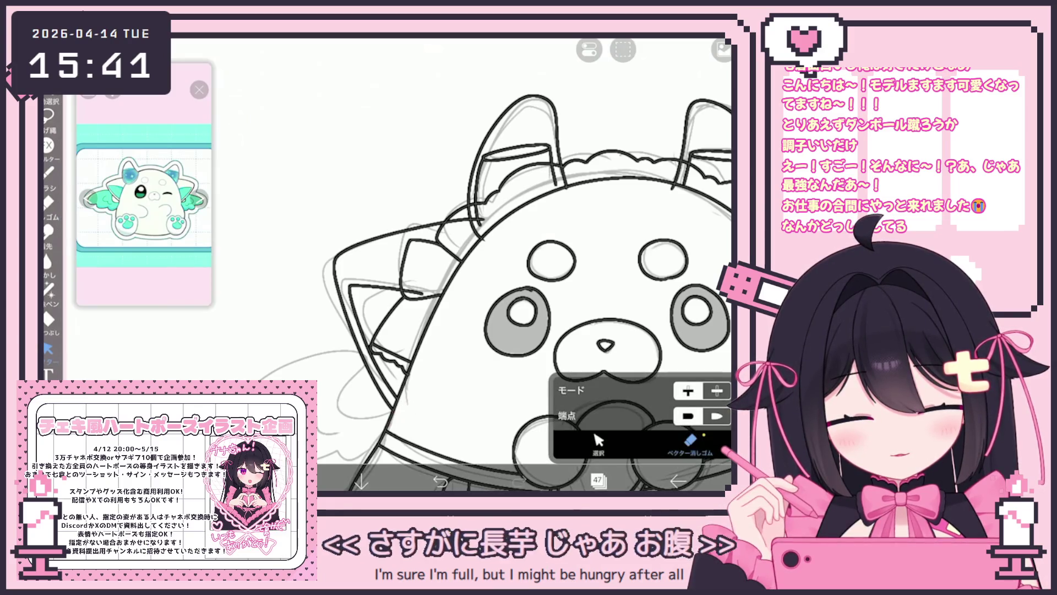
Undo the last stroke and bring the ear on the right side into view
key("ctrl+z")
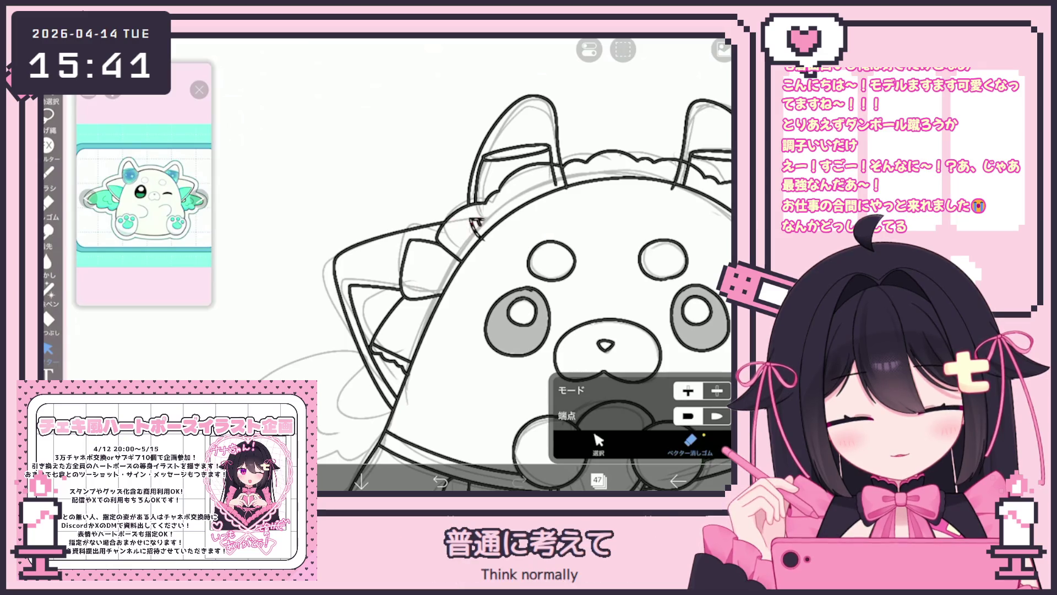
scroll(435, 265, "up", 2)
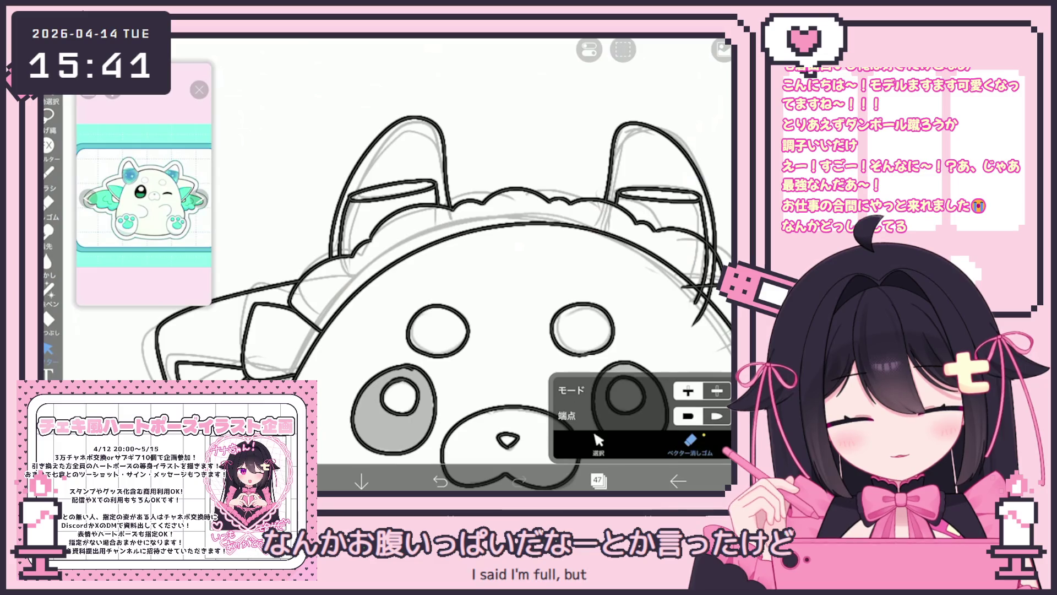
left_click_drag(495, 330, 256, 281)
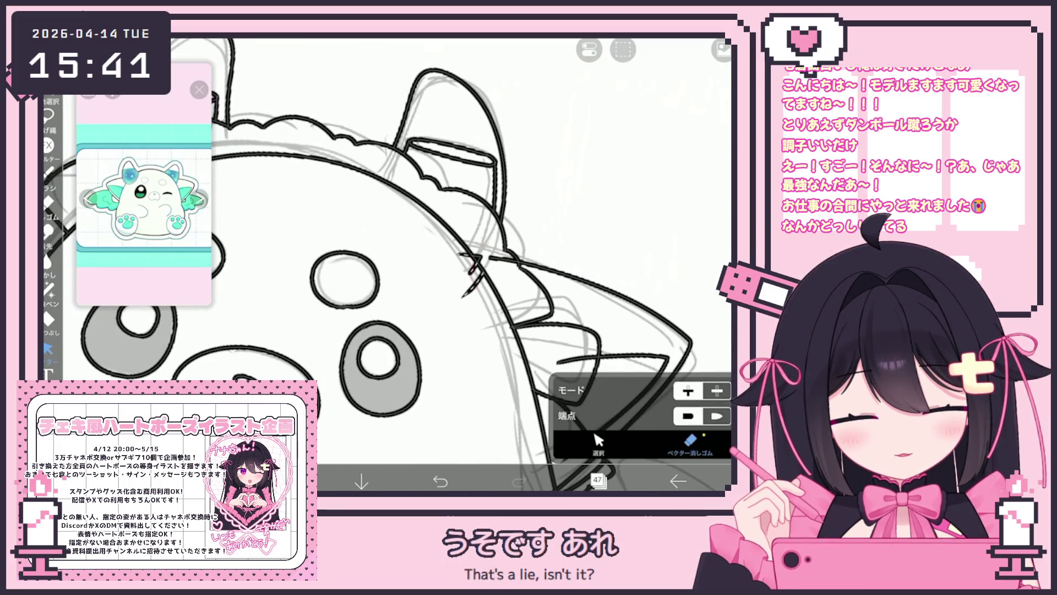
scroll(450, 265, "down", 1)
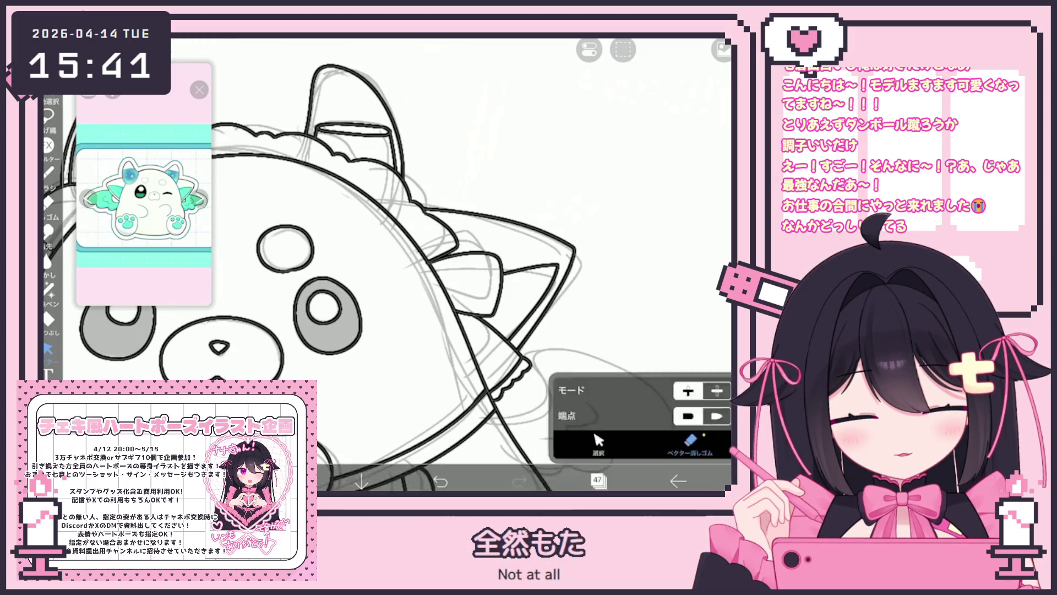
scroll(388, 264, "down", 3)
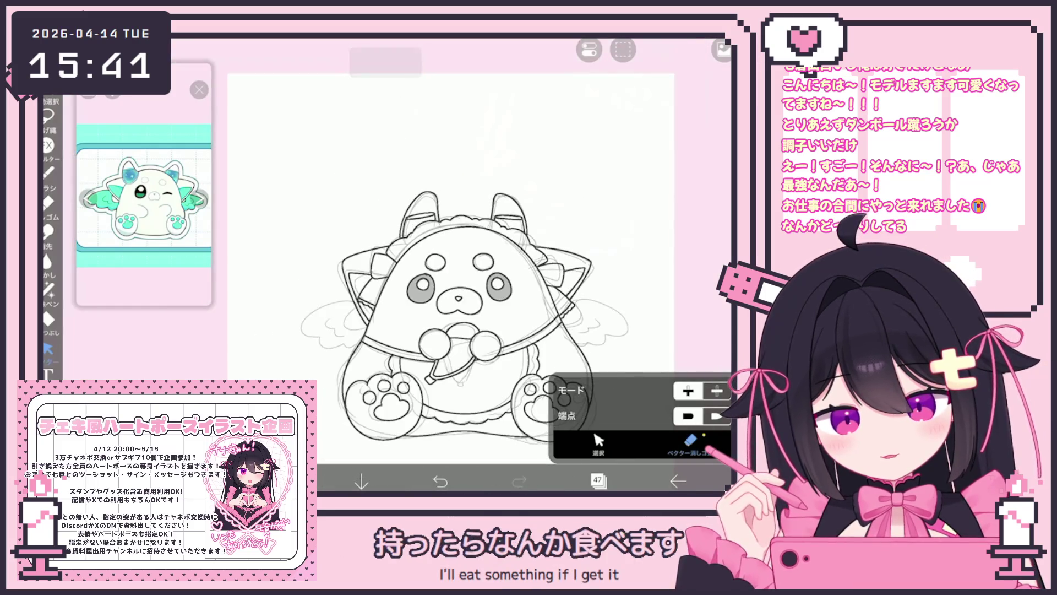
Box-select the old right-ear ink strokes with vector Select and clear them
left_click(598, 440)
scroll(418, 264, "up", 3)
left_click_drag(479, 220, 558, 294)
left_click(572, 310)
left_click(622, 138)
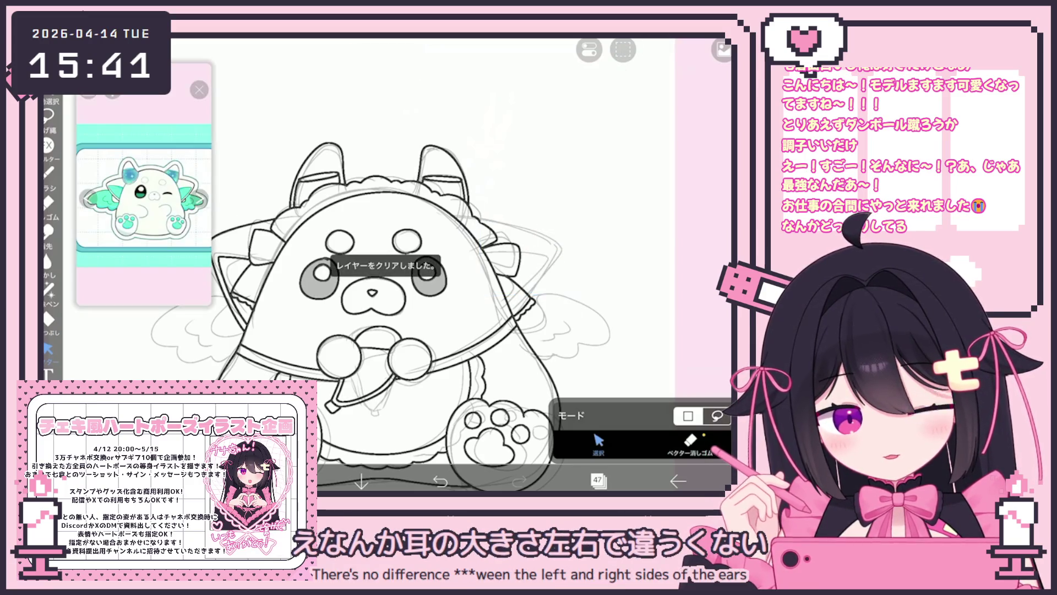
Redraw the right ear's outline with the inking pen
left_click(48, 172)
scroll(388, 264, "up", 2)
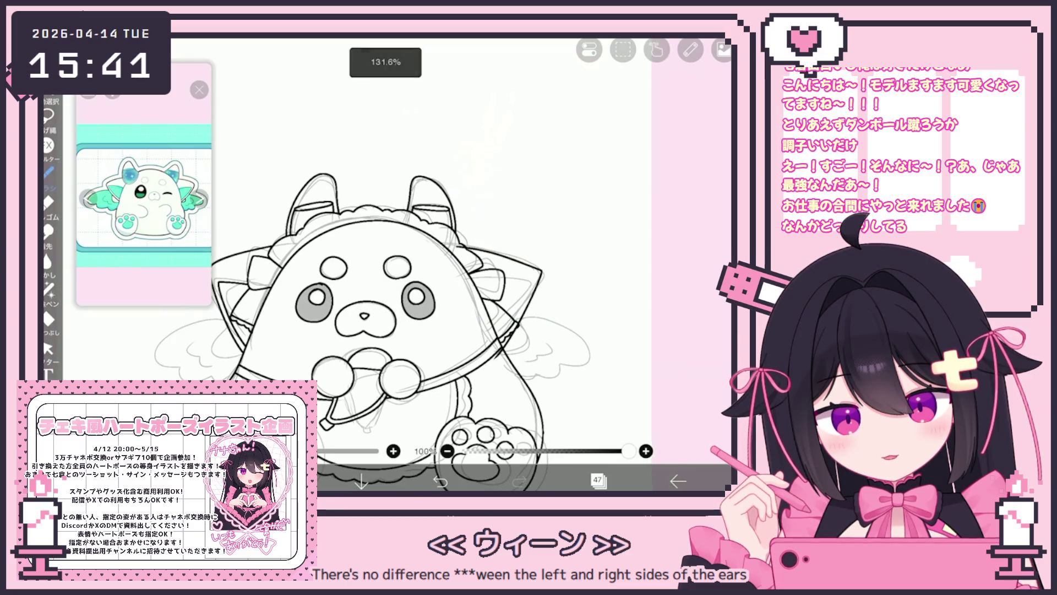
scroll(369, 319, "up", 3)
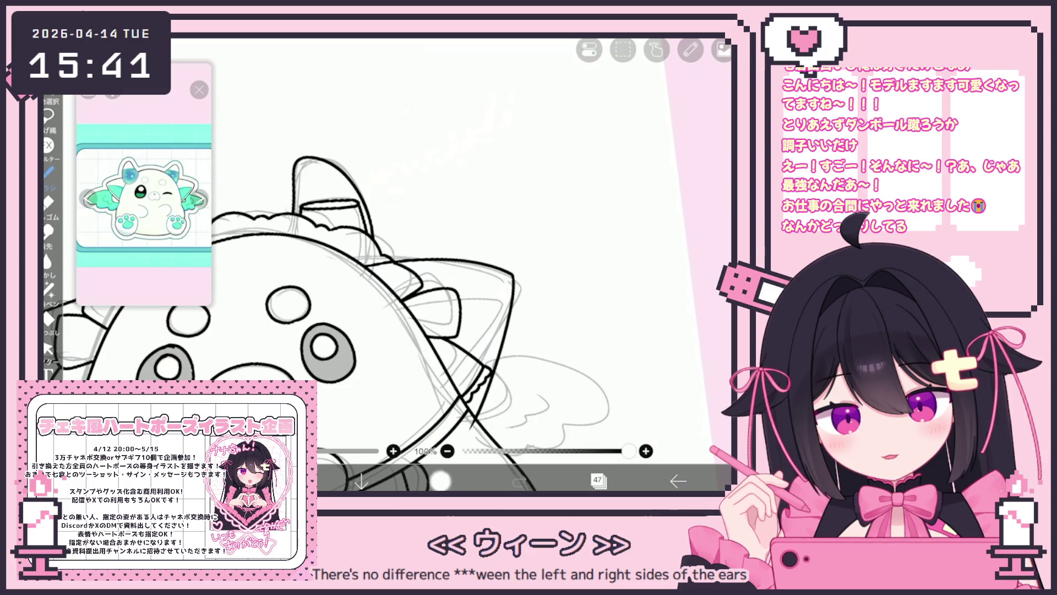
mouse_move(377, 259)
left_mouse_down()
mouse_move(512, 330)
mouse_move(486, 362)
left_mouse_up()
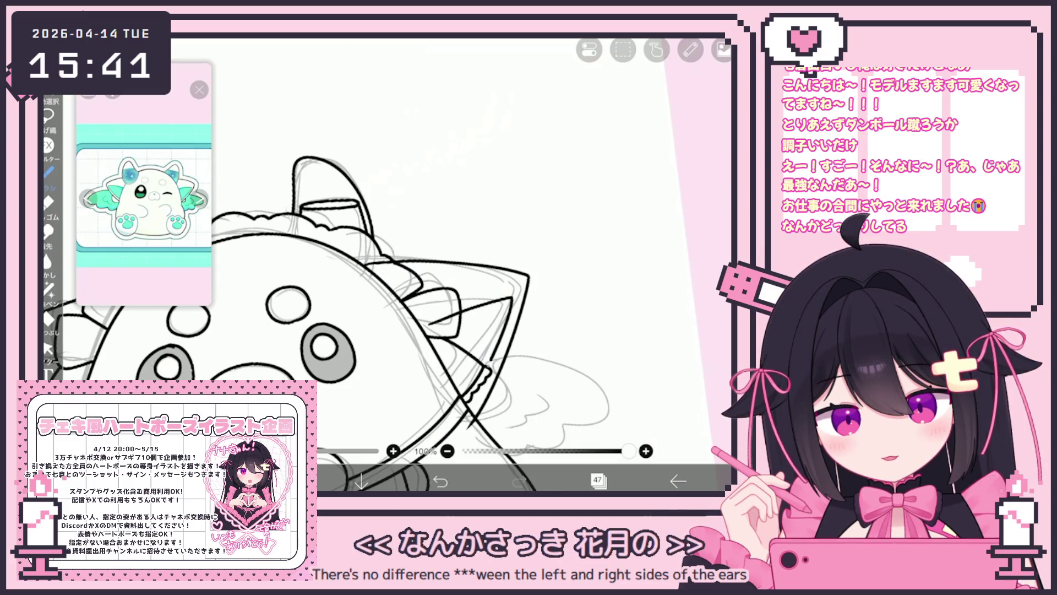
scroll(385, 265, "down", 3)
scroll(386, 264, "up", 2)
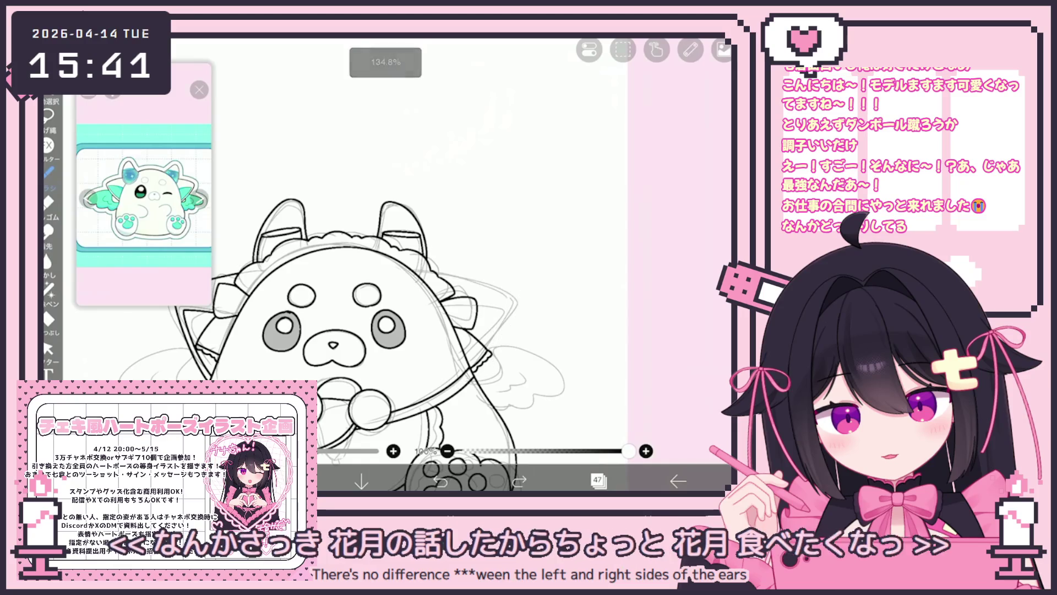
key("ctrl+z")
key("ctrl+y")
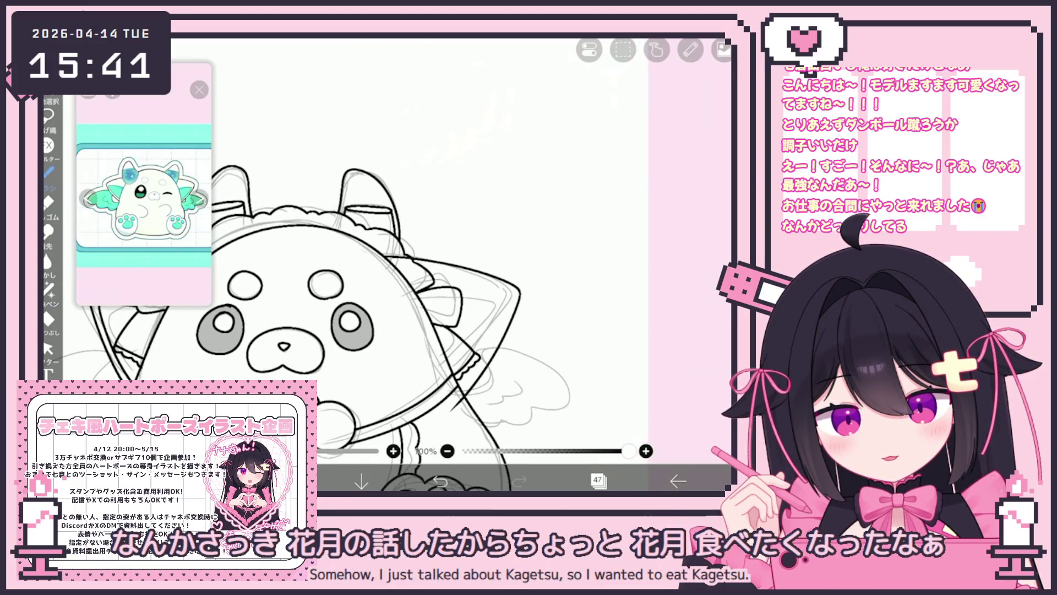
Box-select the new right-ear strokes and the strokes on the right side
left_click(48, 349)
left_click_drag(380, 226, 519, 415)
scroll(386, 264, "down", 3)
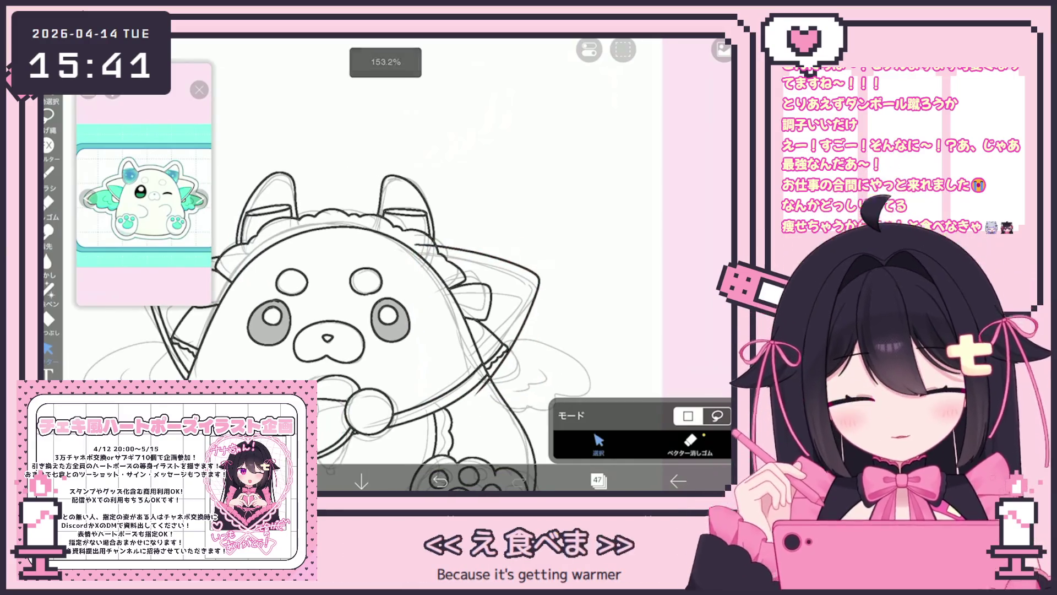
left_click_drag(465, 254, 569, 379)
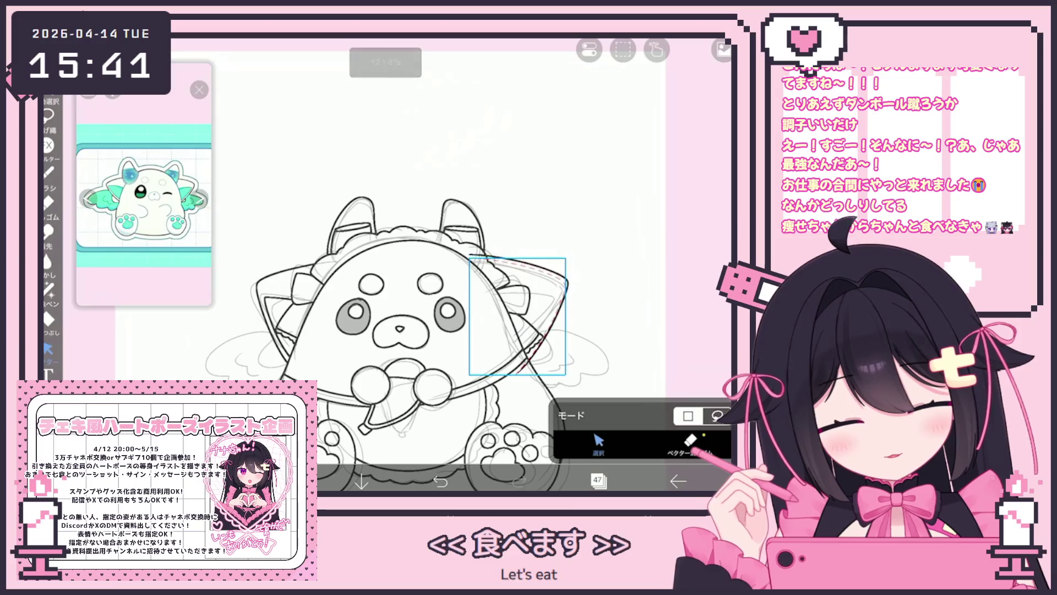
key("b")
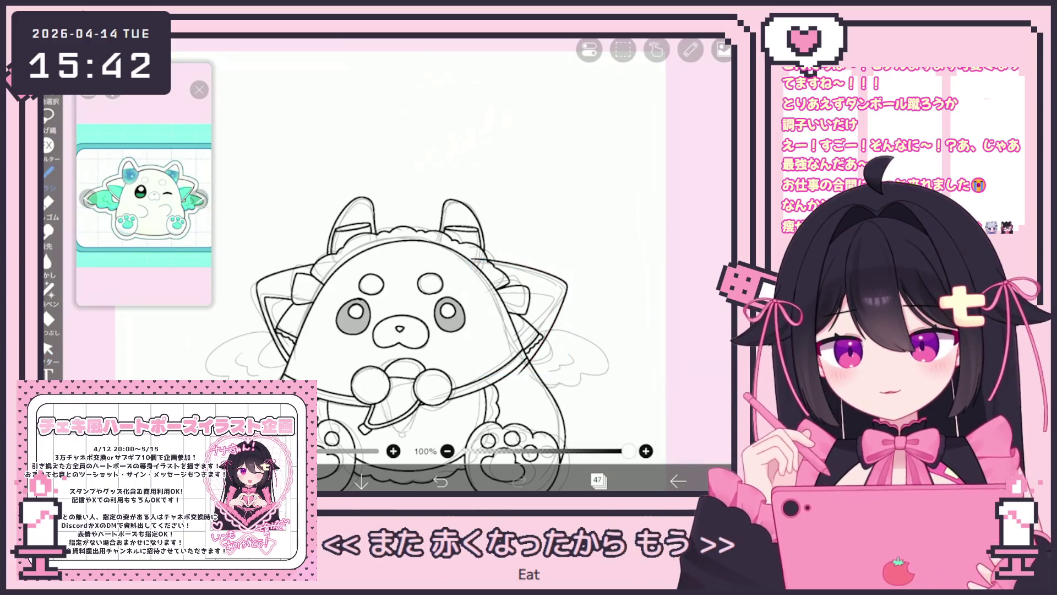
Ink new lines along the head outline and erase stray vector strokes
scroll(527, 362, "up", 5)
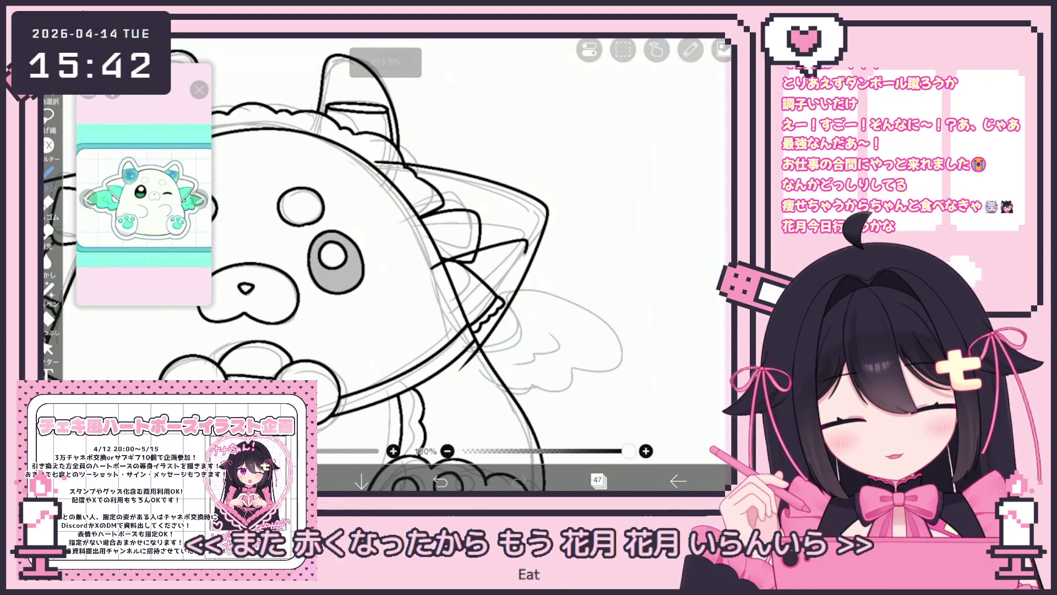
mouse_move(427, 268)
left_mouse_down()
mouse_move(533, 235)
mouse_move(473, 340)
left_mouse_up()
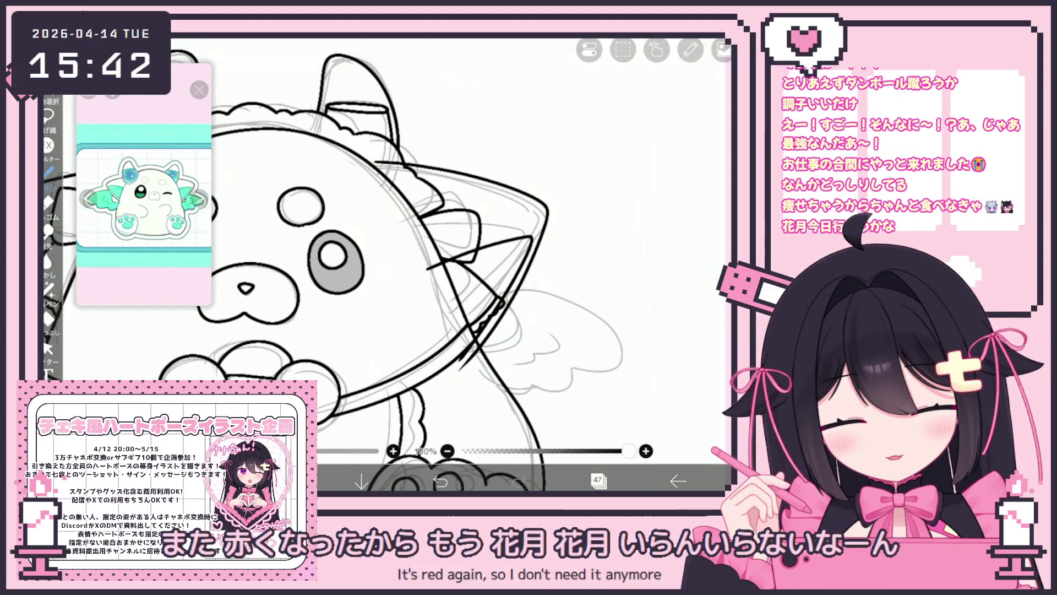
scroll(385, 264, "down", 5)
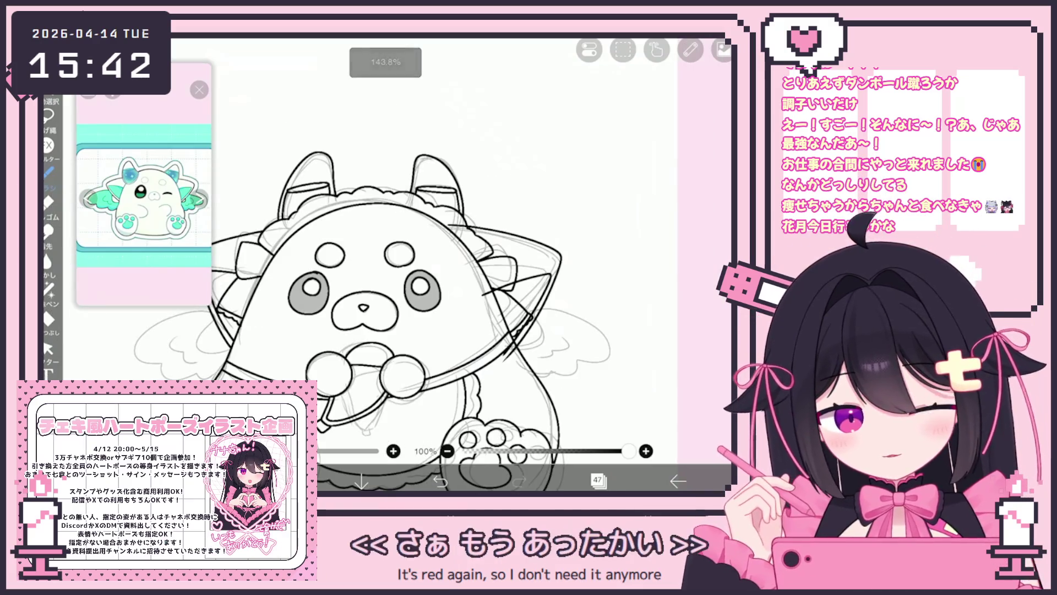
key("o")
scroll(362, 285, "up", 5)
key("e")
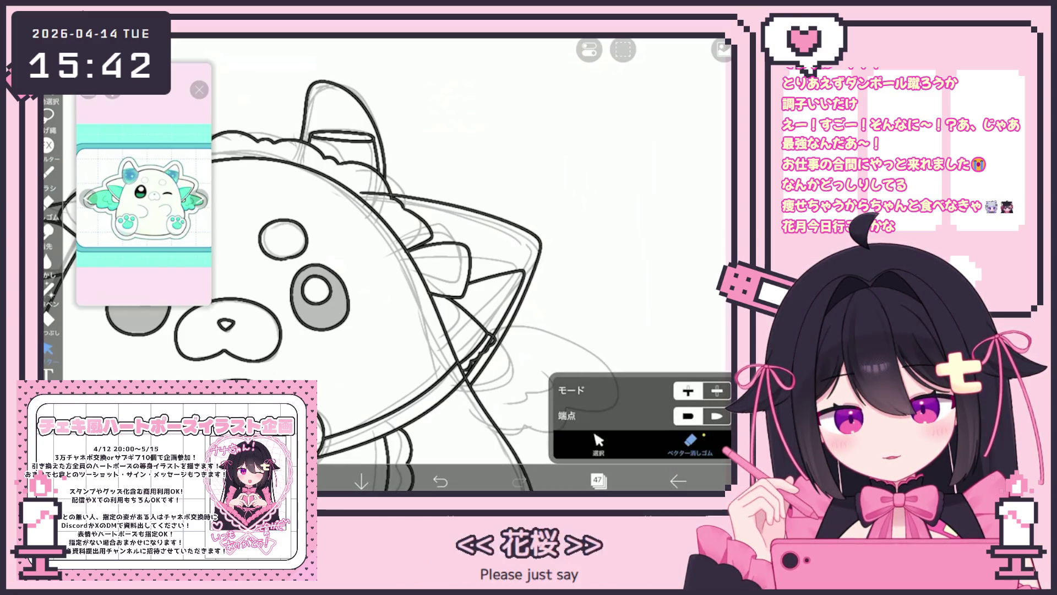
scroll(385, 264, "down", 5)
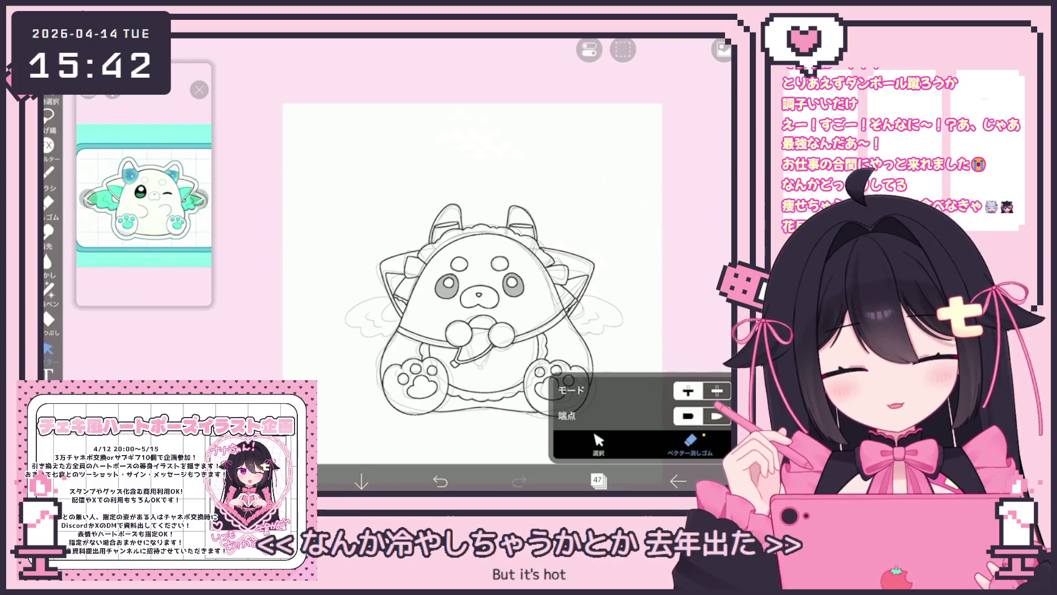
key("b")
scroll(418, 231, "up", 5)
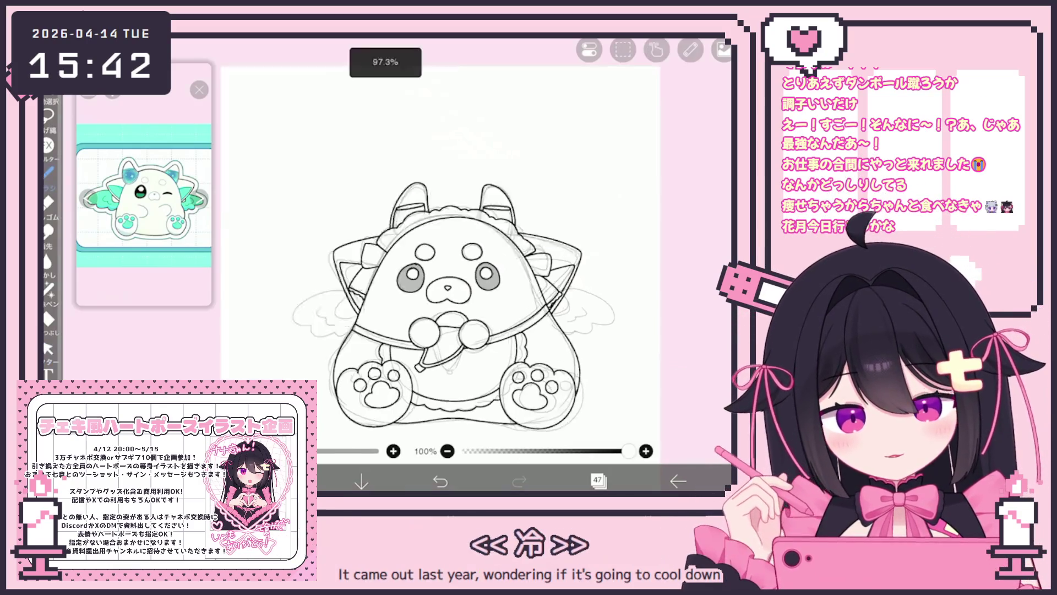
Ink the wing's top edge and lower strokes, replacing a discarded outline attempt
mouse_move(422, 259)
left_mouse_down()
mouse_move(499, 321)
mouse_move(454, 350)
left_mouse_up()
left_click(440, 480)
left_click_drag(440, 249, 536, 322)
key("ctrl+z")
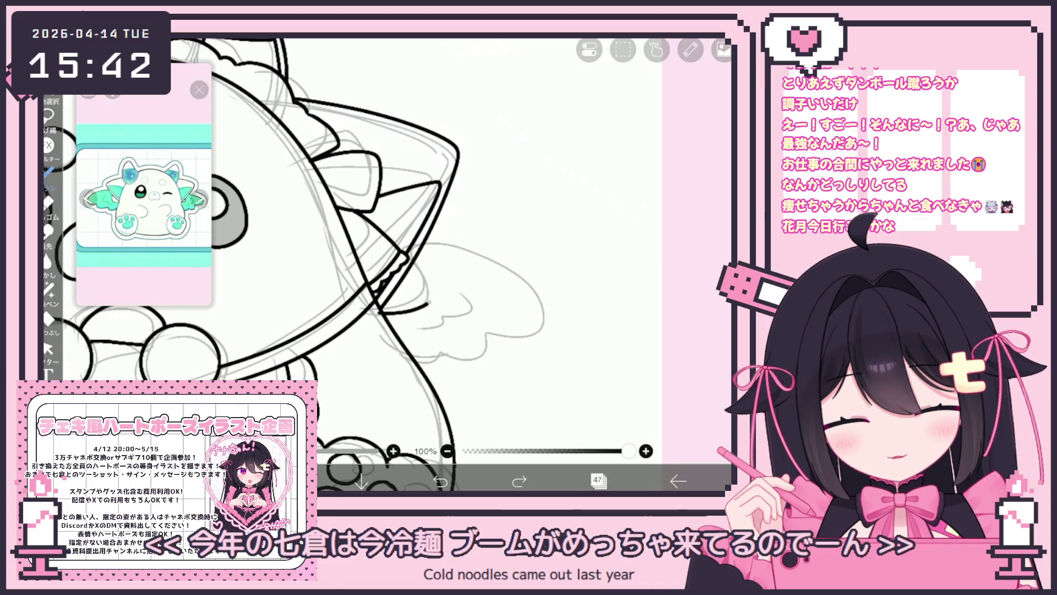
left_click_drag(410, 251, 513, 257)
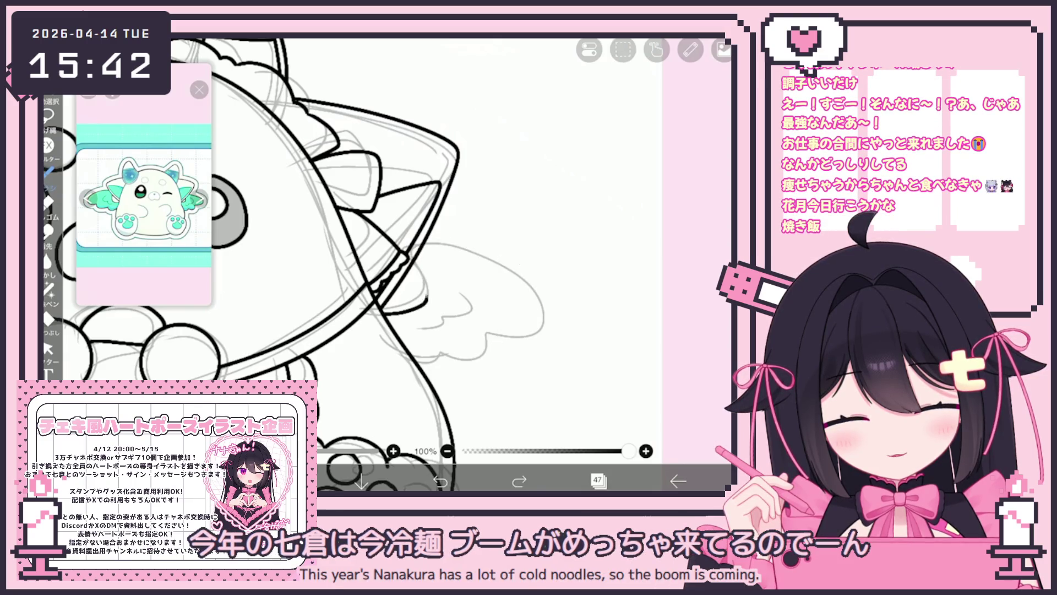
mouse_move(465, 287)
left_mouse_down()
mouse_move(477, 298)
mouse_move(416, 331)
left_mouse_up()
Take back a short extra wing stroke and zoom to review the wing
scroll(358, 264, "down", 5)
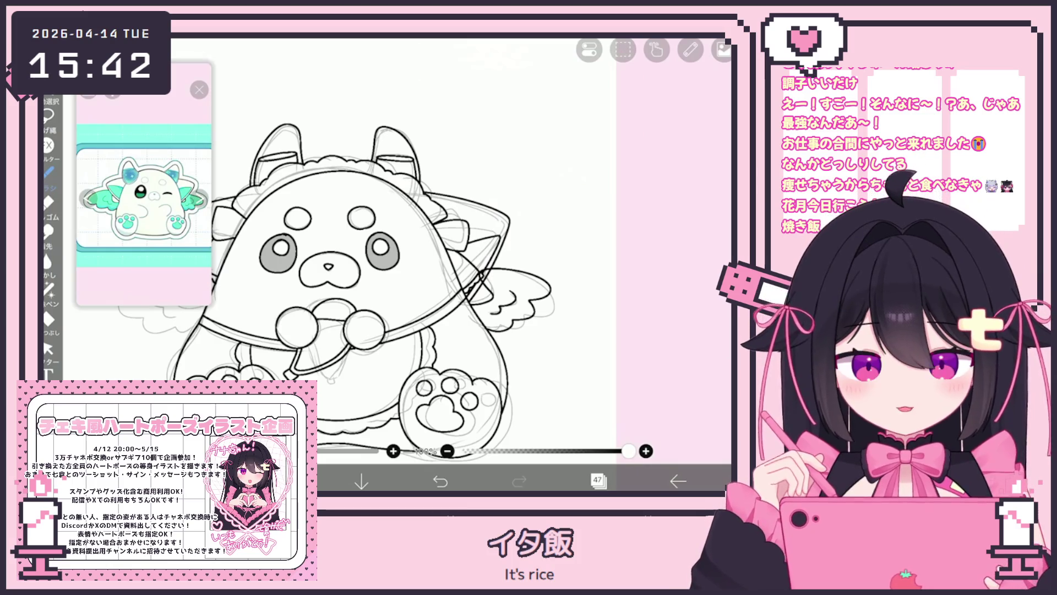
scroll(357, 264, "up", 5)
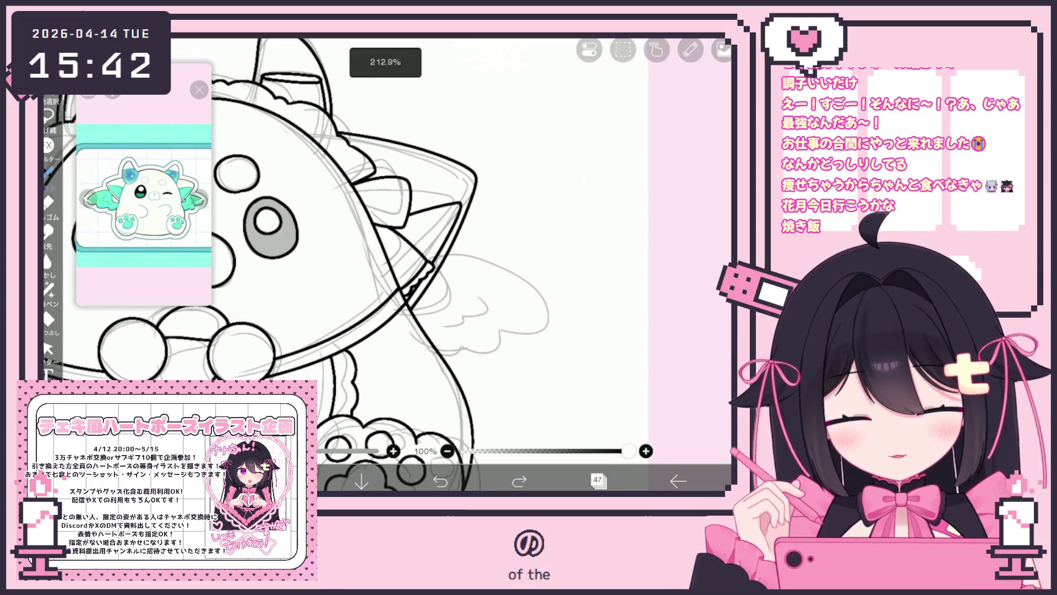
left_click_drag(539, 302, 503, 313)
key("ctrl+z")
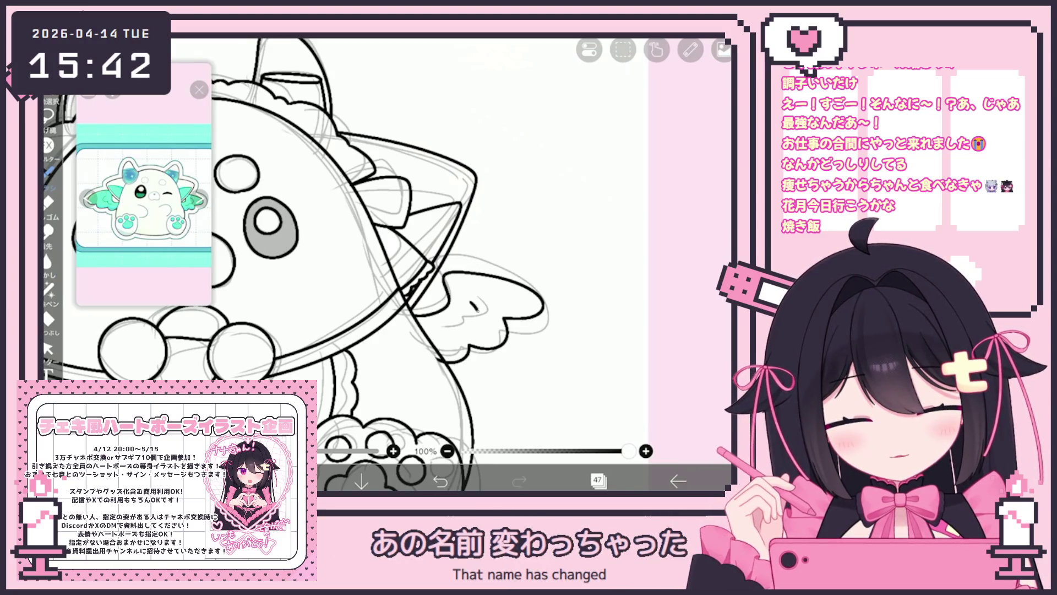
scroll(358, 264, "down", 5)
scroll(358, 265, "up", 5)
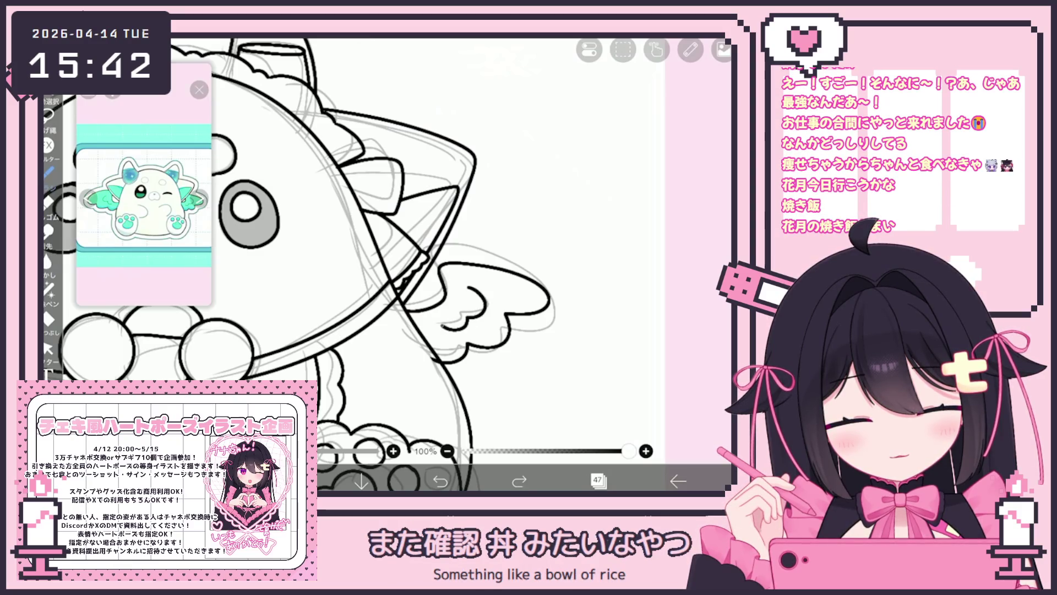
scroll(496, 264, "down", 5)
scroll(496, 264, "up", 3)
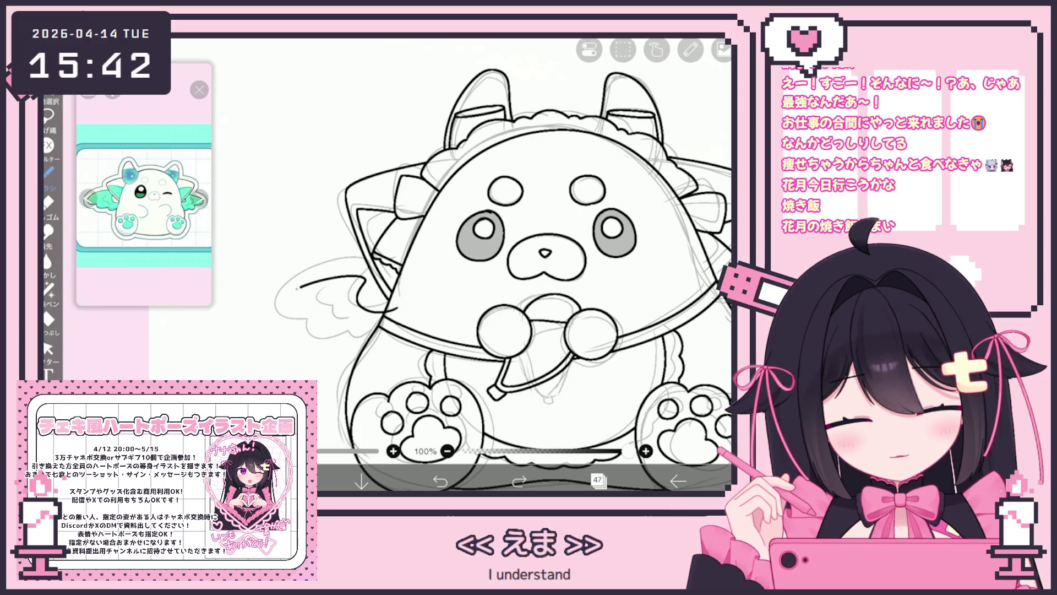
scroll(440, 264, "down", 3)
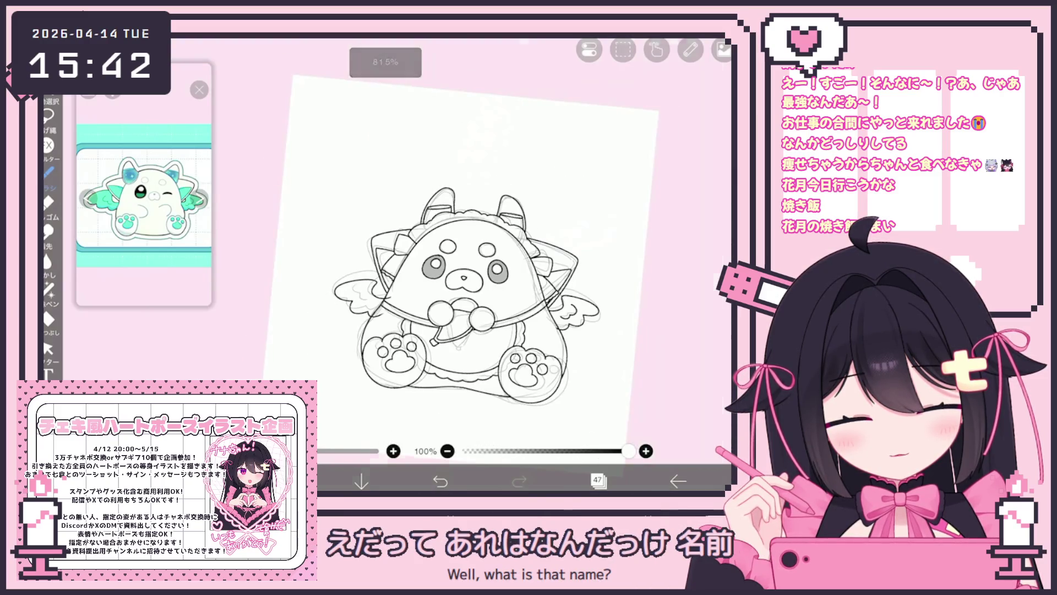
scroll(418, 264, "up", 3)
Bring up the vector editing tools and choose the selection tool
left_click(48, 348)
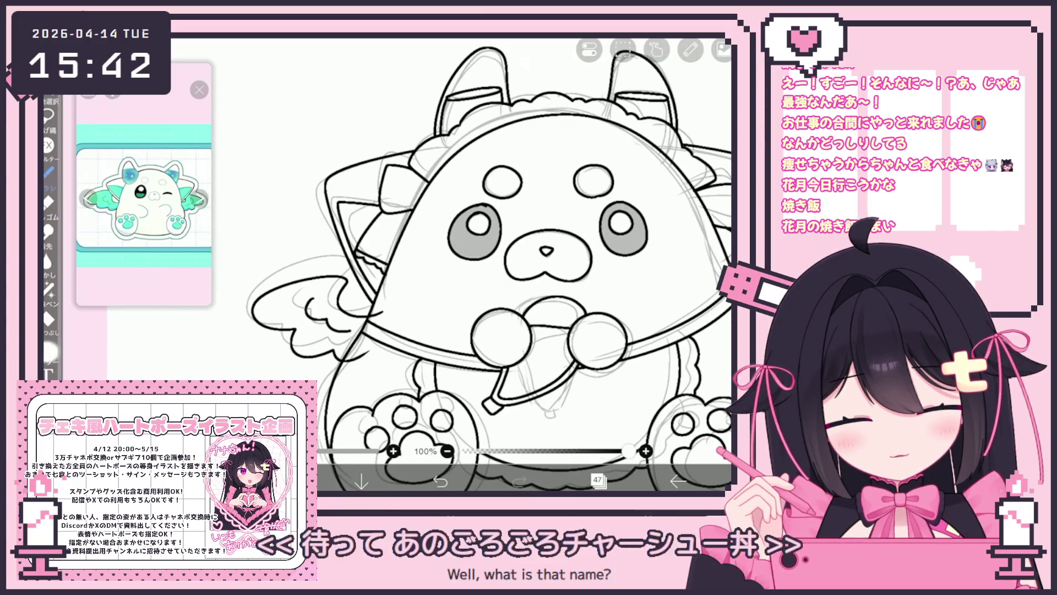
scroll(419, 264, "down", 3)
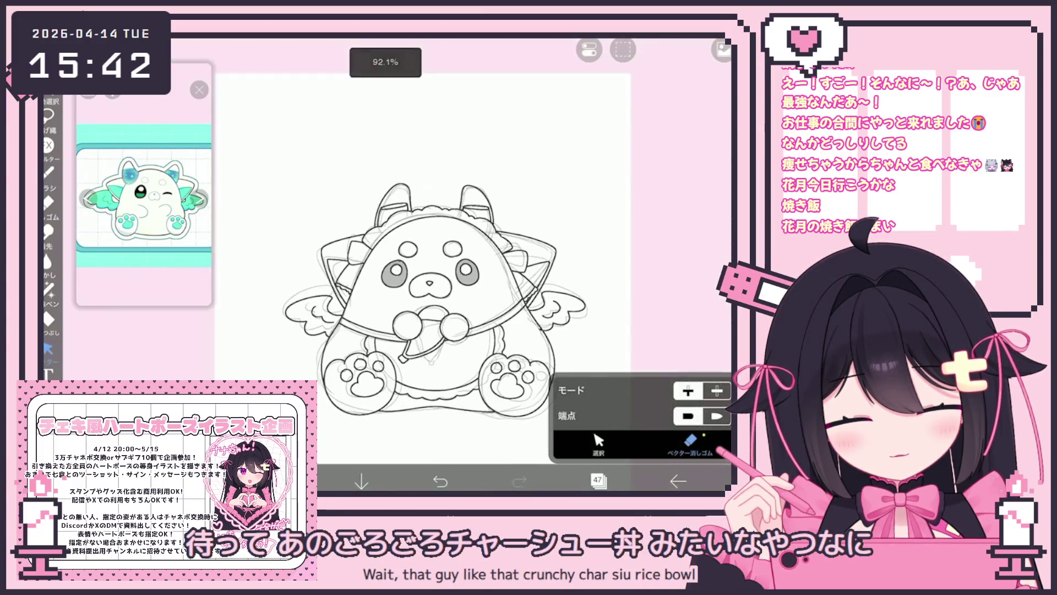
scroll(419, 264, "down", 3)
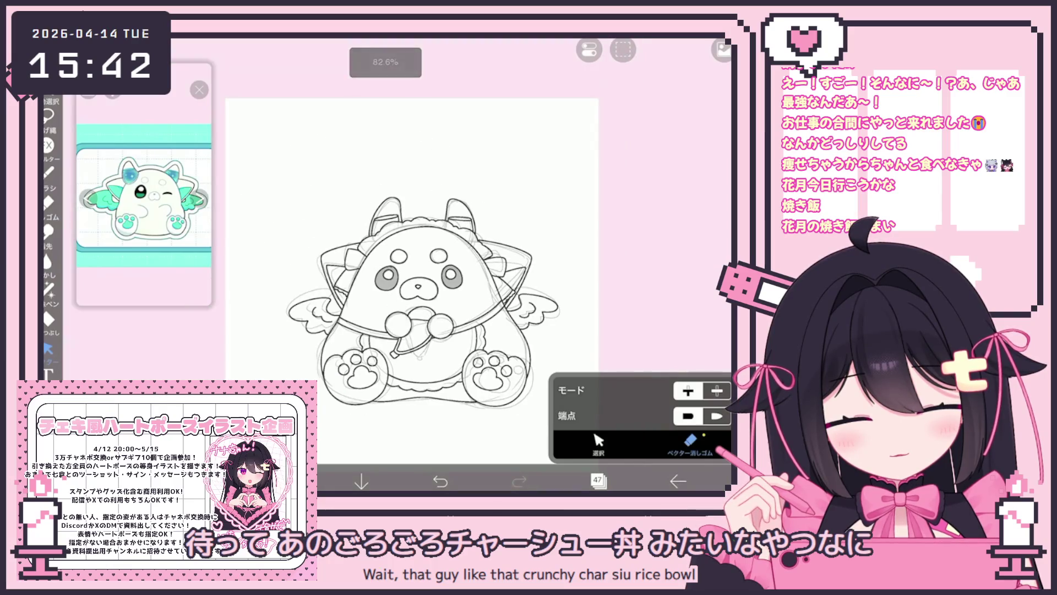
left_click(599, 443)
Select the finished inked wing and copy it onto a new layer
left_click(623, 50)
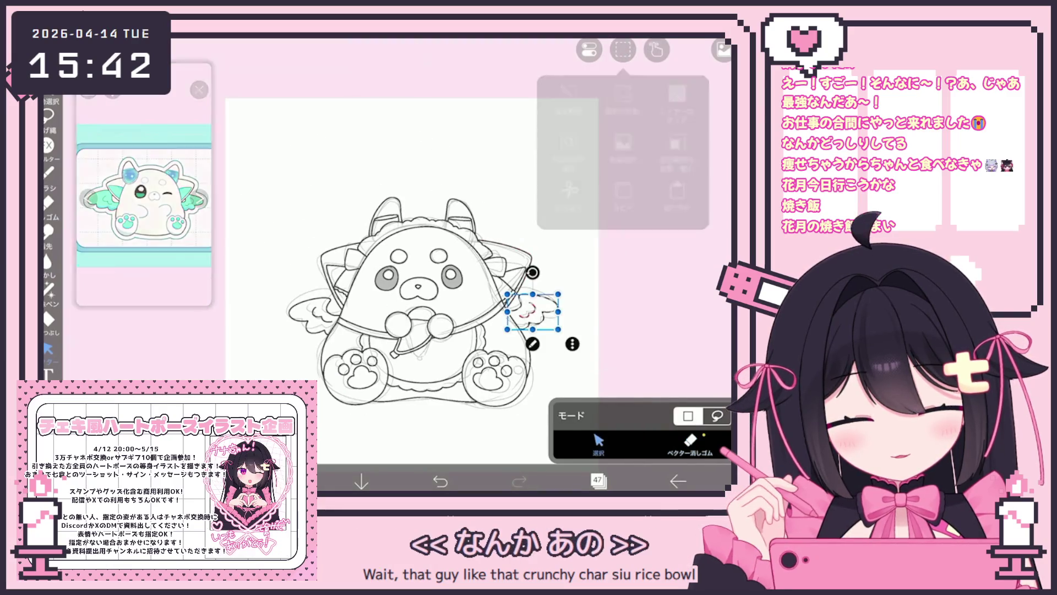
left_click(562, 152)
left_click_drag(318, 337, 341, 335)
left_click(623, 50)
left_click(597, 481)
left_click(401, 447)
left_click(402, 419)
left_click(598, 481)
Flip the copied wing horizontally and move it against the body on the right side
left_click(623, 50)
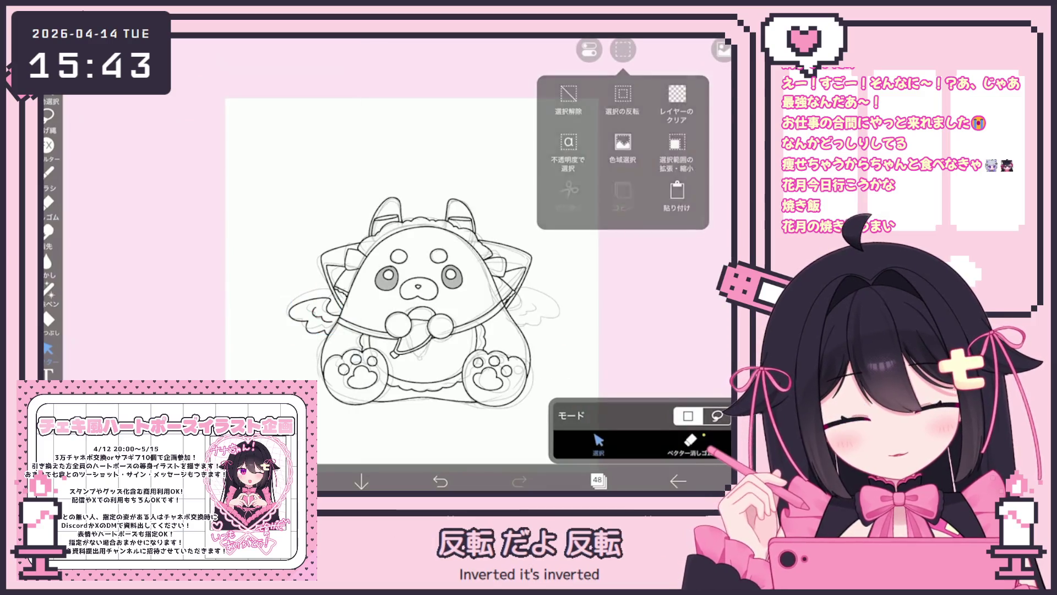
left_click(566, 104)
left_click(598, 480)
left_click(718, 279)
left_click(598, 481)
scroll(419, 297, "up", 3)
left_click_drag(507, 296, 548, 283)
Merge the wing copy down into the line art layer
scroll(419, 275, "right", 2)
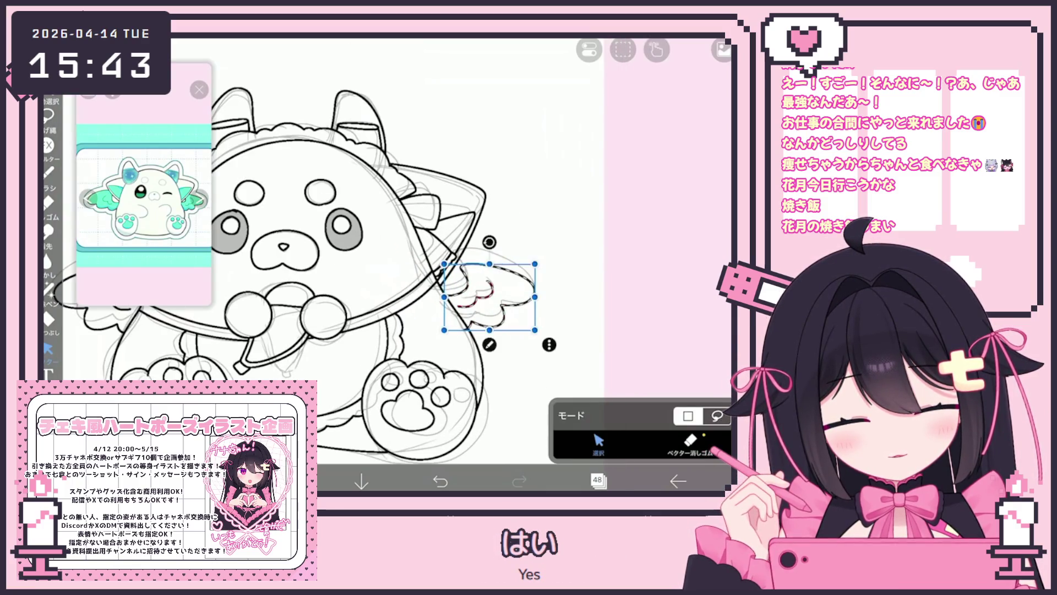
left_click(597, 481)
left_click(716, 317)
left_click(598, 480)
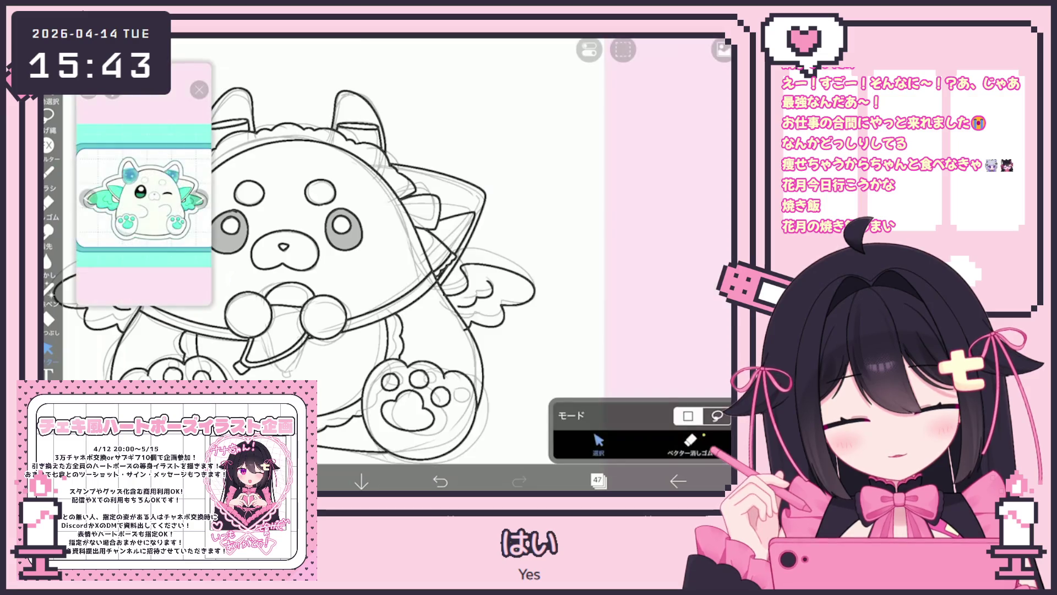
Switch to the vector stroke eraser and check the layer list, leaving clean line art visible
left_click(690, 440)
scroll(418, 264, "up", 5)
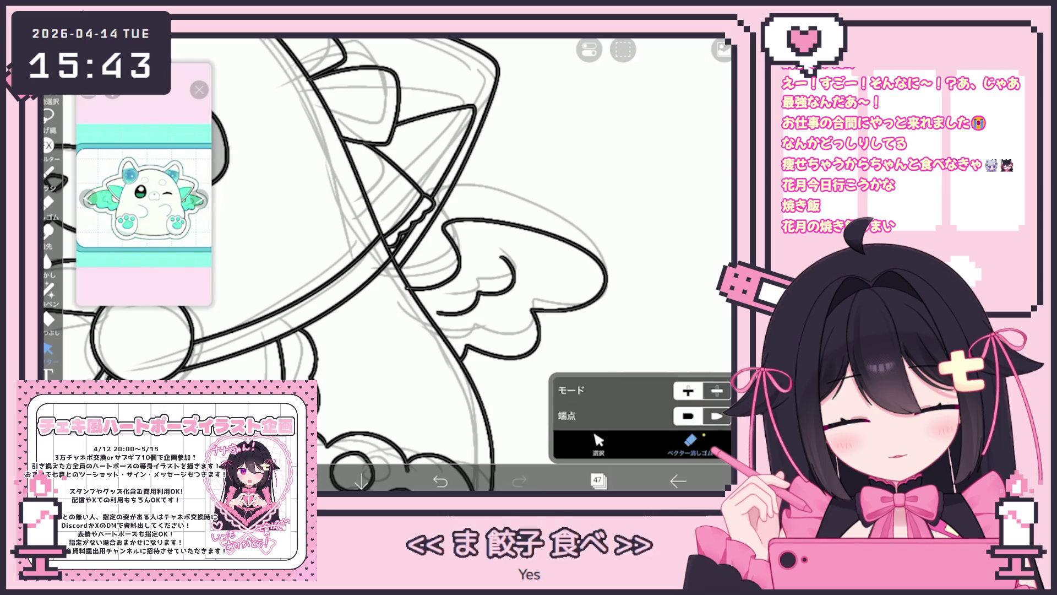
scroll(386, 264, "down", 5)
scroll(383, 261, "down", 2)
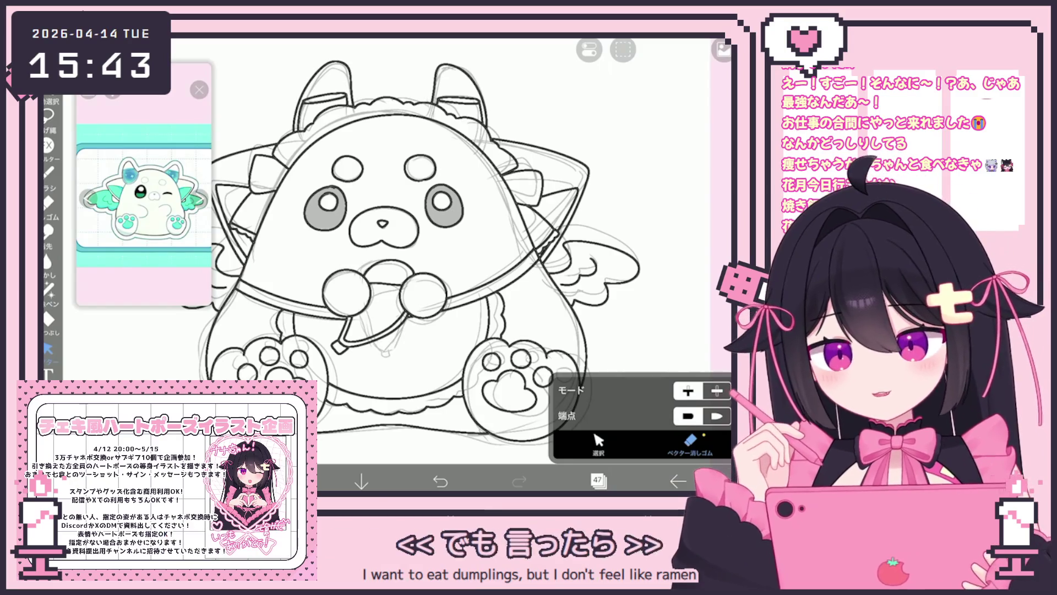
scroll(386, 264, "down", 2)
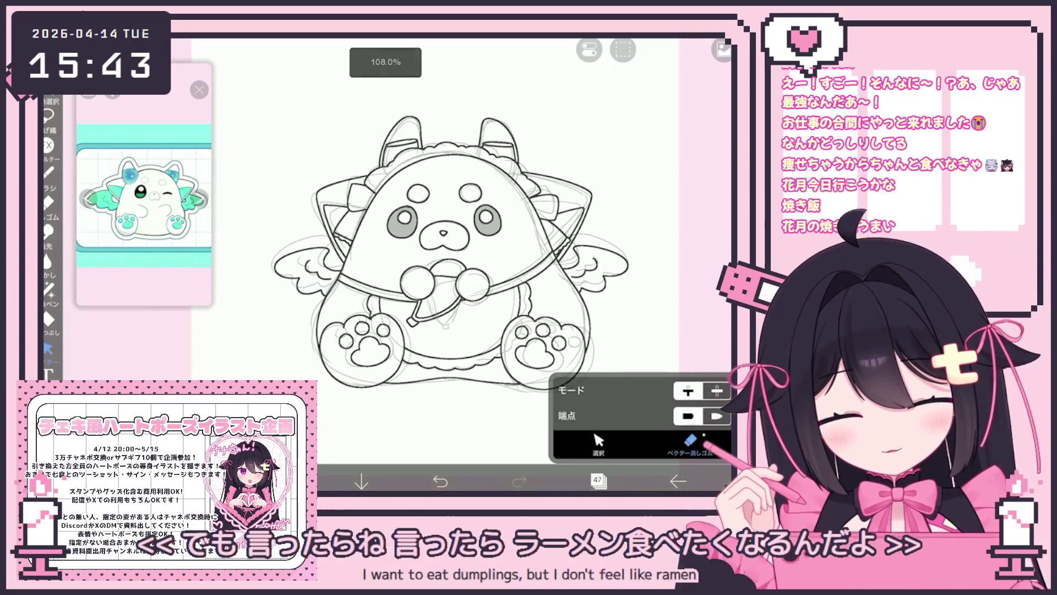
left_click(597, 481)
left_click(597, 481)
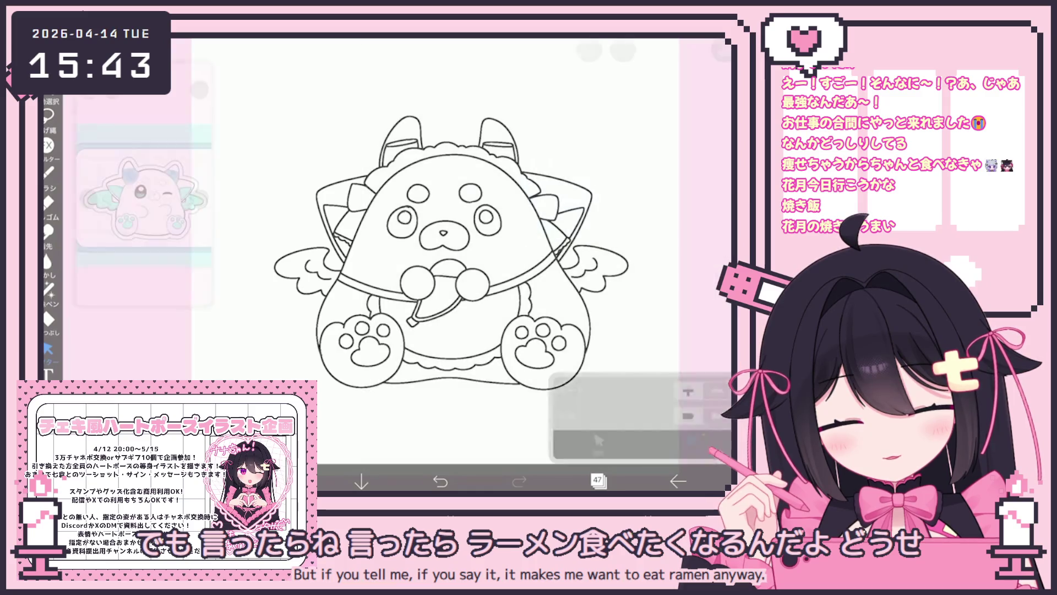
Delete the faded sketch folder, a leftover layer and the old eyes layer, keeping line art selected
left_click(597, 481)
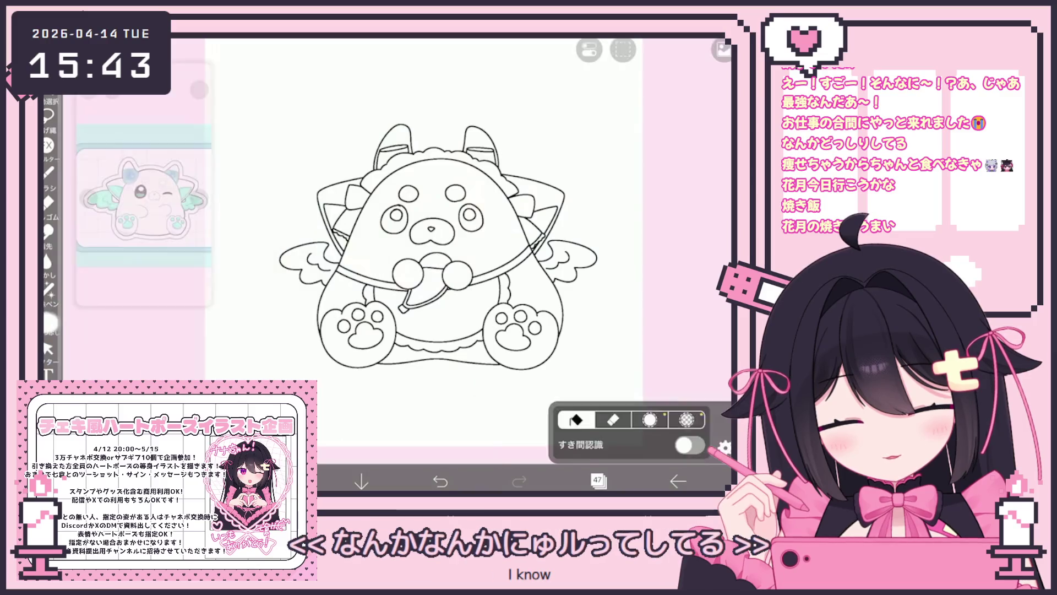
scroll(647, 220, "up", 10)
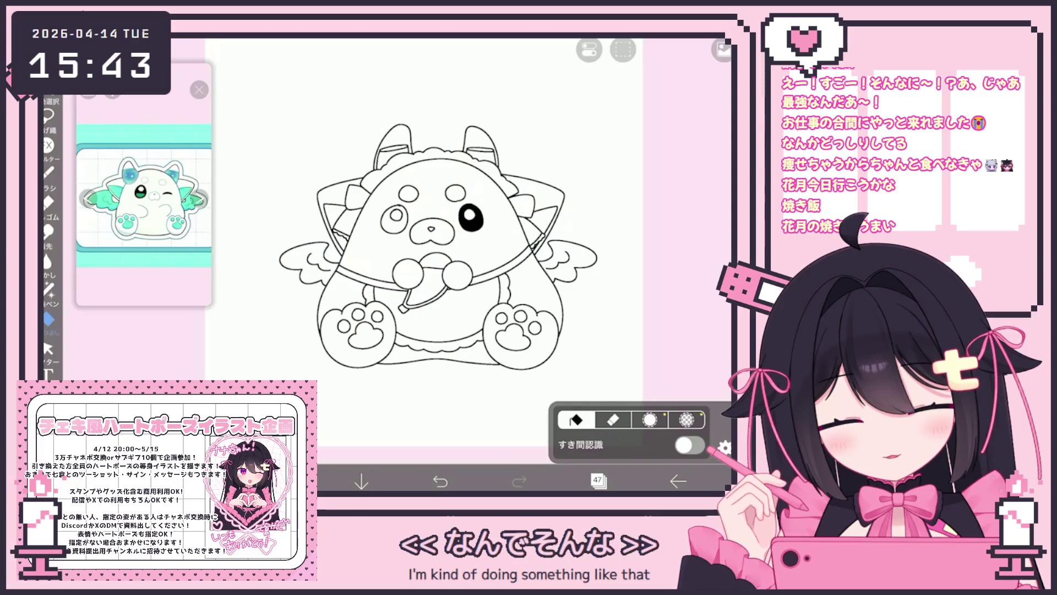
left_click(633, 283)
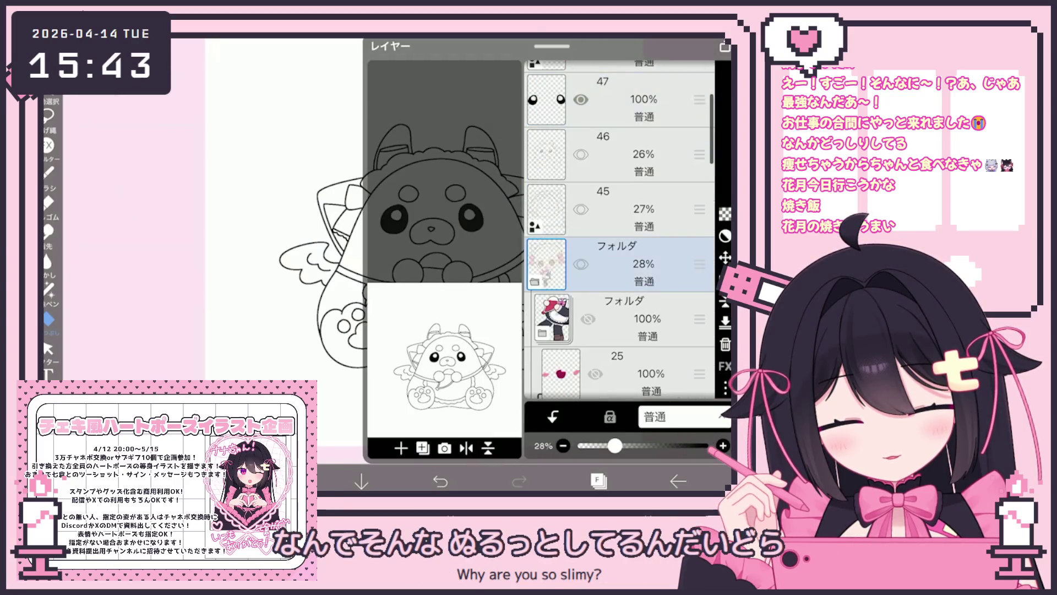
left_click(725, 344)
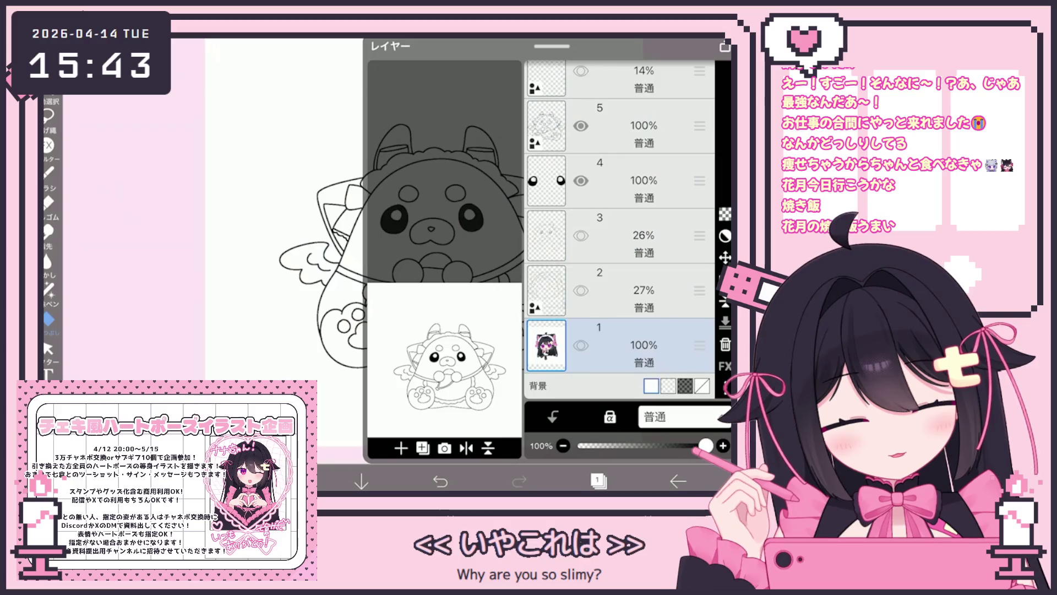
left_click(633, 280)
left_click(725, 344)
left_click(633, 290)
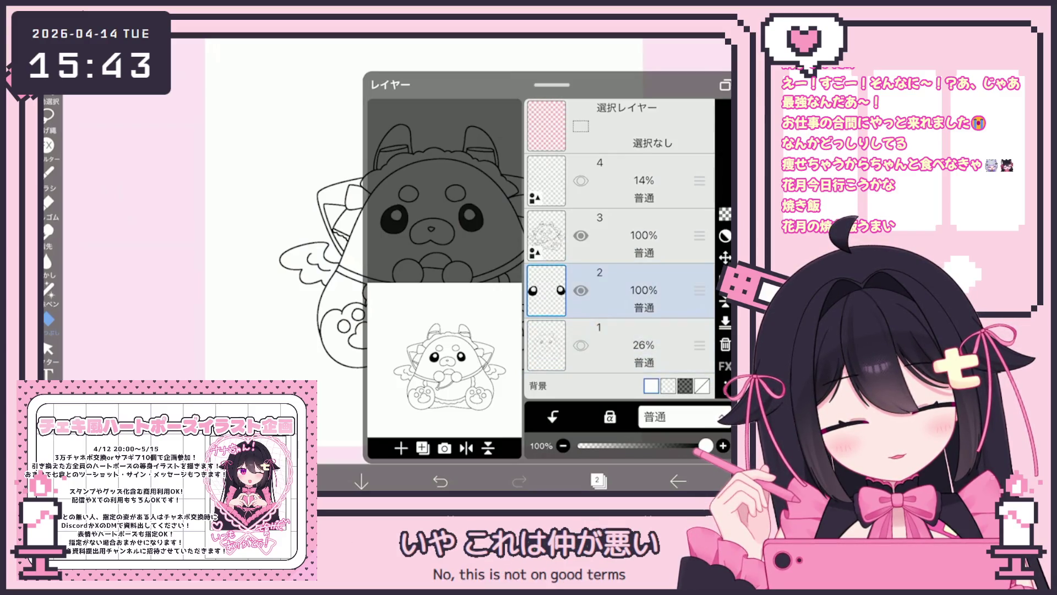
left_click(725, 344)
left_click(633, 290)
left_click(598, 480)
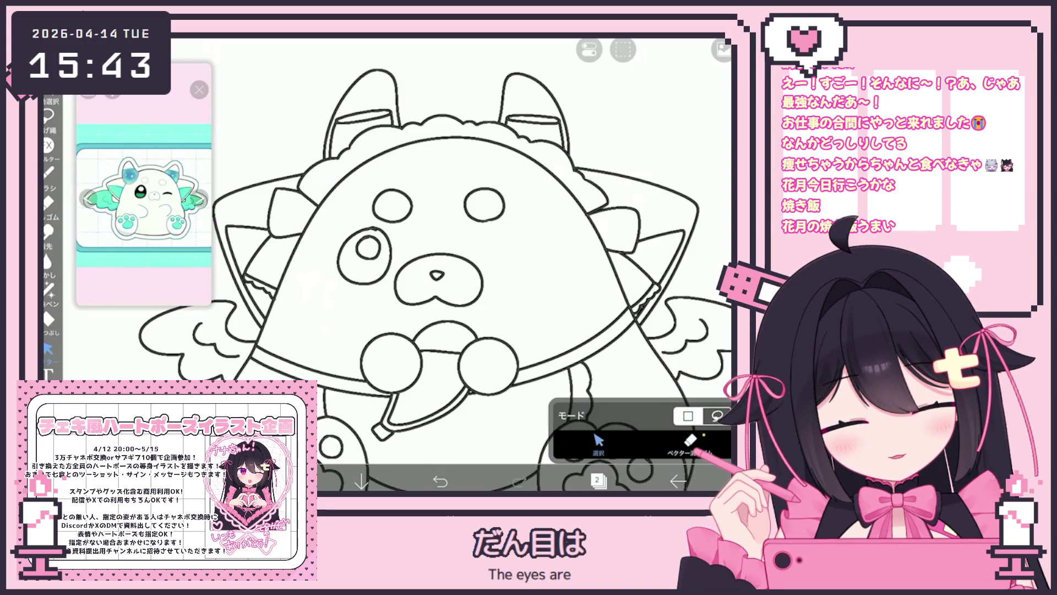
Copy the left eye, paste it, mirror it and nudge it into place as the right eye
left_click(365, 247)
key("ctrl+c")
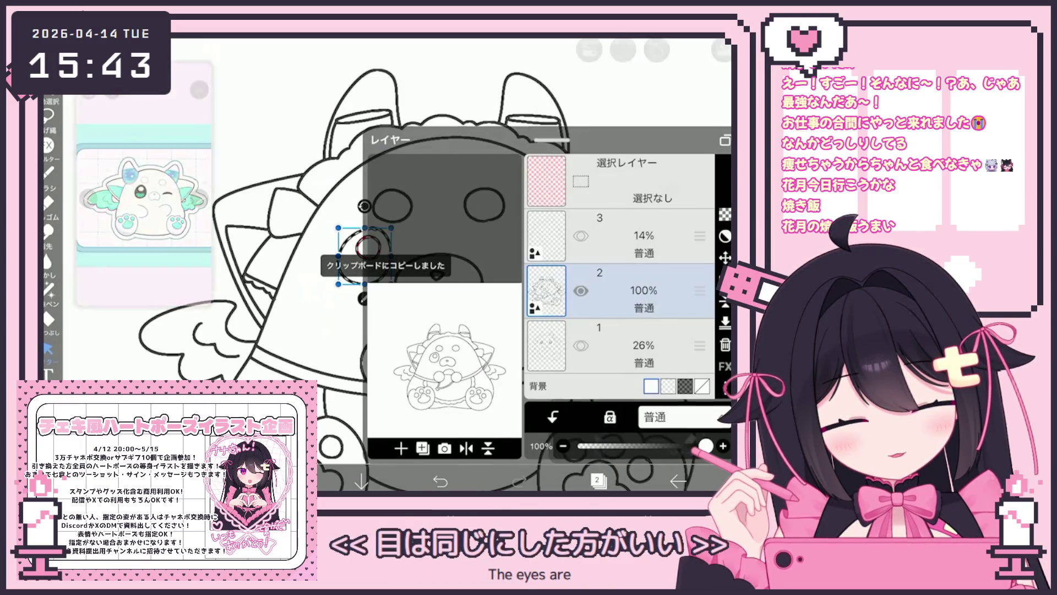
key("ctrl+v")
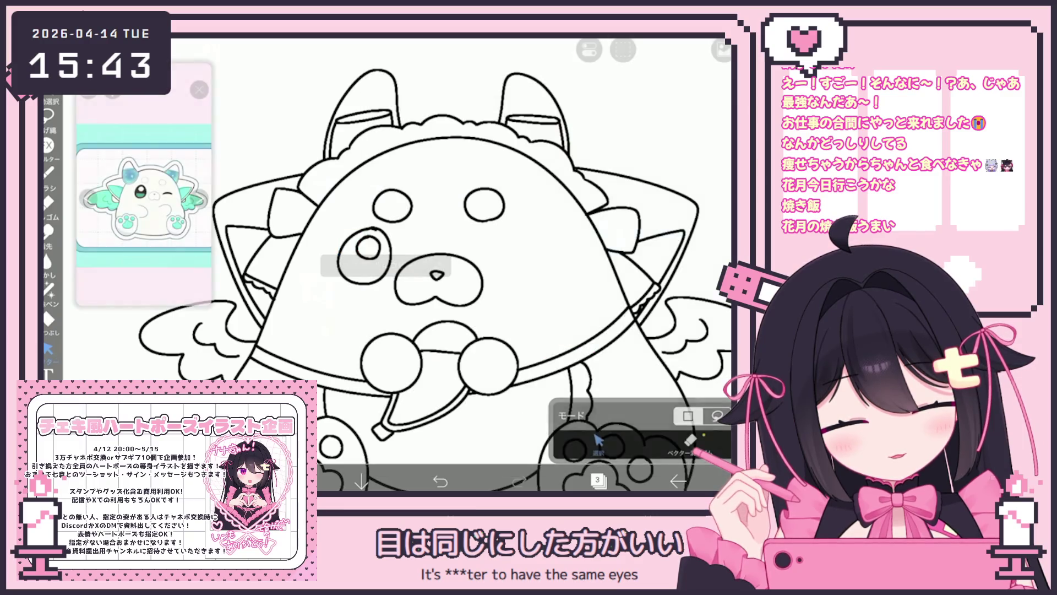
left_click(466, 457)
left_click(597, 481)
left_click_drag(511, 256, 514, 255)
Merge the eye copy into the line art and reselect the line art layer
left_click(597, 480)
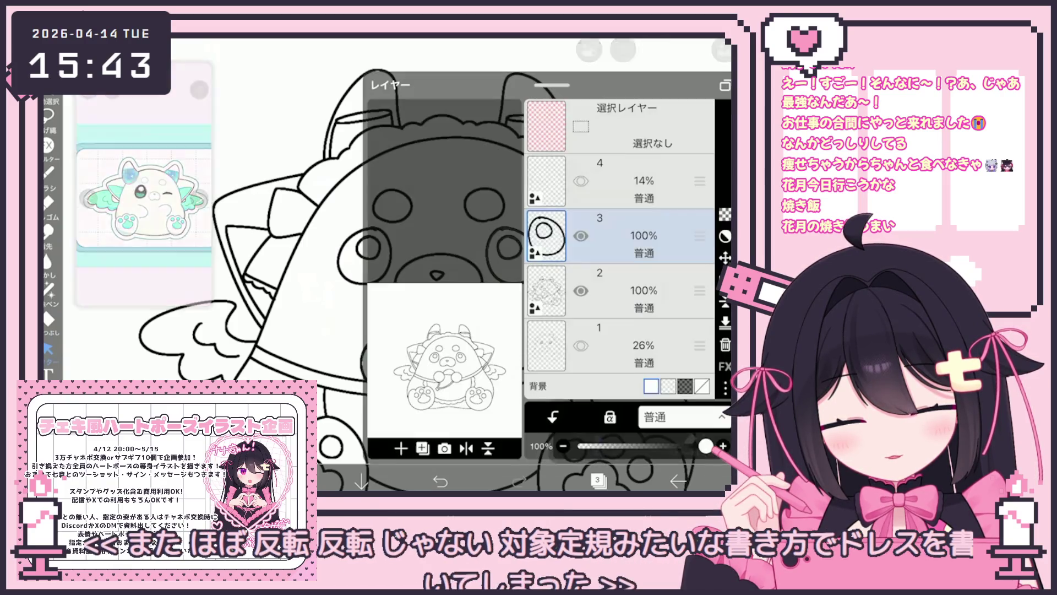
left_click(725, 322)
left_click(617, 345)
left_click(617, 290)
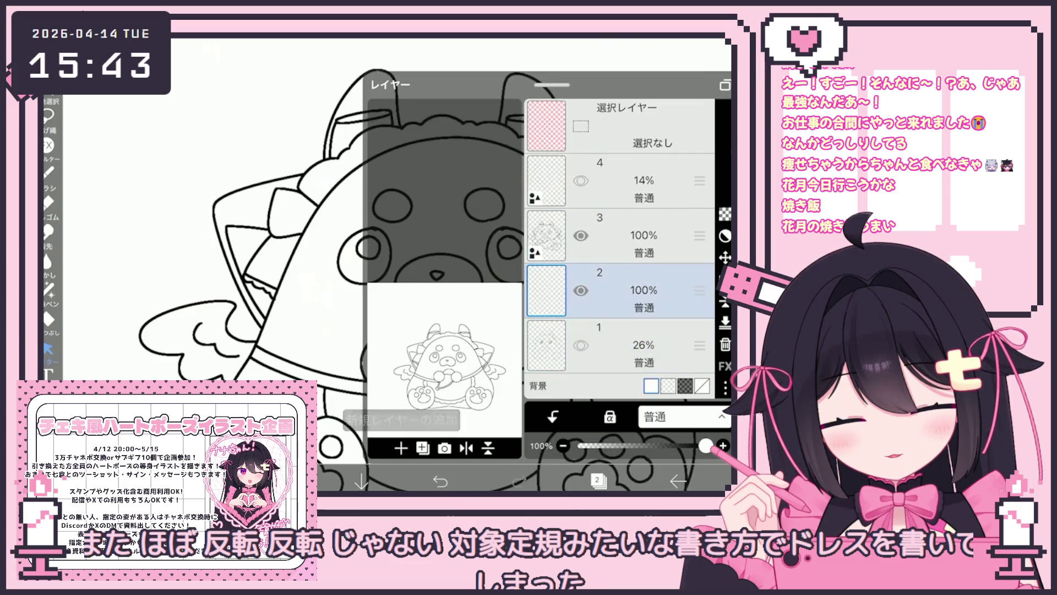
left_click(598, 481)
Switch to Bucket Fill and target the layer above the line art
left_click(48, 320)
scroll(473, 276, "down", 5)
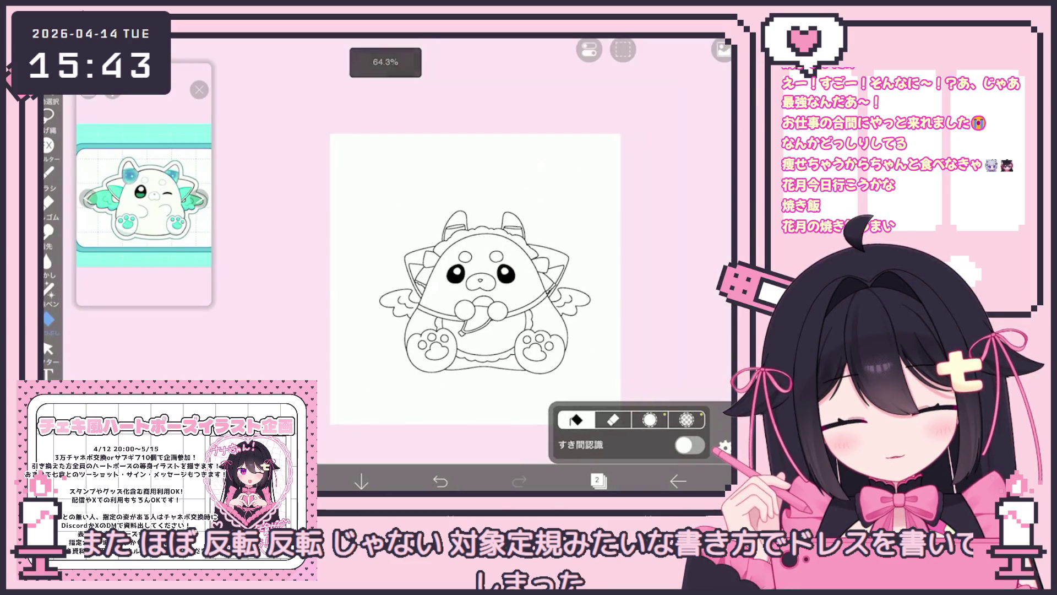
left_click(597, 481)
left_click(616, 235)
left_click(597, 481)
scroll(473, 276, "up", 3)
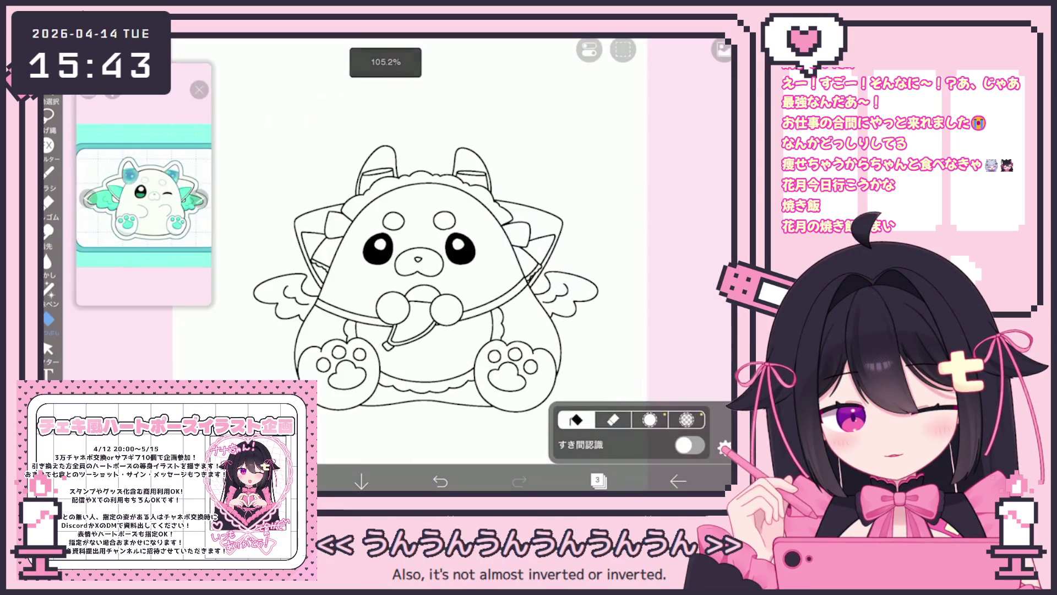
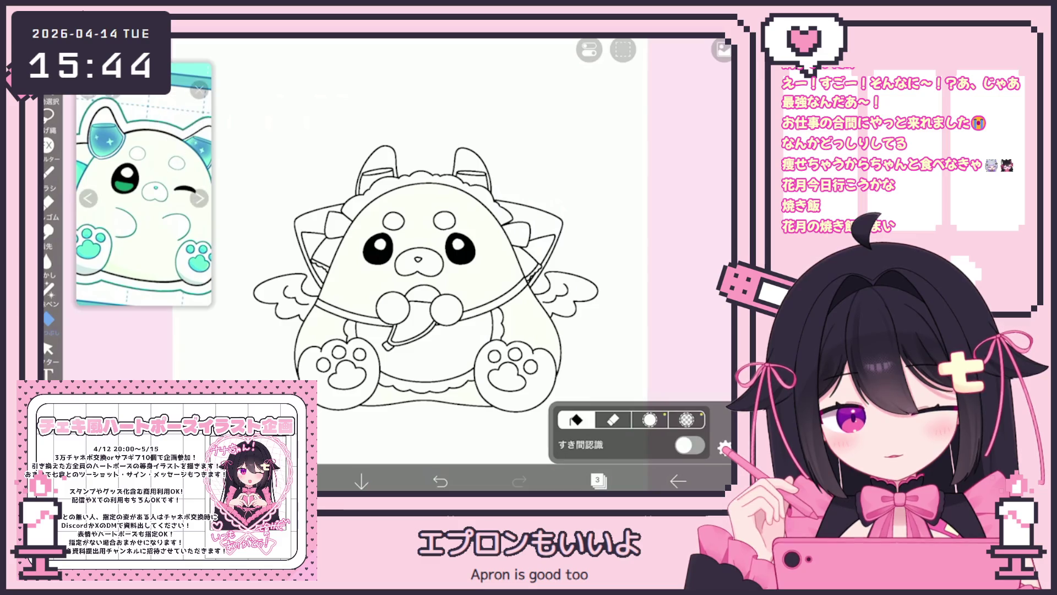
Add a new layer above layer 4 for the mint colour
left_click(597, 481)
left_click(613, 236)
left_click(598, 480)
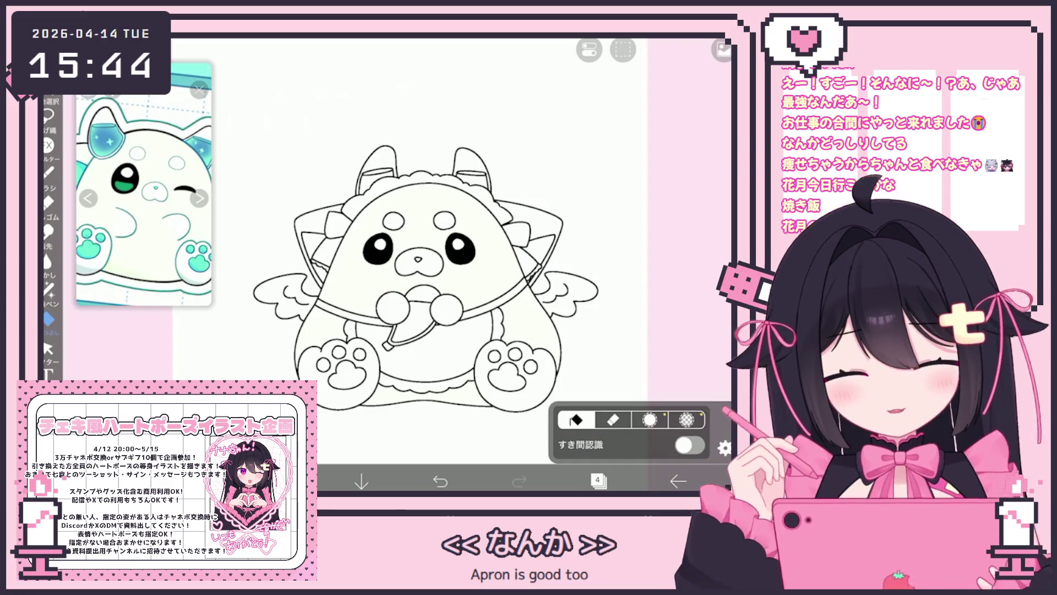
scroll(434, 279, "up", 2)
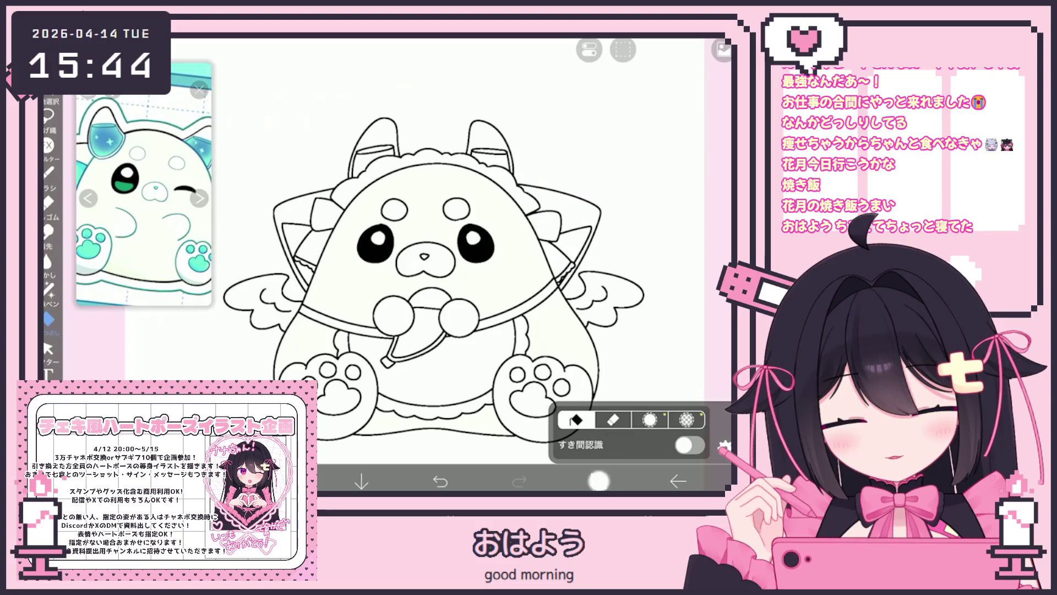
left_click(597, 480)
left_click(380, 442)
left_click(597, 481)
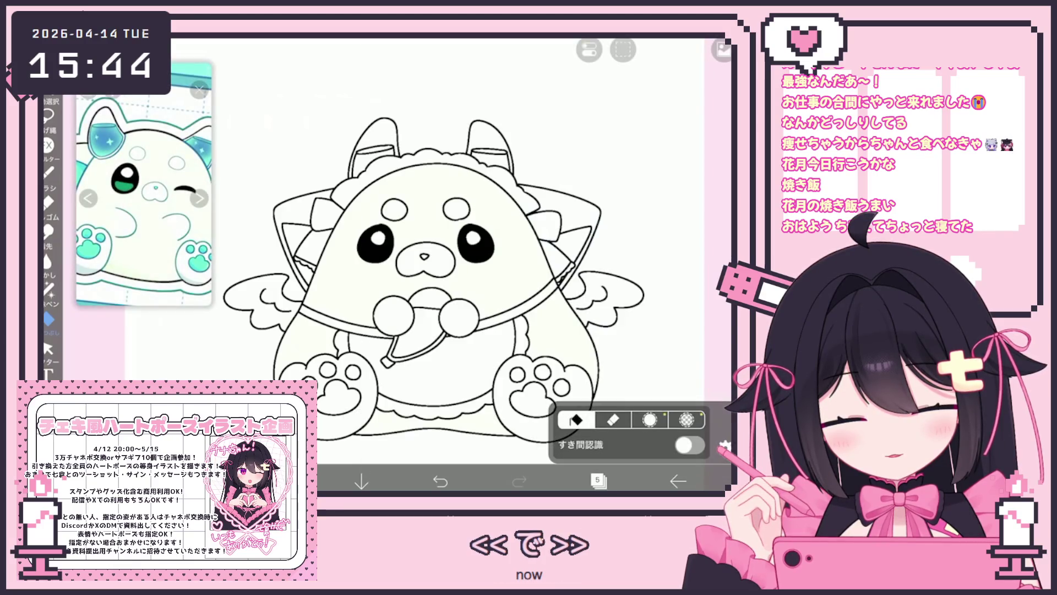
Fill the left horn band and both inner ears with mint green
left_click(374, 151)
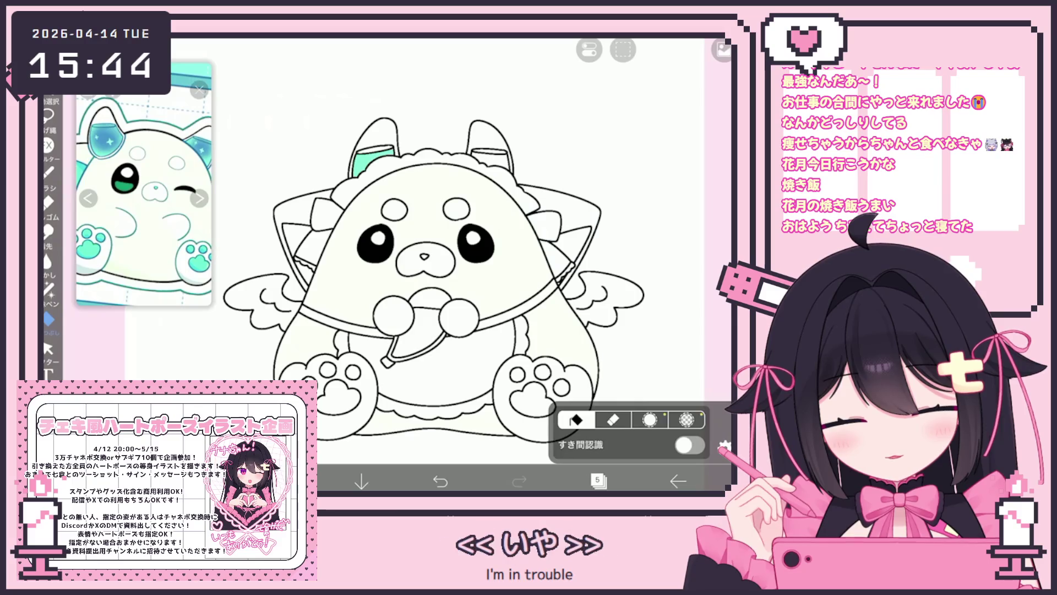
left_click(297, 234)
left_click(199, 197)
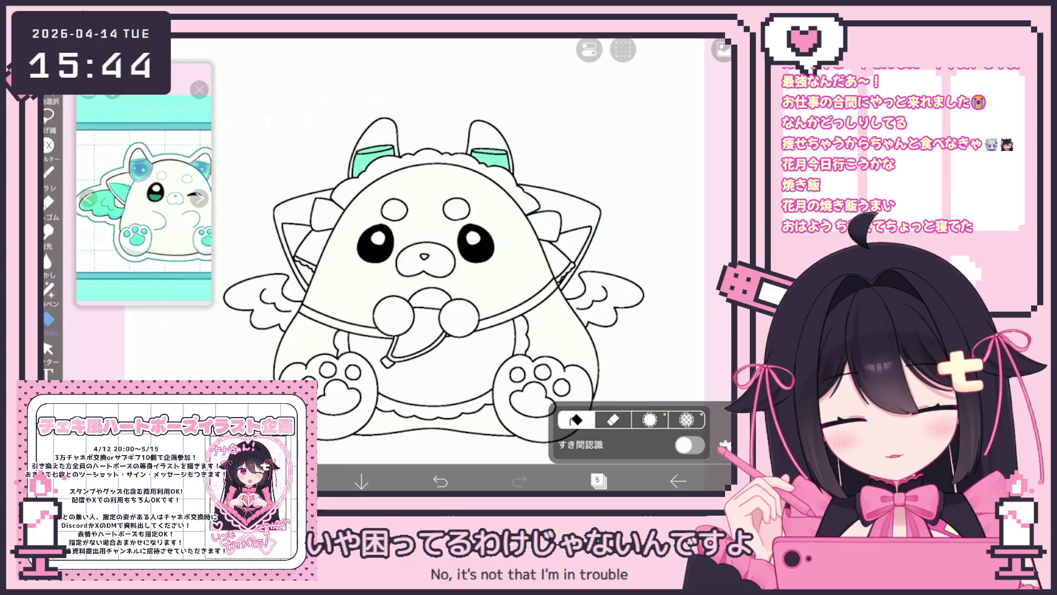
left_click(573, 243)
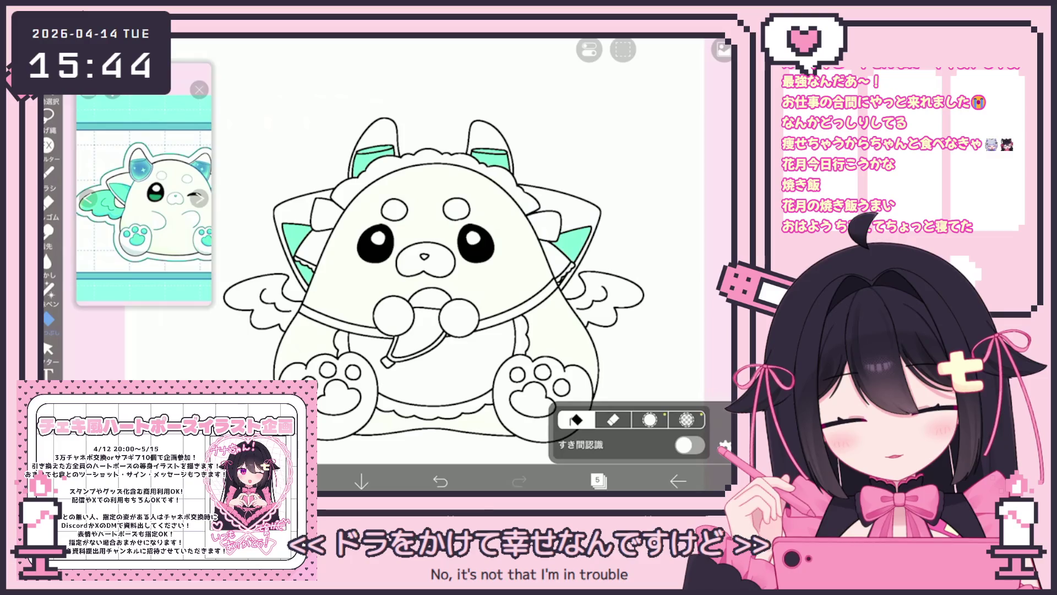
scroll(567, 264, "up", 5)
left_click(48, 288)
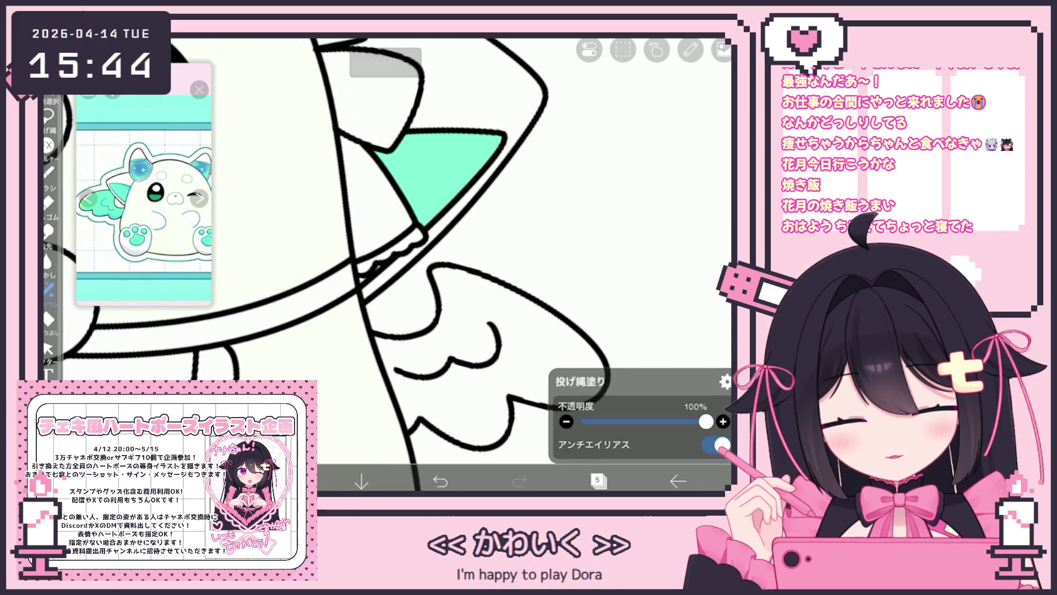
scroll(385, 264, "down", 5)
left_click(49, 318)
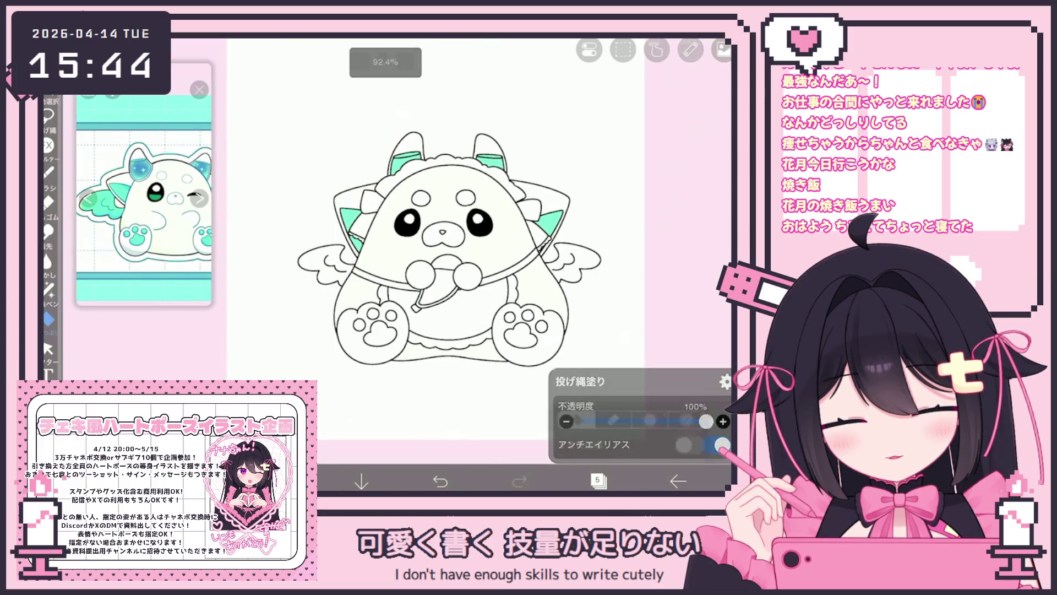
Fill both wings and the pads on both paws with mint green
left_click(323, 263)
scroll(424, 245, "up", 2)
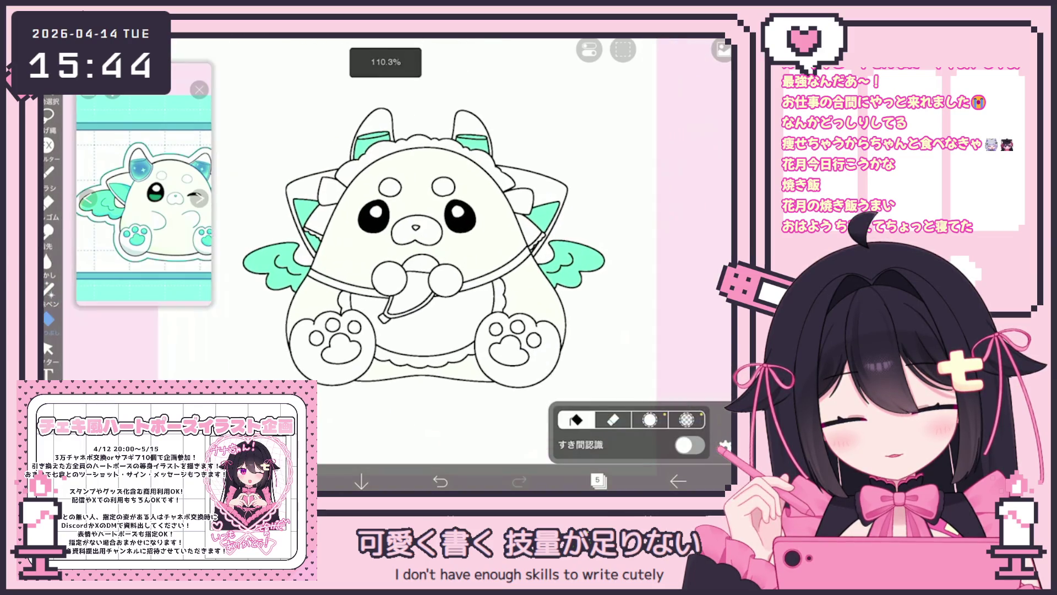
left_click(334, 347)
left_click(317, 337)
left_click(354, 327)
left_click(509, 352)
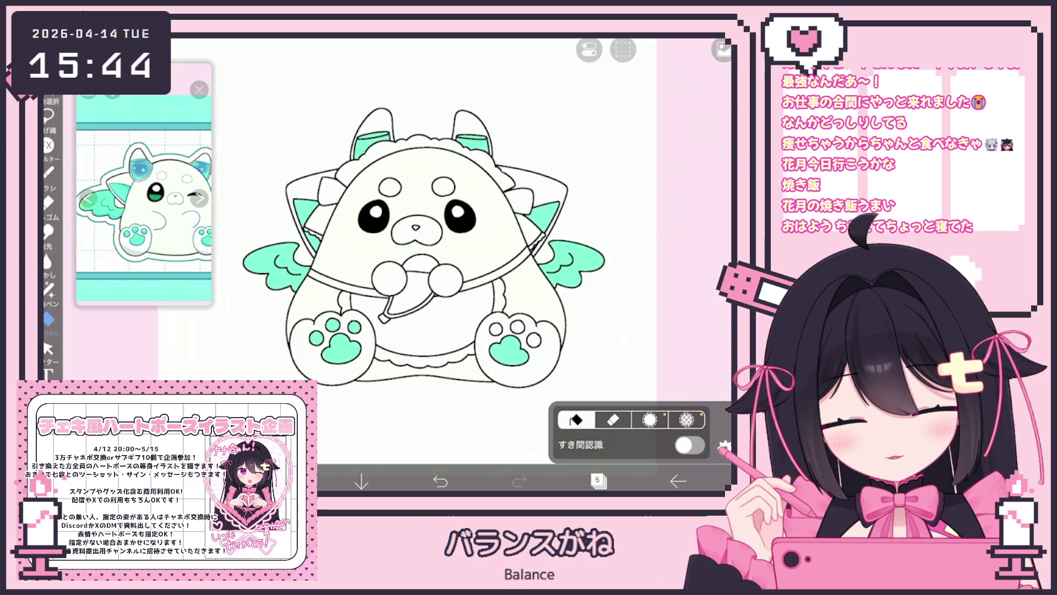
left_click(534, 339)
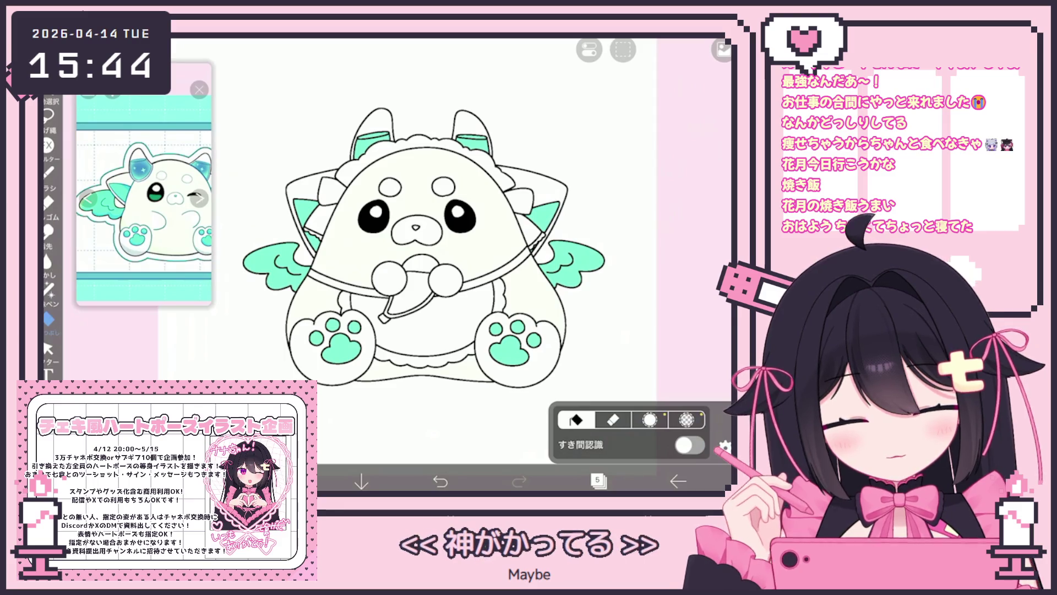
left_click(553, 308)
left_click(597, 480)
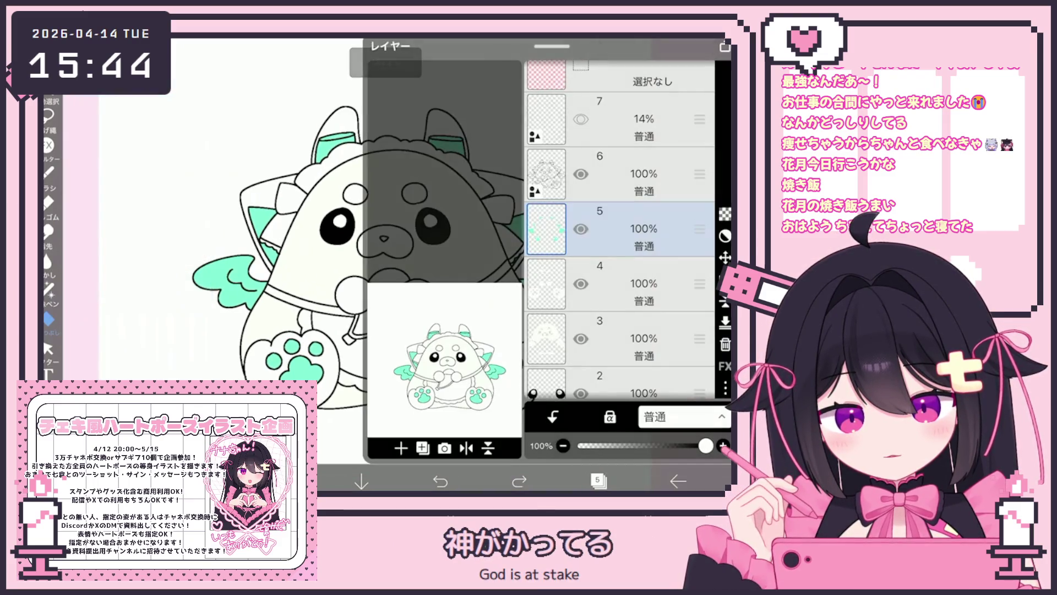
Add a new layer for the bows and make layer 6 the painting layer
left_click(622, 174)
left_click(597, 480)
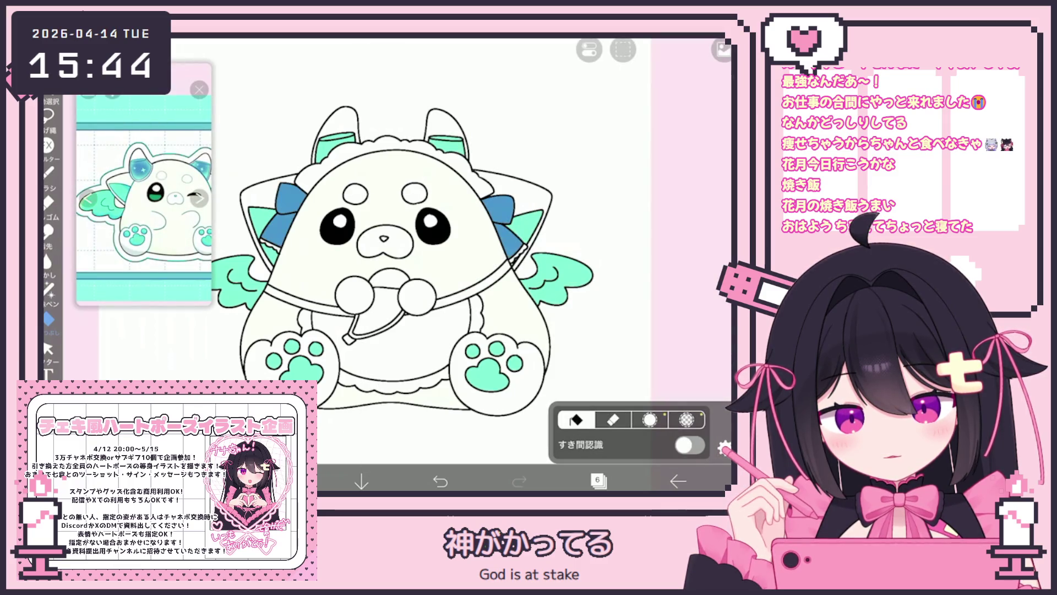
scroll(374, 226, "down", 2)
scroll(397, 242, "up", 2)
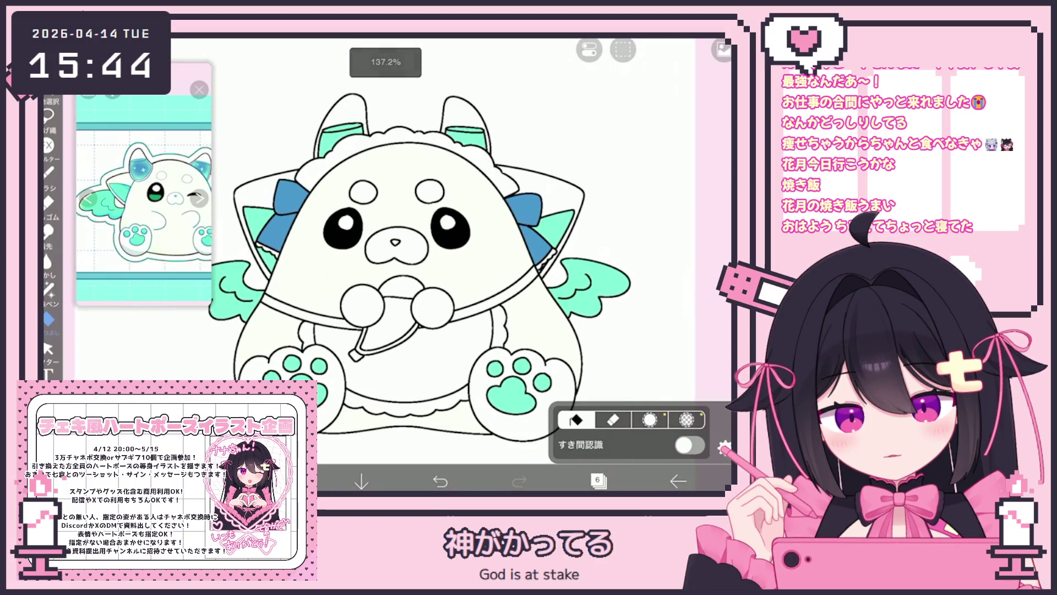
left_click(597, 480)
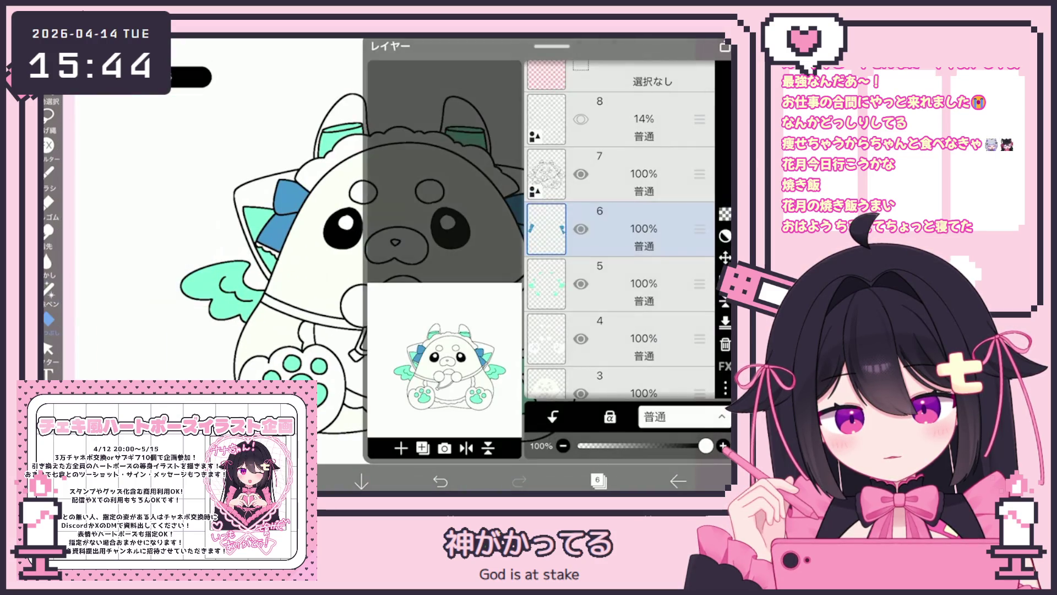
left_click(622, 284)
left_click(598, 480)
scroll(396, 265, "down", 1)
scroll(401, 281, "down", 1)
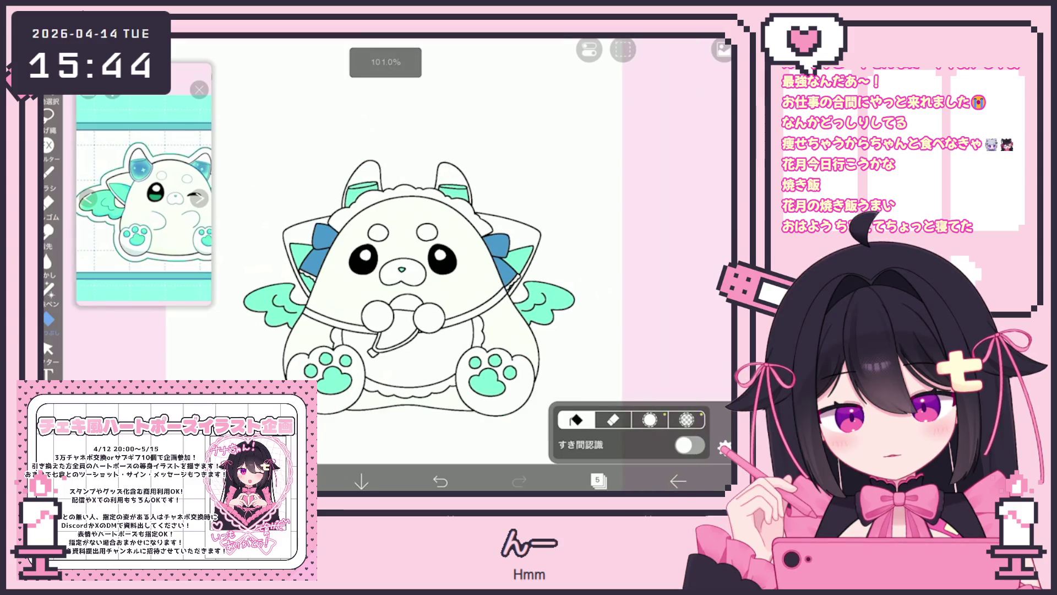
left_click(597, 480)
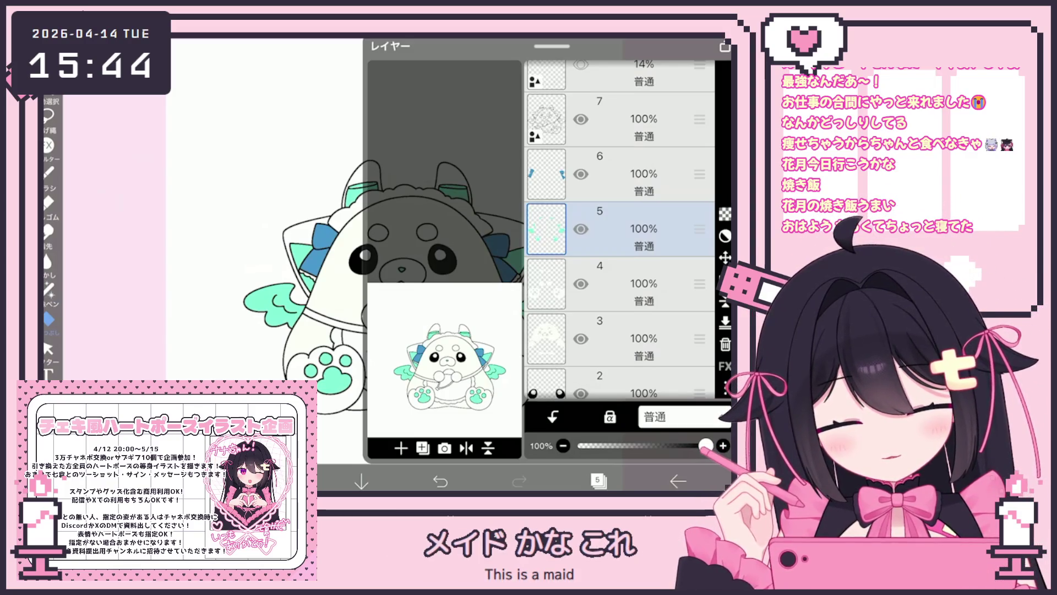
left_click(545, 174)
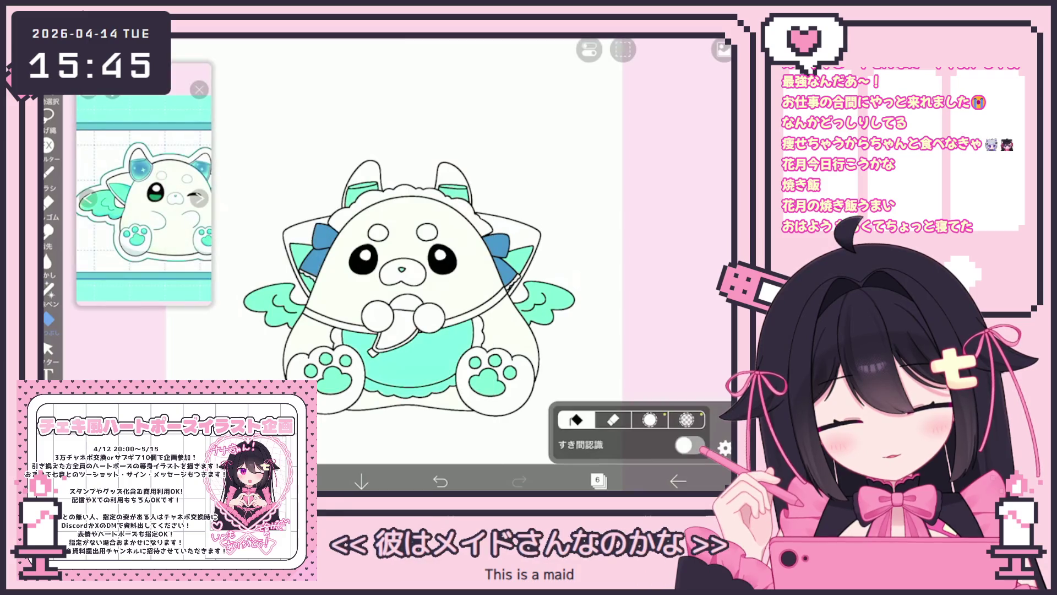
Try a mint fill on the bib and collar, then undo it
left_click(336, 337)
left_click(340, 321)
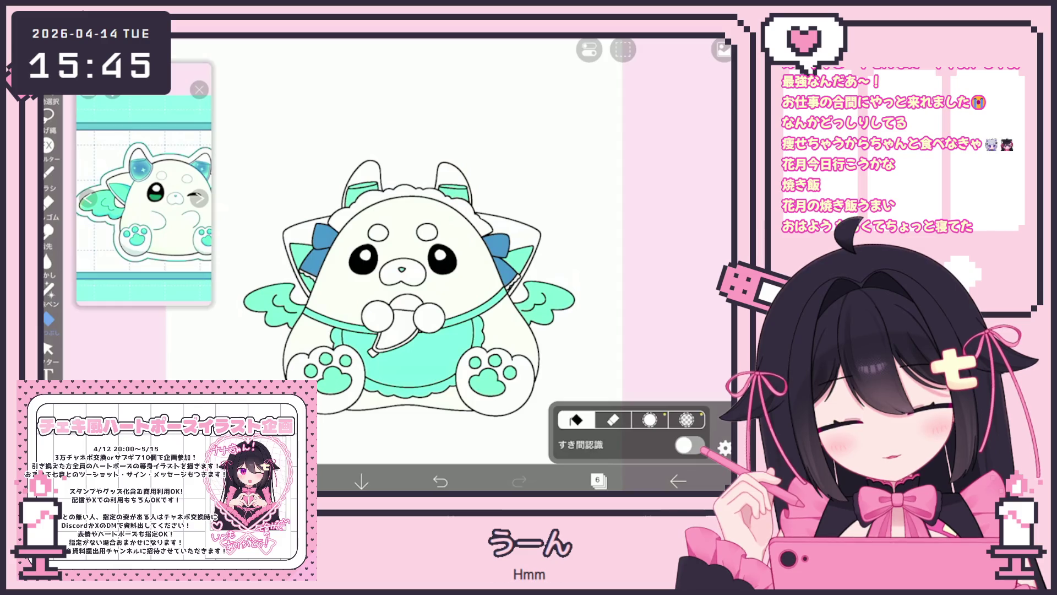
left_click(597, 480)
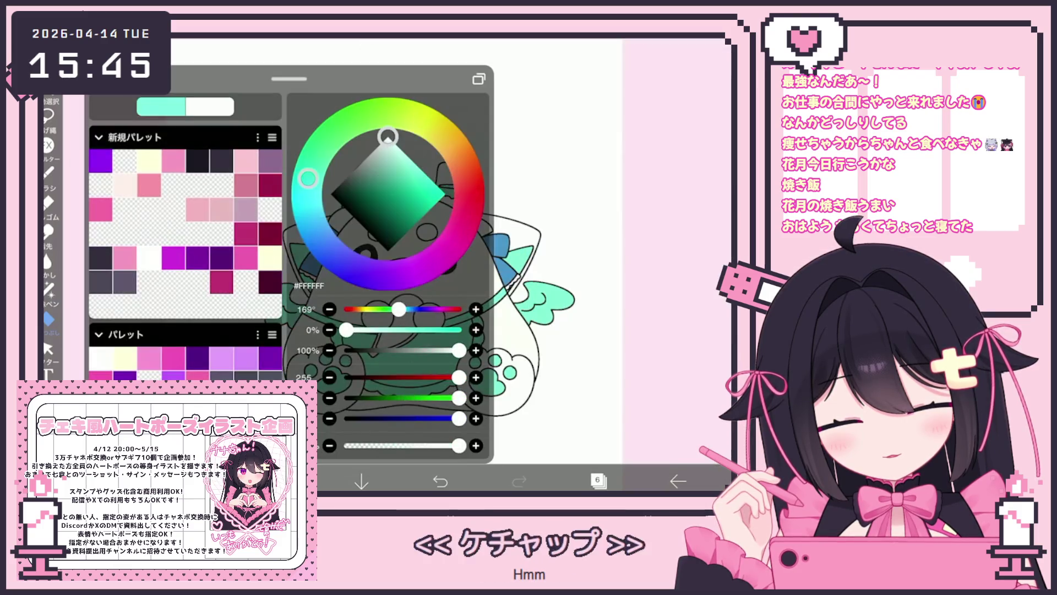
left_click(42, 305)
key("ctrl+z")
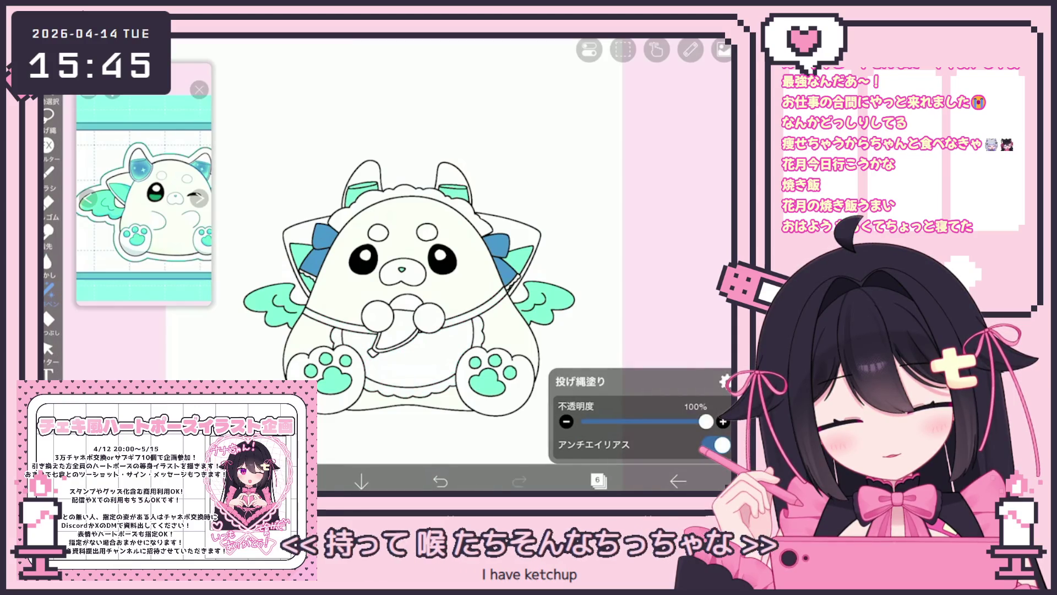
Select layer 2, which holds the eyes
left_click(597, 480)
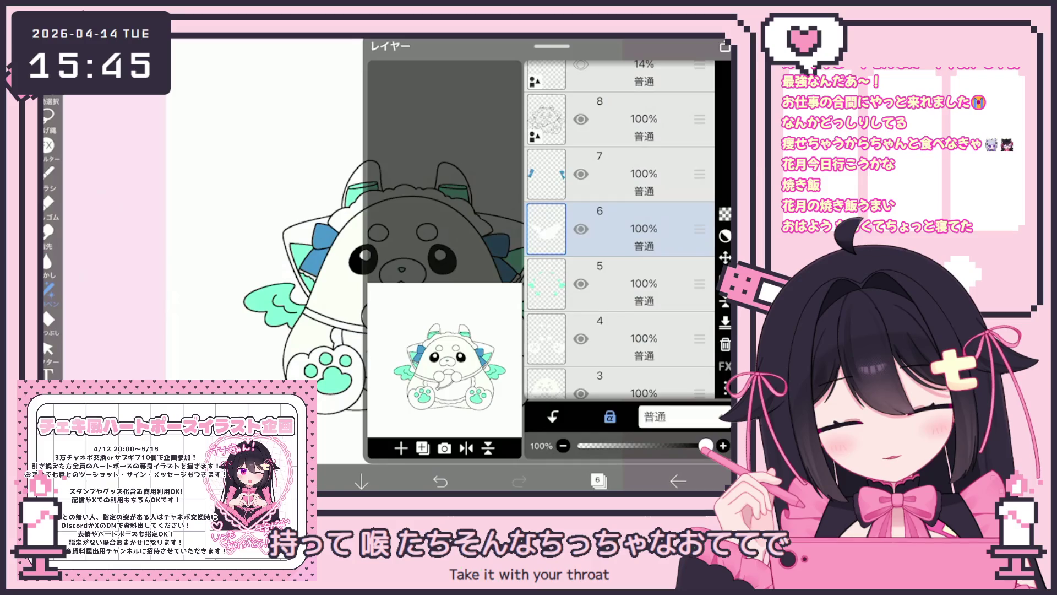
scroll(619, 229, "down", 5)
left_click(619, 306)
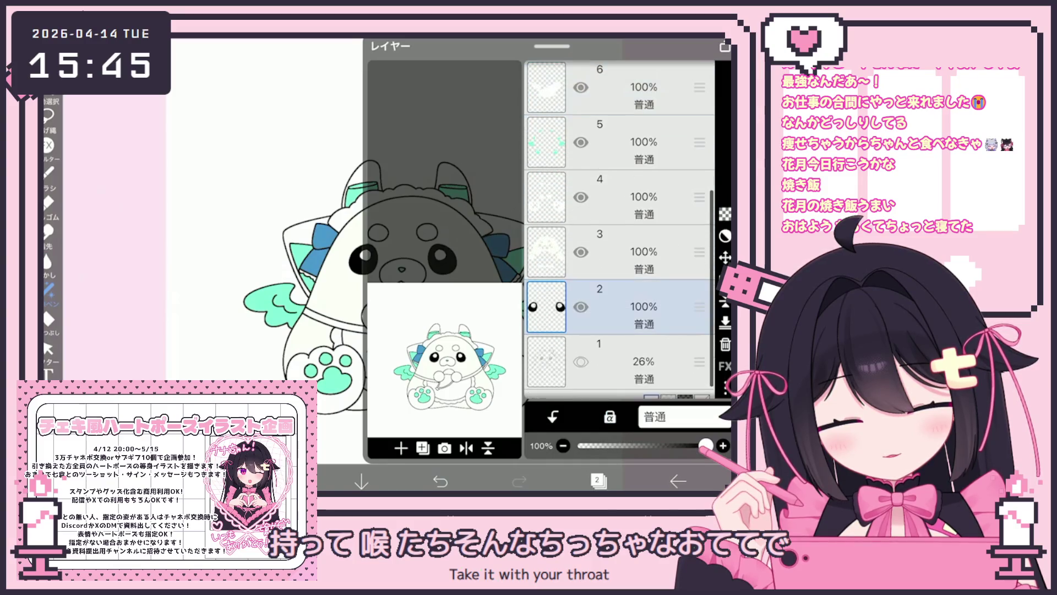
Switch to the brush, try a green mark in the right eye, then undo it
left_click(597, 480)
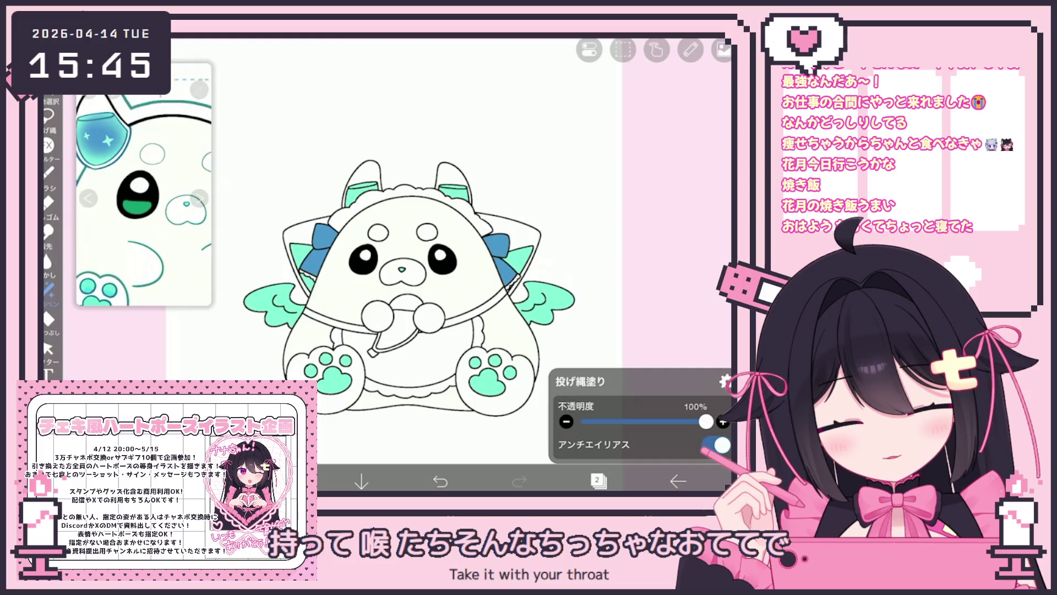
left_click(48, 172)
left_click(49, 172)
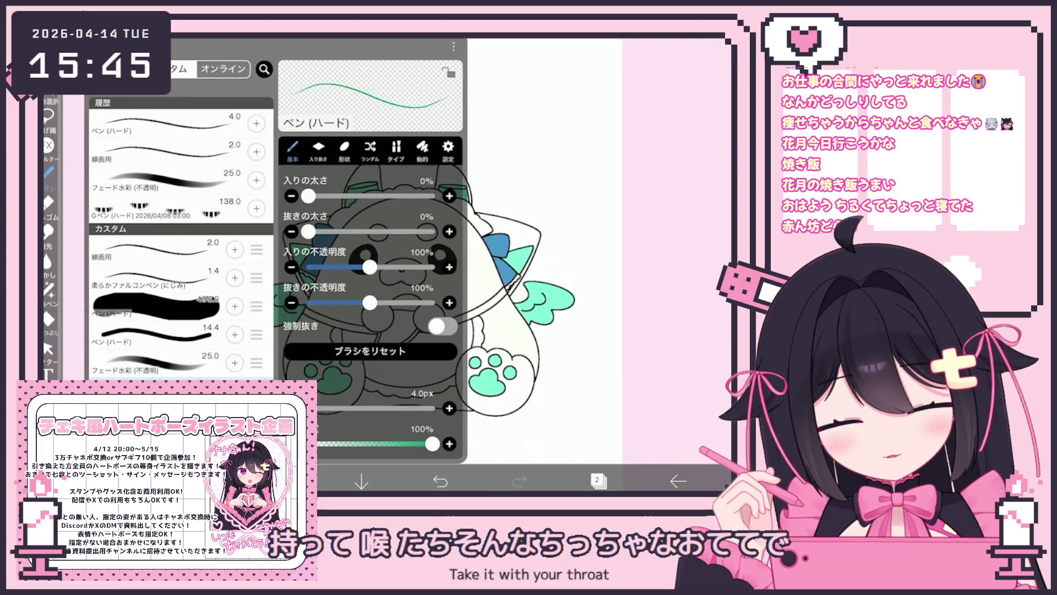
left_click(48, 172)
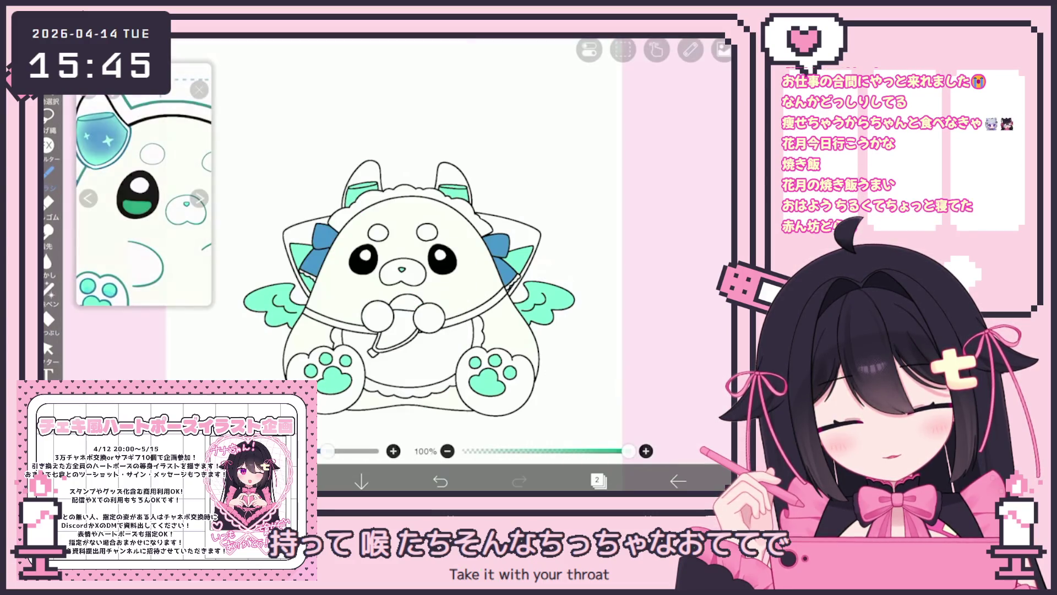
scroll(418, 264, "up", 5)
left_click_drag(432, 287, 456, 280)
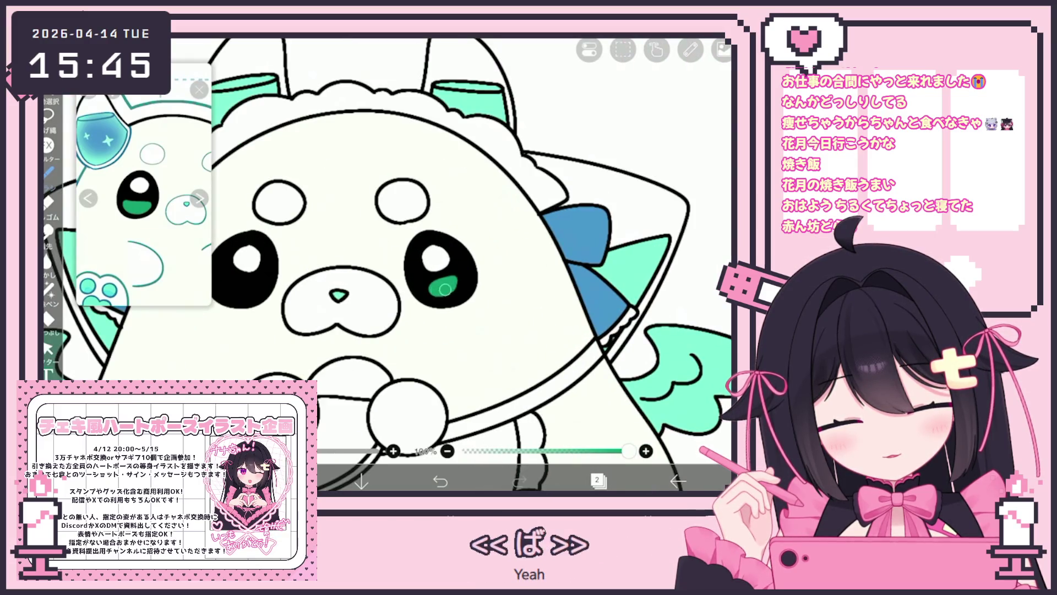
scroll(419, 264, "down", 2)
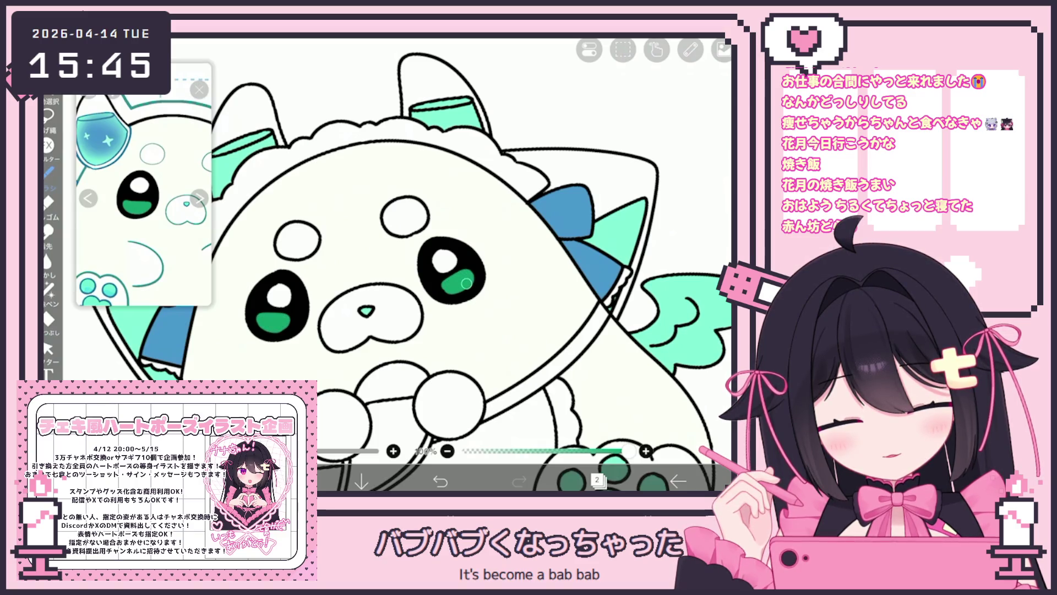
key("ctrl+z")
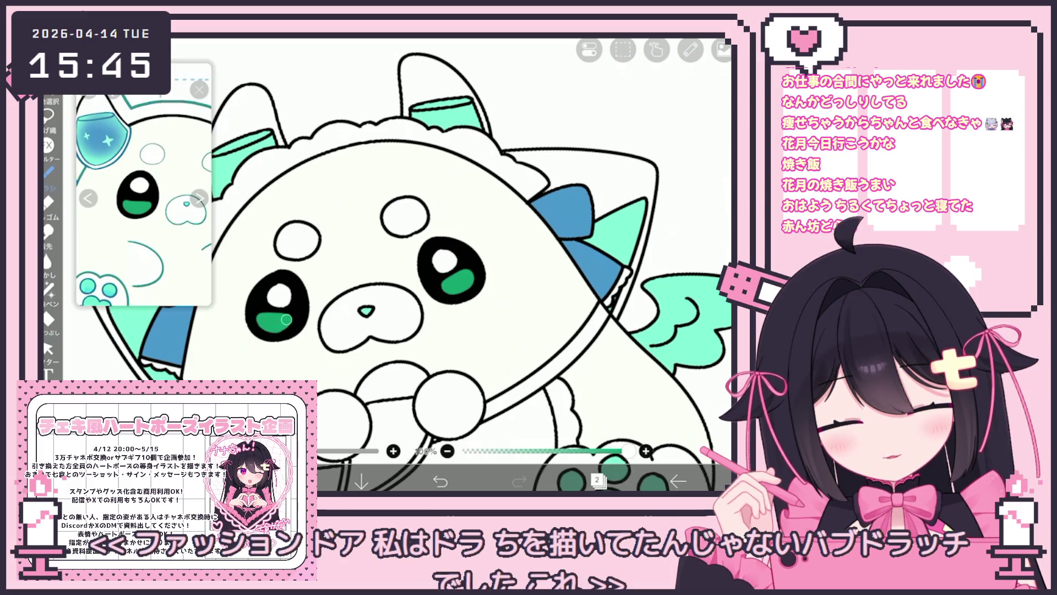
Paint green into the lower part of the eye on layer 2
scroll(504, 281, "down", 5)
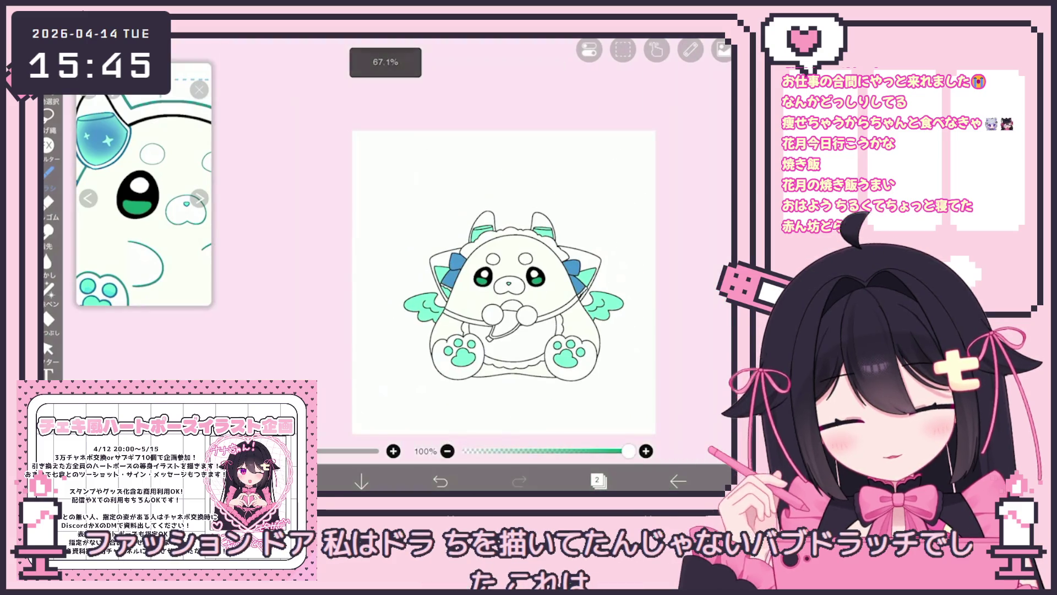
scroll(445, 251, "up", 5)
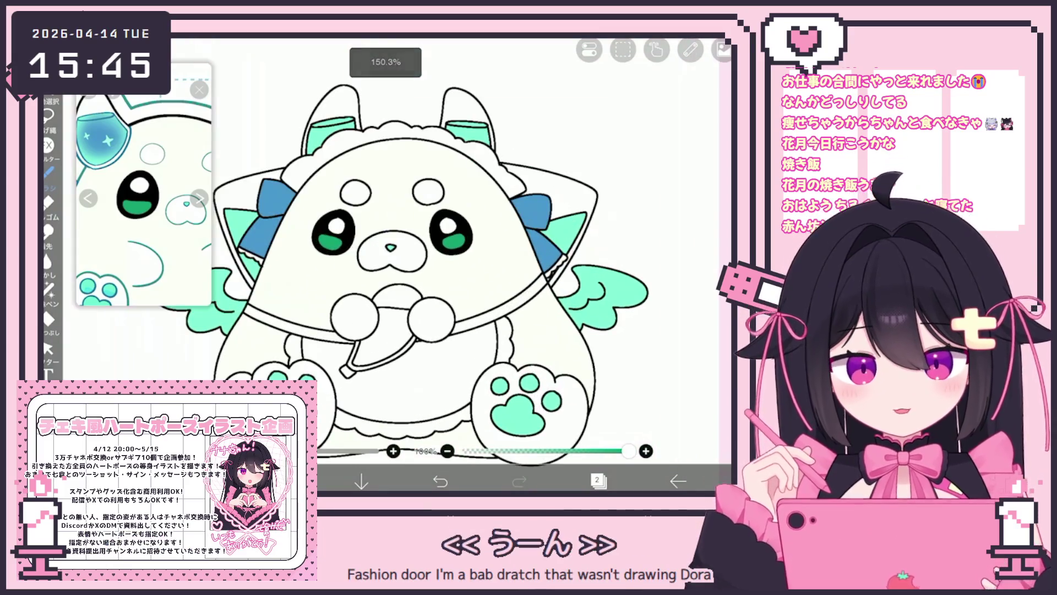
left_click(441, 481)
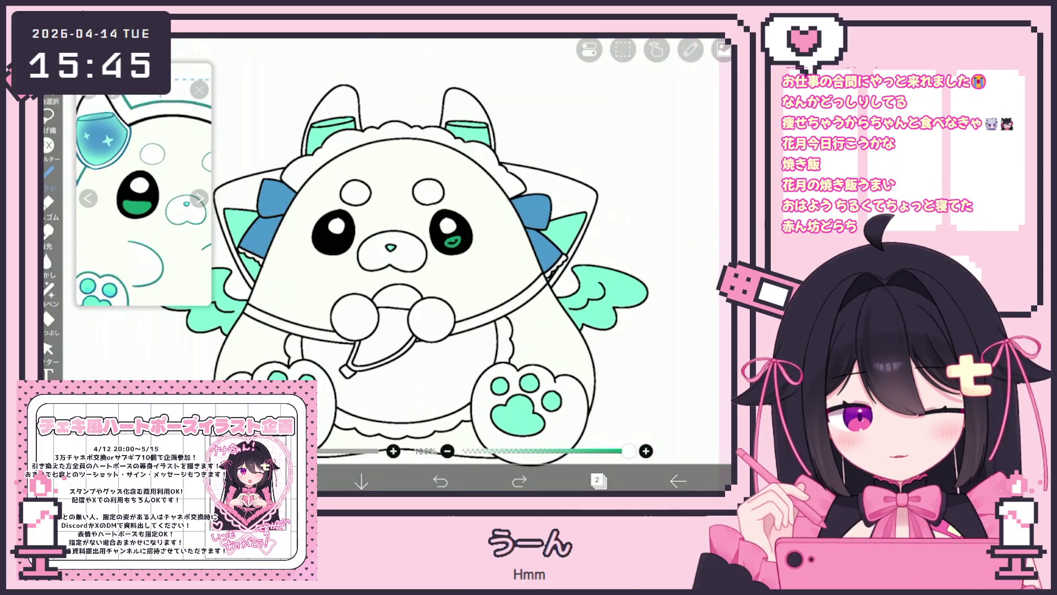
scroll(452, 240, "up", 5)
left_click_drag(466, 256, 485, 261)
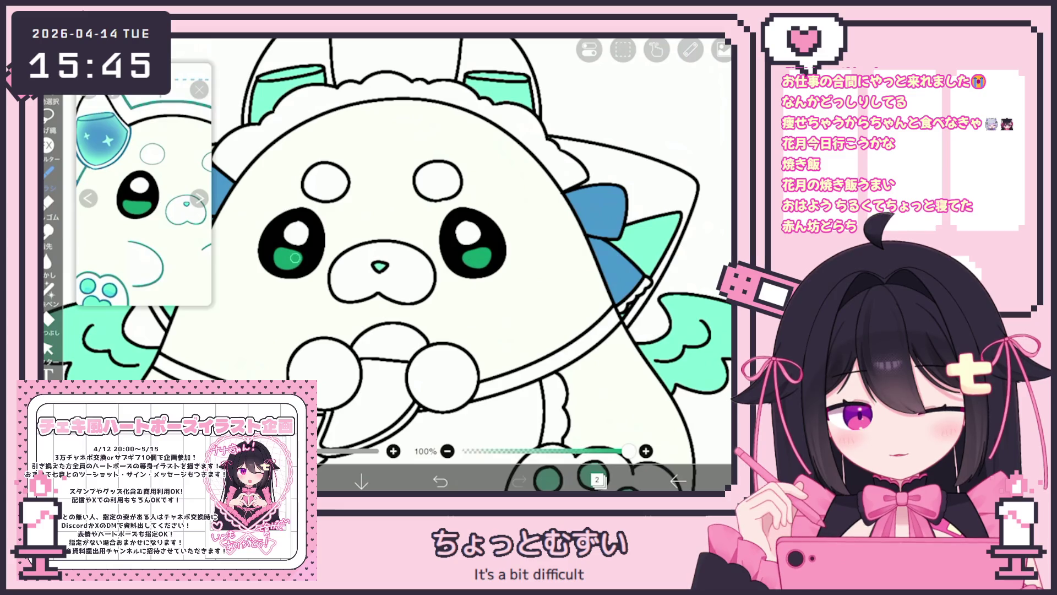
left_click(598, 481)
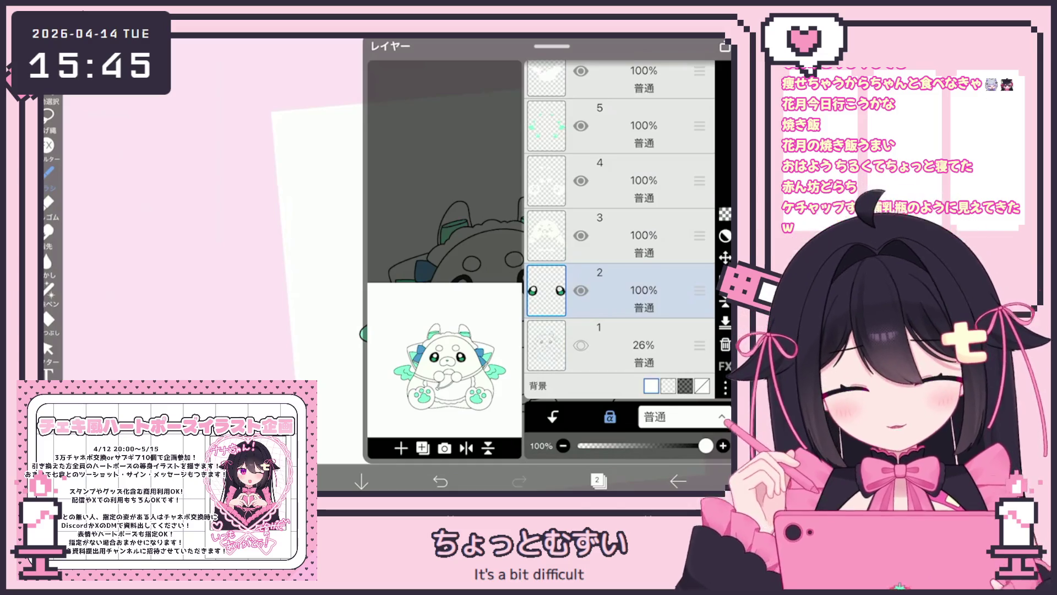
Add a layer above layer 7 for red, undoing a stray red fill on the head band
scroll(619, 231, "up", 5)
left_click(633, 251)
left_click(400, 448)
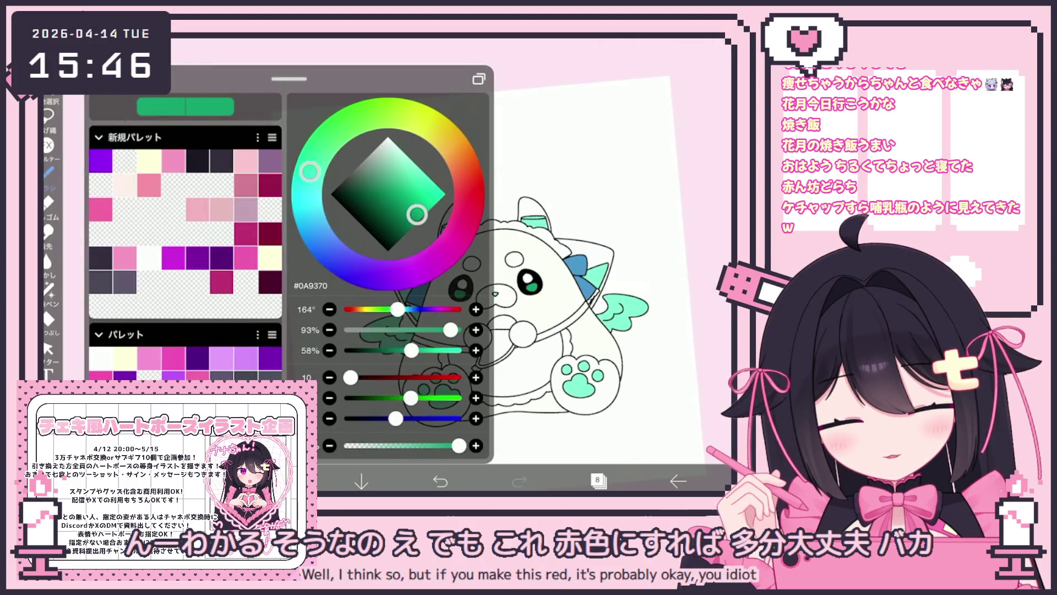
left_click(48, 318)
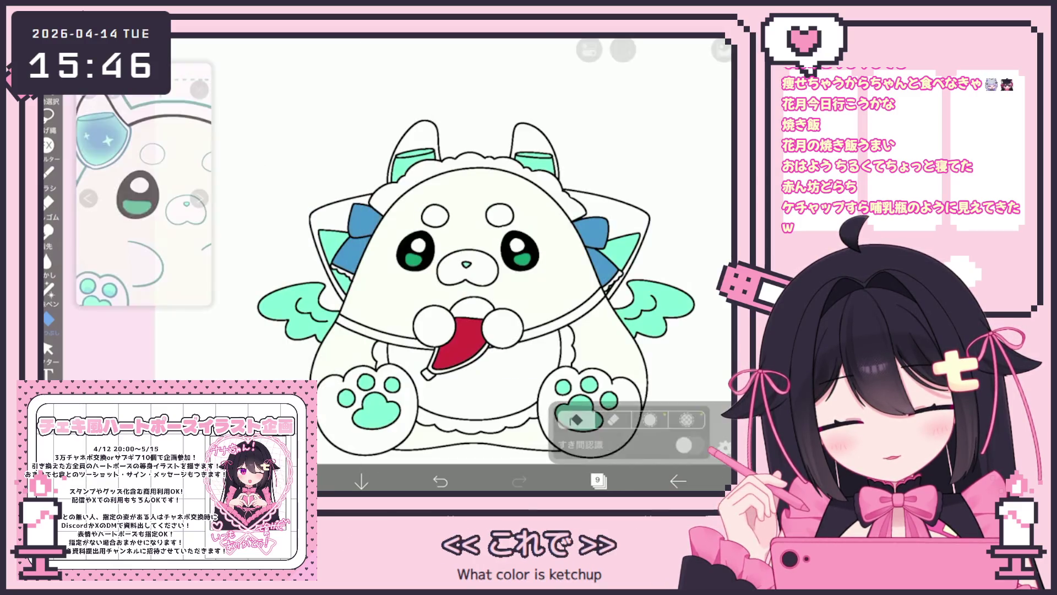
left_click(419, 140)
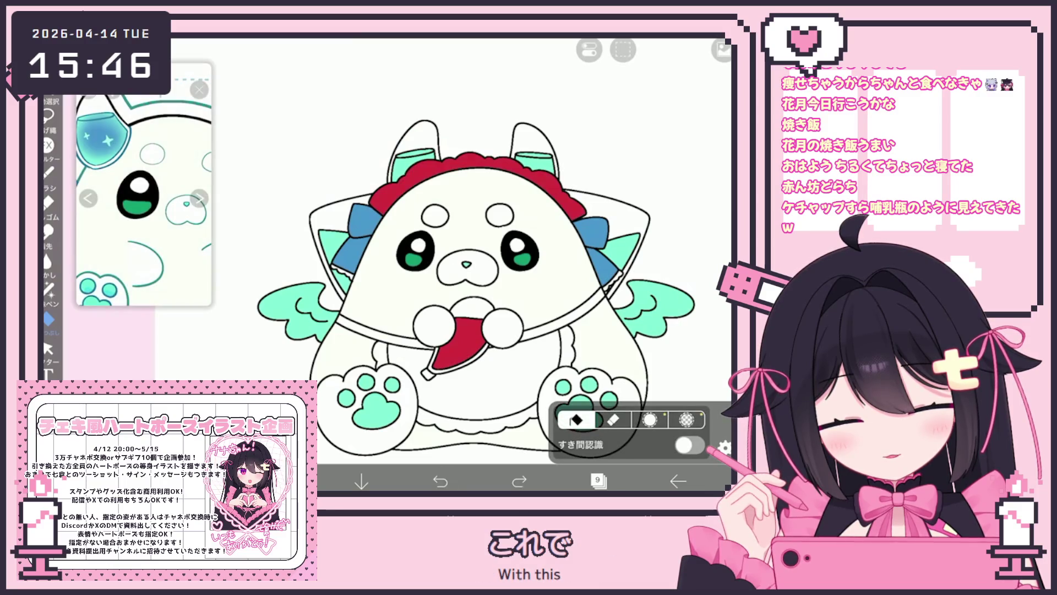
left_click(479, 165)
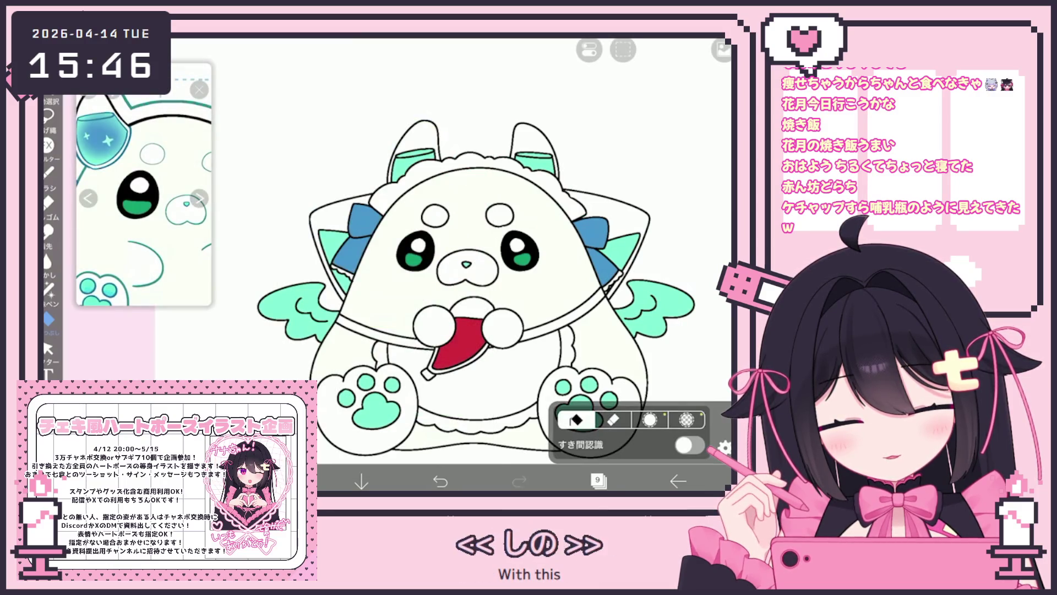
scroll(464, 370, "up", 5)
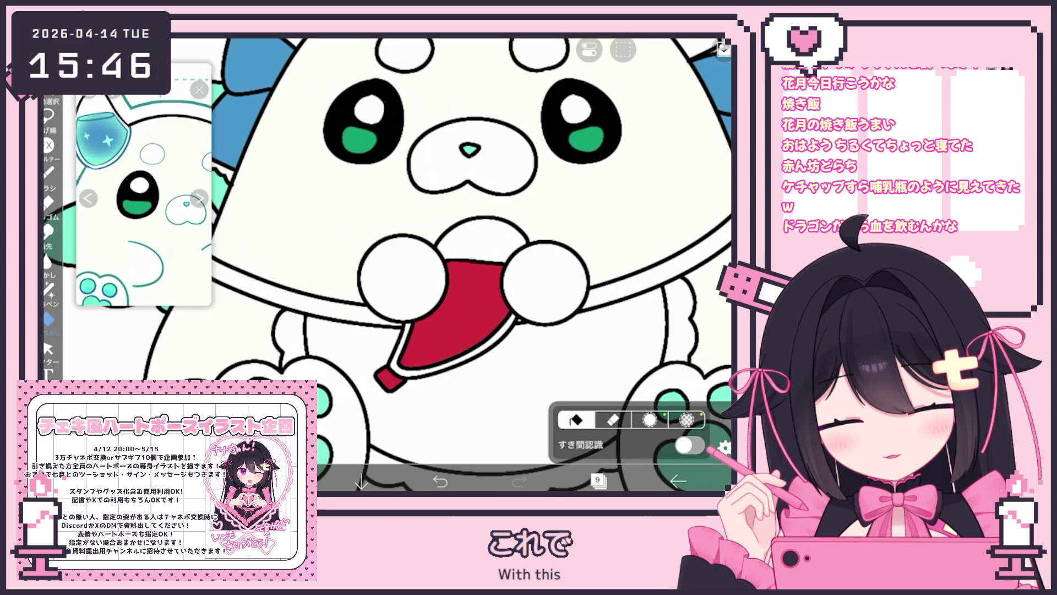
scroll(470, 264, "down", 5)
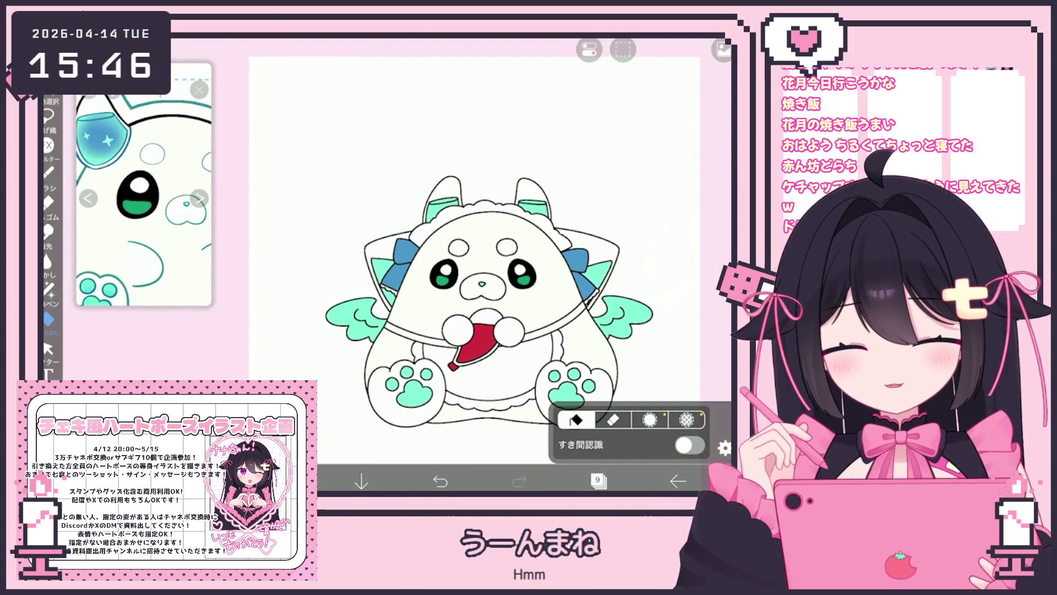
Add a vector layer above line art layer 10
left_click(599, 481)
left_click(644, 173)
left_click(423, 447)
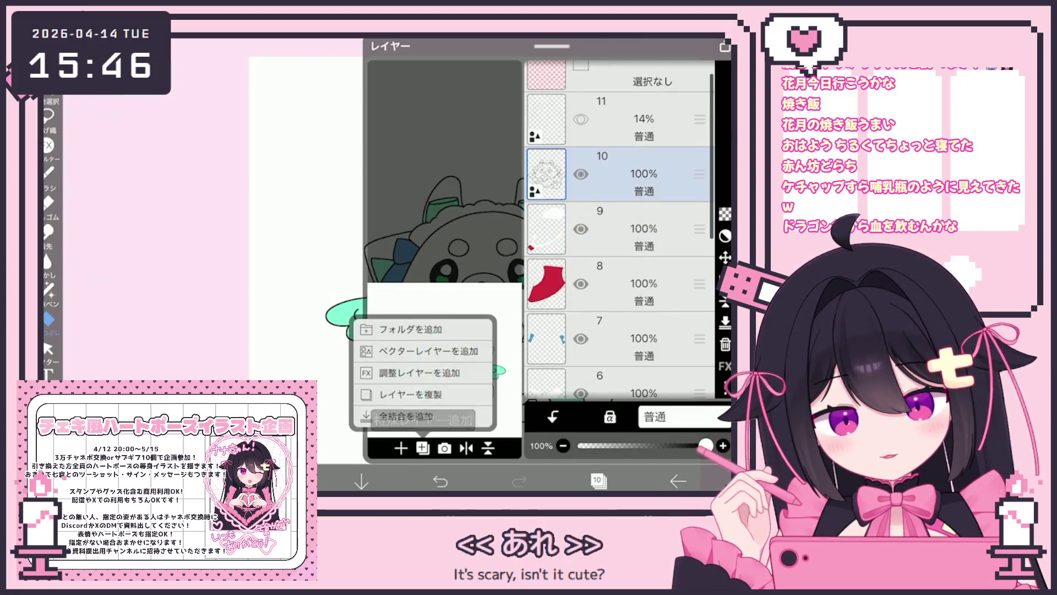
left_click(435, 356)
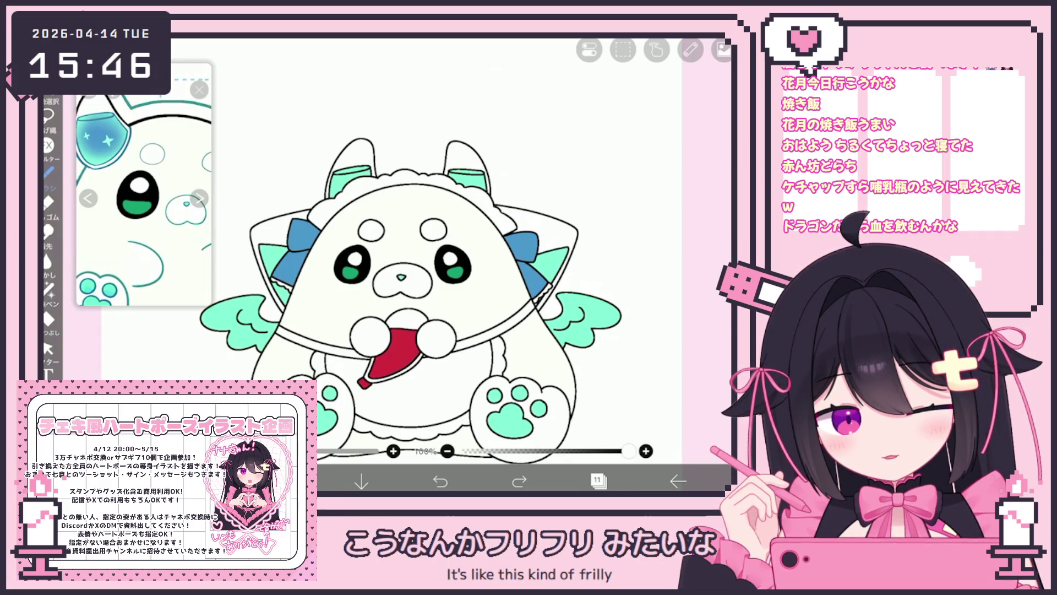
scroll(410, 250, "up", 3)
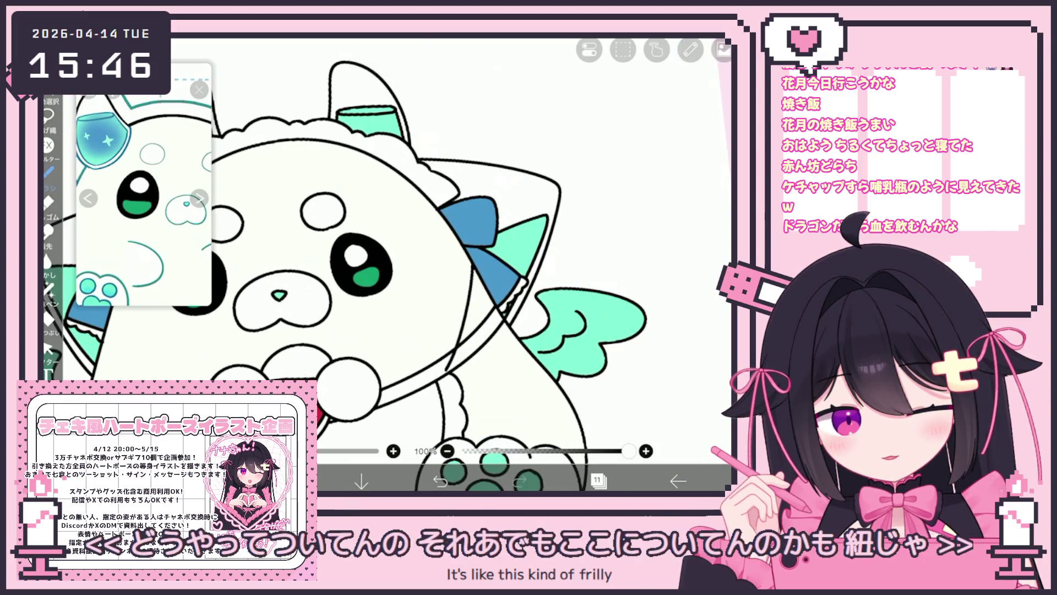
Undo the last change to restore the line art
left_click(598, 480)
left_click(597, 480)
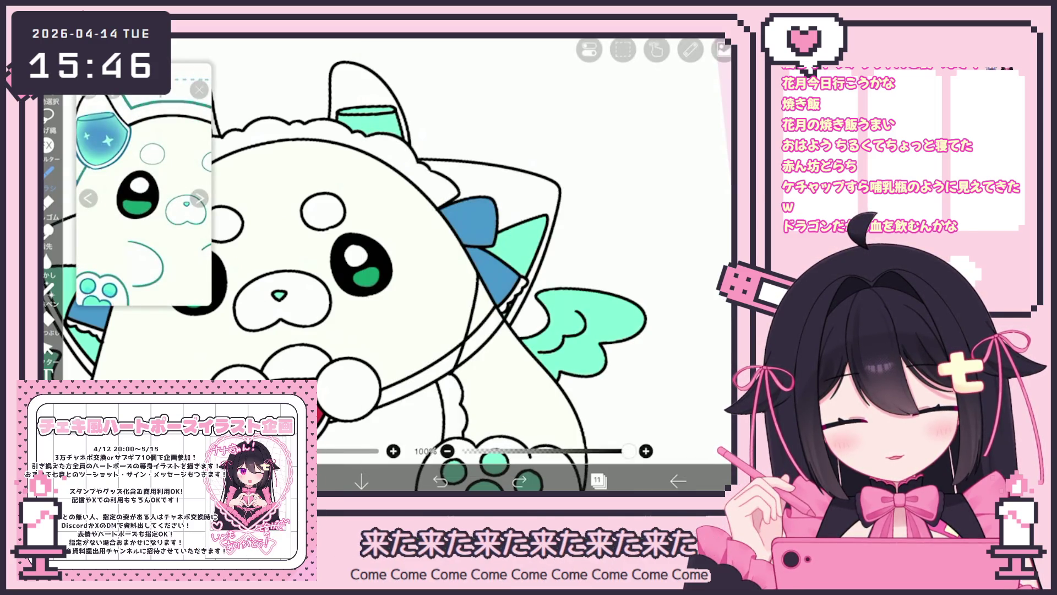
scroll(468, 264, "down", 3)
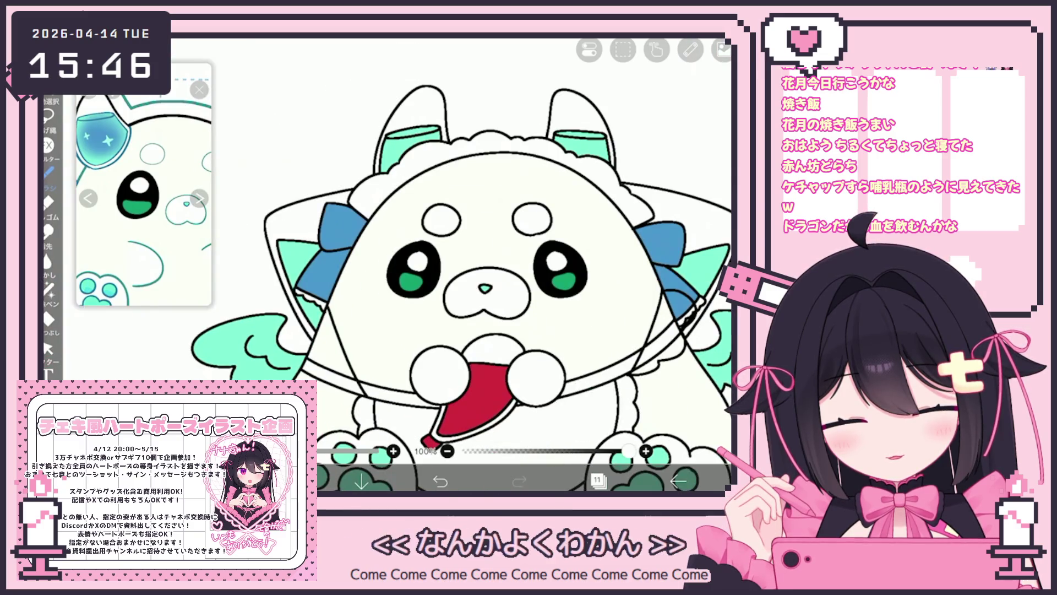
scroll(496, 264, "up", 3)
key("ctrl+z")
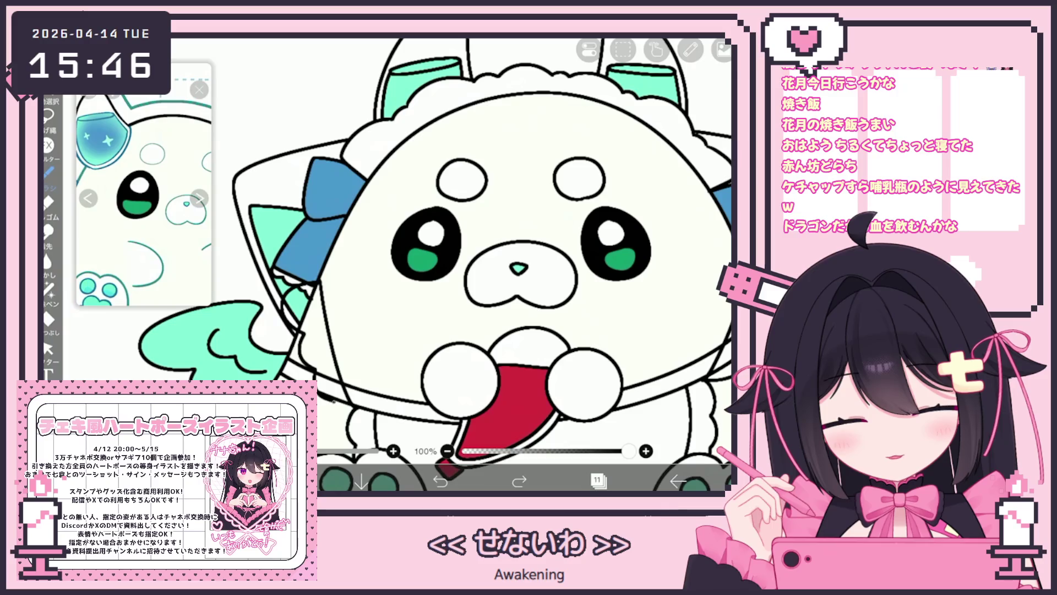
scroll(440, 264, "down", 5)
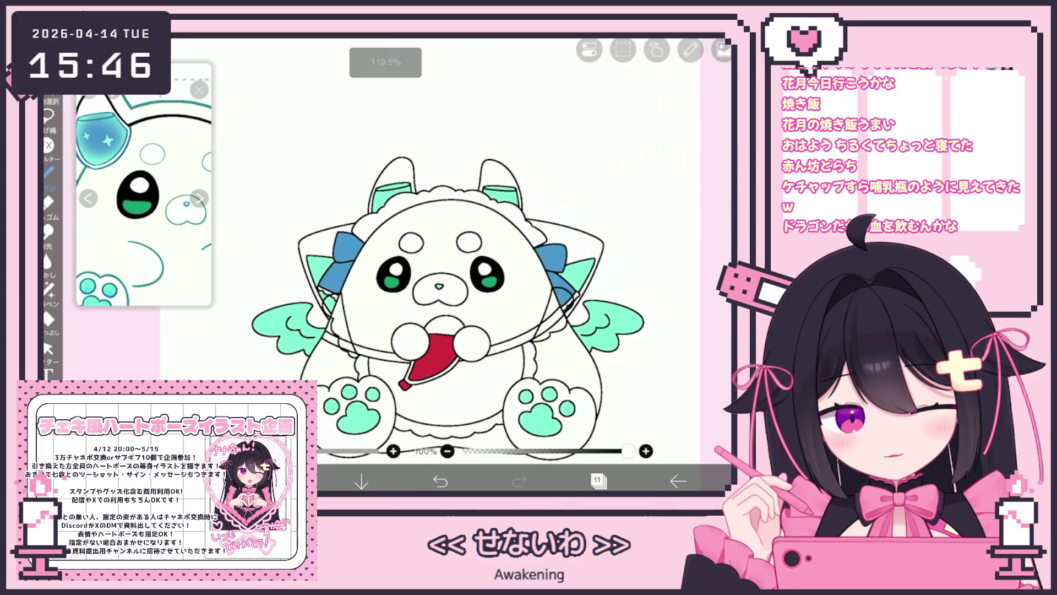
scroll(348, 295, "up", 5)
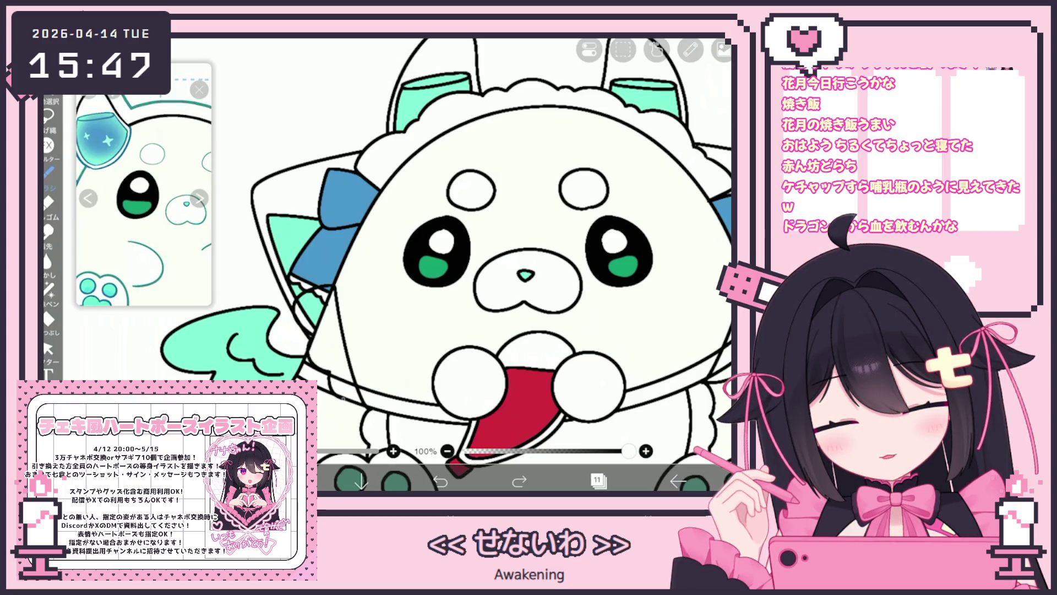
scroll(457, 264, "down", 5)
left_click(597, 480)
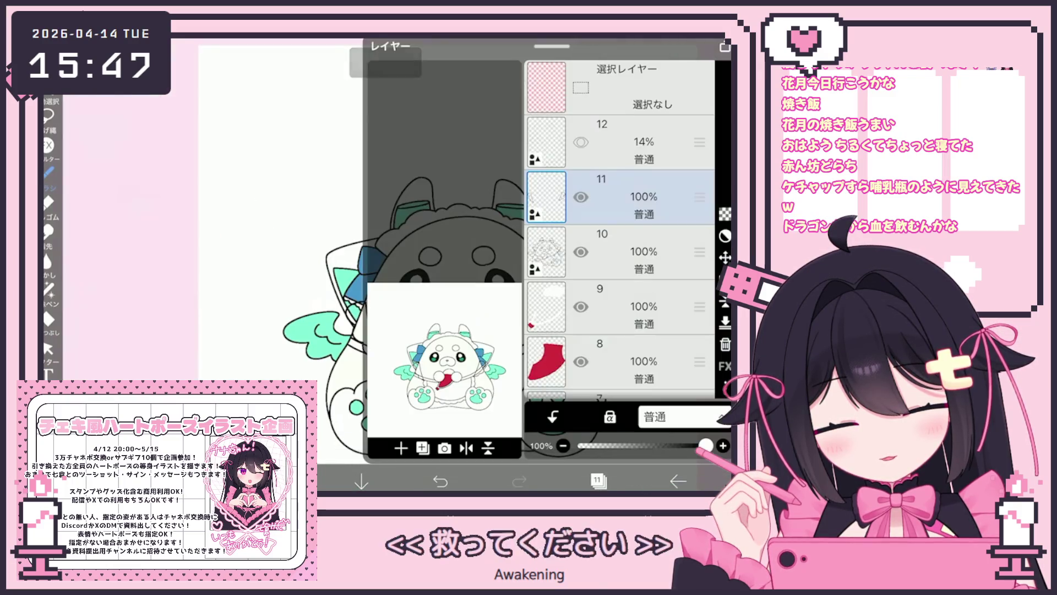
Select the vector stroke near the dragon's left arm
left_click(48, 348)
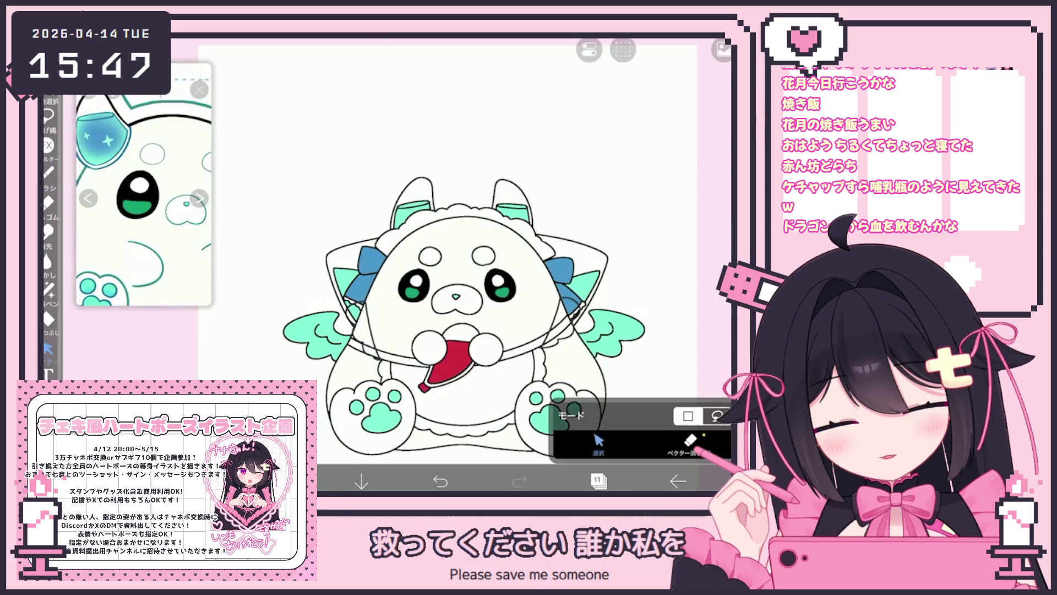
left_click(361, 330)
scroll(473, 308, "up", 2)
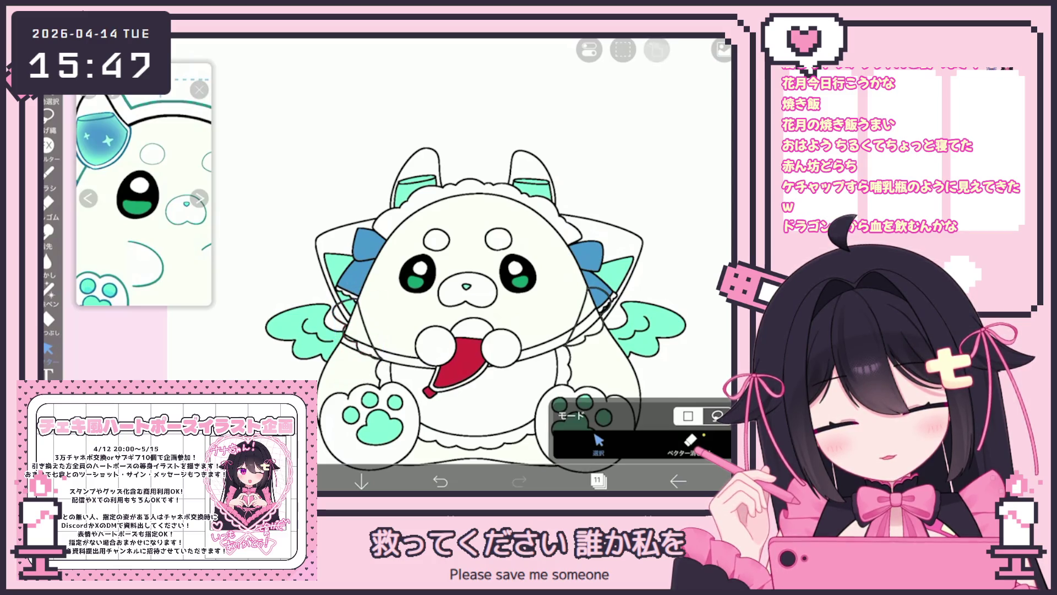
scroll(473, 276, "down", 2)
Make line art layer 10 active and switch to the Fill tool
left_click(598, 480)
left_click(622, 251)
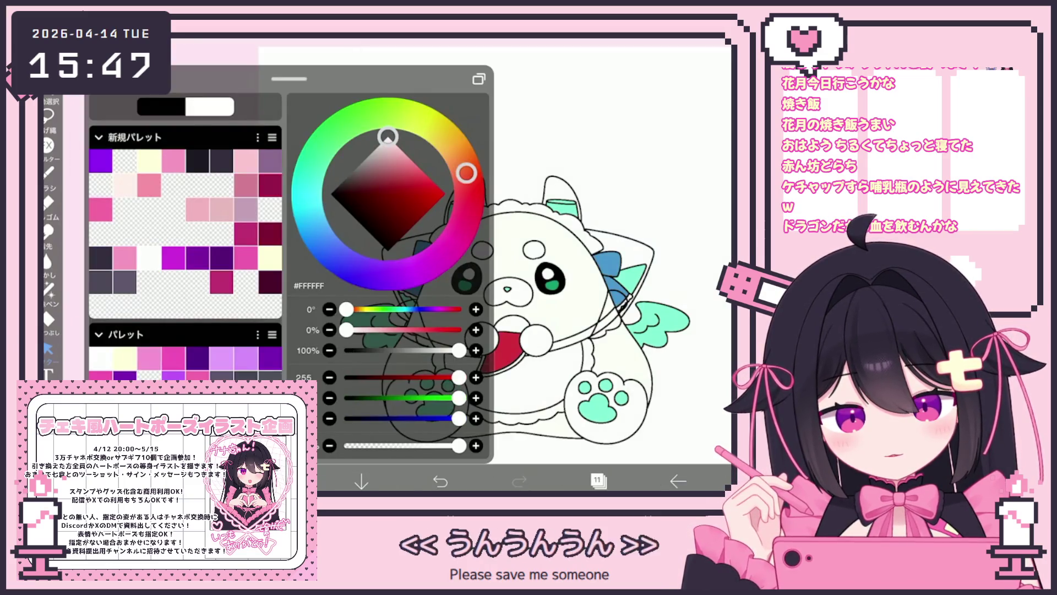
left_click(49, 318)
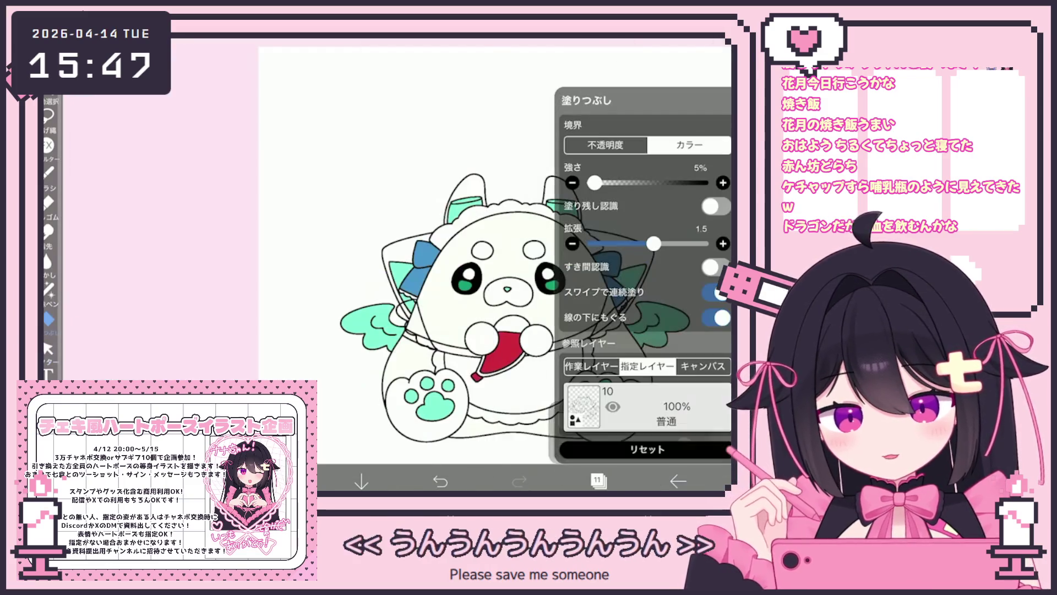
left_click(598, 480)
left_click(597, 481)
scroll(532, 282, "down", 3)
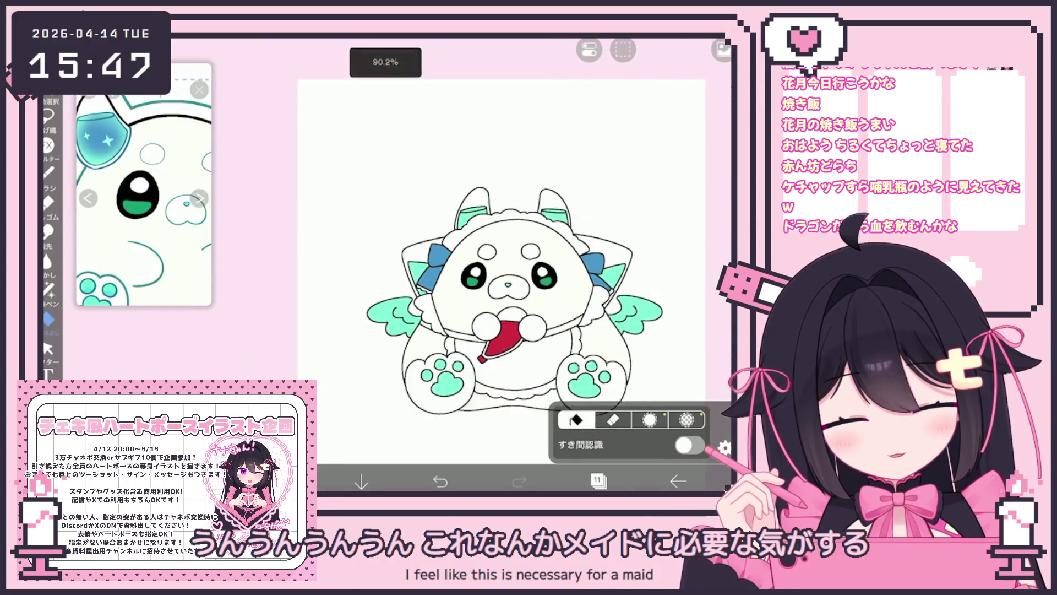
scroll(440, 264, "up", 5)
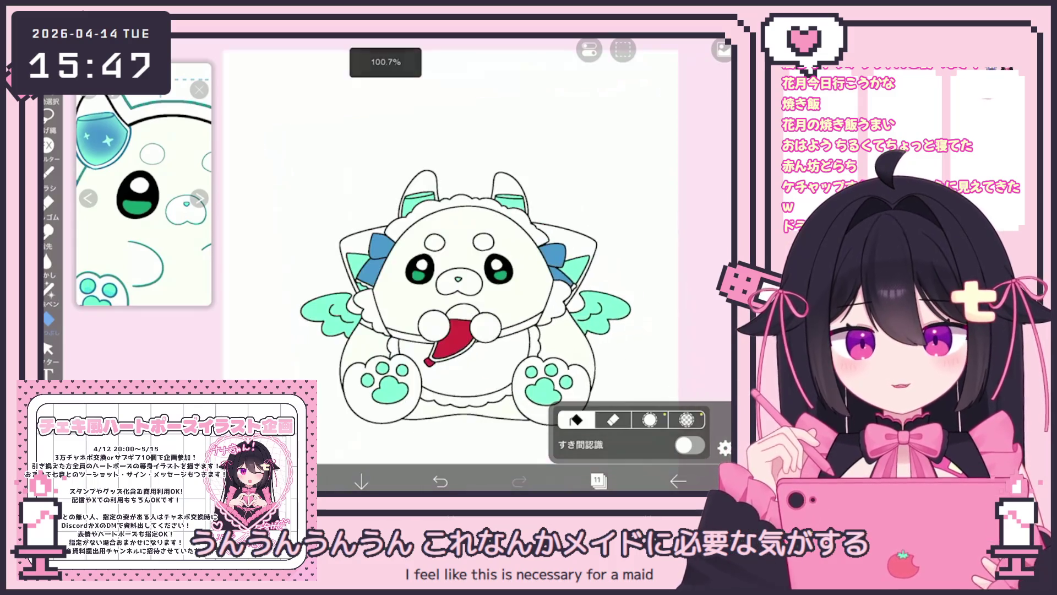
scroll(424, 264, "up", 2)
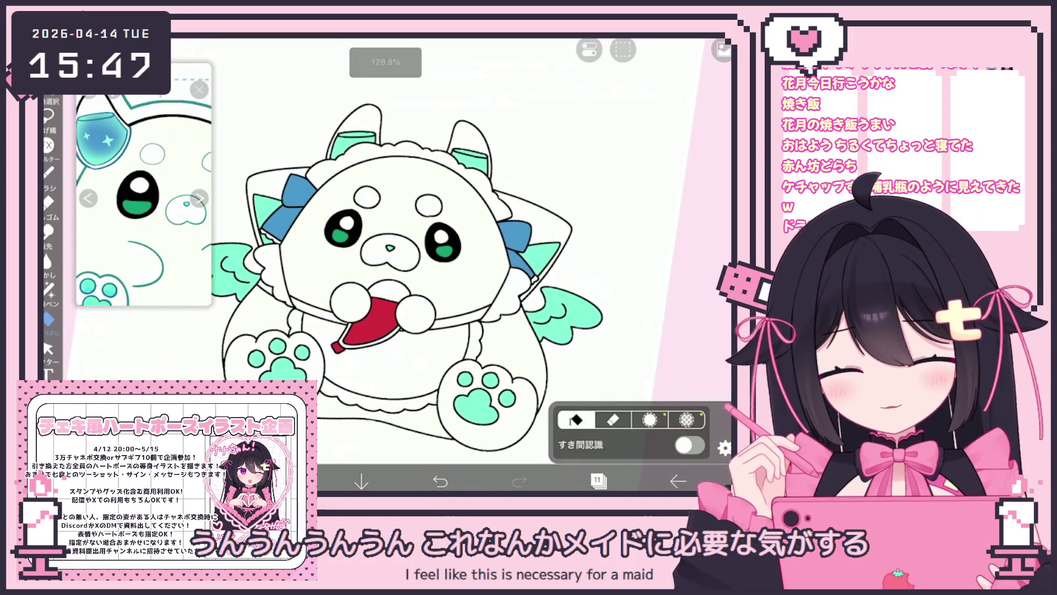
scroll(413, 247, "up", 2)
Switch to the brush and make layer 5 the working layer
left_click(597, 480)
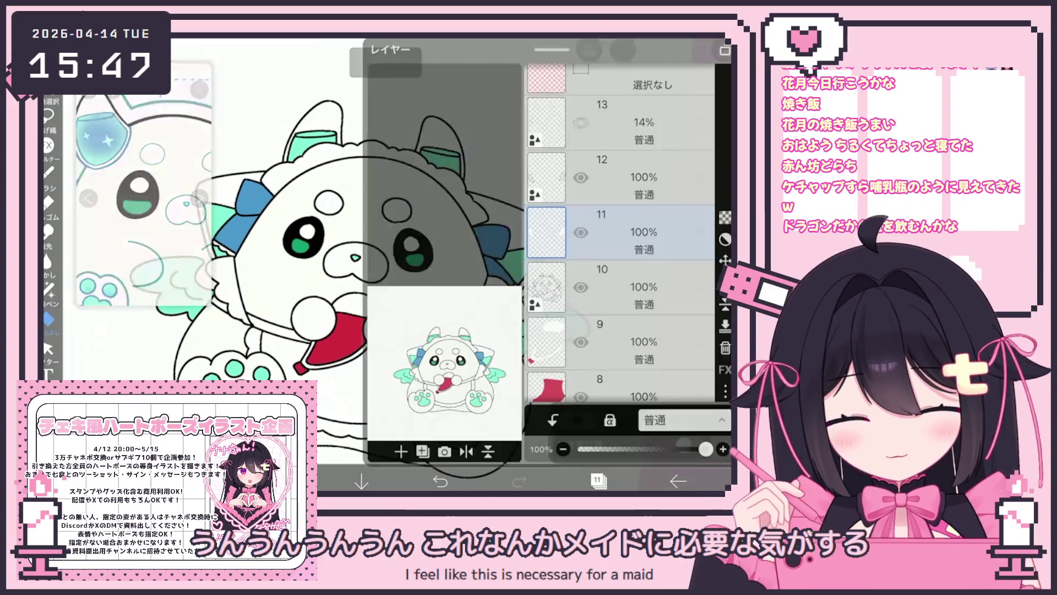
key("Down")
key("Down")
key("Down")
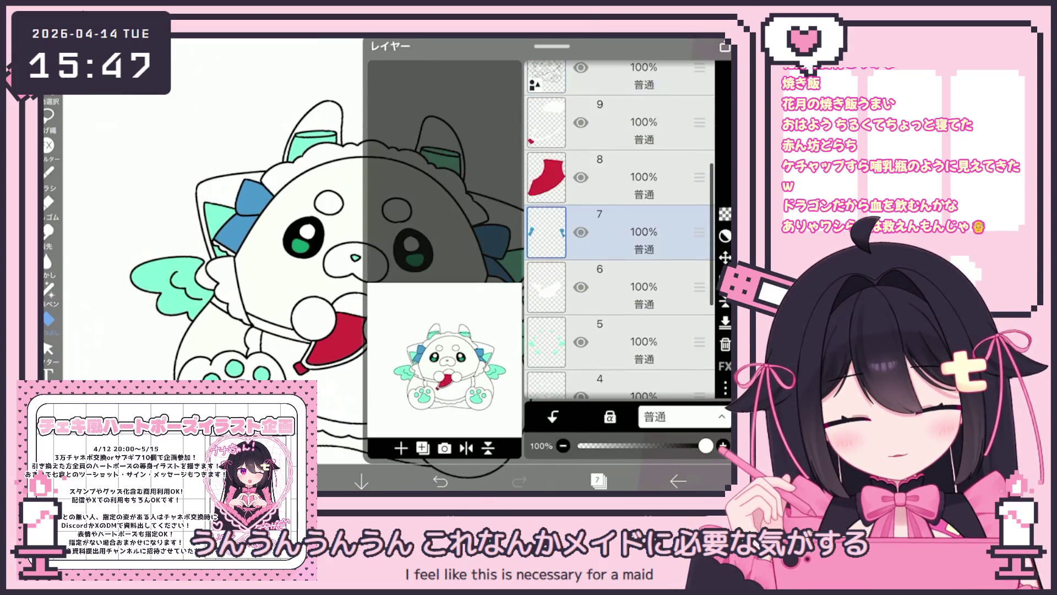
key("l")
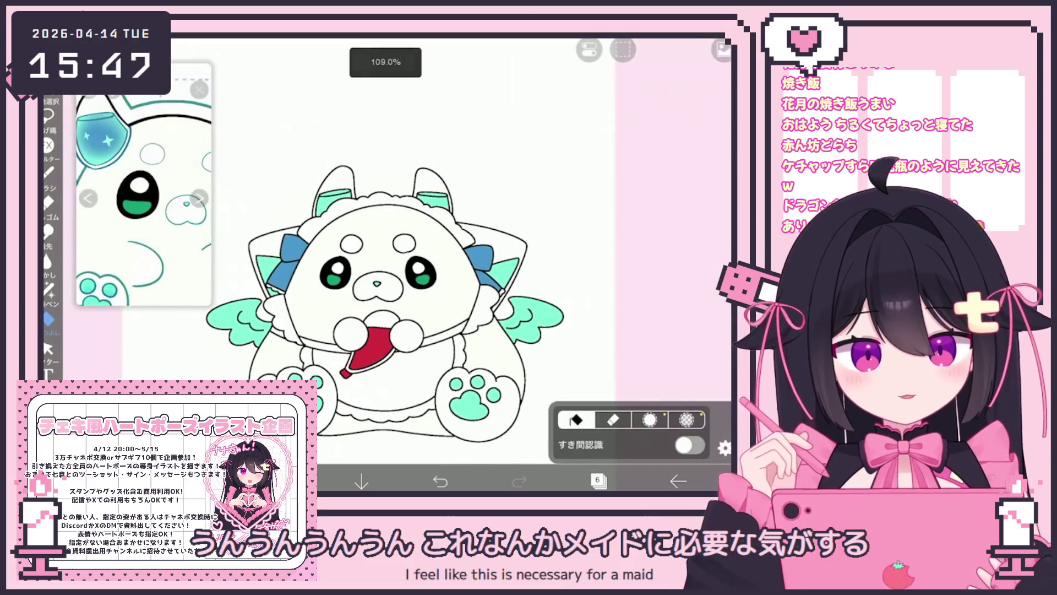
scroll(394, 297, "down", 2)
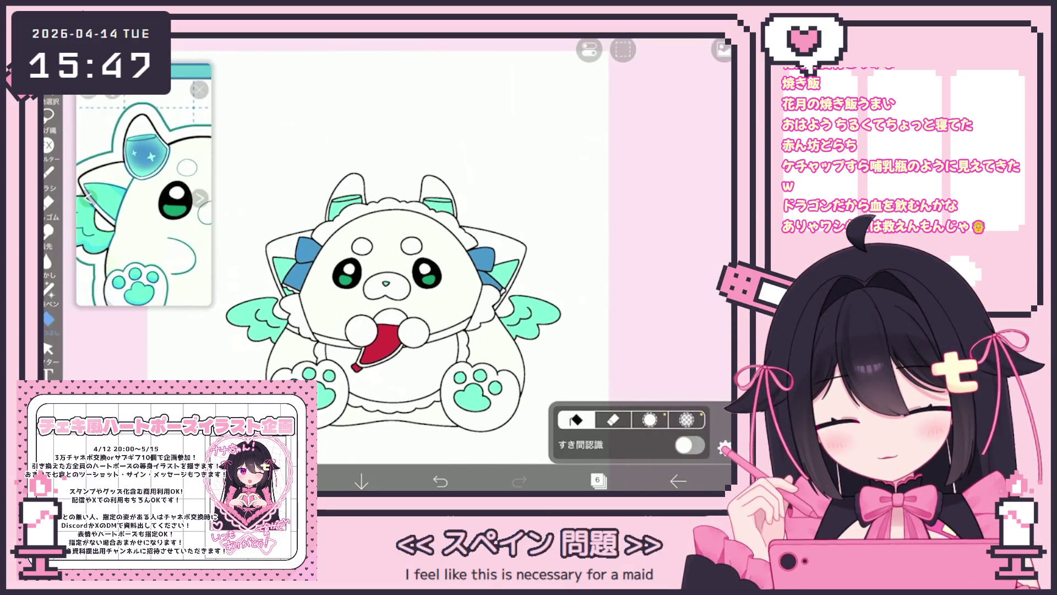
left_click(49, 174)
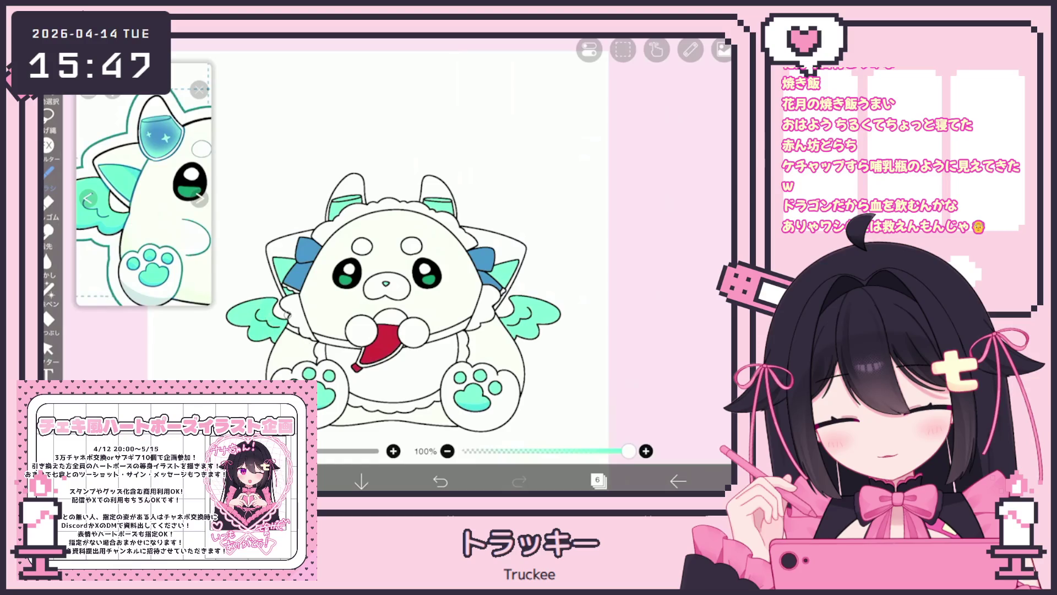
left_click(597, 480)
left_click(645, 284)
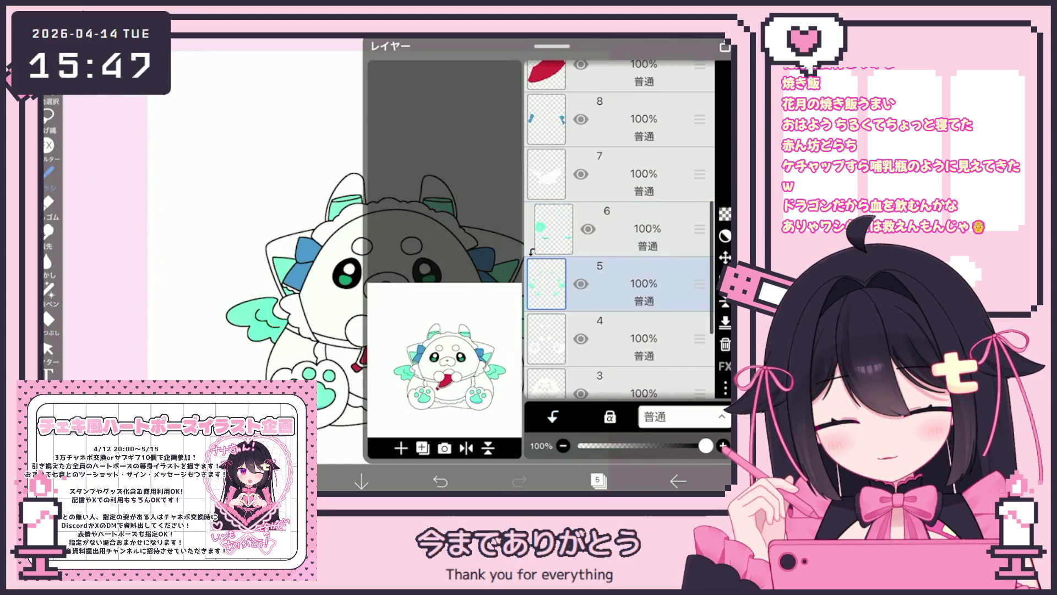
Undo a stray lasso fill and paw mark, returning to layer 6 with the brush
left_click(49, 289)
mouse_move(330, 110)
left_mouse_down()
mouse_move(484, 446)
mouse_move(231, 116)
left_mouse_up()
left_click(440, 481)
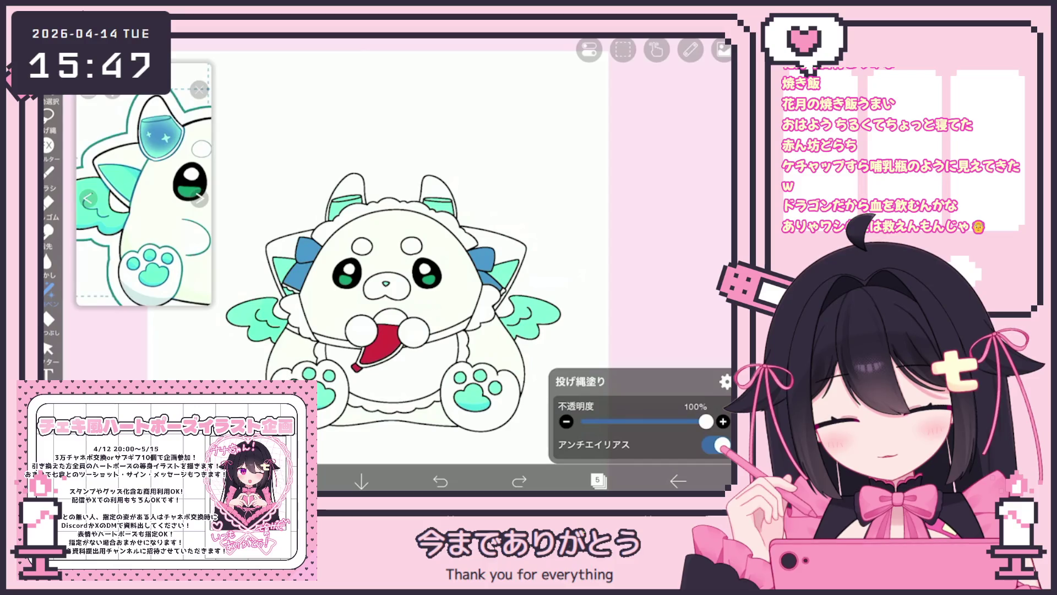
left_click(598, 480)
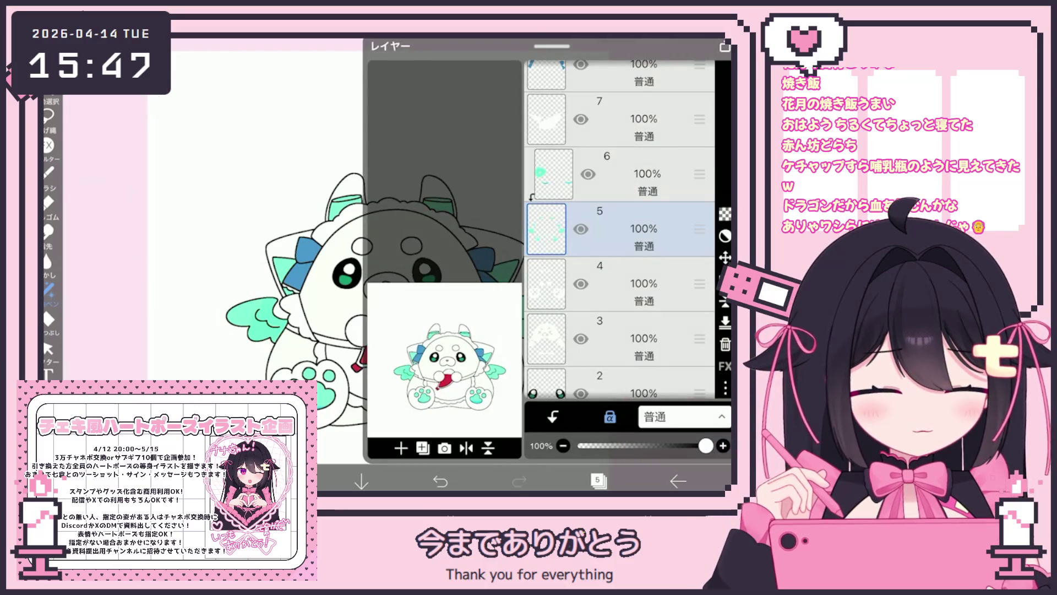
left_click(597, 481)
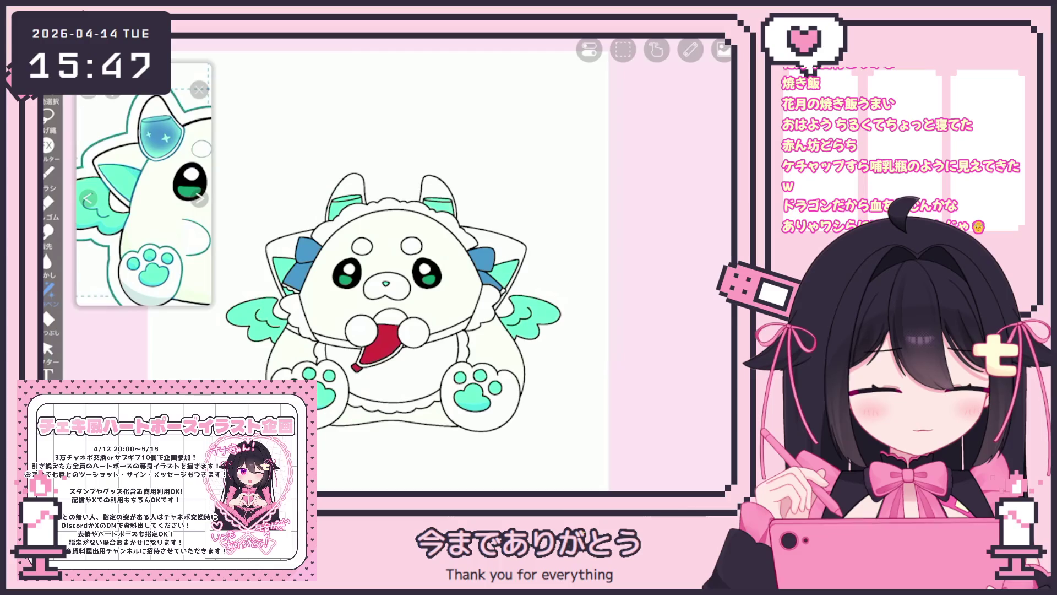
left_click(598, 481)
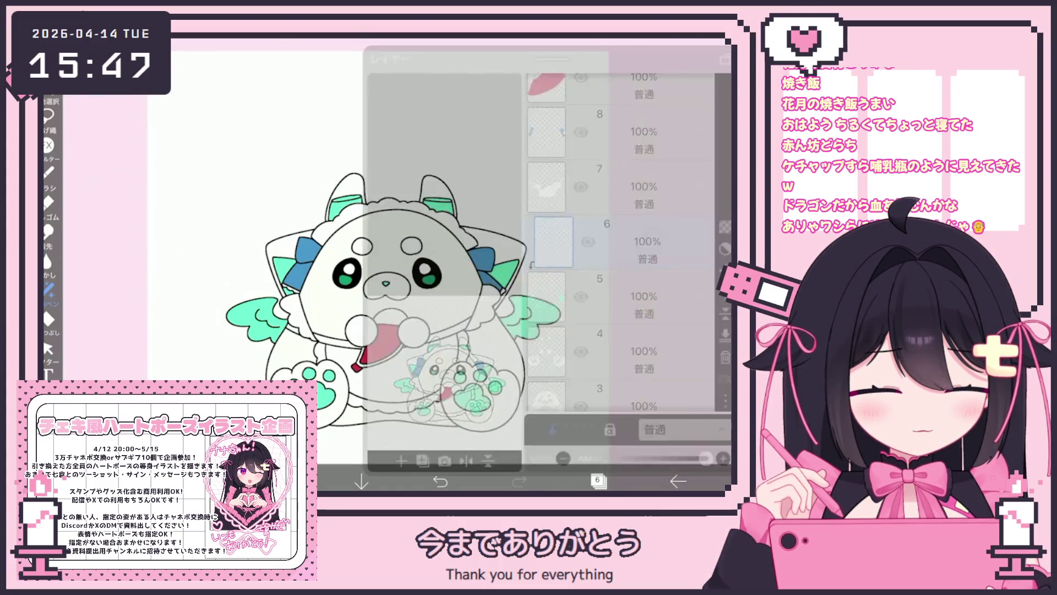
left_click(597, 481)
left_click(49, 172)
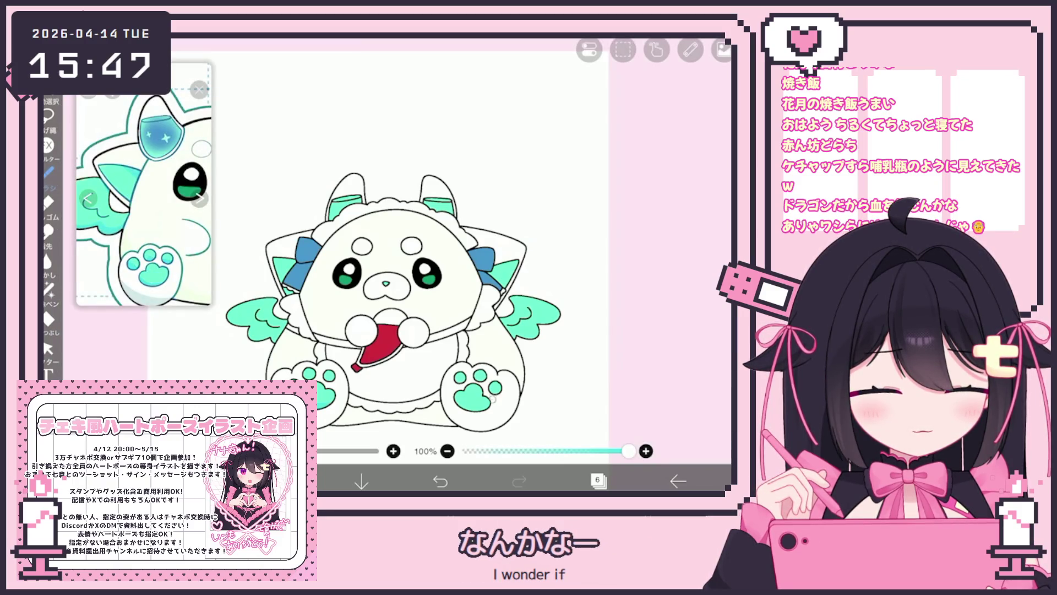
key("ctrl+z")
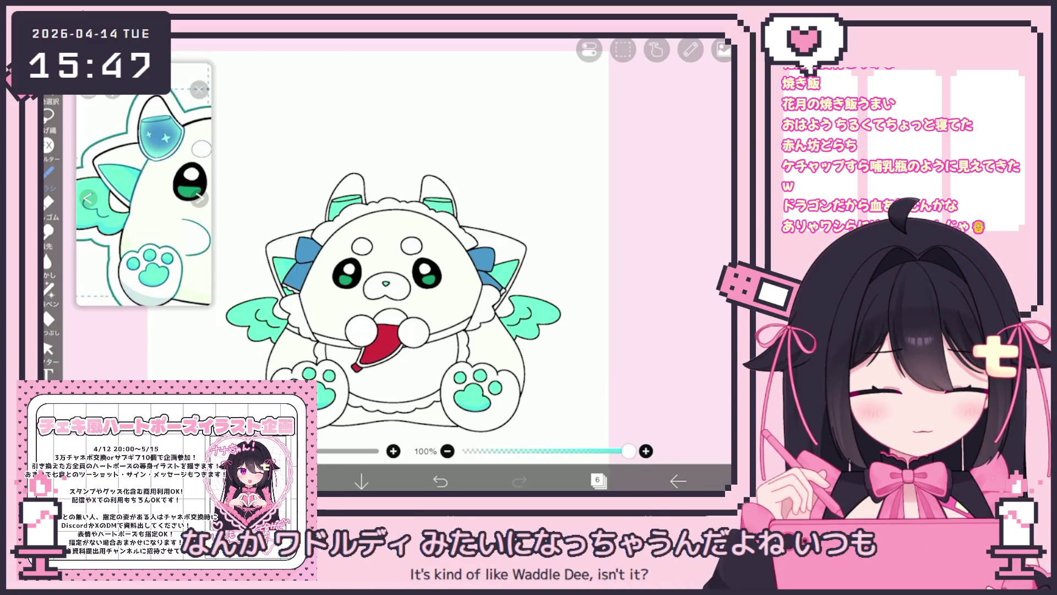
Sample the reference glass blue and draw vertical sparkle strokes on both glasses
left_click(154, 127)
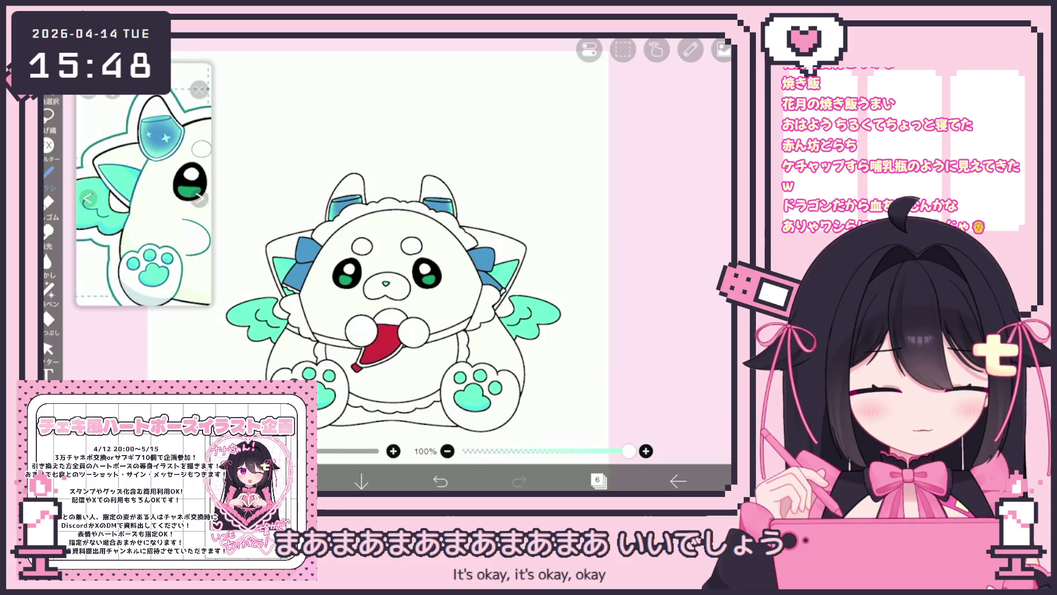
scroll(340, 192, "up", 5)
left_click_drag(338, 228, 338, 239)
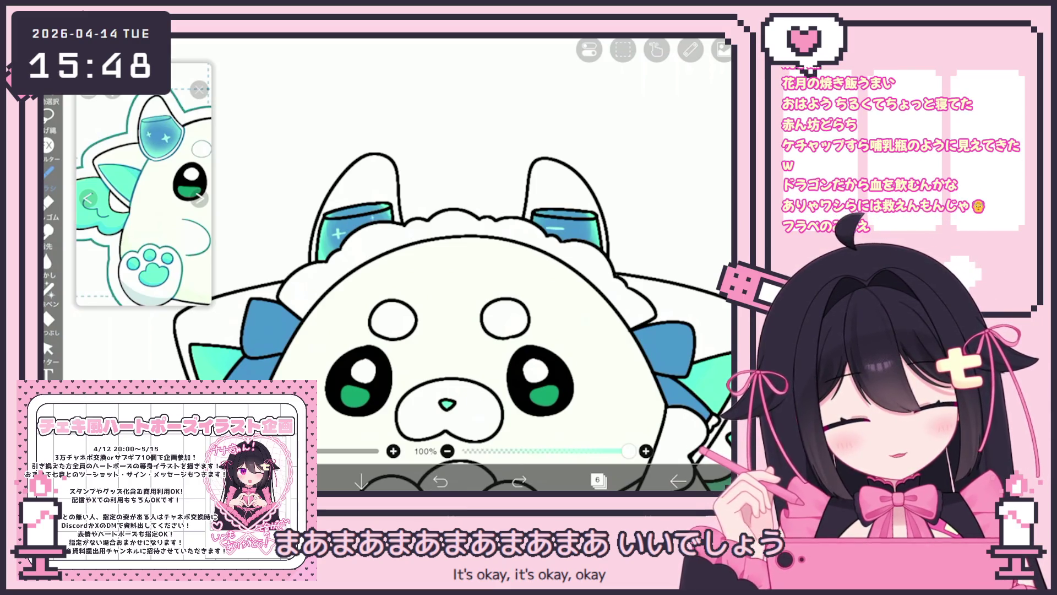
left_click_drag(556, 220, 556, 235)
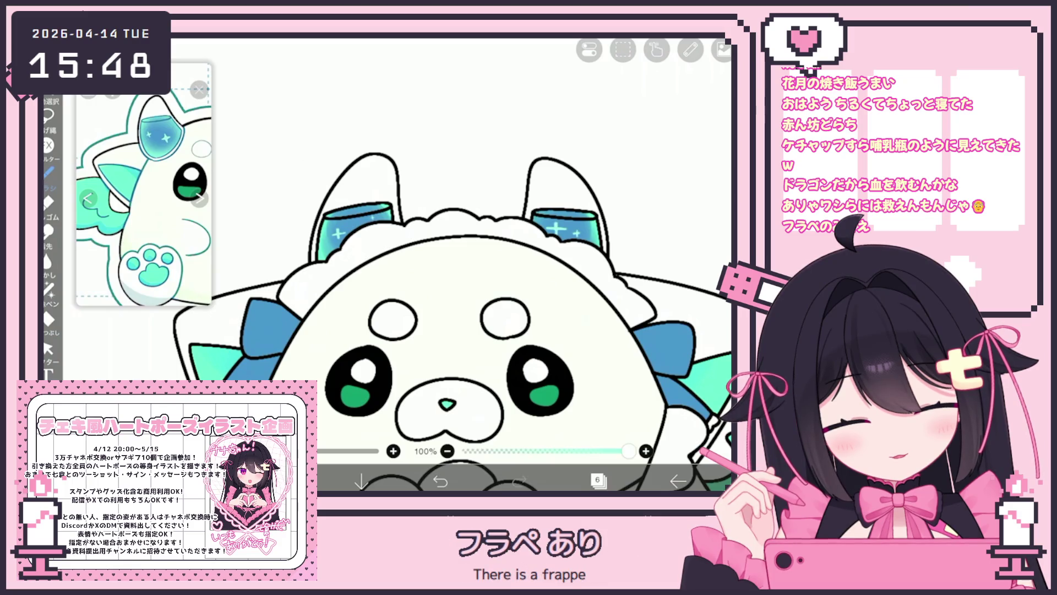
scroll(429, 275, "down", 5)
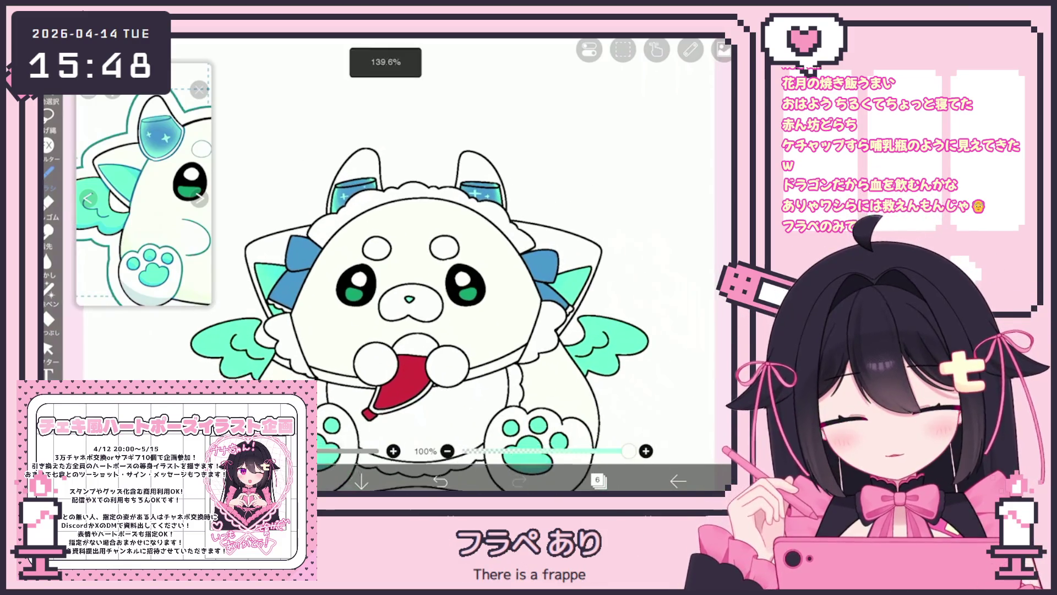
scroll(144, 185, "down", 3)
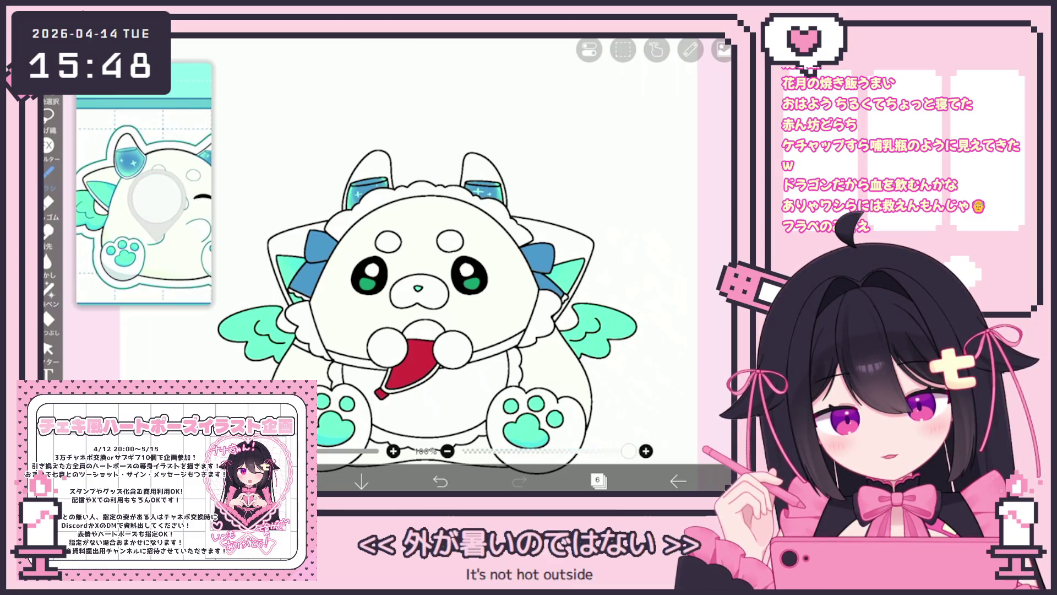
scroll(144, 185, "up", 3)
left_click(168, 206)
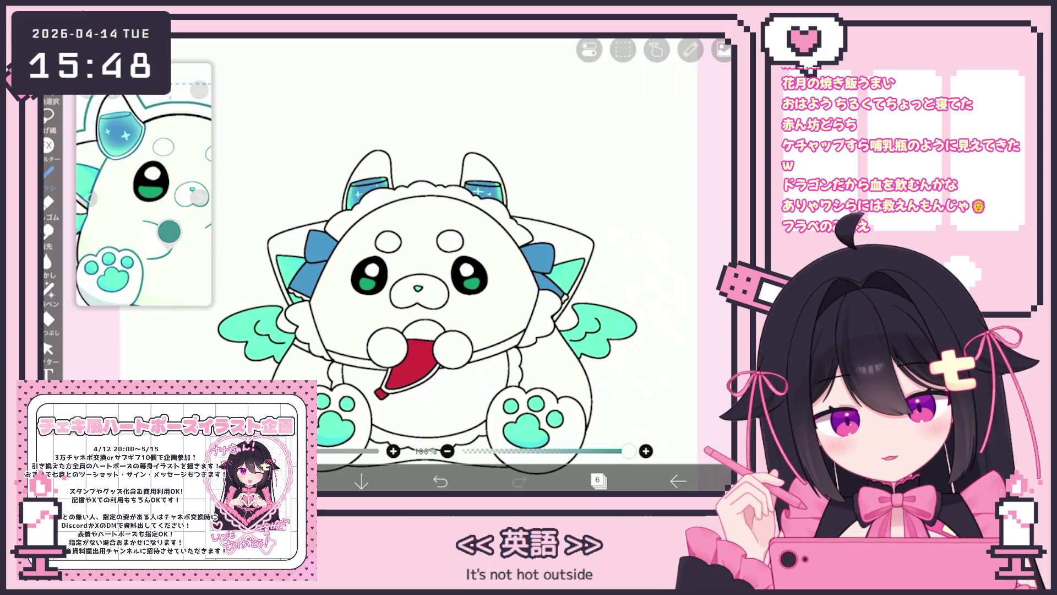
left_click(597, 480)
scroll(619, 237, "up", 5)
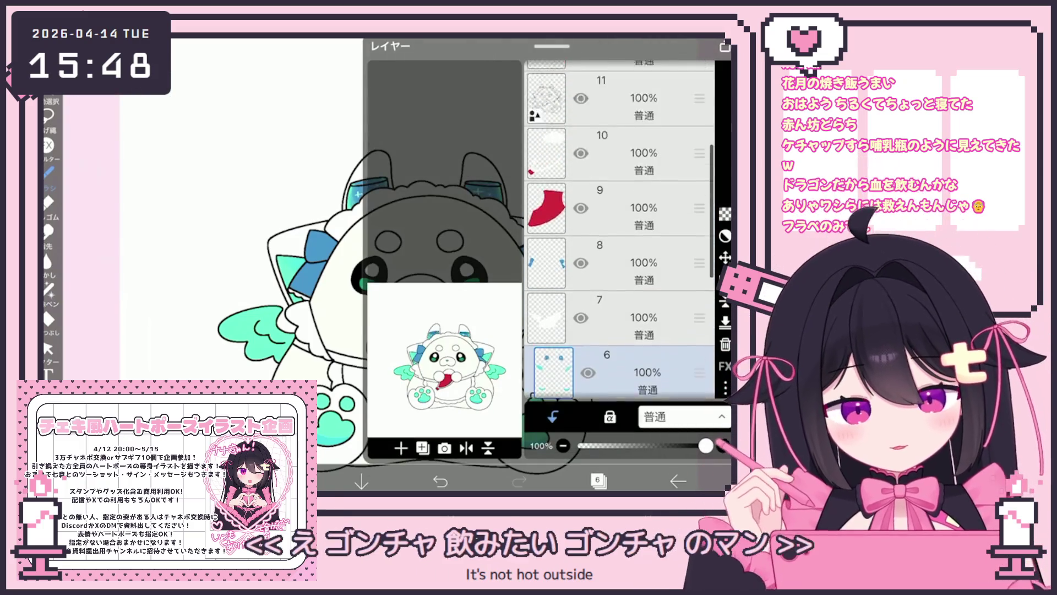
On layer 12, lasso-fill an area around the dragon's left paw
left_click(622, 211)
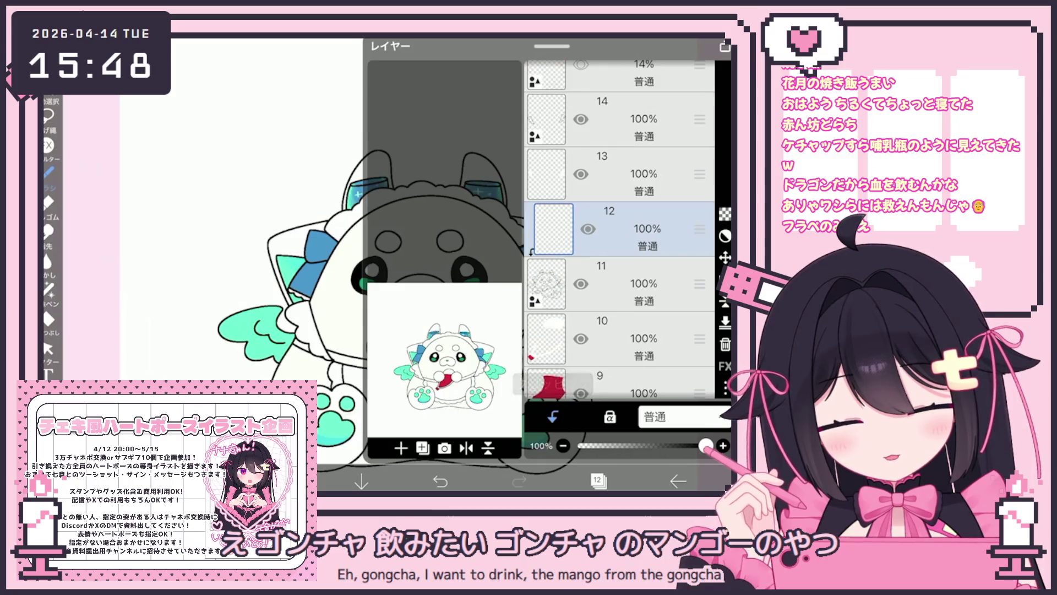
left_click(597, 481)
left_click(49, 287)
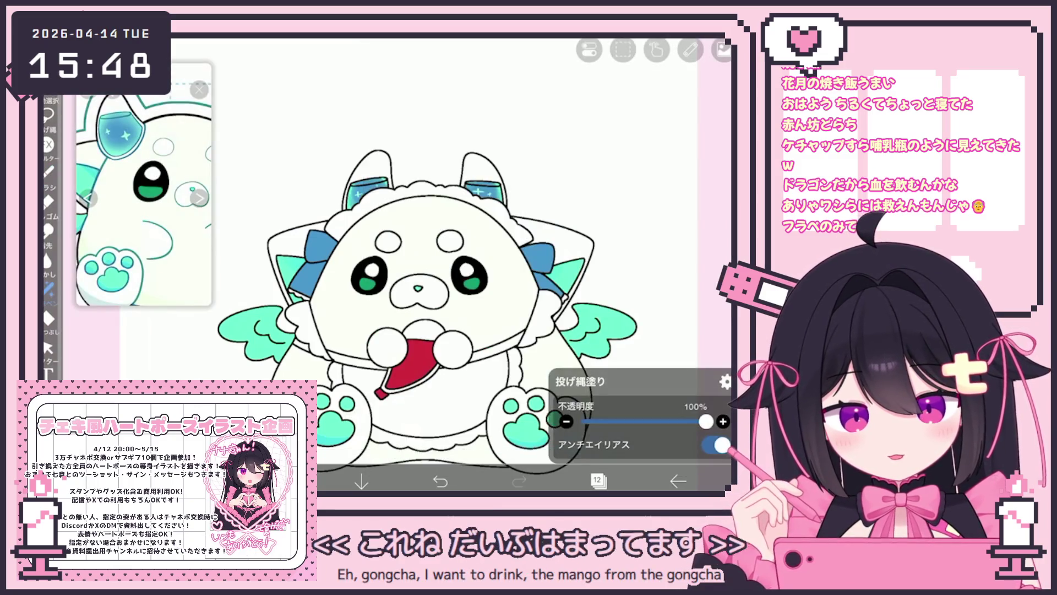
scroll(396, 291, "up", 5)
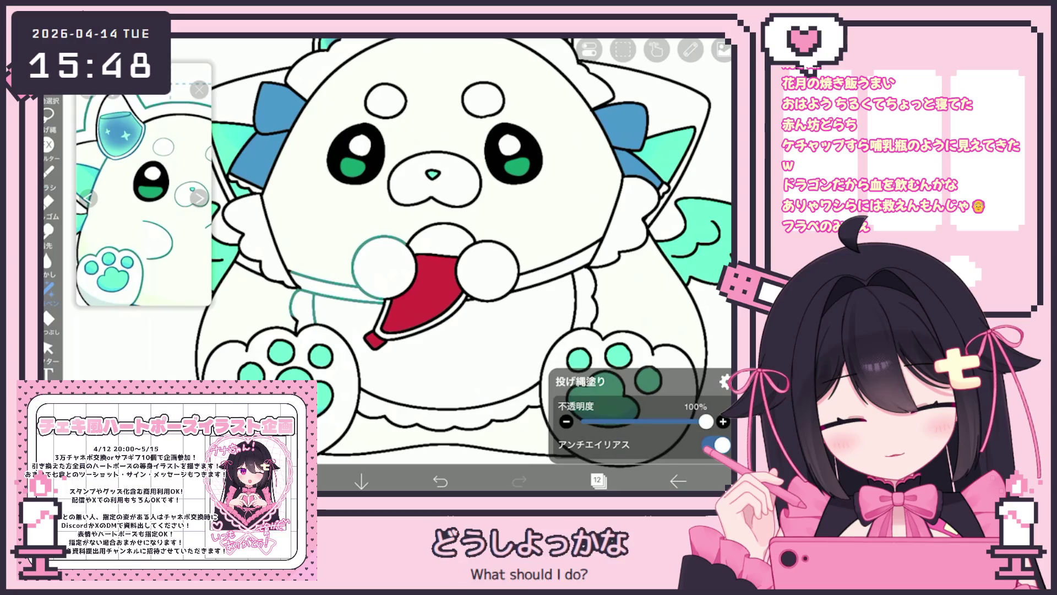
mouse_move(357, 352)
left_mouse_down()
mouse_move(340, 435)
mouse_move(326, 385)
mouse_move(278, 347)
mouse_move(207, 353)
left_mouse_up()
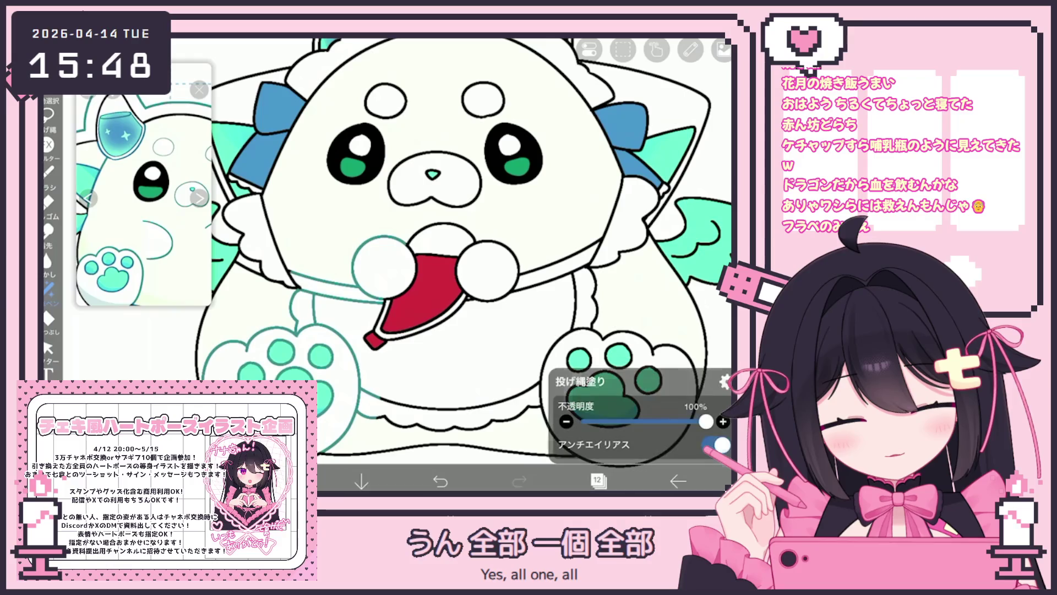
Recolour both forehead circle outlines teal
scroll(419, 264, "up", 2)
scroll(418, 264, "up", 1)
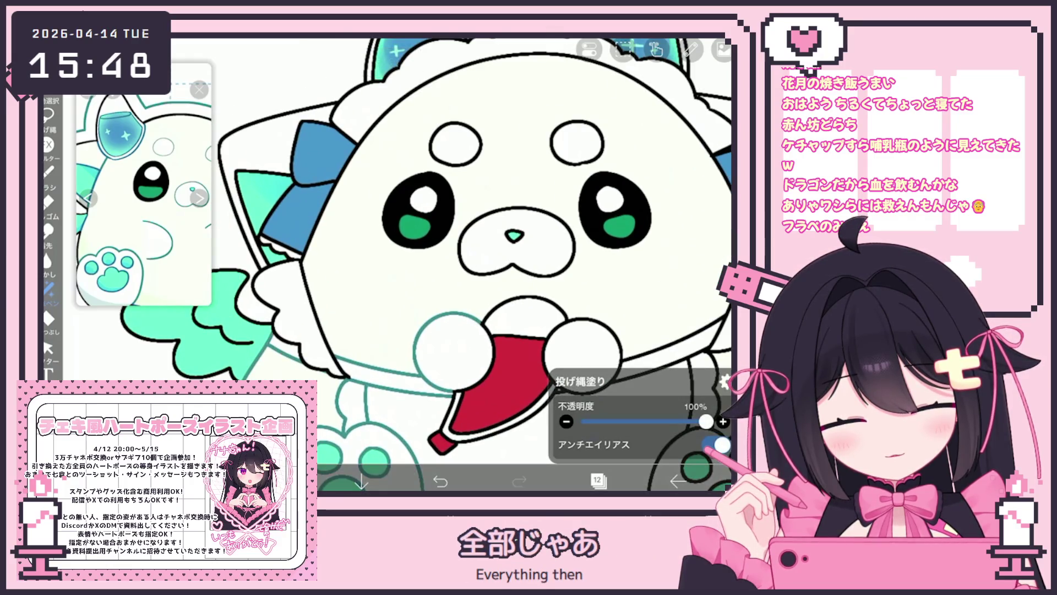
scroll(419, 264, "up", 1)
scroll(418, 264, "up", 1)
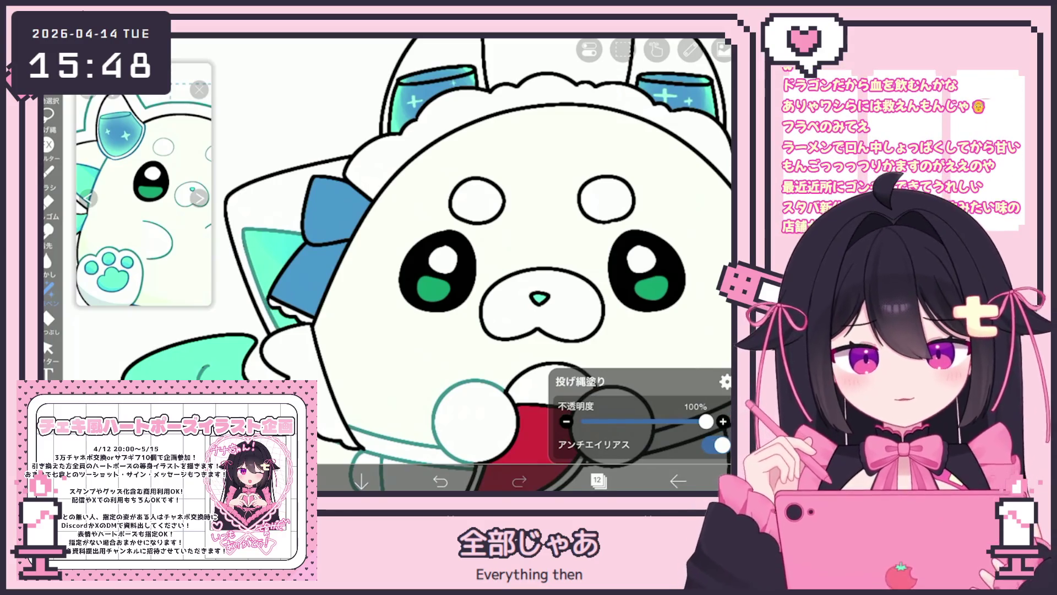
scroll(425, 265, "down", 3)
mouse_move(434, 185)
left_mouse_down()
mouse_move(414, 220)
mouse_move(435, 185)
left_mouse_up()
left_click_drag(530, 185, 530, 186)
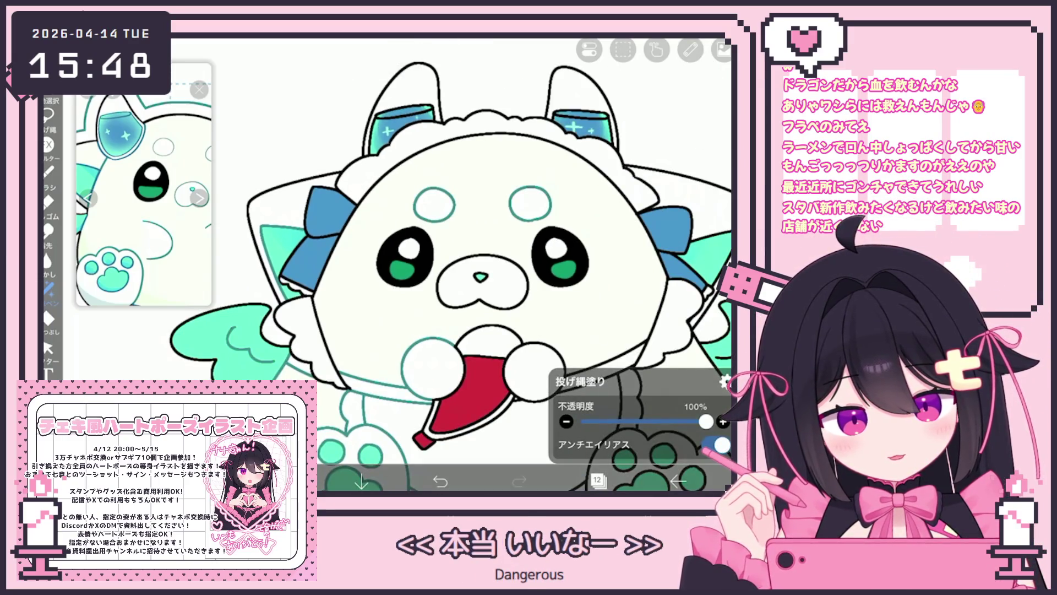
Lasso-fill the mint patch above the blue bow
scroll(425, 264, "down", 3)
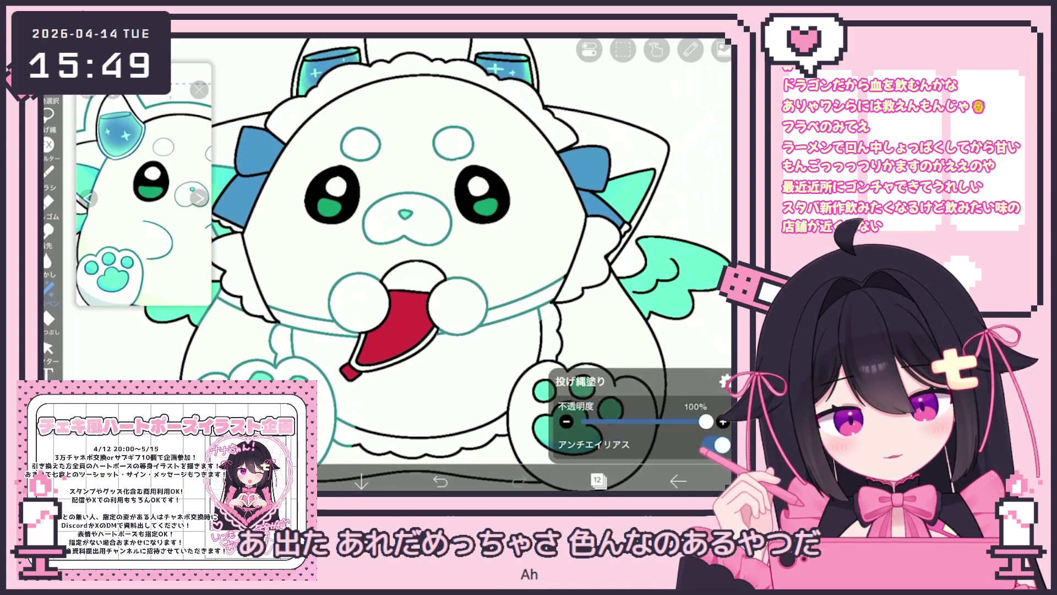
scroll(437, 265, "down", 3)
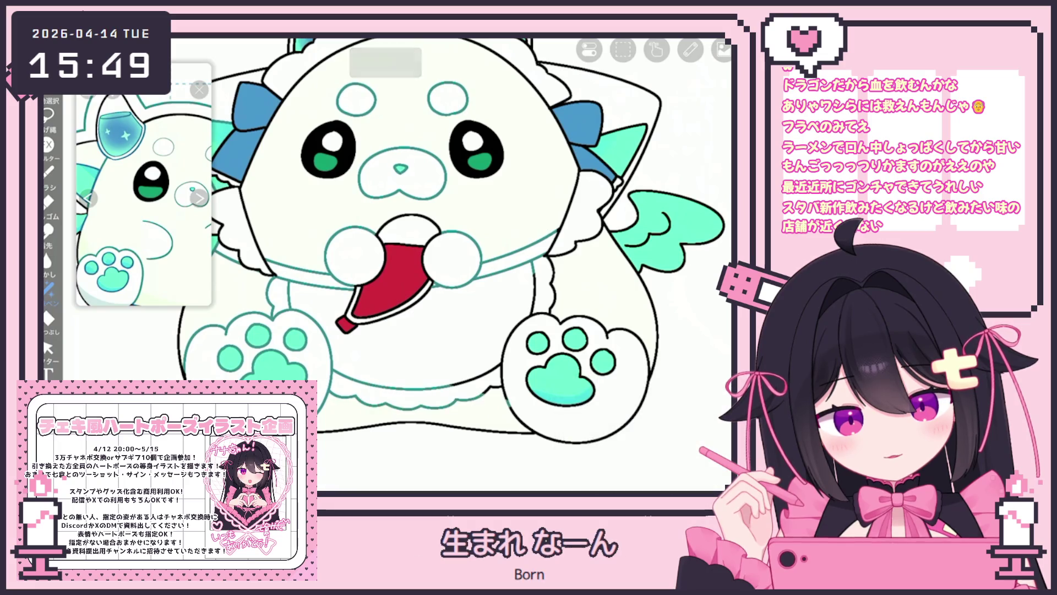
scroll(438, 264, "down", 3)
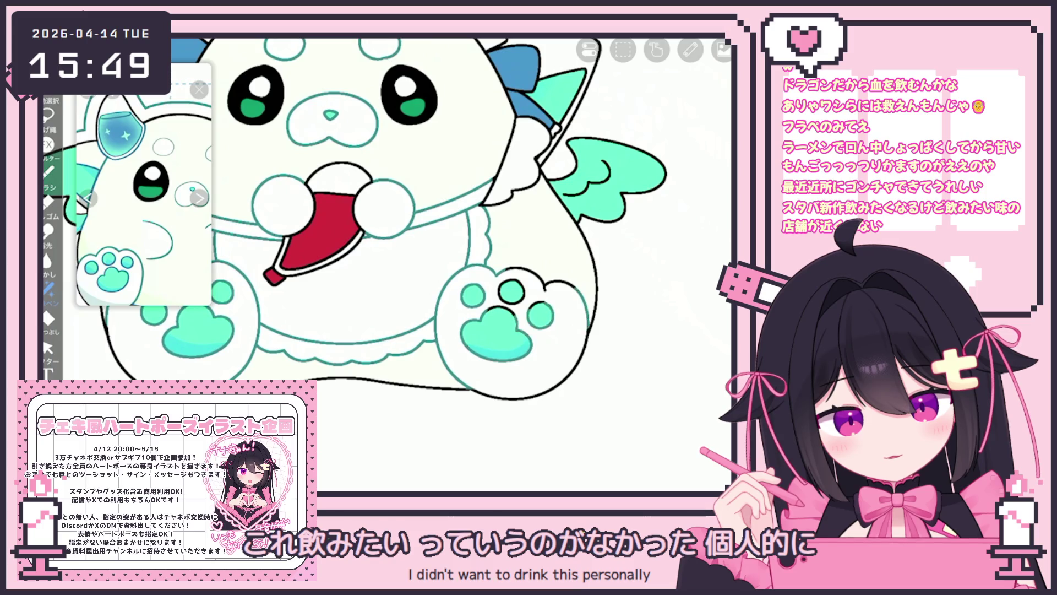
scroll(437, 264, "up", 3)
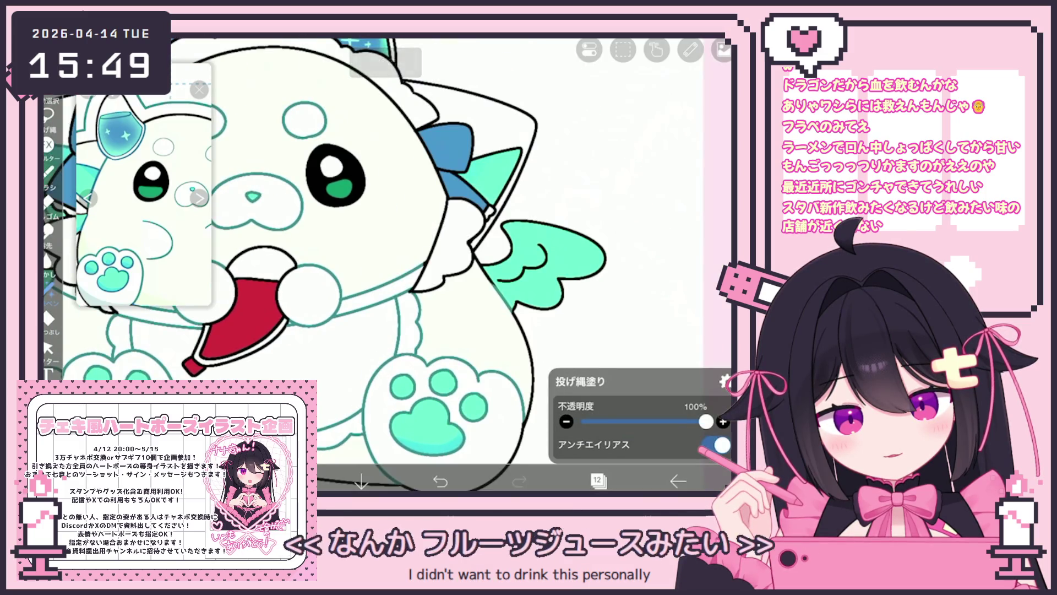
scroll(385, 248, "up", 5)
scroll(385, 248, "down", 1)
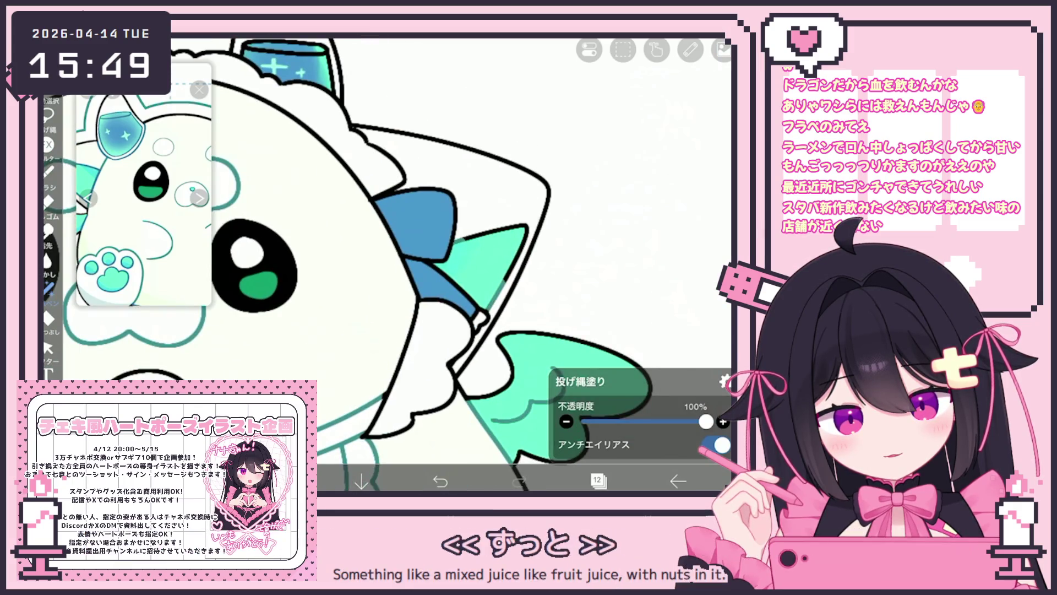
scroll(386, 247, "down", 2)
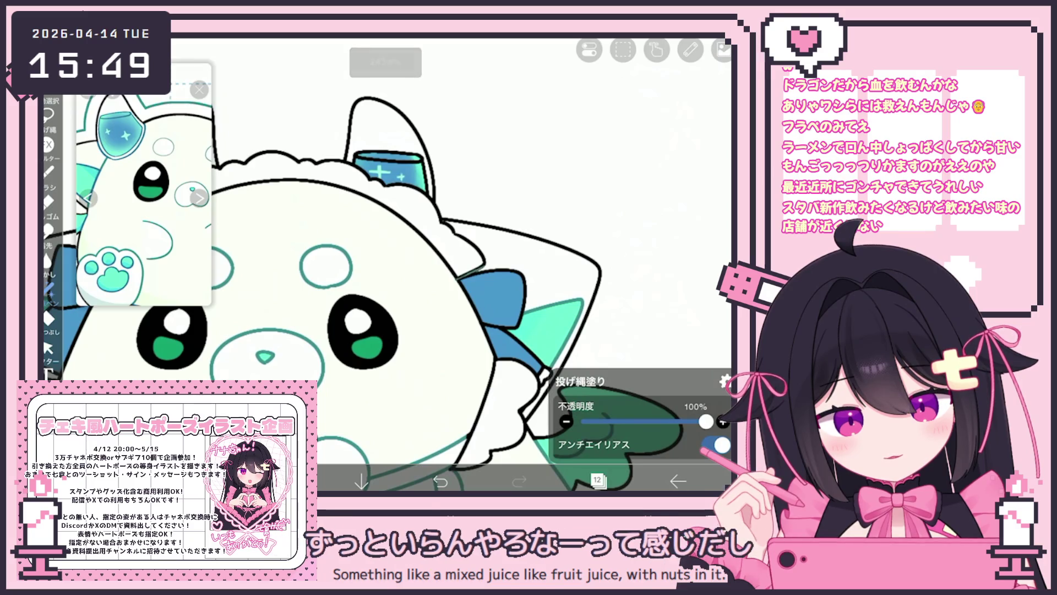
scroll(386, 248, "down", 3)
scroll(446, 303, "down", 2)
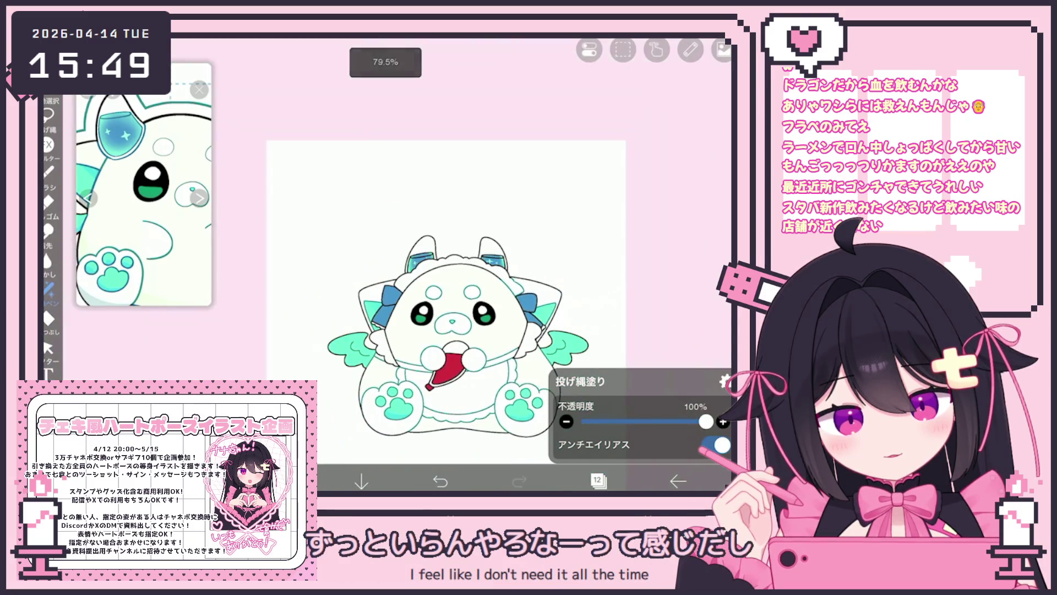
scroll(443, 279, "up", 5)
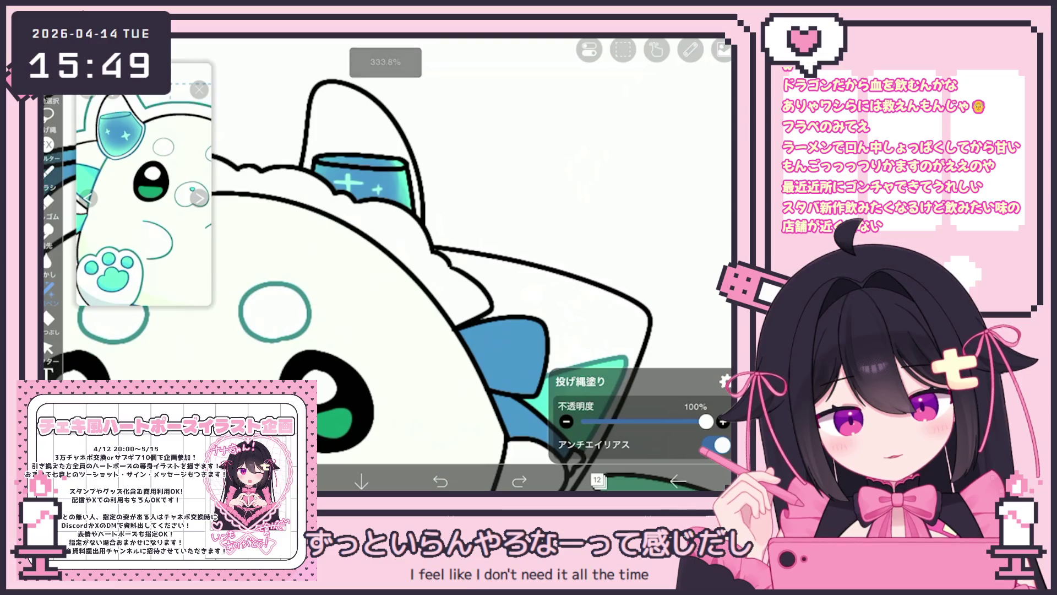
left_click_drag(432, 302, 493, 325)
Sample a blue from the reference picture with the eyedropper
scroll(415, 284, "down", 1)
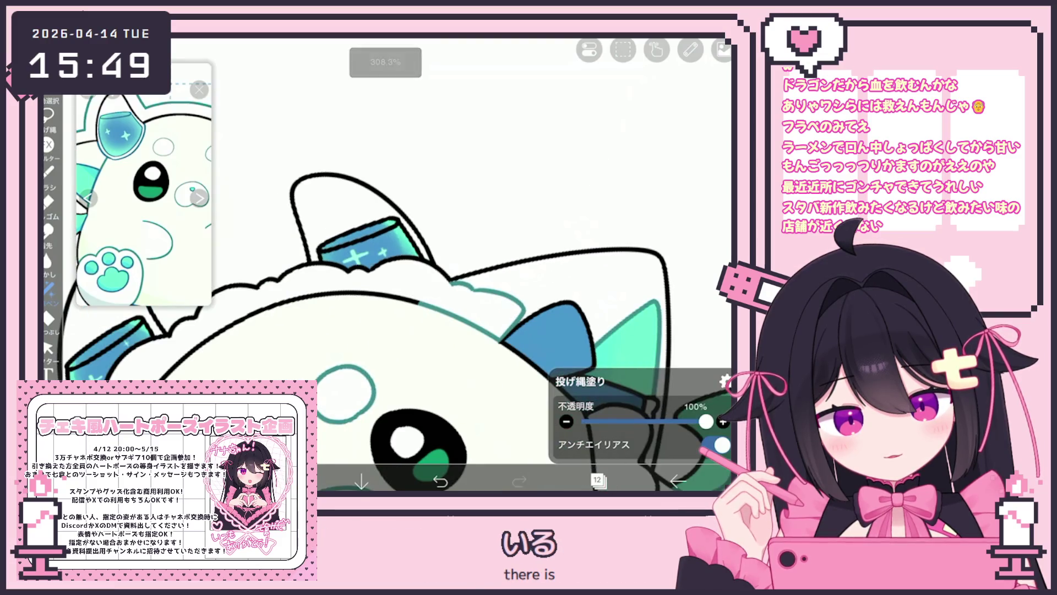
scroll(413, 259, "down", 2)
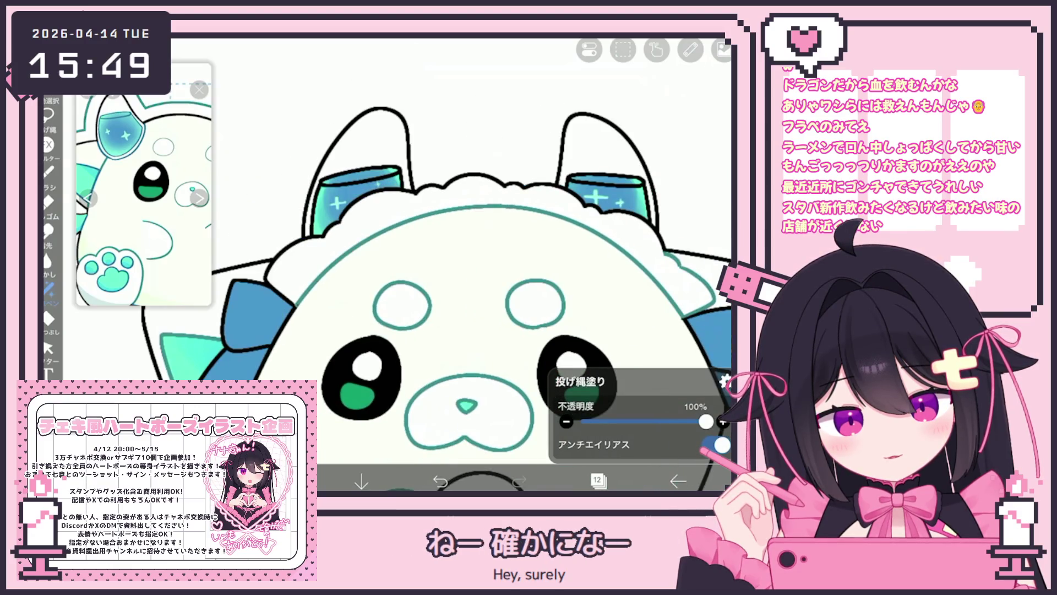
scroll(419, 259, "up", 2)
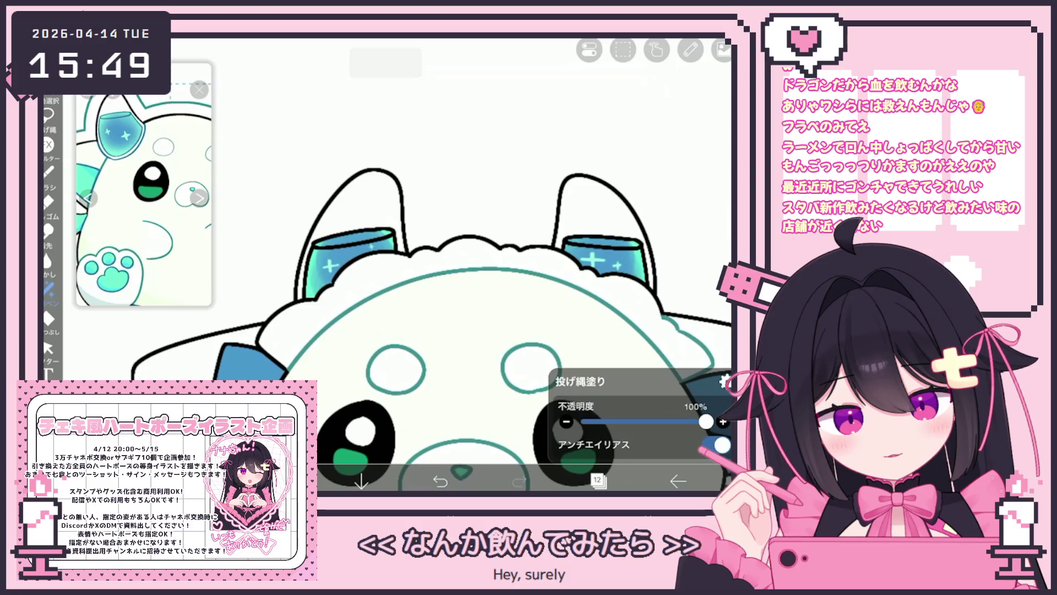
scroll(143, 185, "up", 3)
left_click(152, 174)
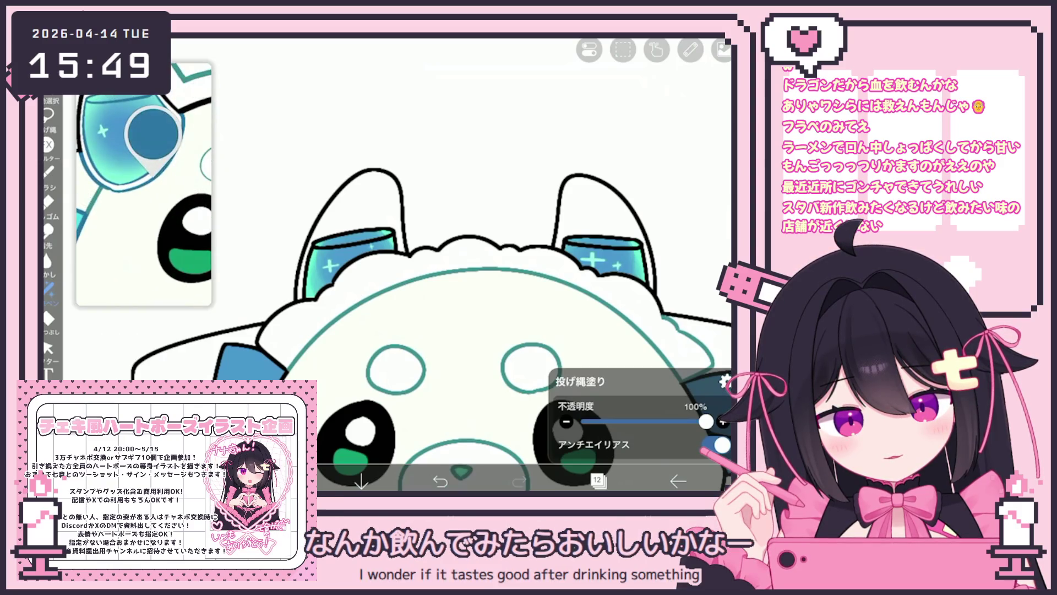
left_click_drag(150, 175, 158, 179)
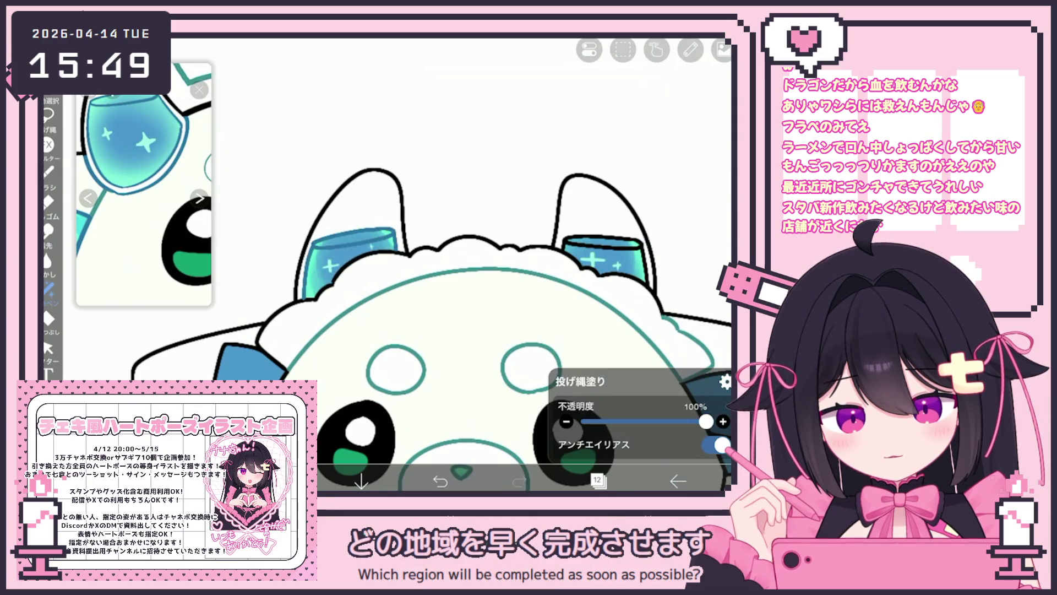
scroll(440, 276, "up", 1)
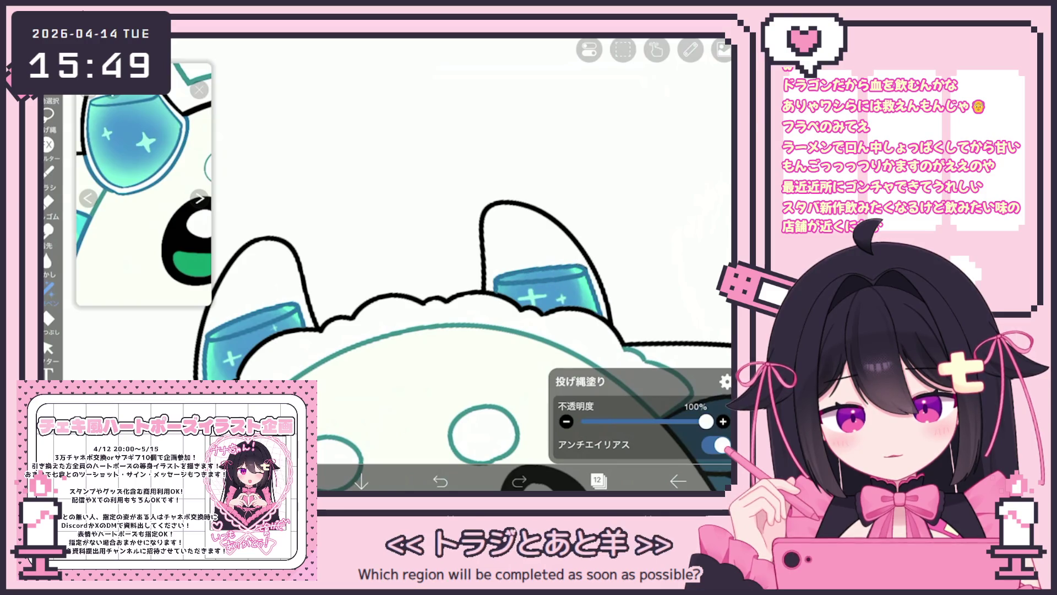
scroll(396, 265, "down", 5)
scroll(396, 264, "up", 5)
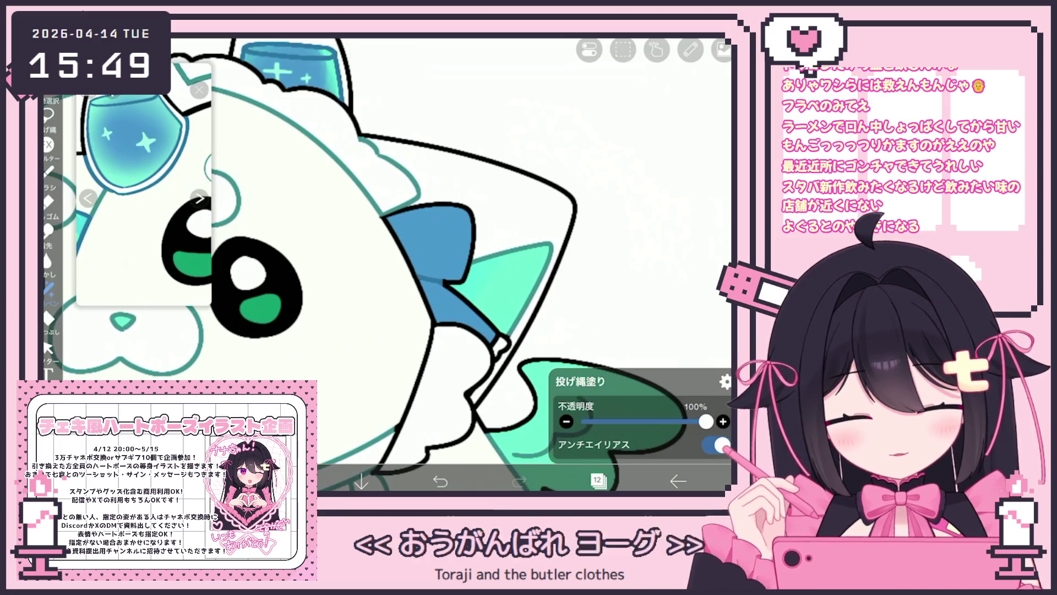
scroll(452, 264, "down", 5)
scroll(451, 264, "up", 5)
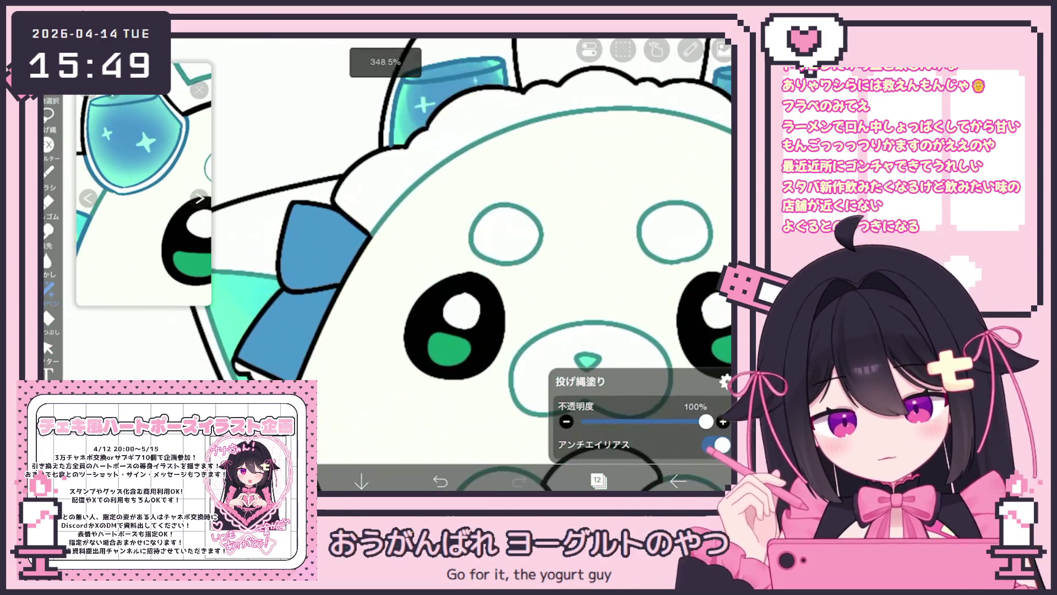
scroll(452, 265, "down", 3)
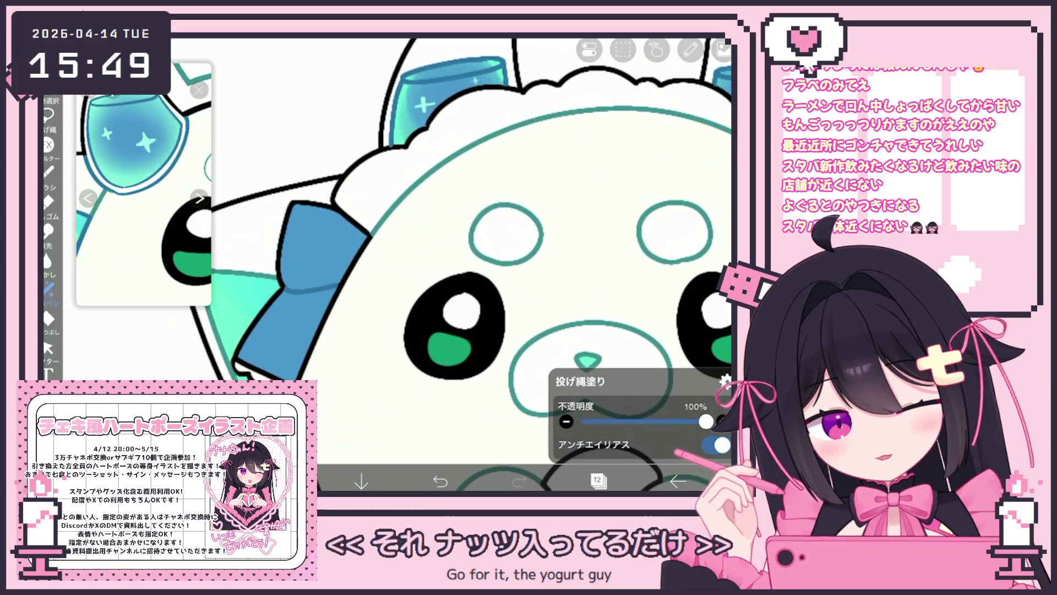
scroll(451, 264, "down", 2)
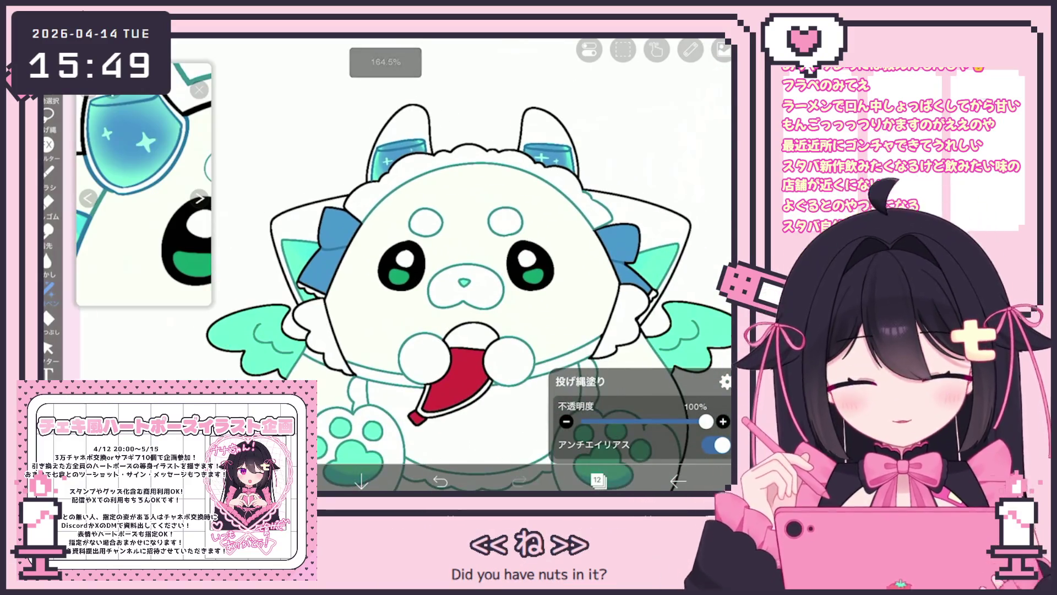
Check the current layer stack before adding a layer
left_click(597, 481)
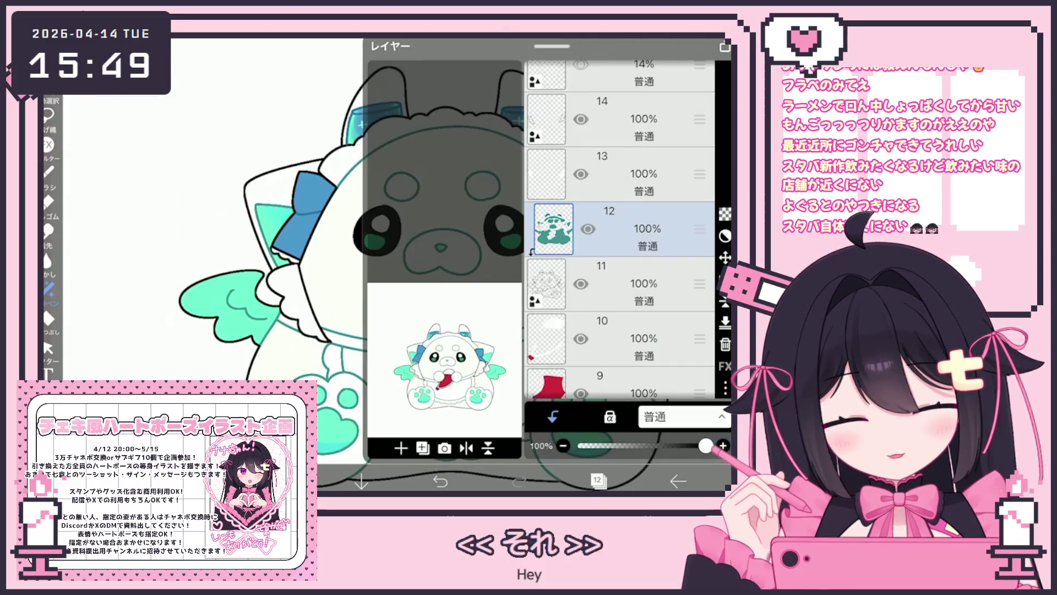
left_click(598, 481)
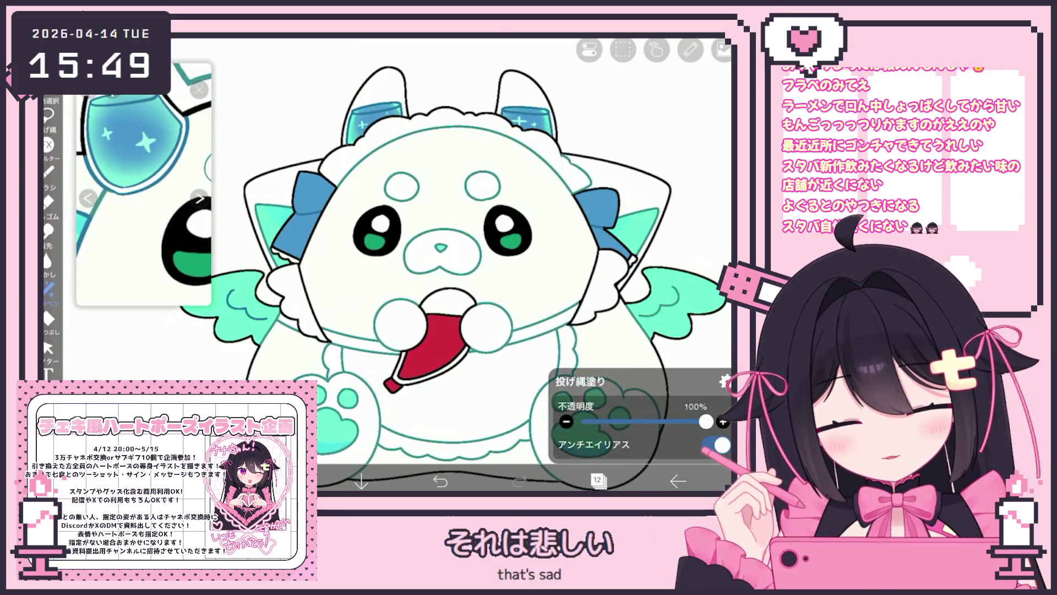
left_click(597, 481)
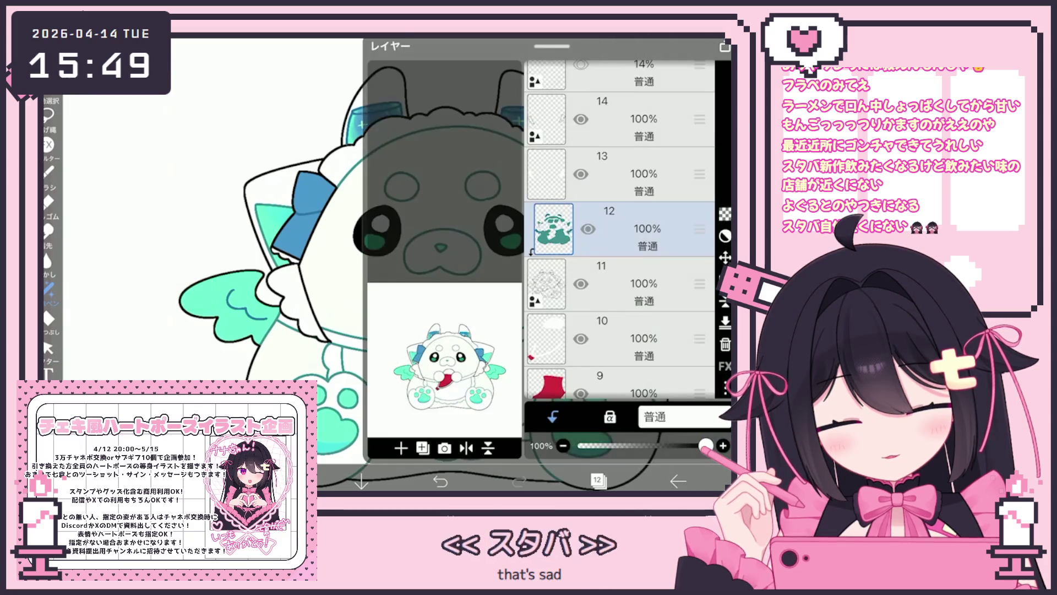
left_click(597, 480)
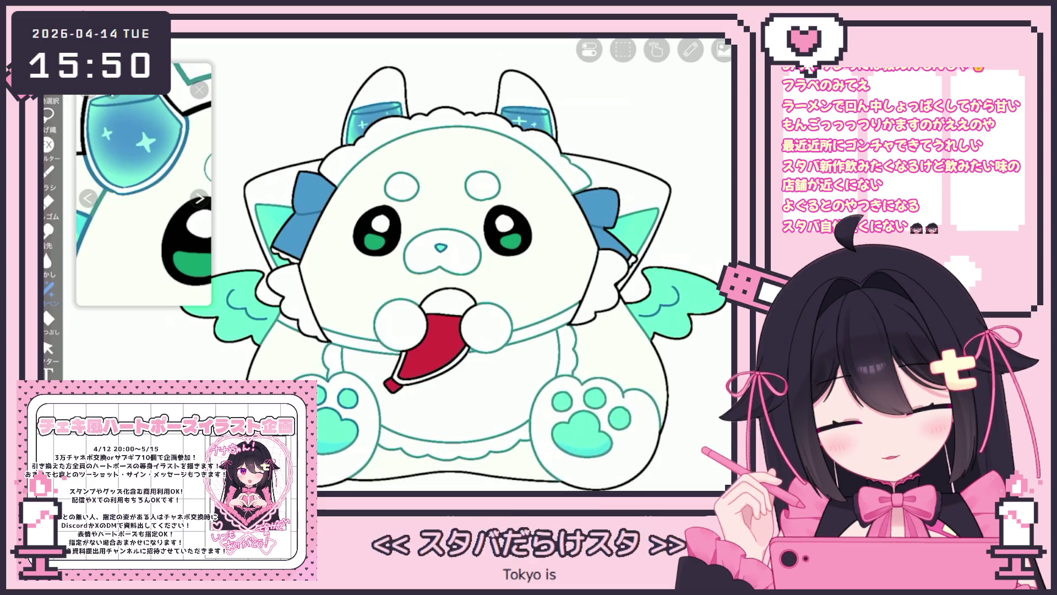
scroll(452, 264, "up", 3)
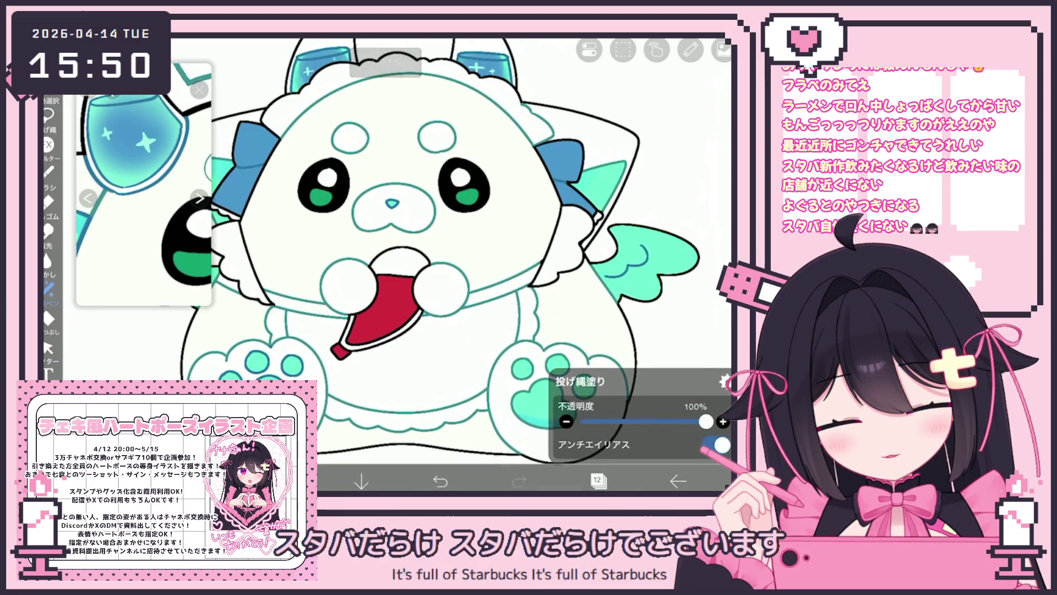
scroll(429, 254, "down", 1)
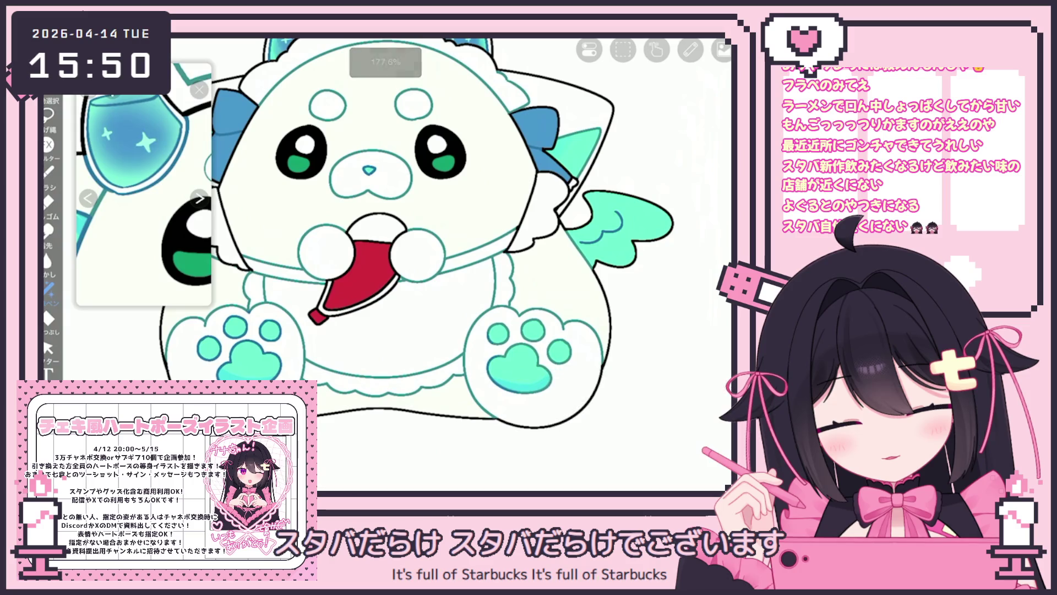
scroll(418, 231, "down", 1)
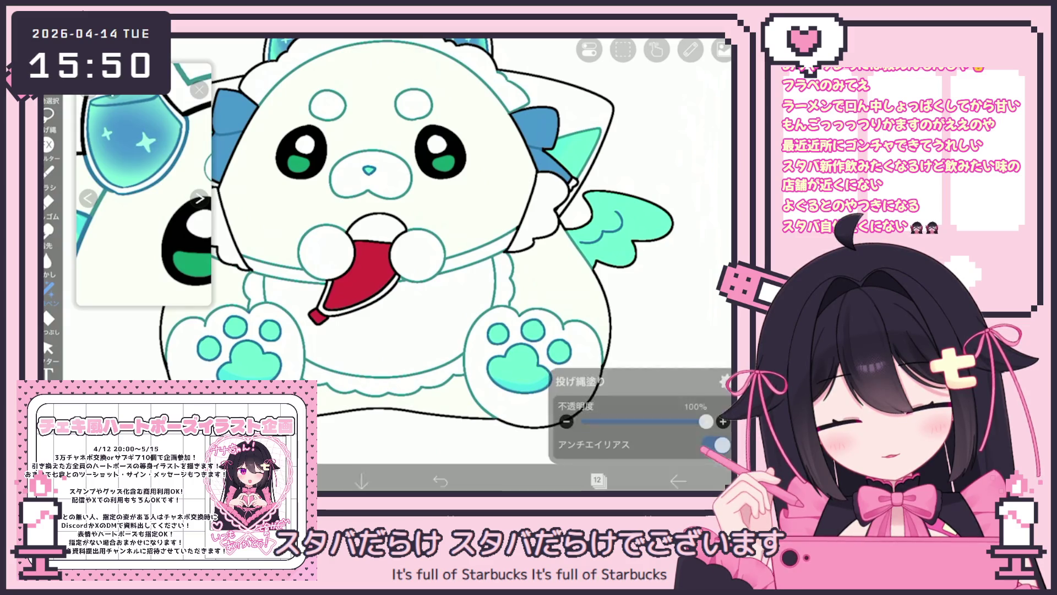
scroll(418, 254, "up", 1)
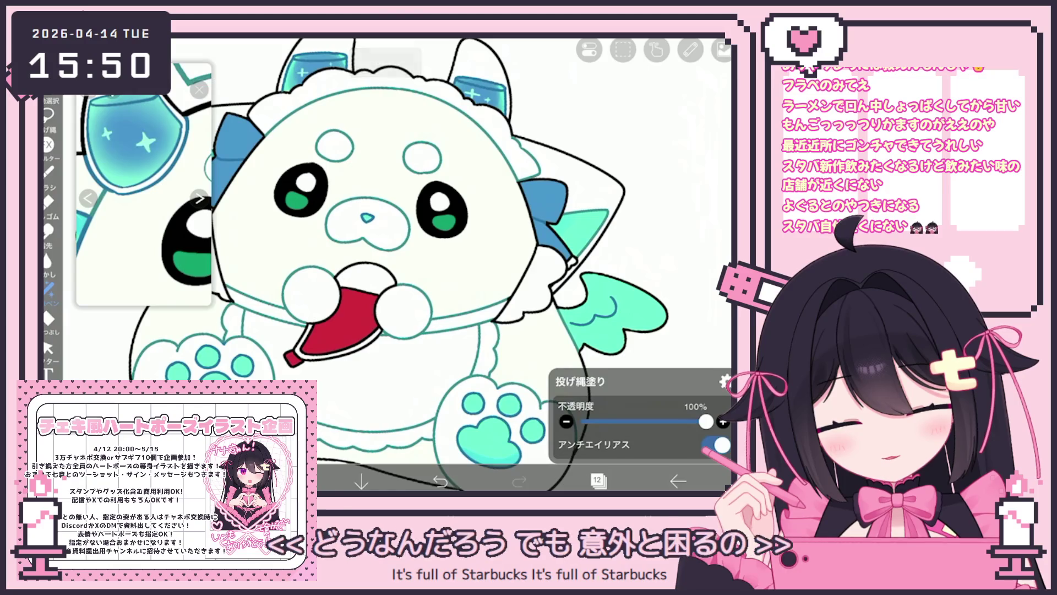
scroll(418, 253, "down", 2)
Add a new blank layer above layer 10
left_click(597, 481)
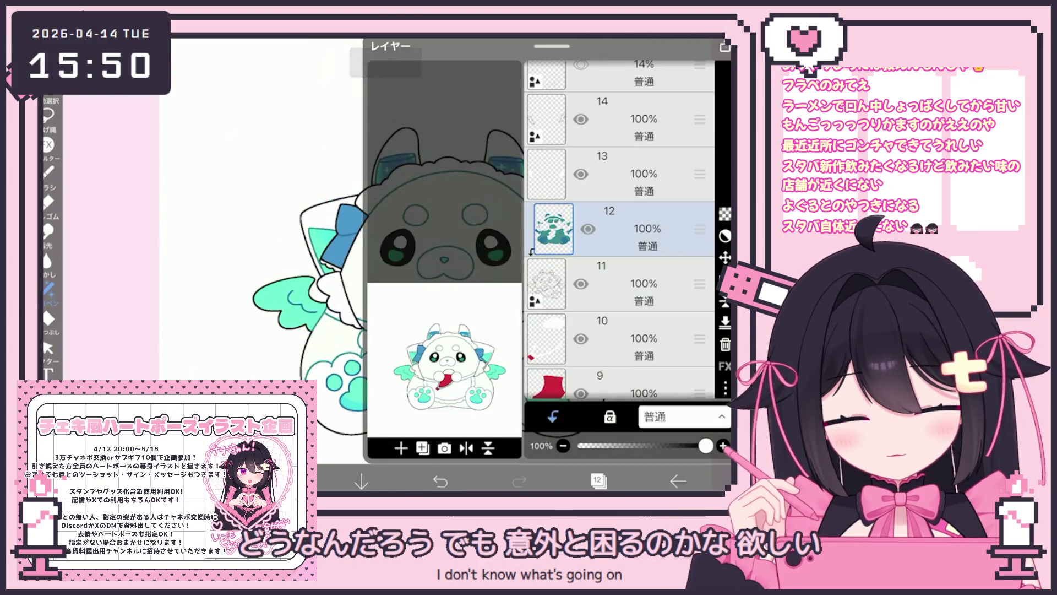
scroll(619, 231, "down", 3)
left_click(633, 325)
scroll(619, 231, "up", 4)
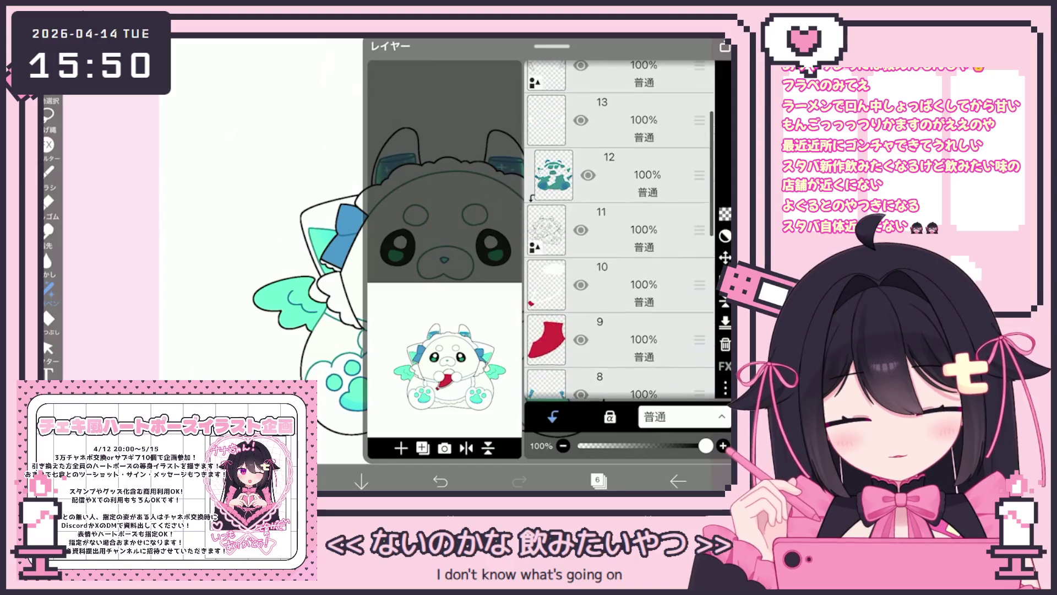
left_click(633, 300)
left_click(423, 448)
left_click(418, 412)
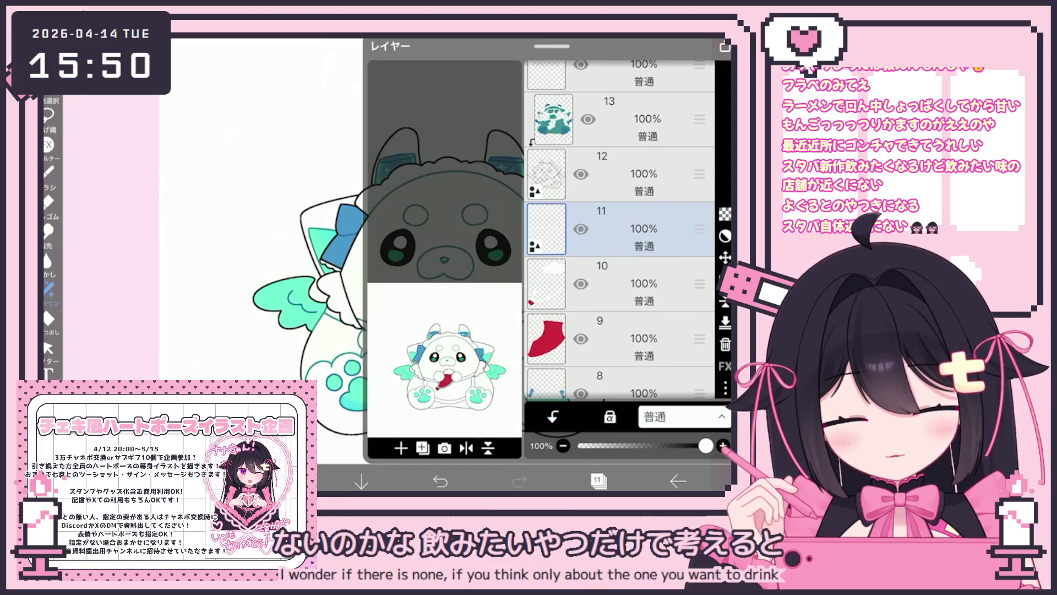
left_click(598, 480)
Set a pale blue-grey brush colour in the colour settings
left_click(282, 481)
left_click(282, 480)
scroll(456, 276, "up", 3)
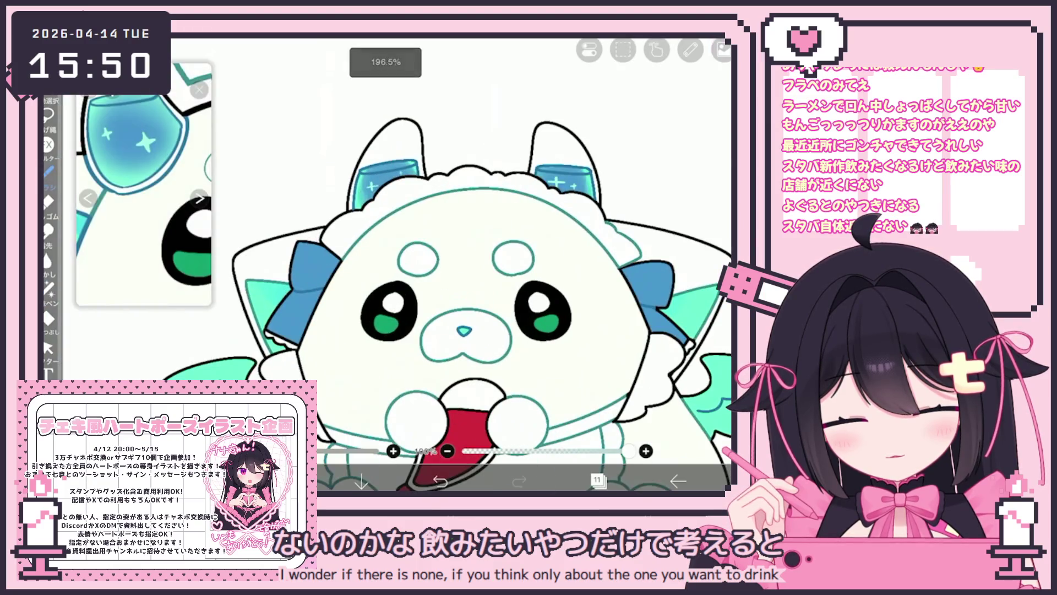
Check the brush settings and undo the stray stroke near the left ear
left_click(49, 170)
left_click(49, 171)
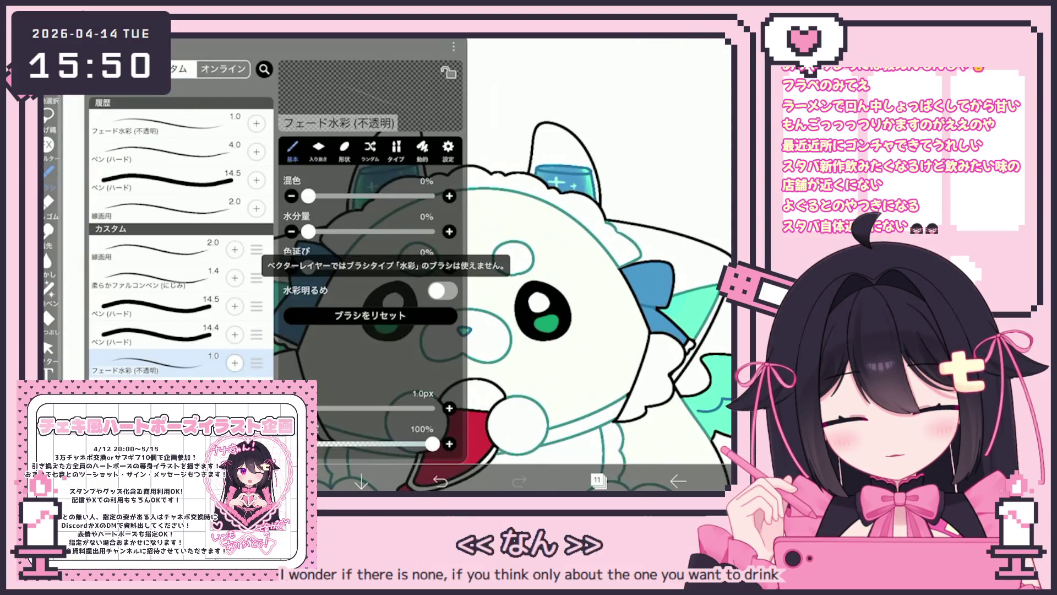
left_click(49, 171)
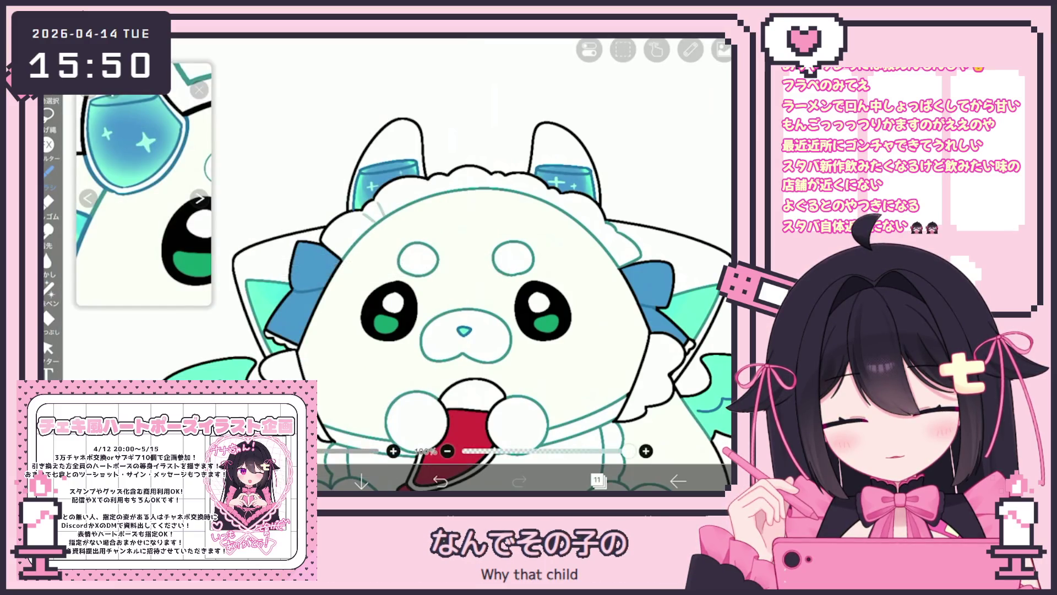
key("ctrl+z")
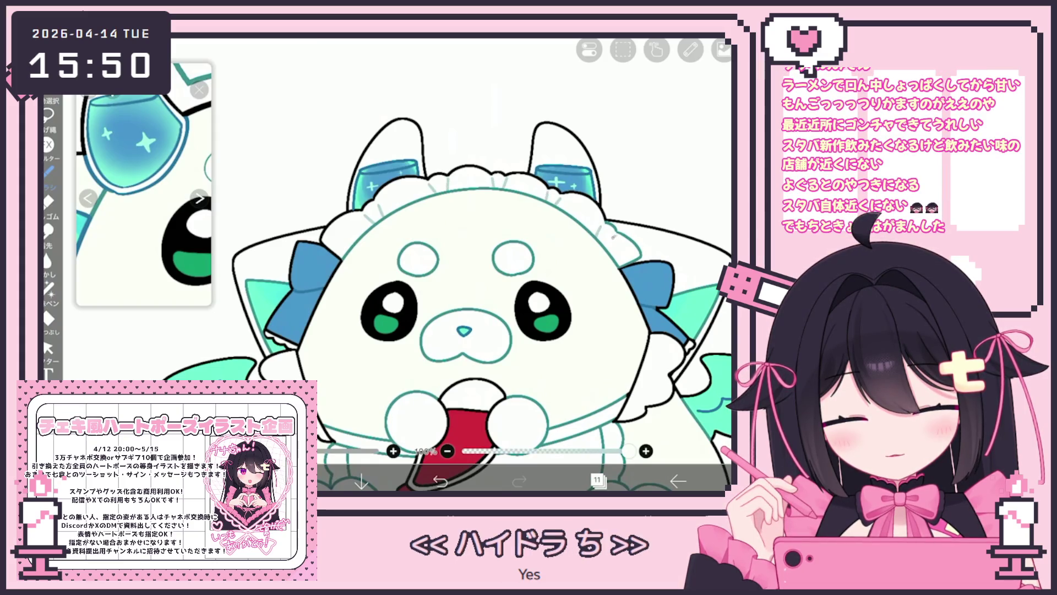
Draw faint lines on the apron ruffle
scroll(451, 264, "down", 2)
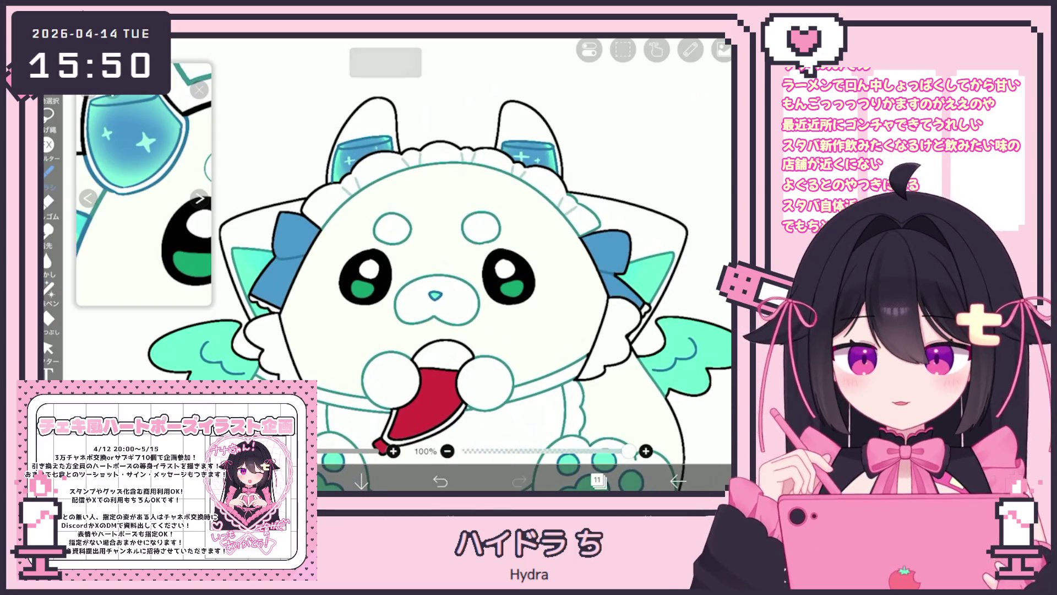
scroll(435, 264, "down", 2)
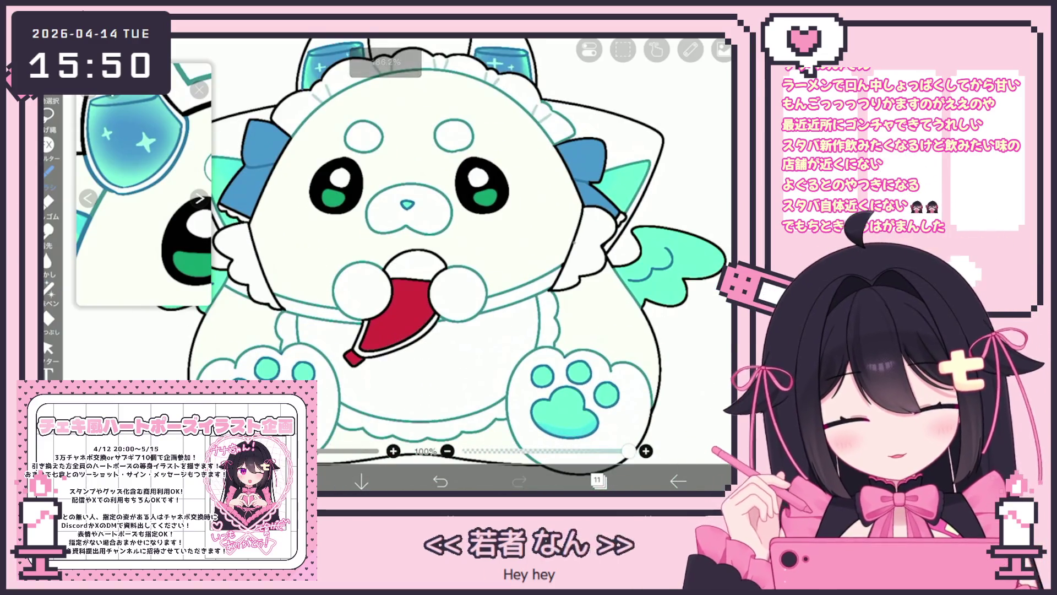
left_click_drag(430, 426, 458, 421)
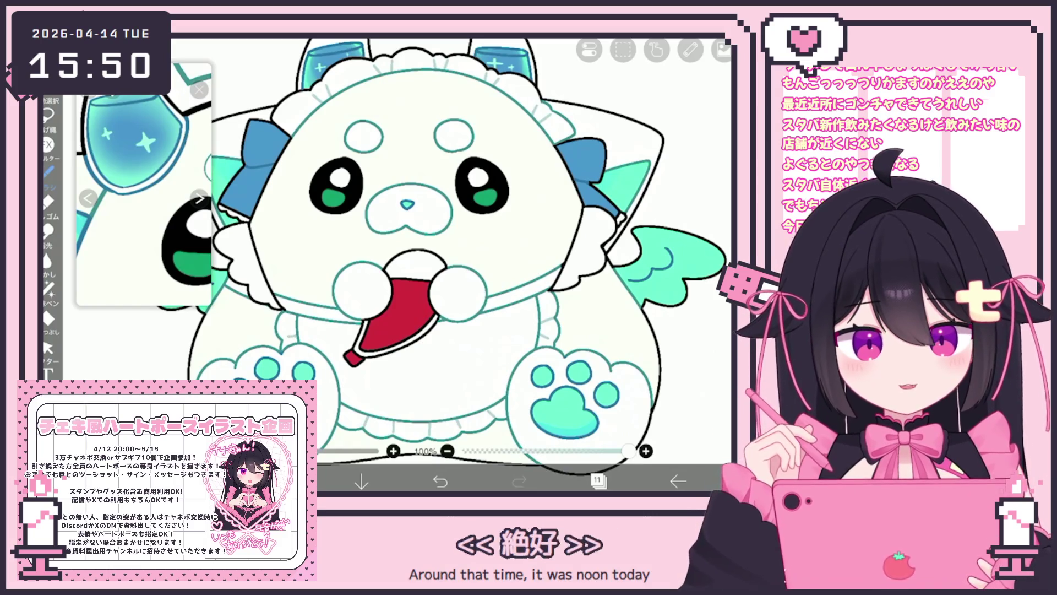
left_click(597, 480)
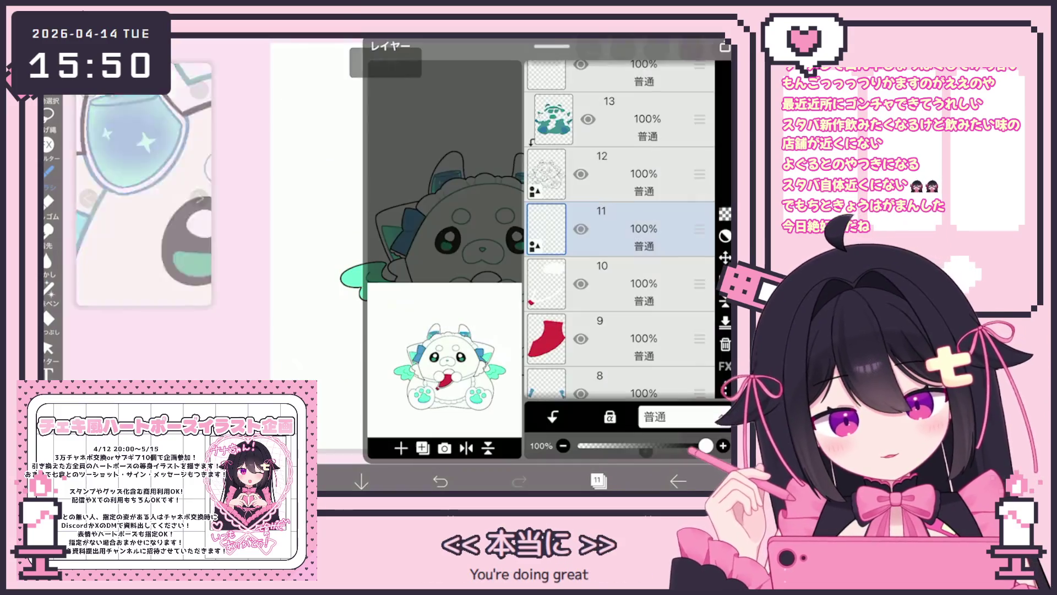
Add a new empty layer above layer 15
scroll(619, 232, "up", 1)
left_click(622, 196)
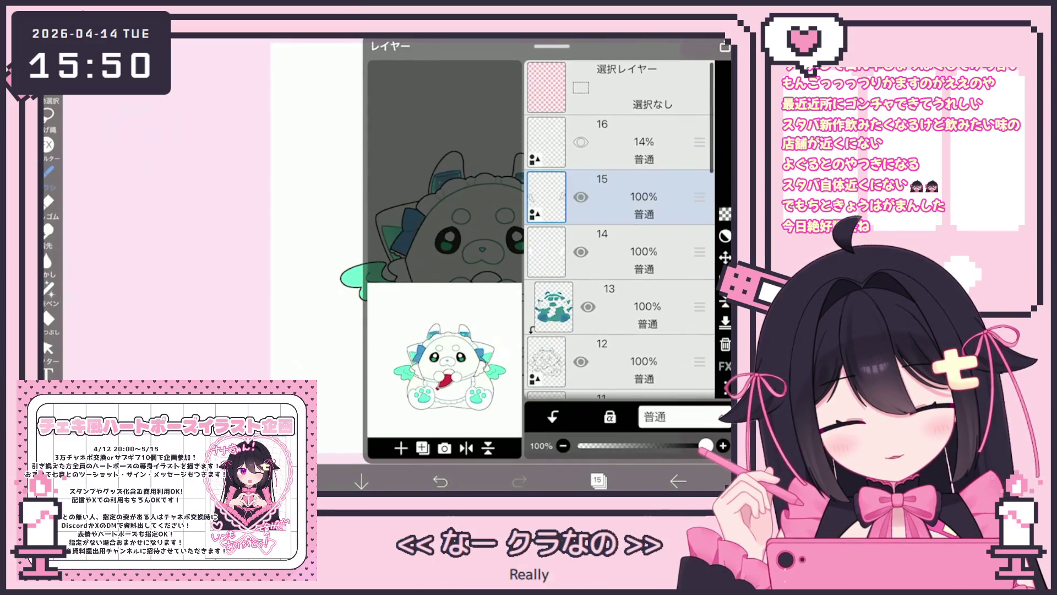
left_click(422, 447)
left_click(597, 480)
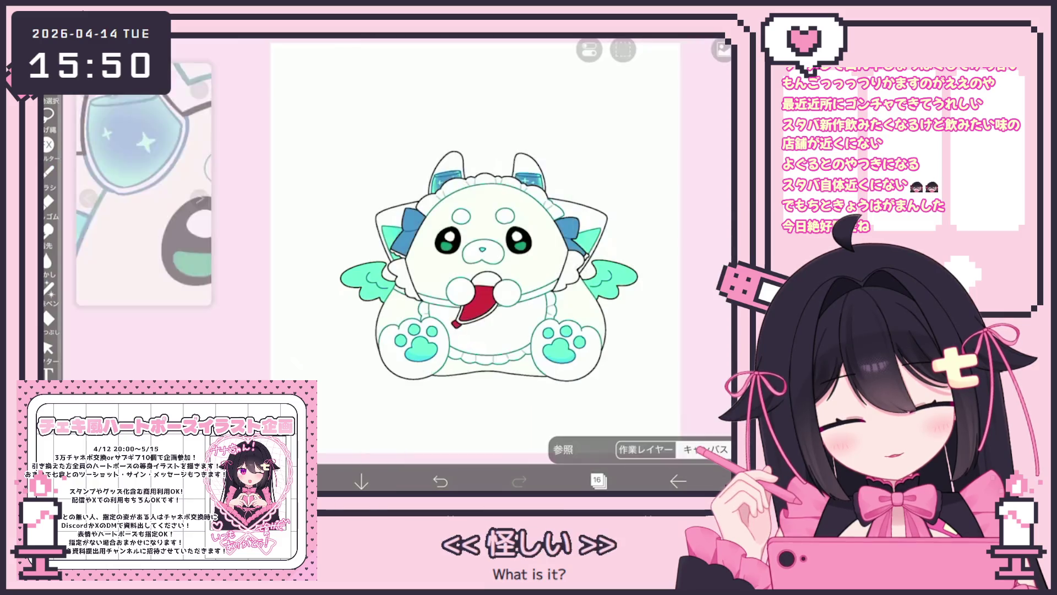
scroll(496, 247, "up", 3)
scroll(407, 196, "up", 2)
Switch to lasso fill and undo the black outline strokes on the fur cuff
left_click(48, 171)
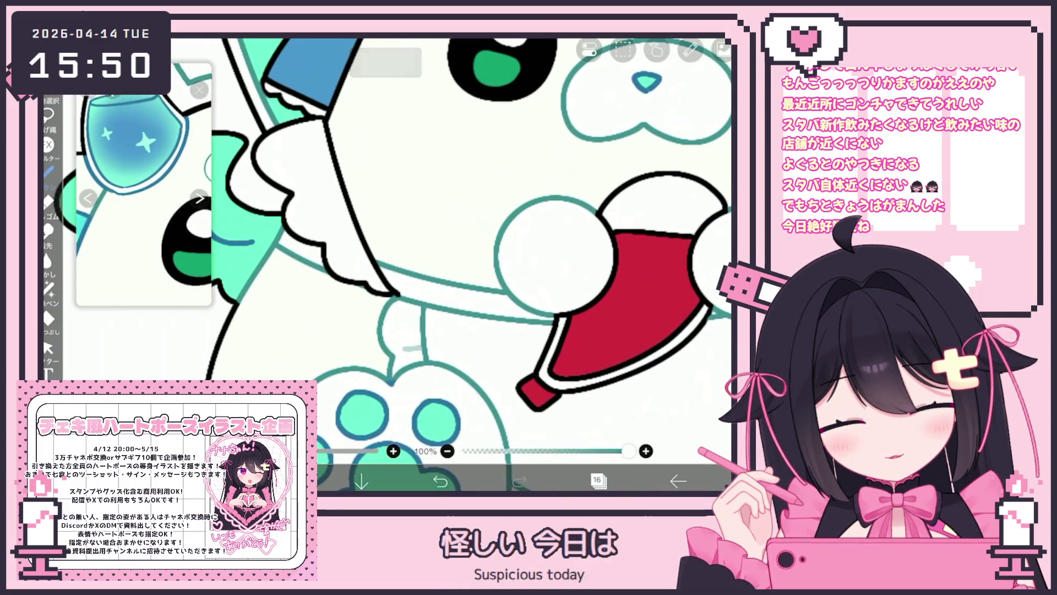
left_click(48, 288)
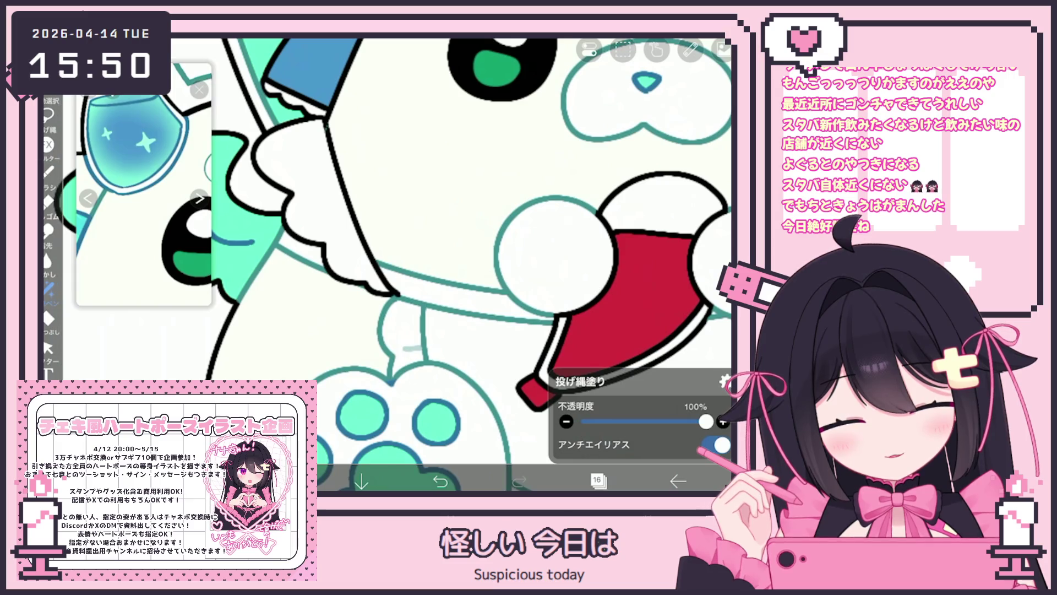
key("ctrl+z")
key("ctrl+z")
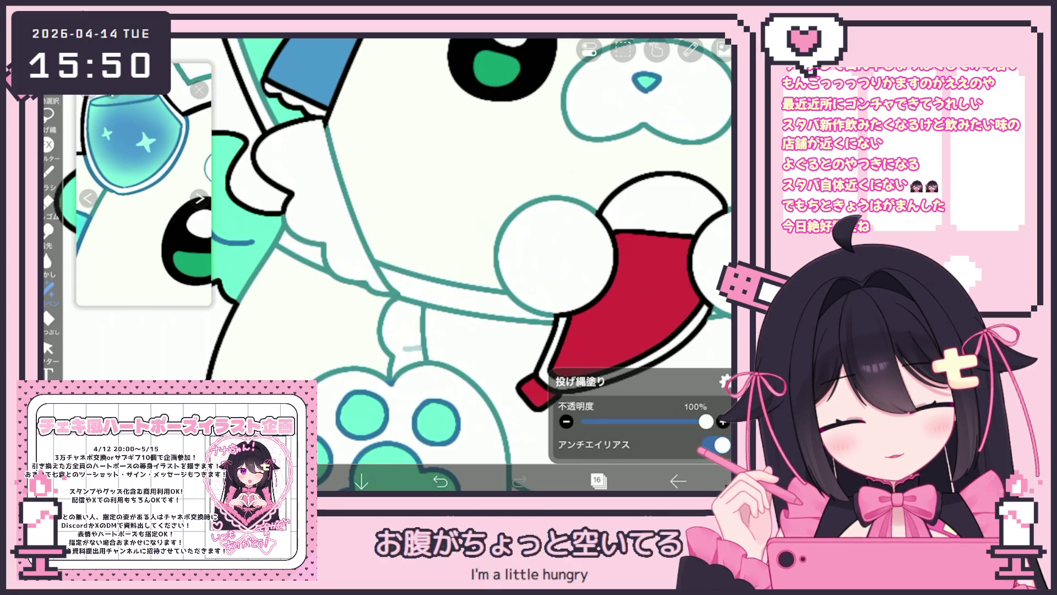
scroll(408, 264, "down", 3)
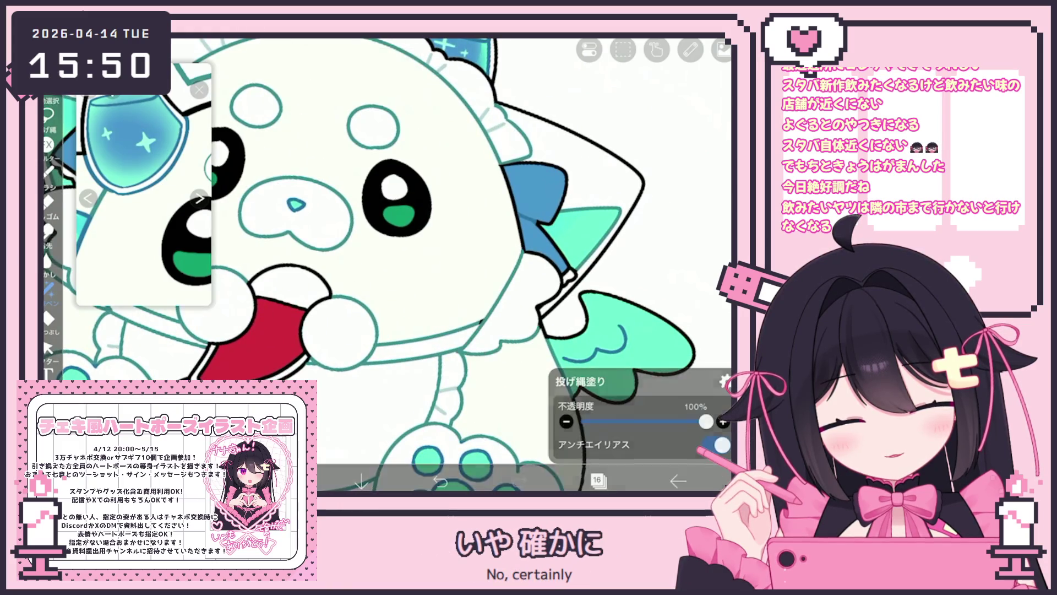
scroll(567, 314, "up", 2)
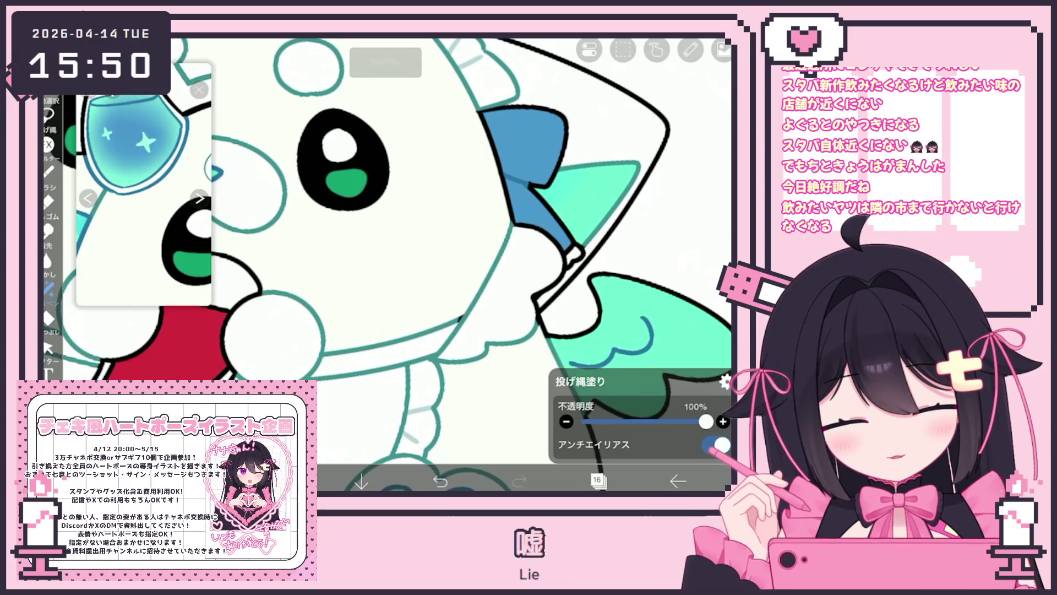
Make layer 13 the working layer
left_click(597, 480)
left_click(578, 281)
left_click(597, 480)
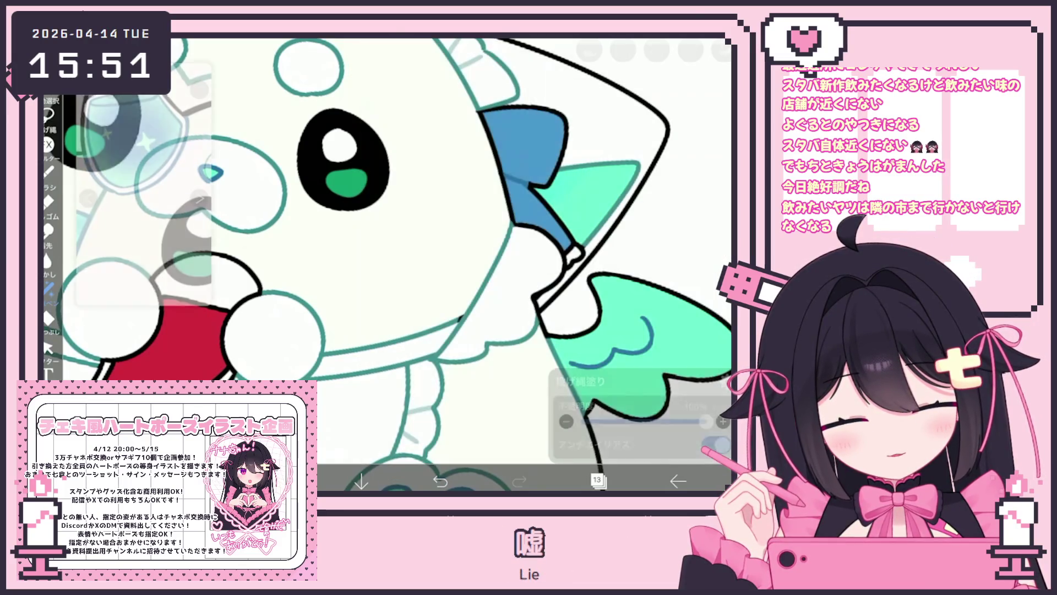
scroll(386, 265, "down", 2)
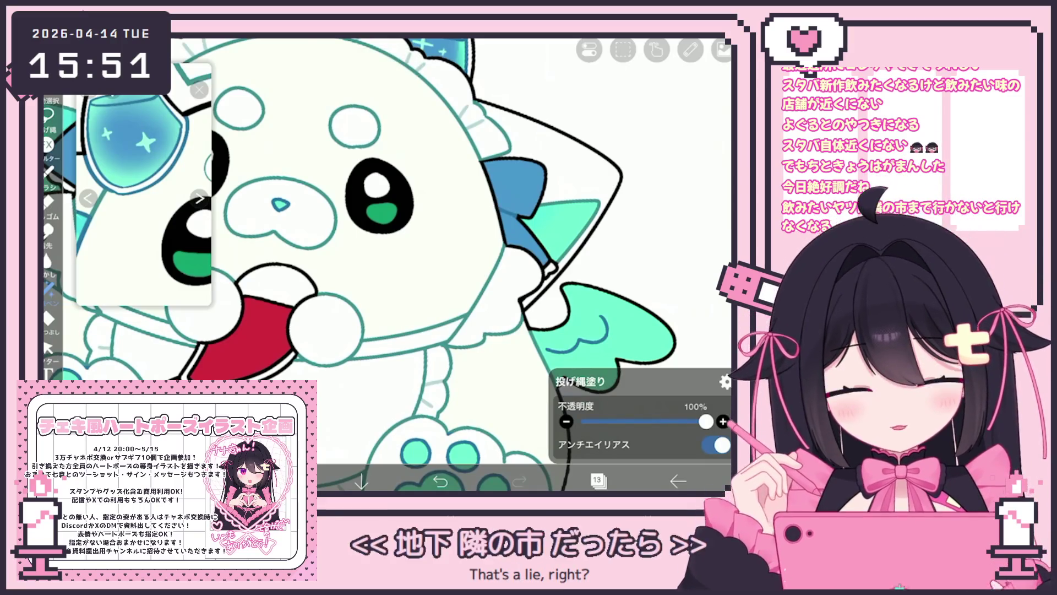
scroll(386, 264, "down", 3)
left_click(597, 480)
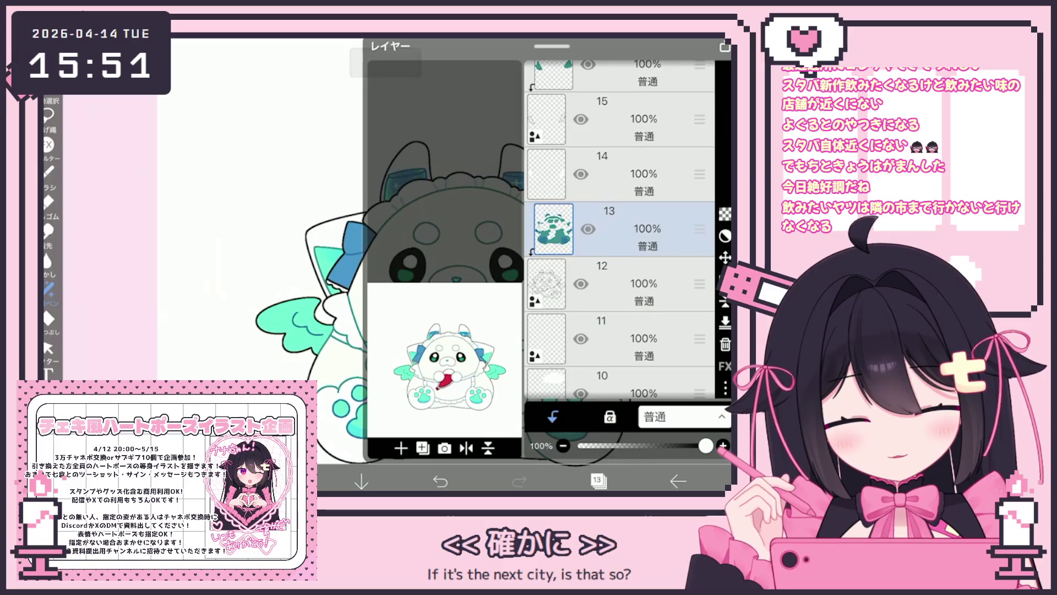
Select layer 14 in the layer list
left_click(616, 234)
scroll(617, 231, "up", 1)
left_click(616, 306)
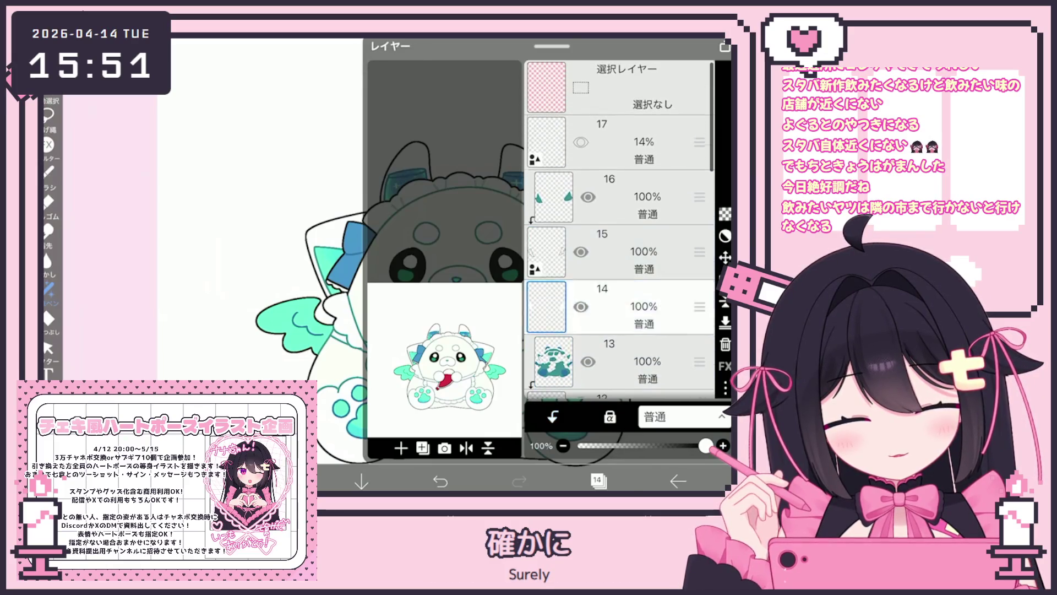
scroll(616, 264, "down", 2)
left_click(617, 227)
left_click(616, 172)
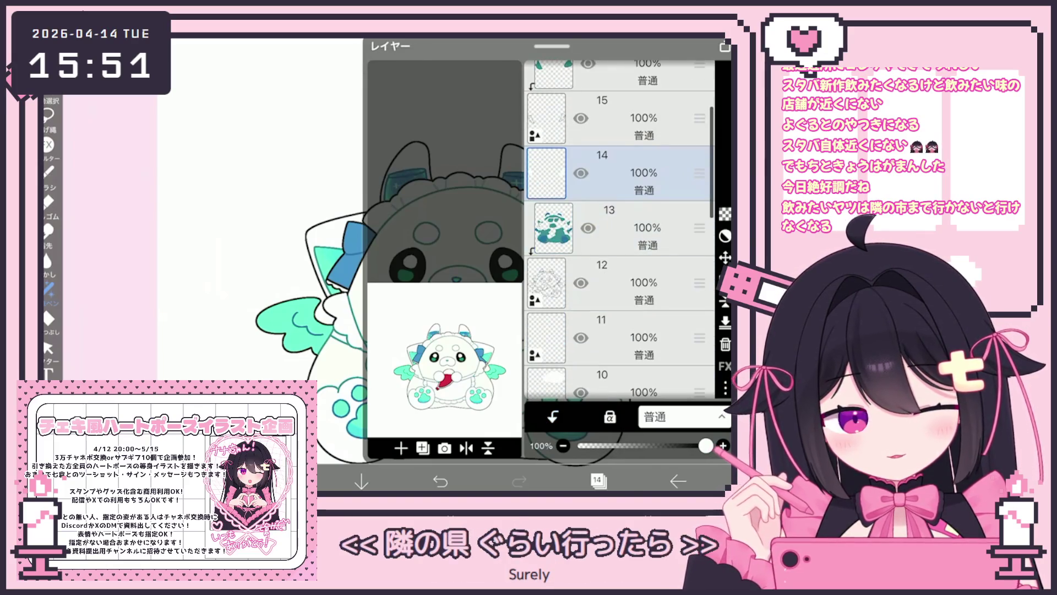
left_click(597, 481)
Switch from lasso fill back to the brush tool
left_click(48, 288)
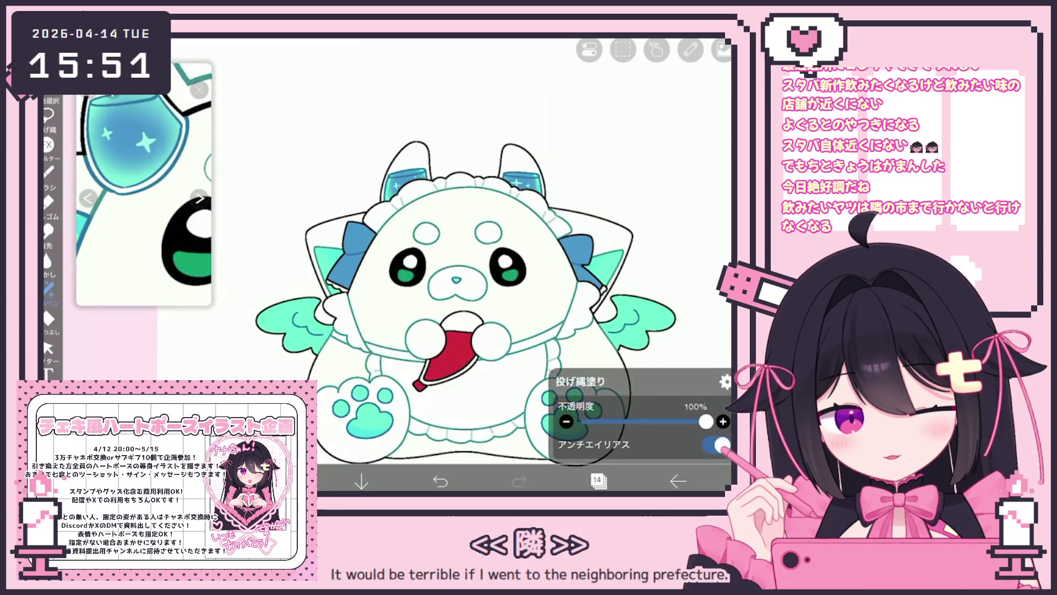
left_click(48, 172)
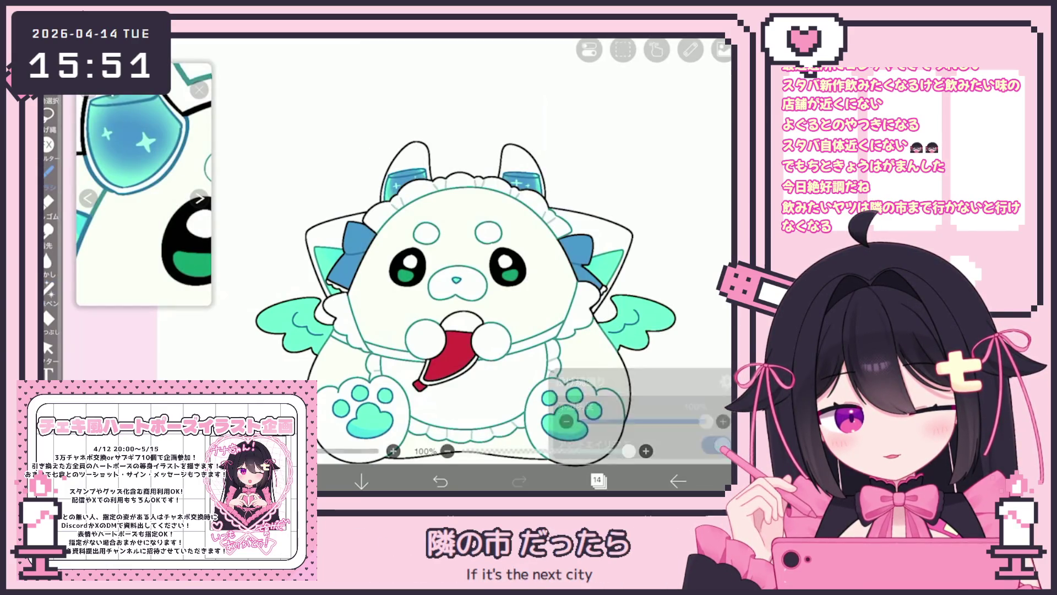
scroll(393, 308, "up", 5)
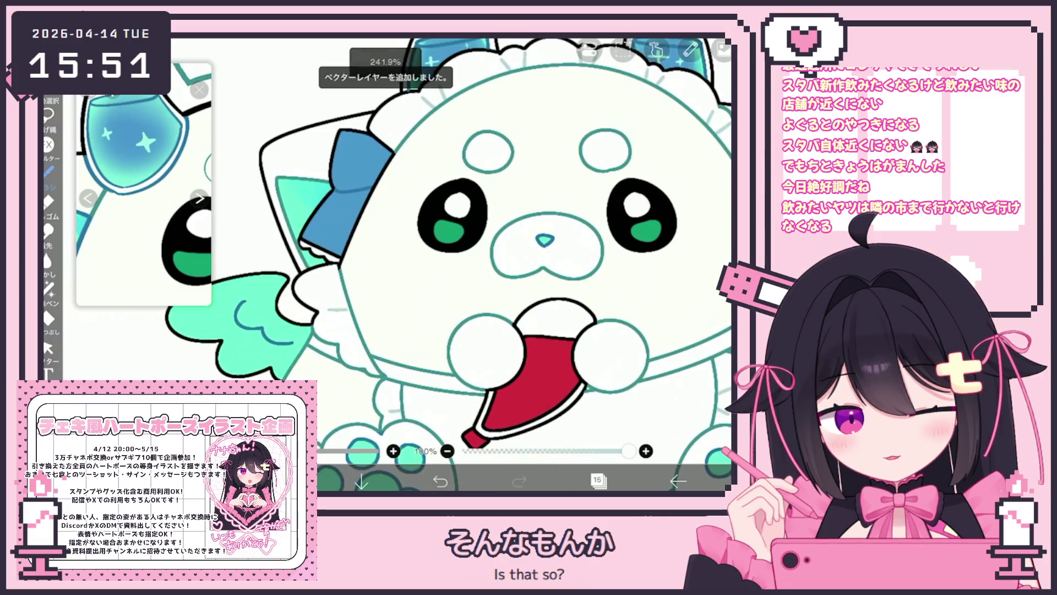
scroll(393, 264, "down", 5)
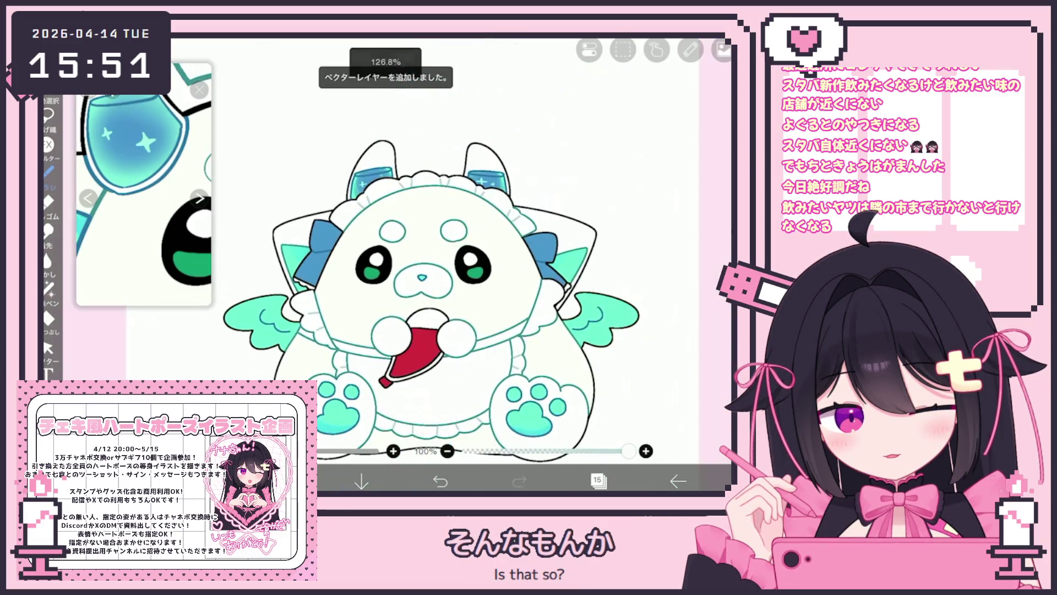
scroll(496, 264, "up", 5)
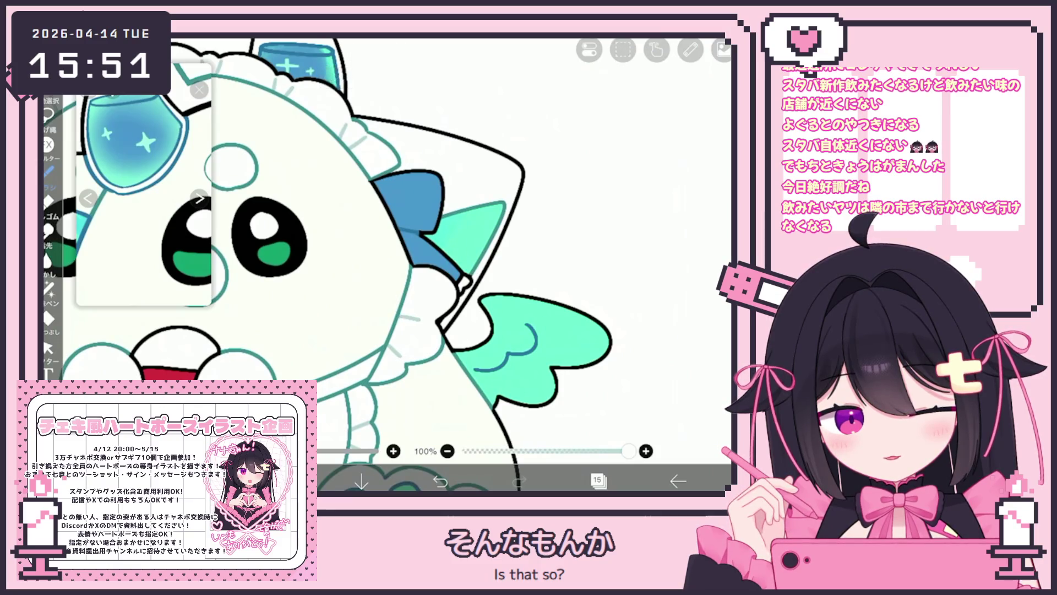
scroll(473, 278, "down", 5)
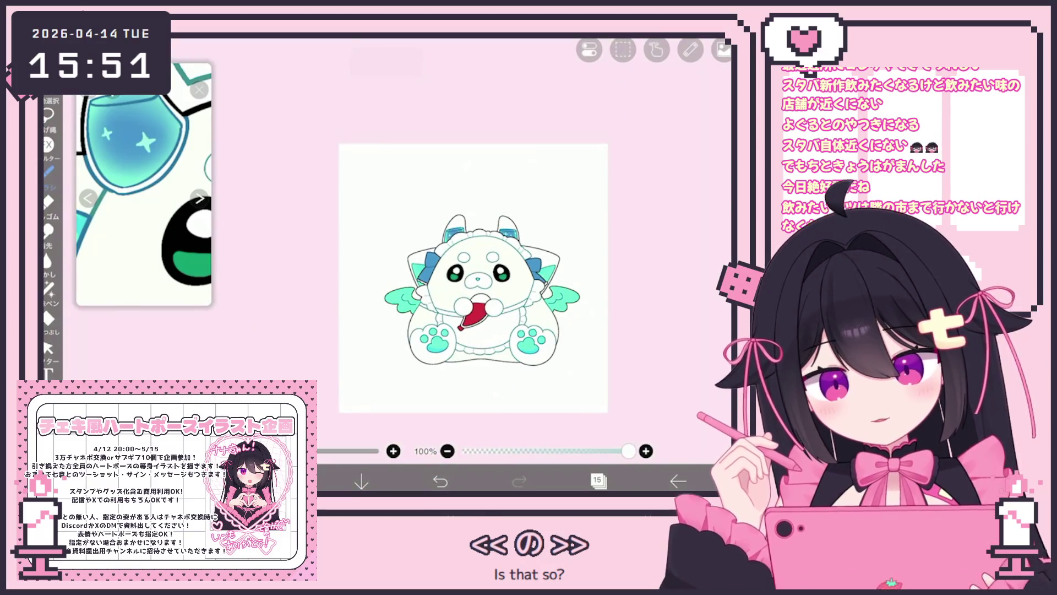
scroll(596, 295, "up", 2)
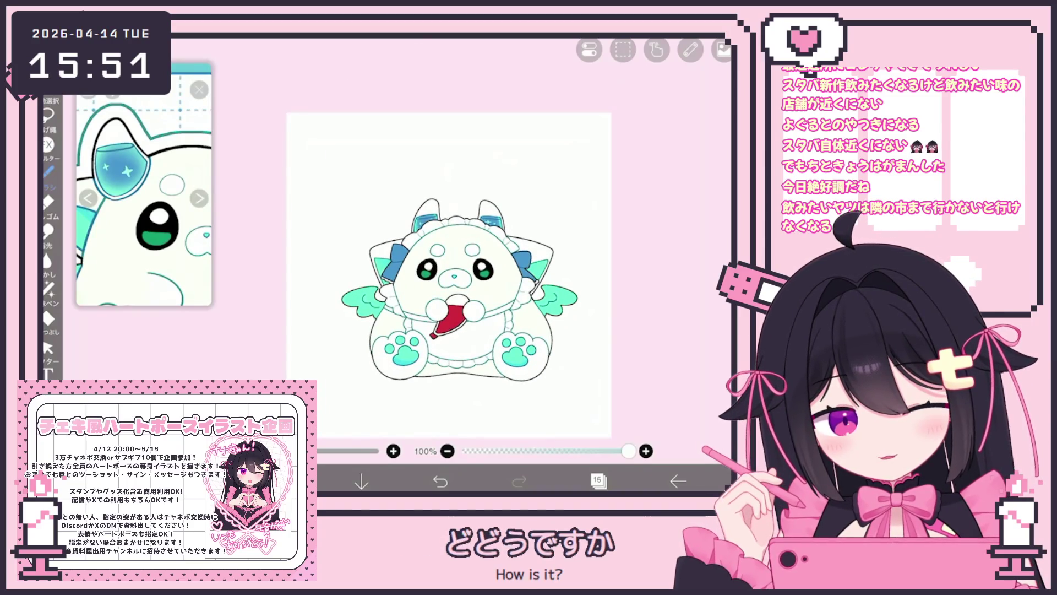
Make layer 12 the working layer and bring up the colour settings
left_click(597, 480)
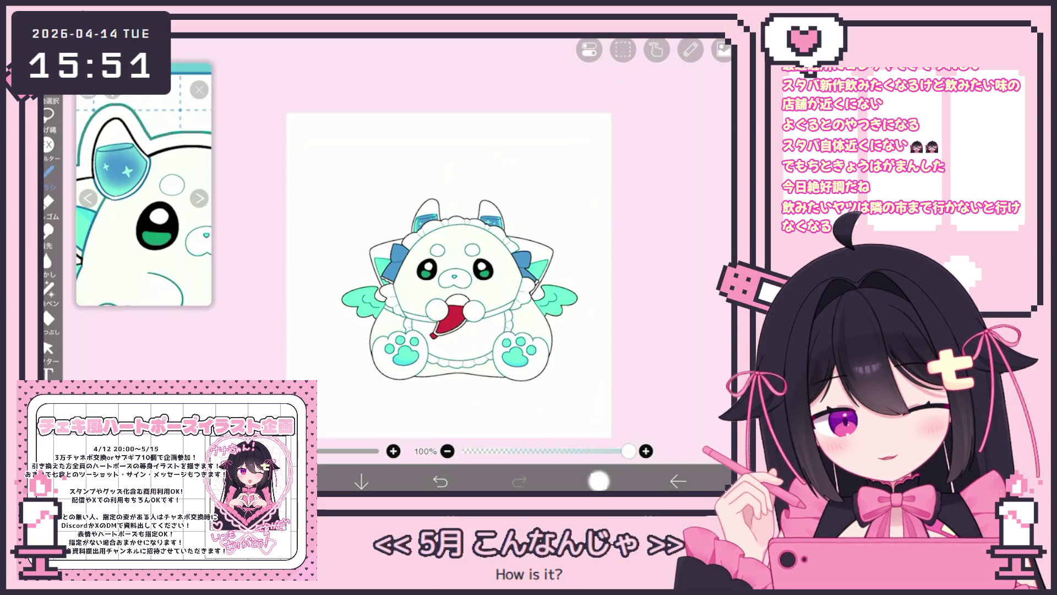
scroll(619, 228, "down", 3)
left_click(601, 235)
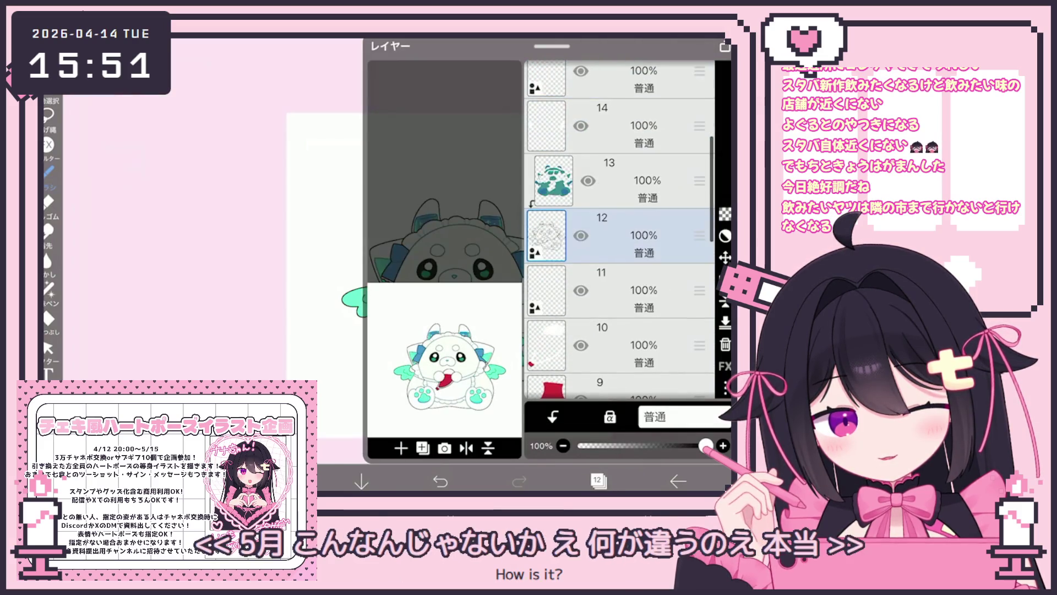
scroll(440, 248, "up", 3)
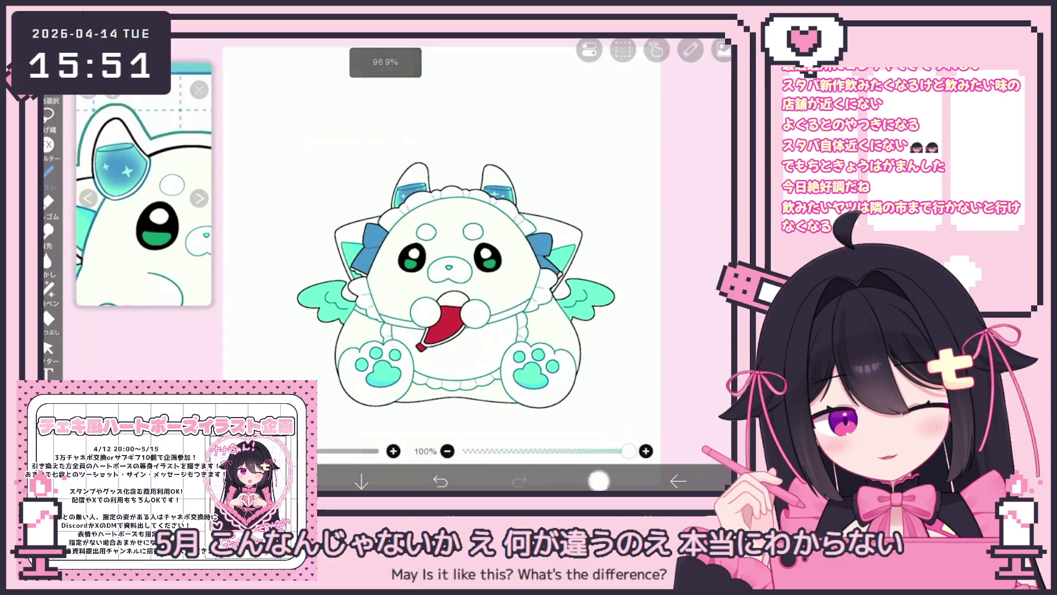
left_click(605, 173)
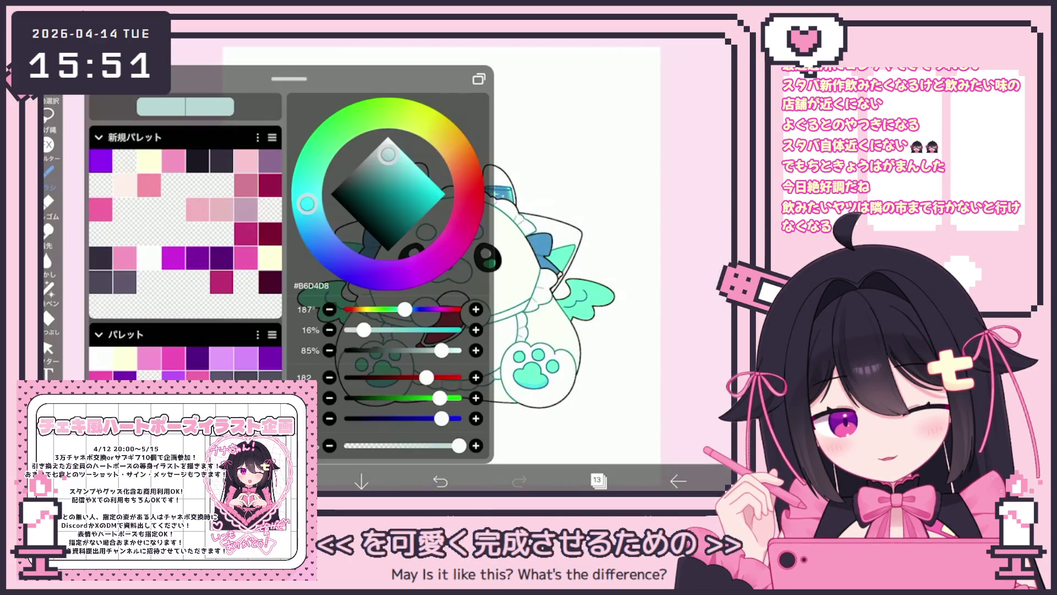
Pick a light pink and sketch blush lines on both cheeks, undoing the last one
left_click(246, 160)
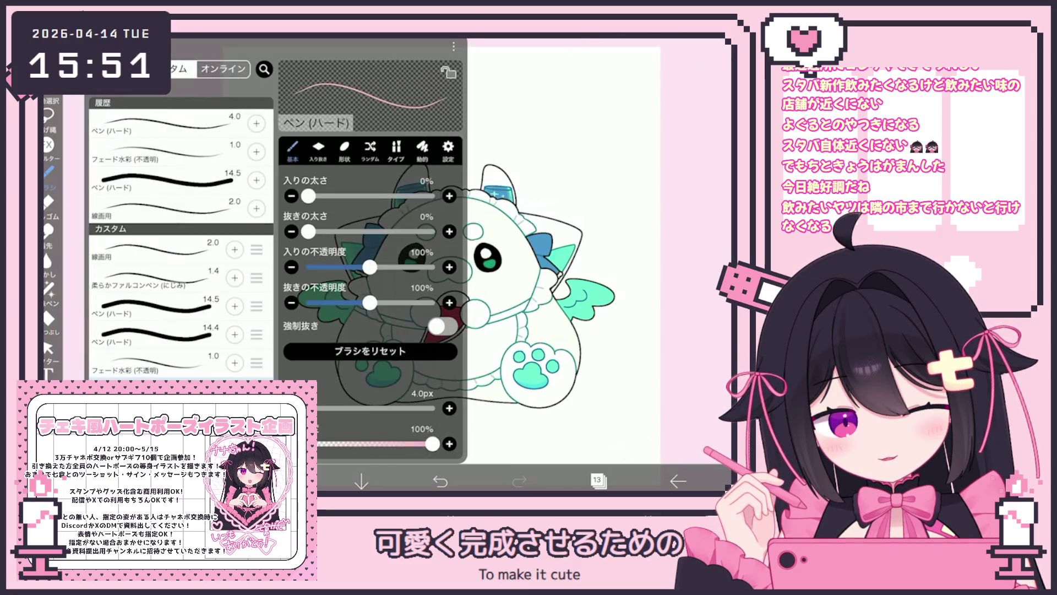
scroll(541, 257, "up", 5)
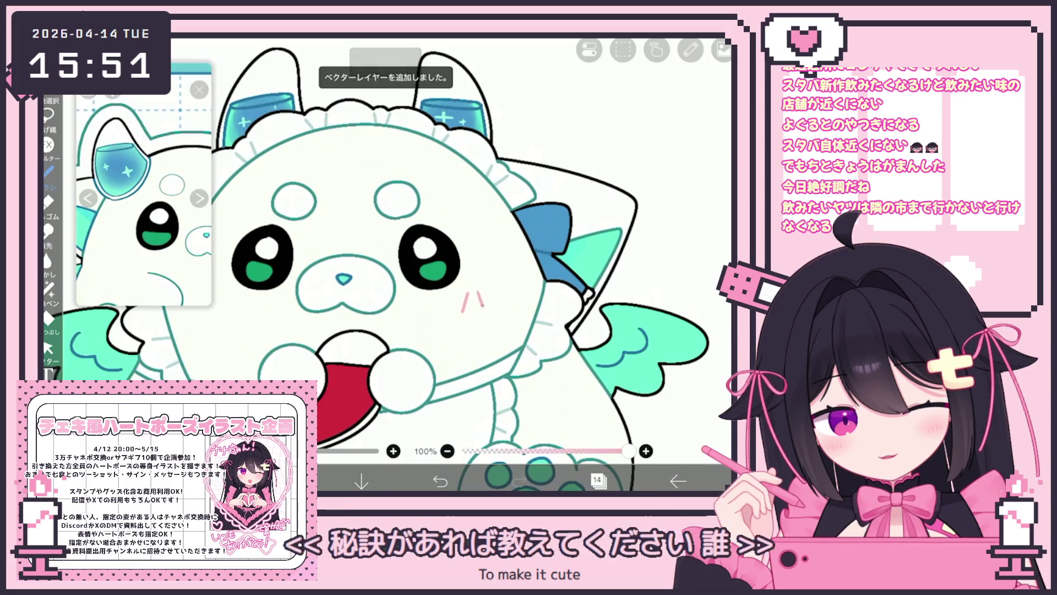
left_click_drag(533, 292, 537, 306)
left_click_drag(547, 289, 552, 302)
left_click_drag(563, 290, 565, 298)
left_click_drag(305, 286, 308, 295)
left_click(440, 481)
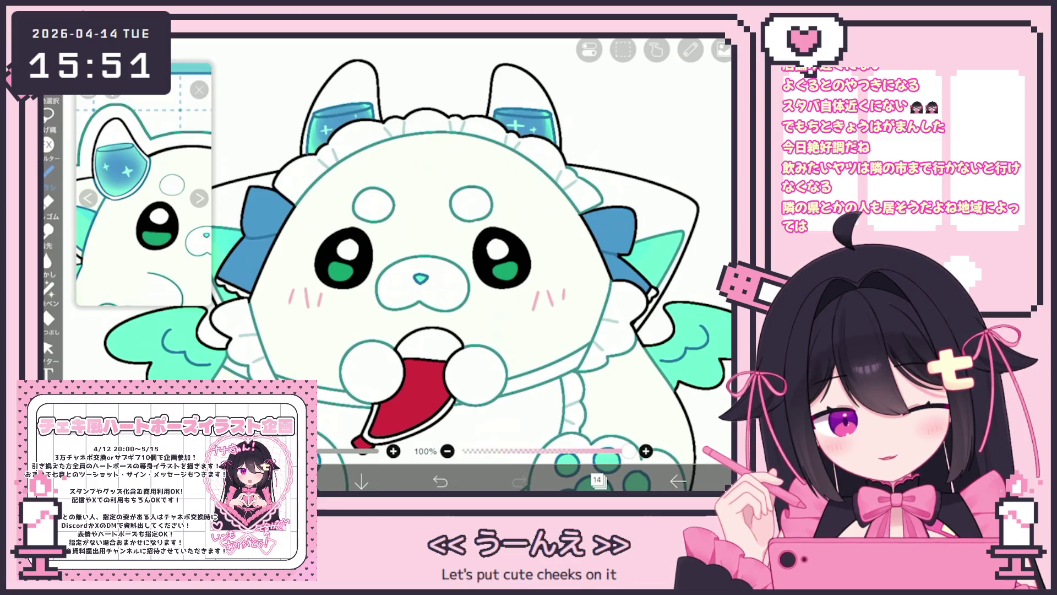
Select layer 4 for the blush in the layer list
left_click(597, 481)
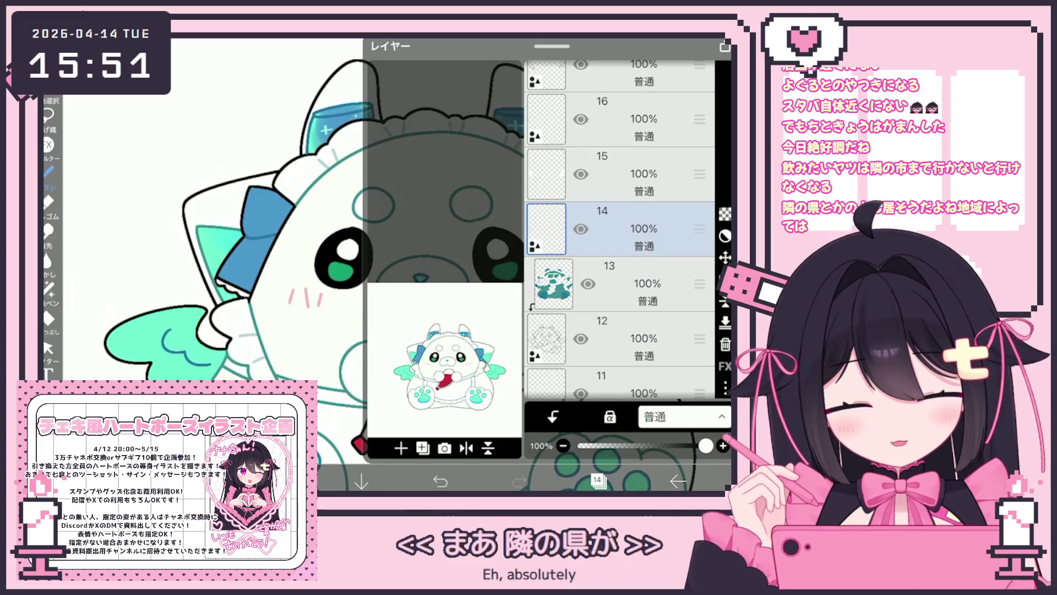
scroll(619, 237, "down", 2)
scroll(619, 231, "down", 1)
left_click(619, 266)
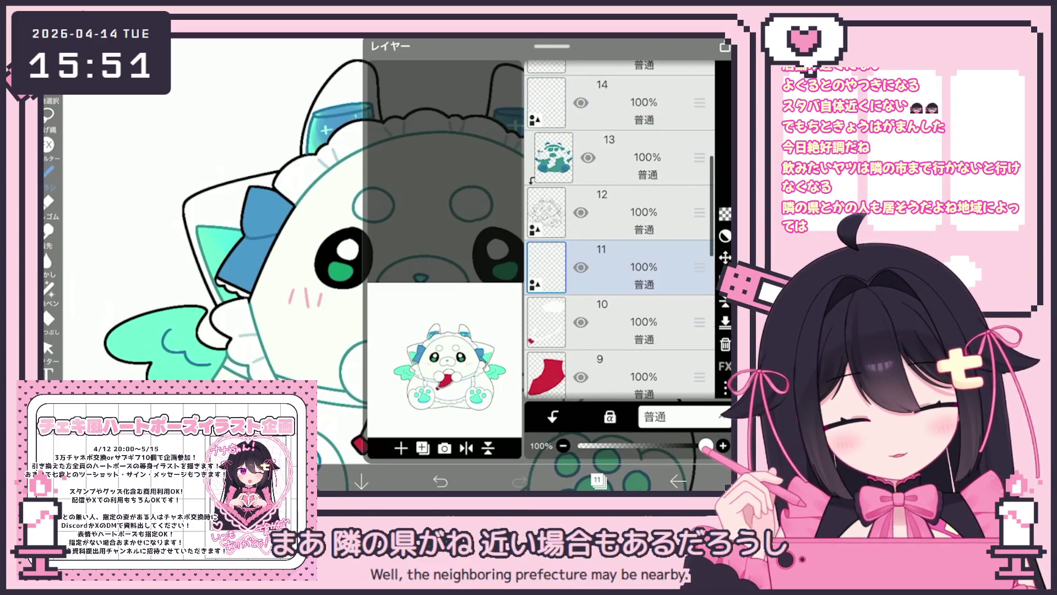
scroll(619, 232, "down", 3)
left_click(619, 268)
scroll(619, 231, "down", 5)
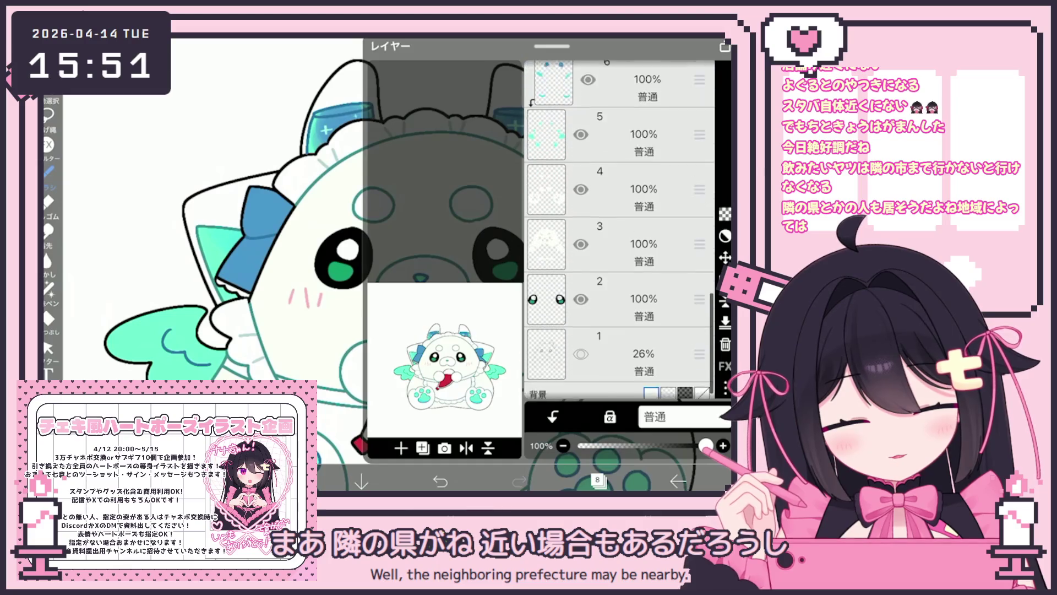
scroll(619, 231, "down", 1)
left_click(619, 286)
left_click(620, 235)
left_click(619, 180)
left_click(598, 481)
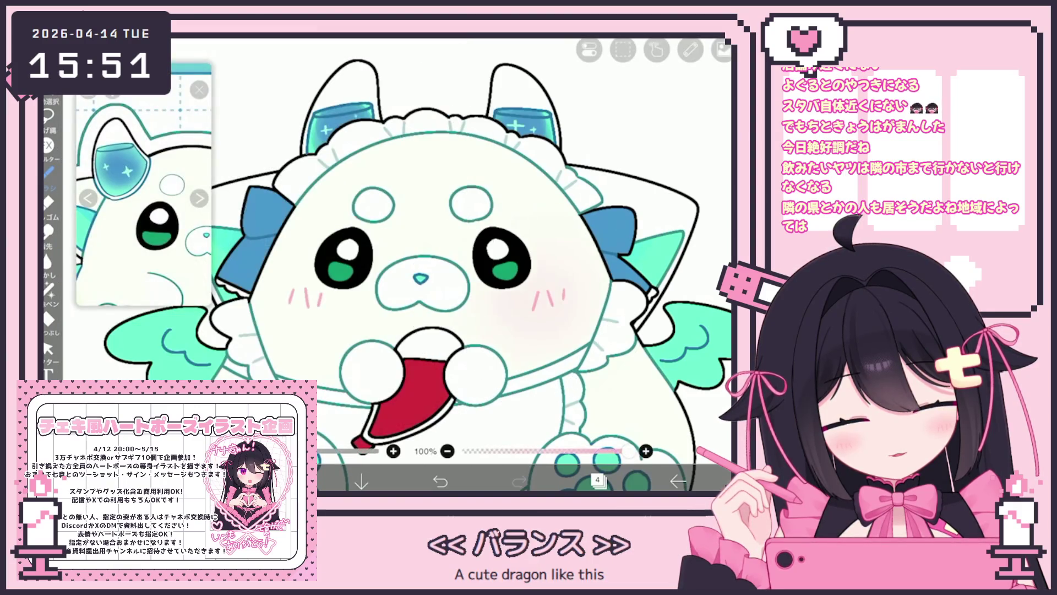
Undo the last stroke and repaint soft pink #FCBAC8 blush on the left cheek
key("ctrl+z")
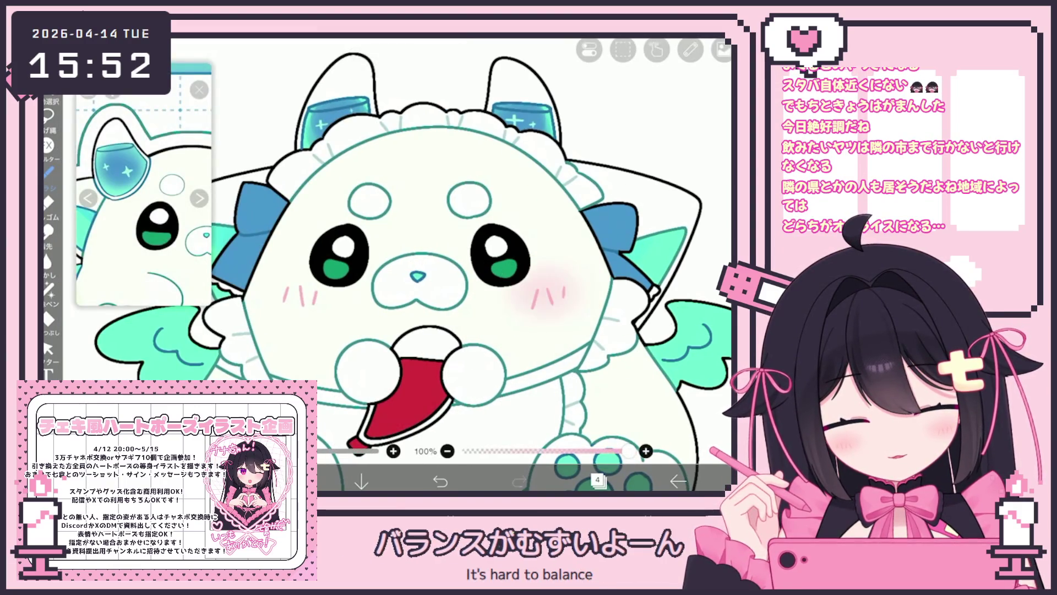
scroll(413, 264, "up", 1)
left_click_drag(282, 335, 308, 328)
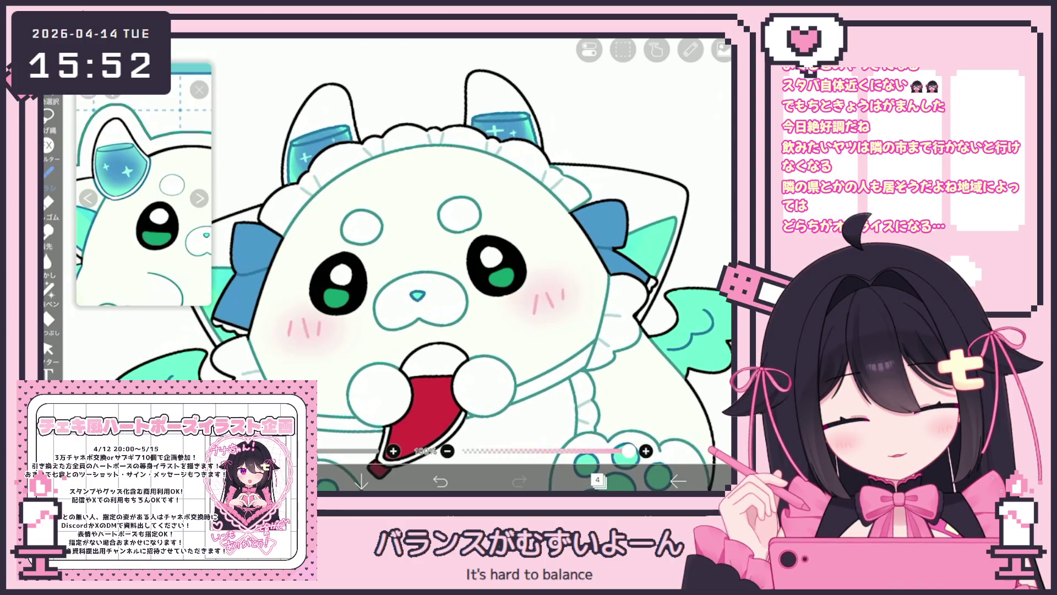
scroll(476, 264, "down", 5)
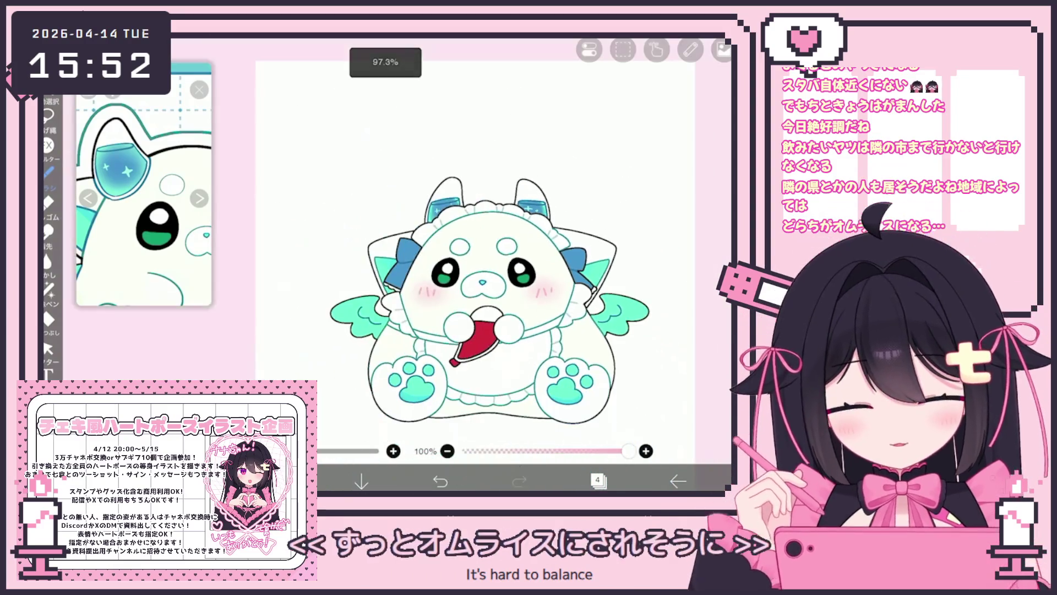
scroll(476, 292, "up", 2)
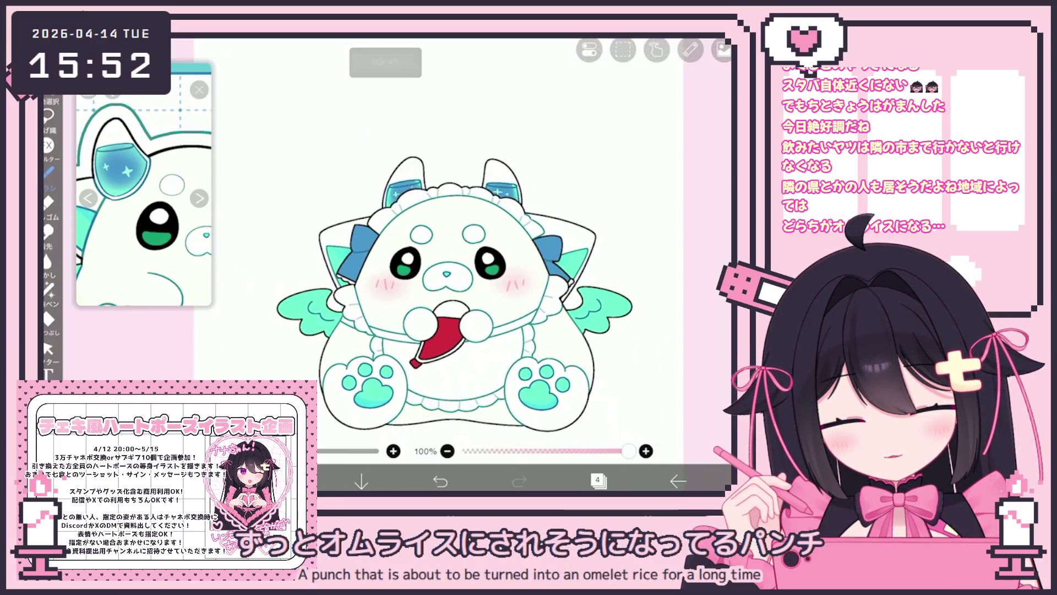
left_click(598, 480)
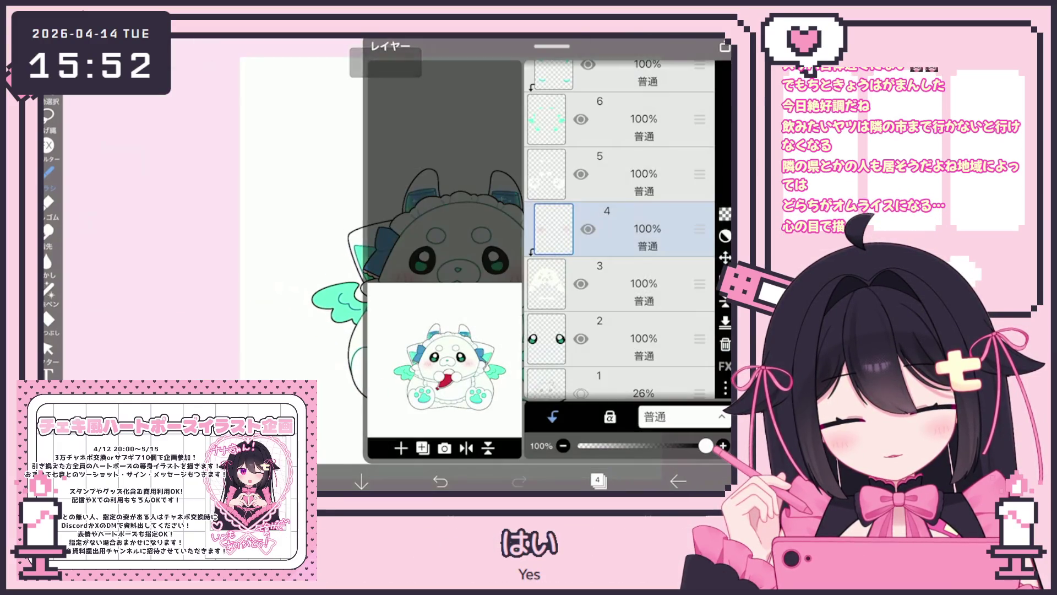
On layer 3, switch to the フェード水彩 fade watercolour brush
left_click(606, 284)
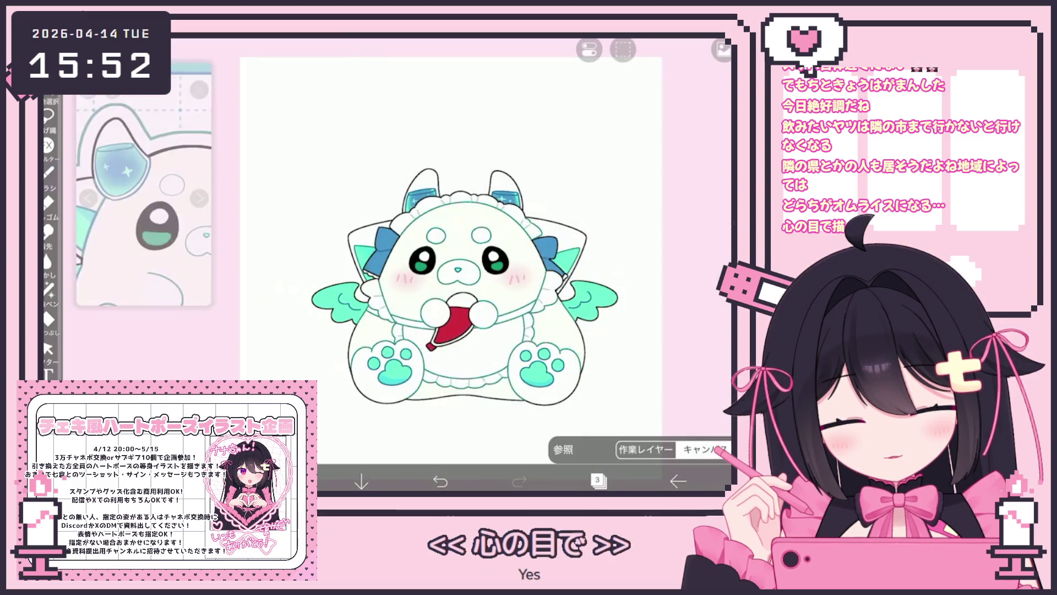
left_click(598, 481)
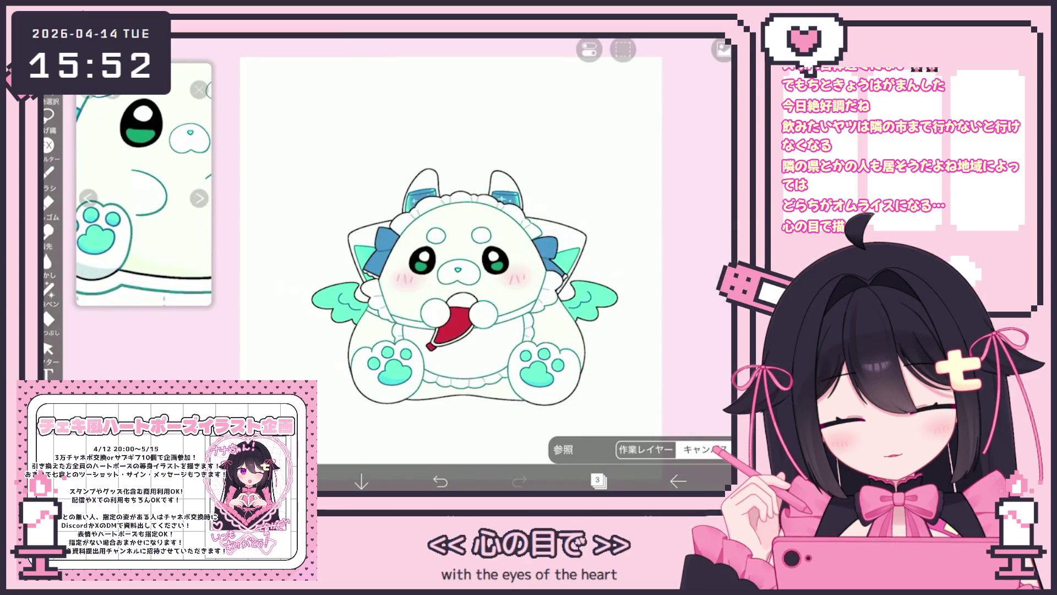
left_click(49, 172)
left_click(165, 363)
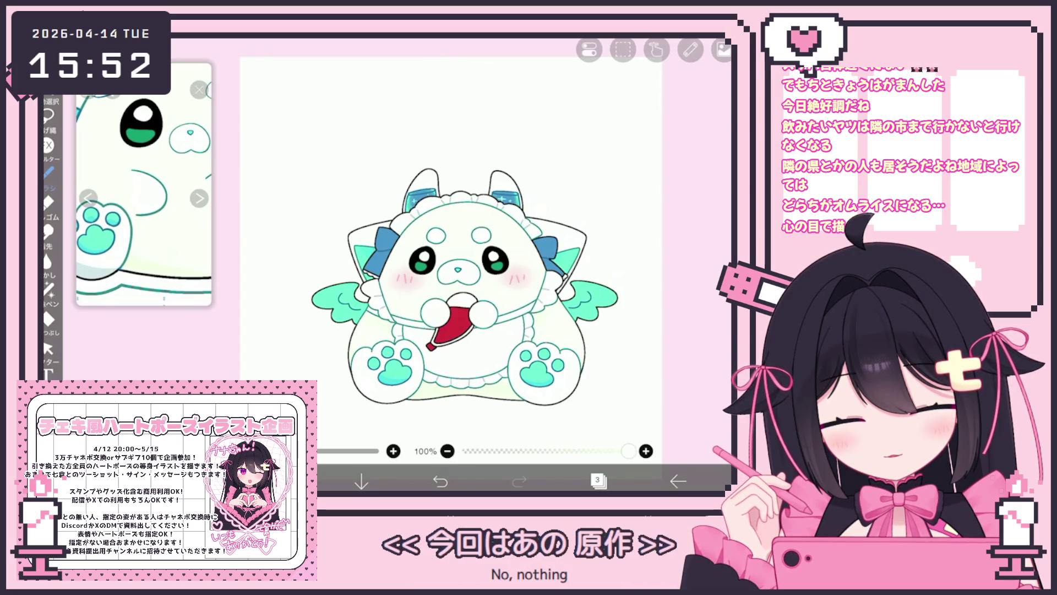
scroll(466, 283, "down", 3)
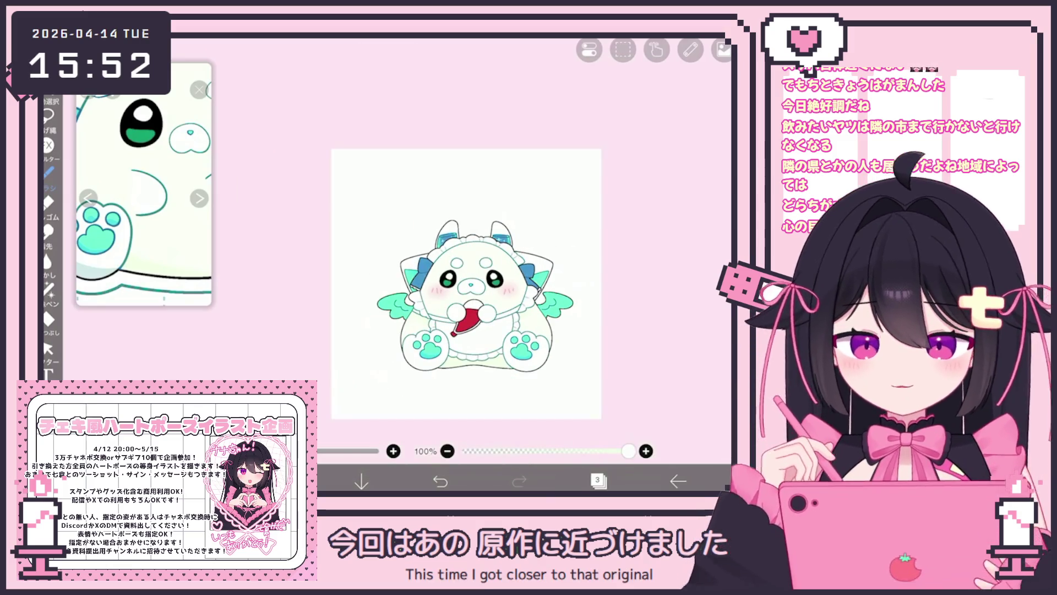
scroll(466, 283, "up", 2)
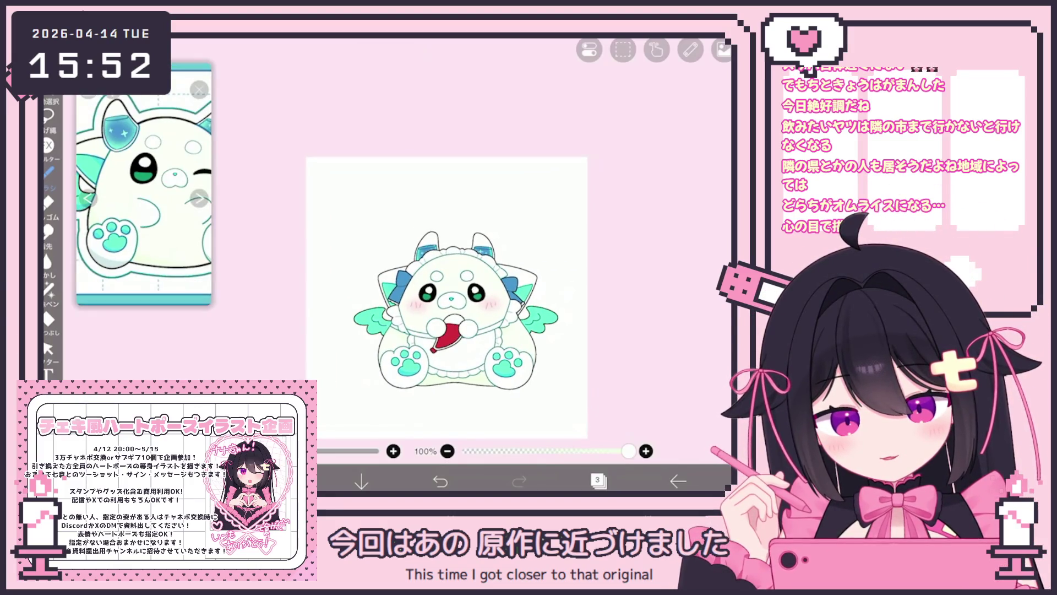
scroll(425, 278, "up", 3)
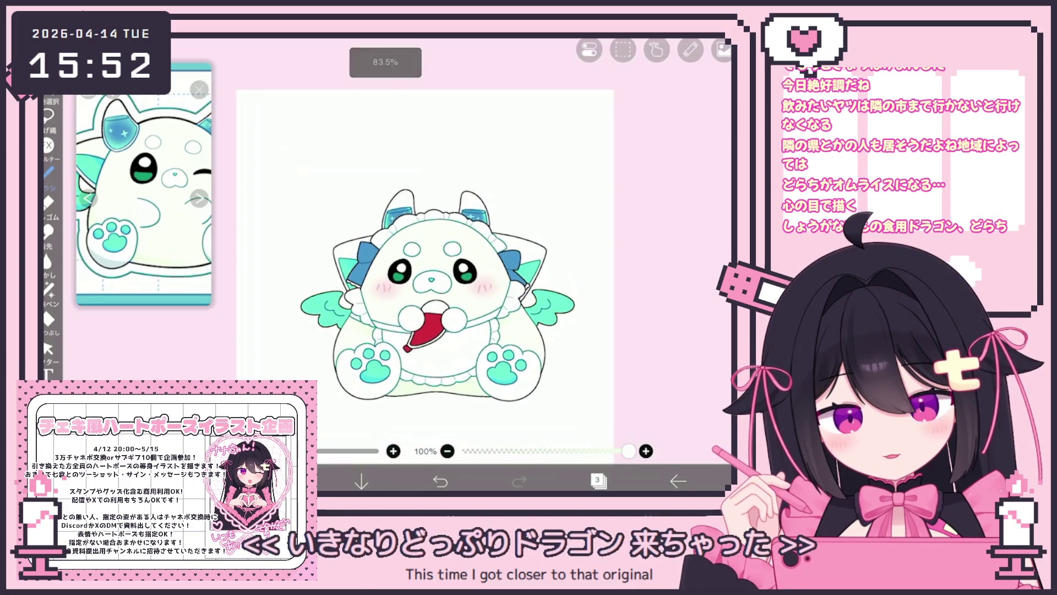
Add a new layer above layer 20 and set pale #F1FCE7 as the colour
left_click(598, 481)
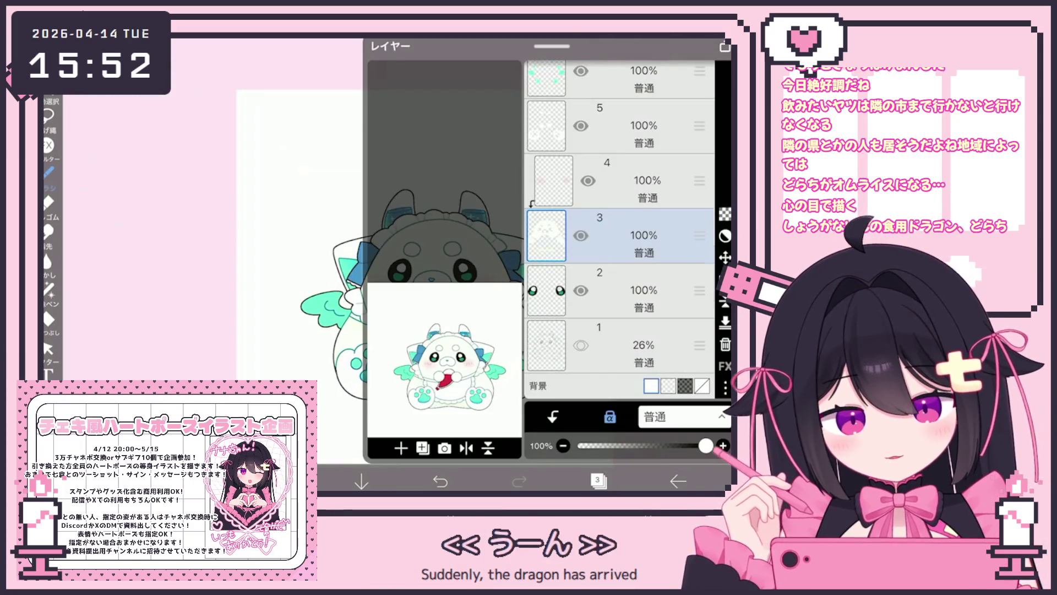
scroll(619, 232, "up", 15)
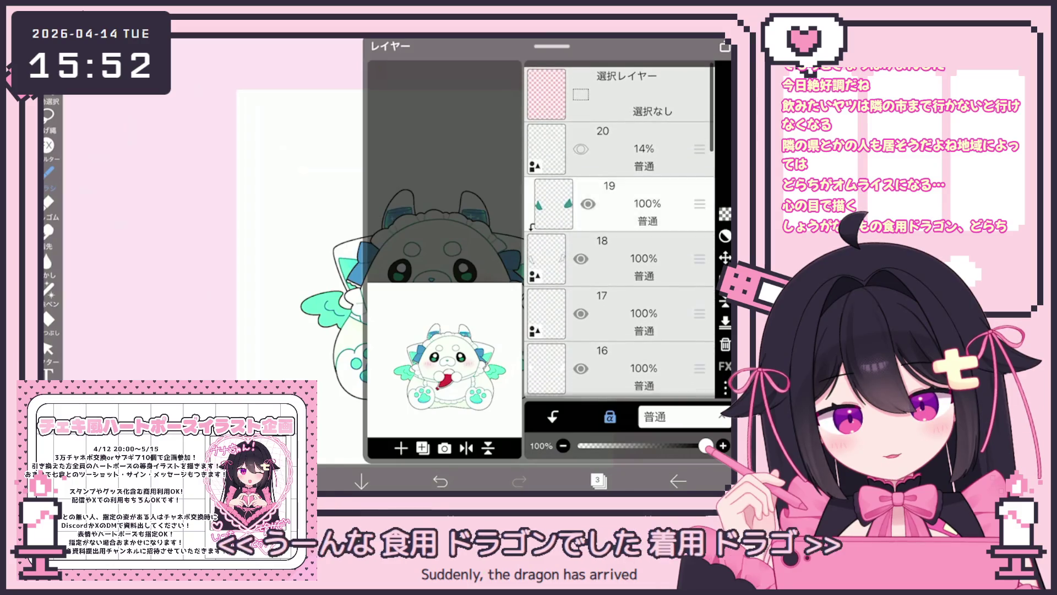
left_click(634, 149)
left_click(401, 448)
left_click(284, 480)
left_click(284, 481)
scroll(385, 248, "up", 5)
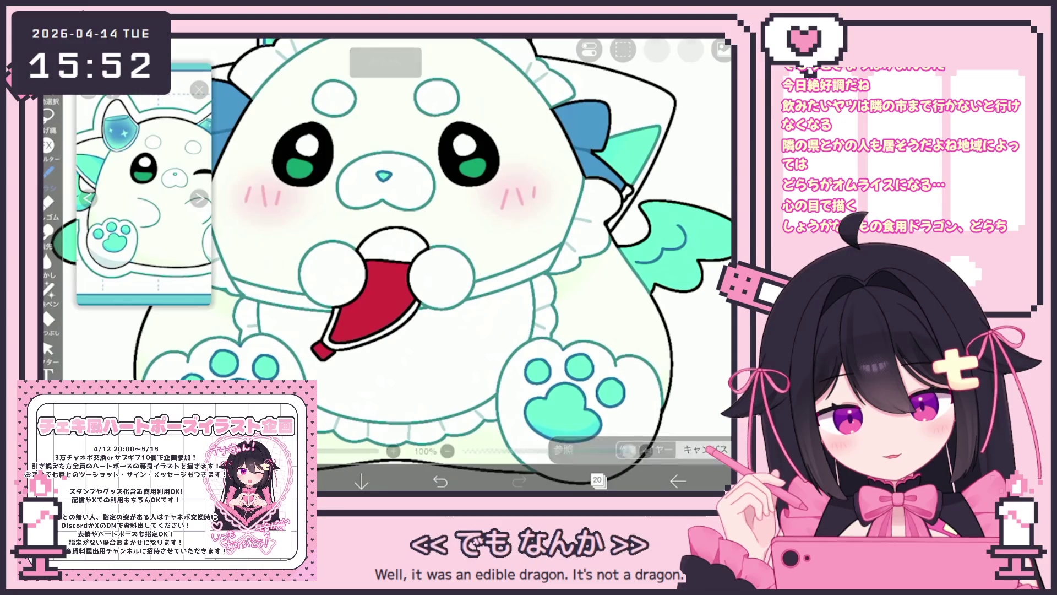
Trace a bigger round outline over the right paw using the circle ruler
left_click(48, 172)
left_click(49, 172)
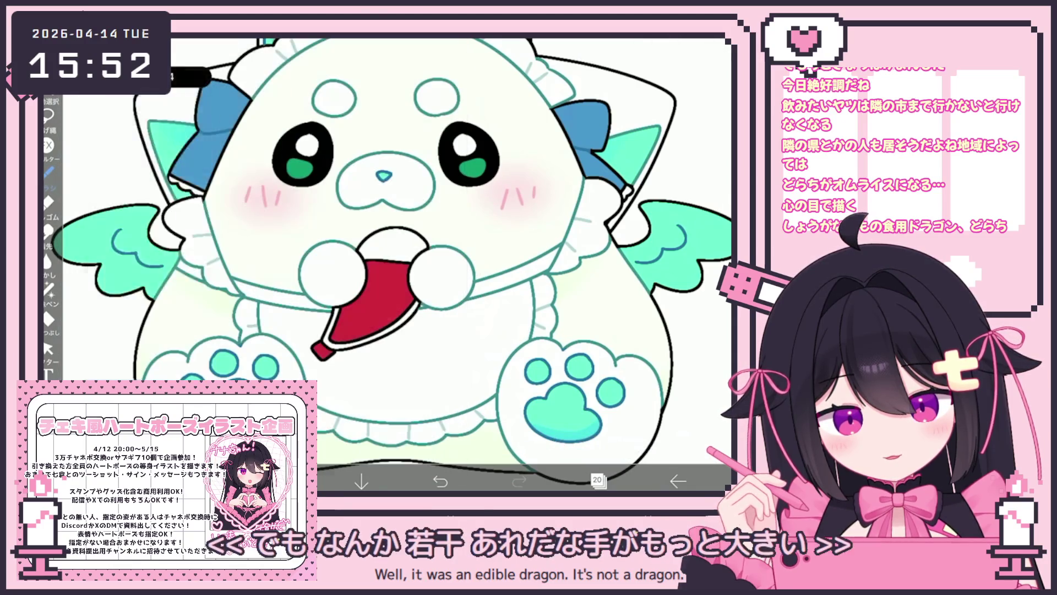
left_click(690, 49)
left_click_drag(352, 297, 365, 310)
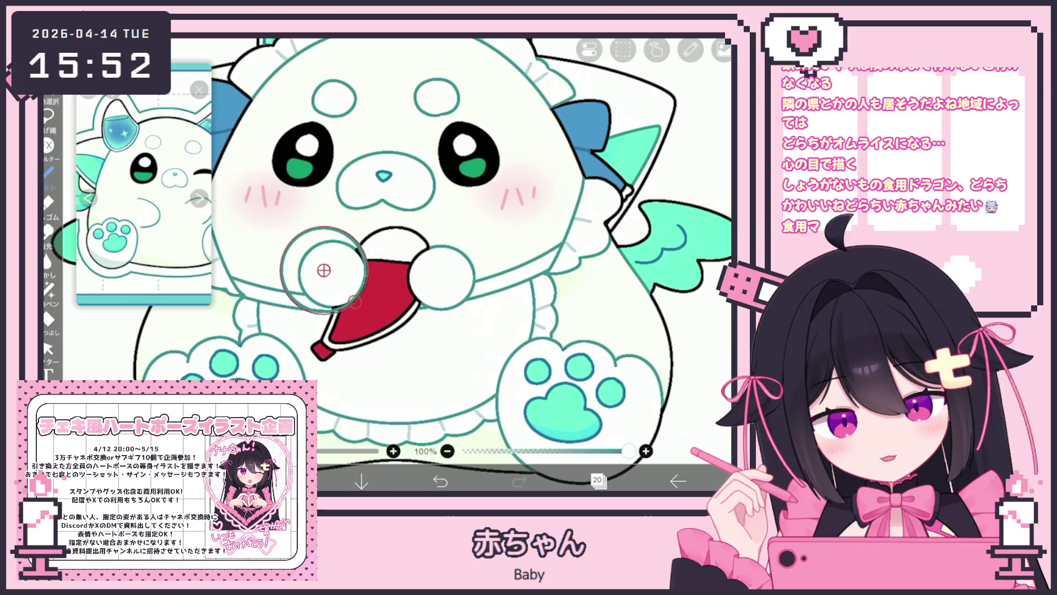
left_click_drag(440, 271, 450, 271)
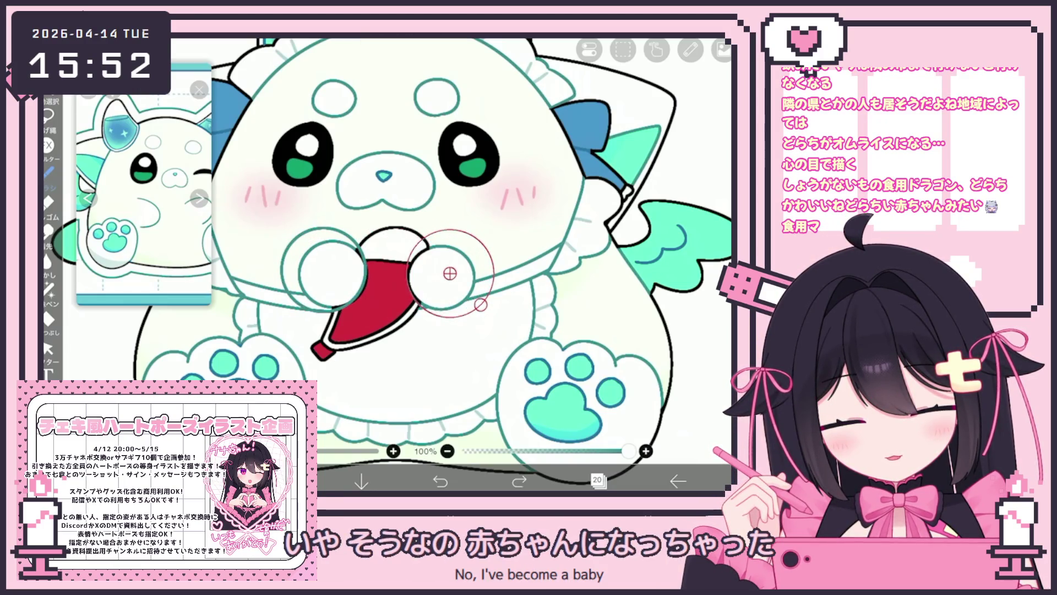
left_click_drag(480, 305, 482, 306)
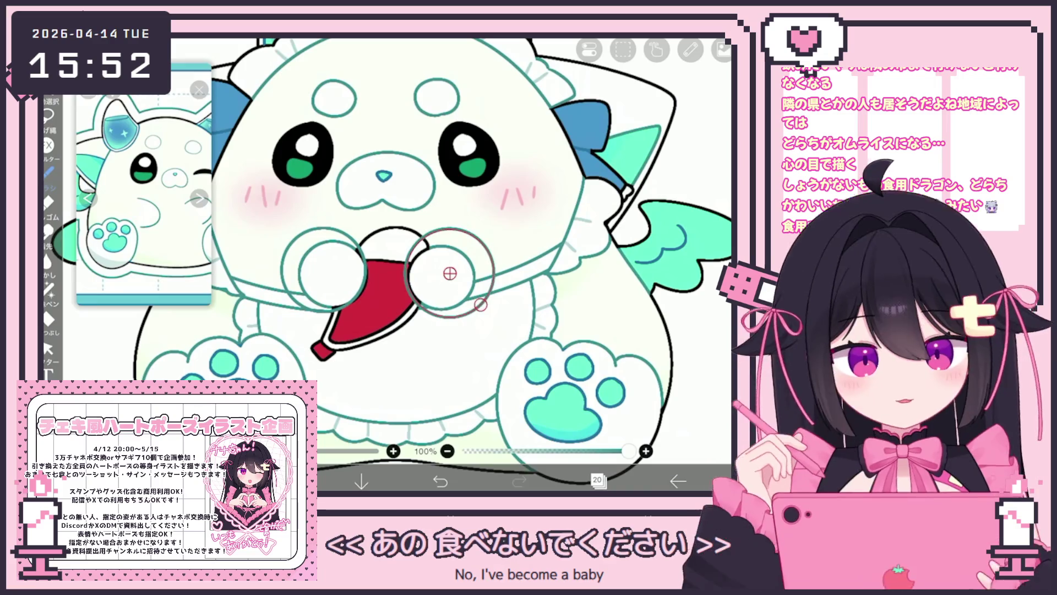
Turn off the circle ruler, rectangle-select the right paw circle, then clear the selection
left_click(690, 49)
left_click(575, 103)
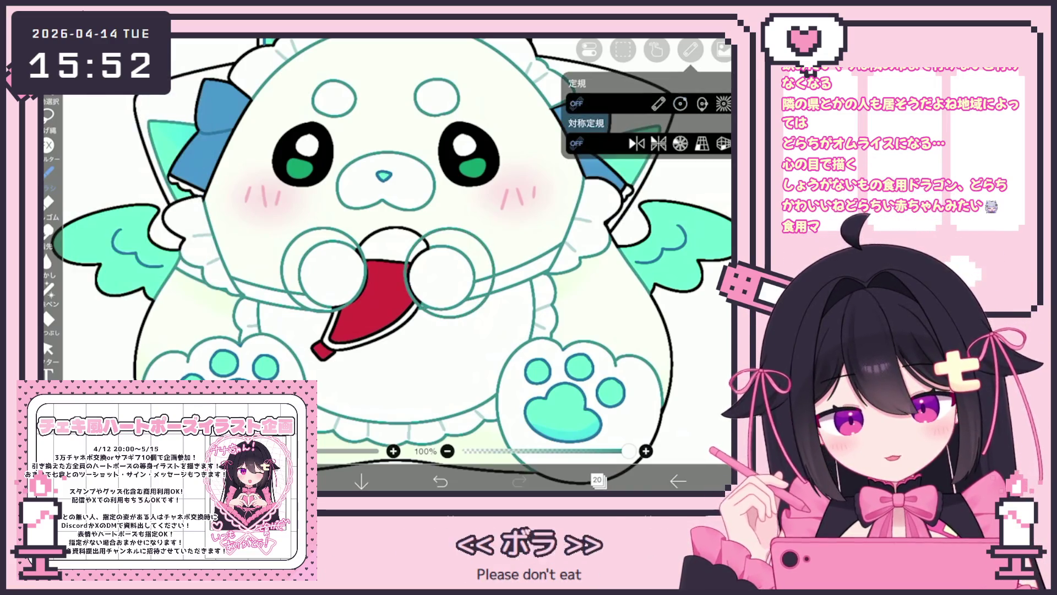
left_click(48, 348)
left_click(449, 274)
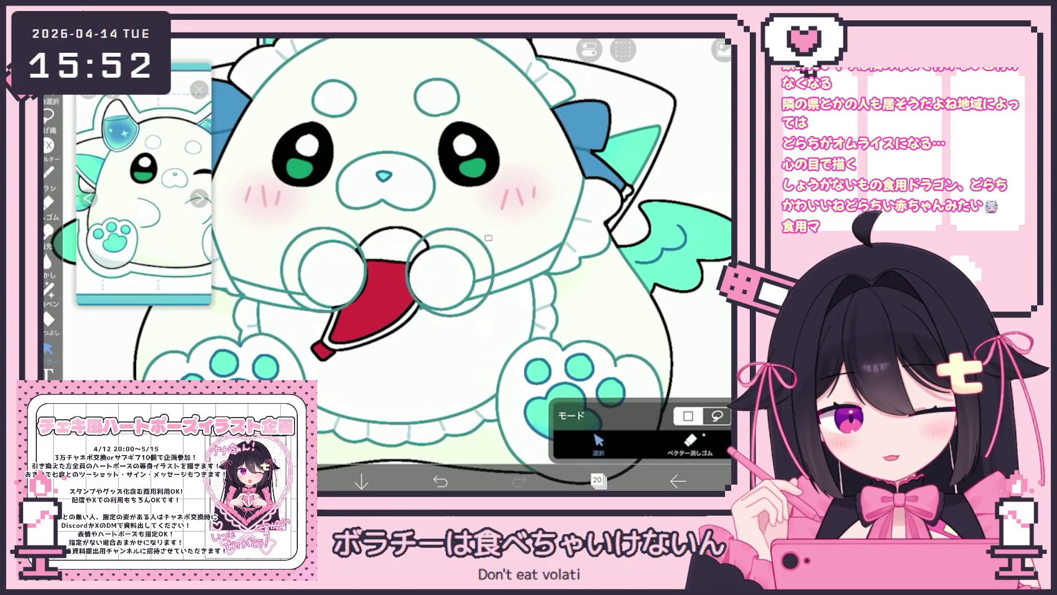
left_click(484, 242)
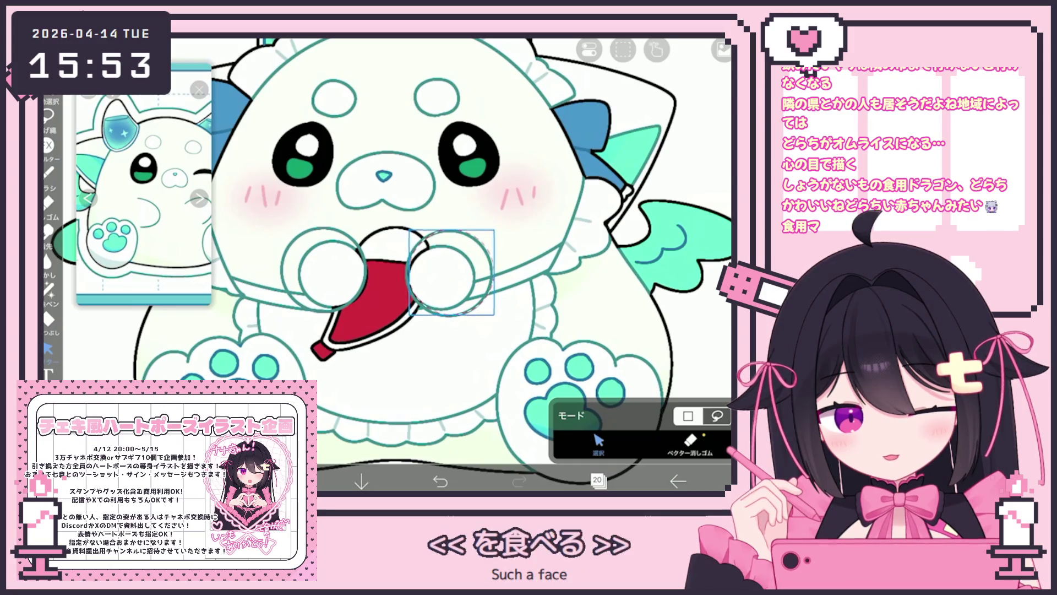
left_click(551, 308)
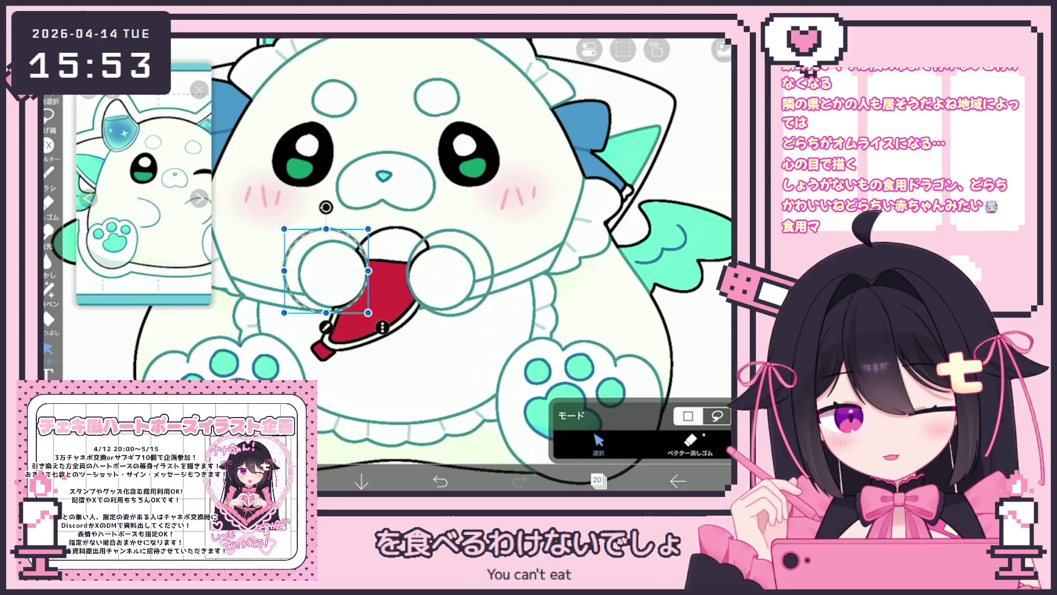
Add a new layer 21 for filling the paws
left_click(597, 480)
left_click(613, 248)
left_click(613, 224)
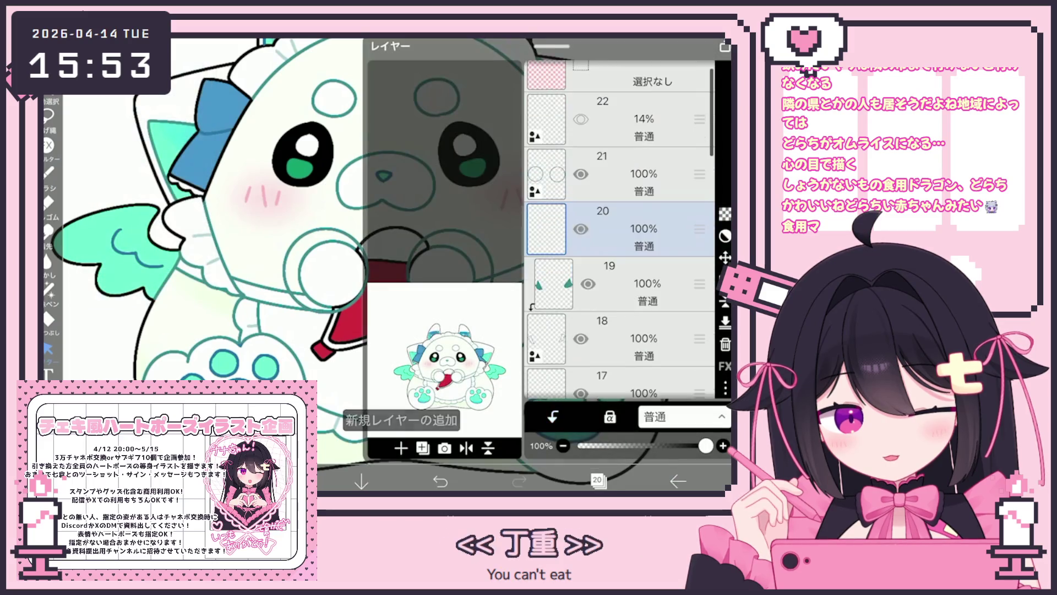
Fill both enlarged paw circles with white on the new layer
left_click(49, 318)
left_click(647, 407)
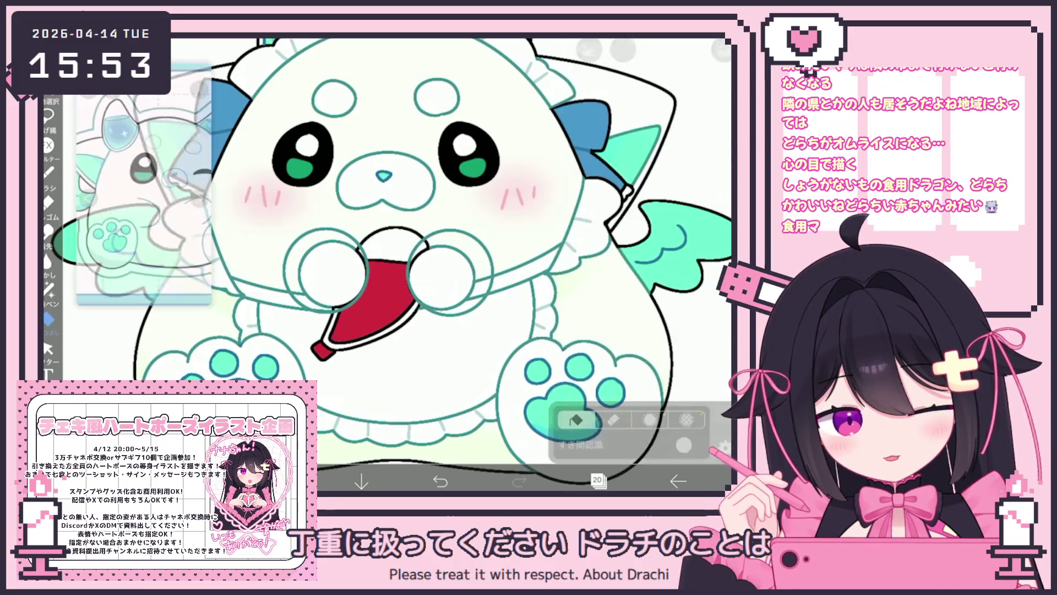
scroll(440, 259, "down", 5)
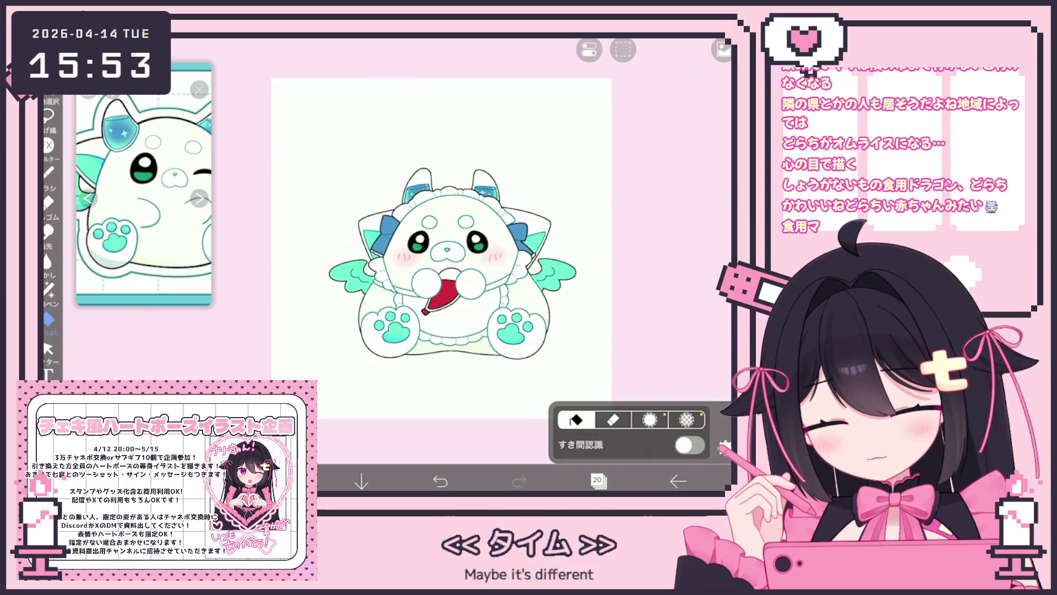
left_click(597, 480)
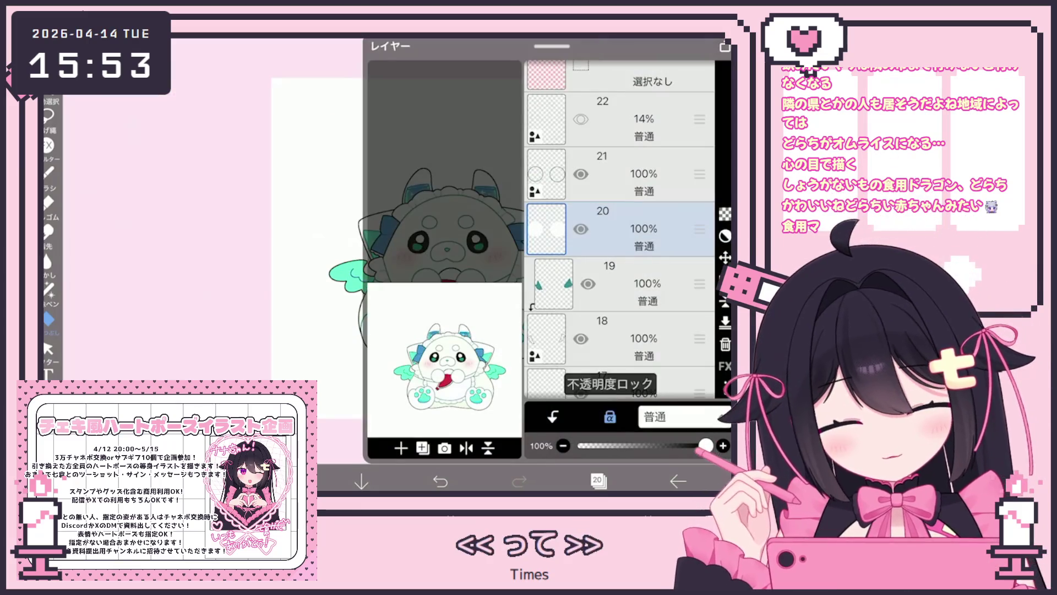
Set the colour to pale mint-white #F1FCE7 and select the フェード水彩 fade watercolour brush
left_click(281, 480)
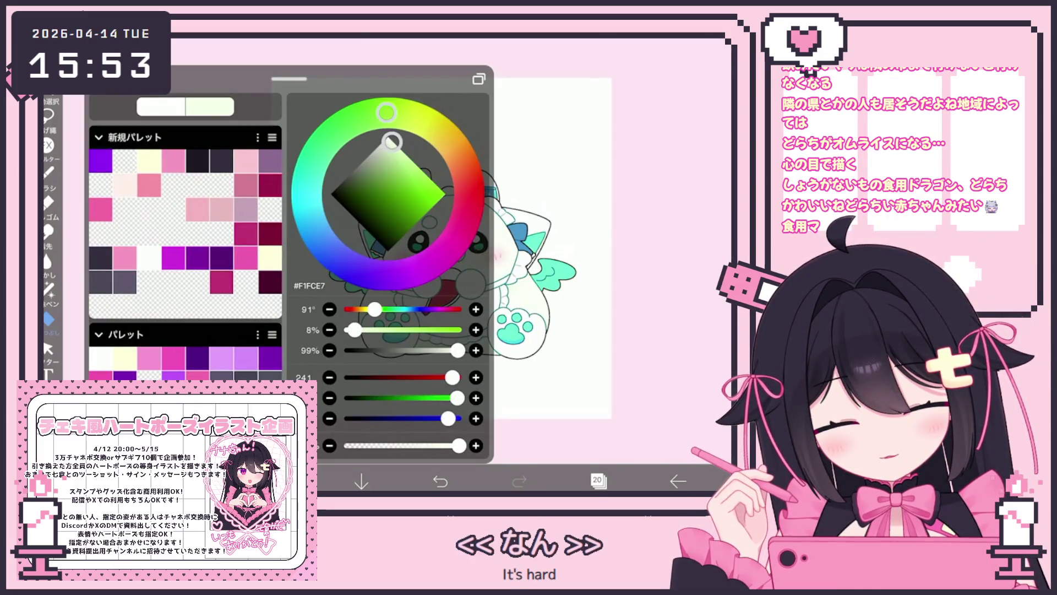
left_click(281, 480)
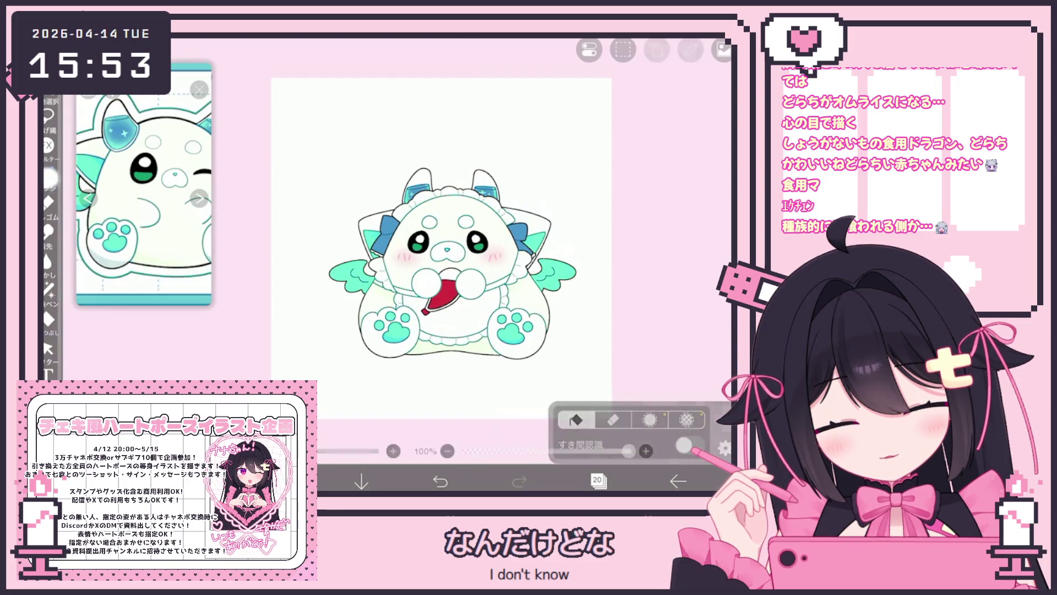
left_click(49, 172)
left_click(182, 363)
left_click(49, 173)
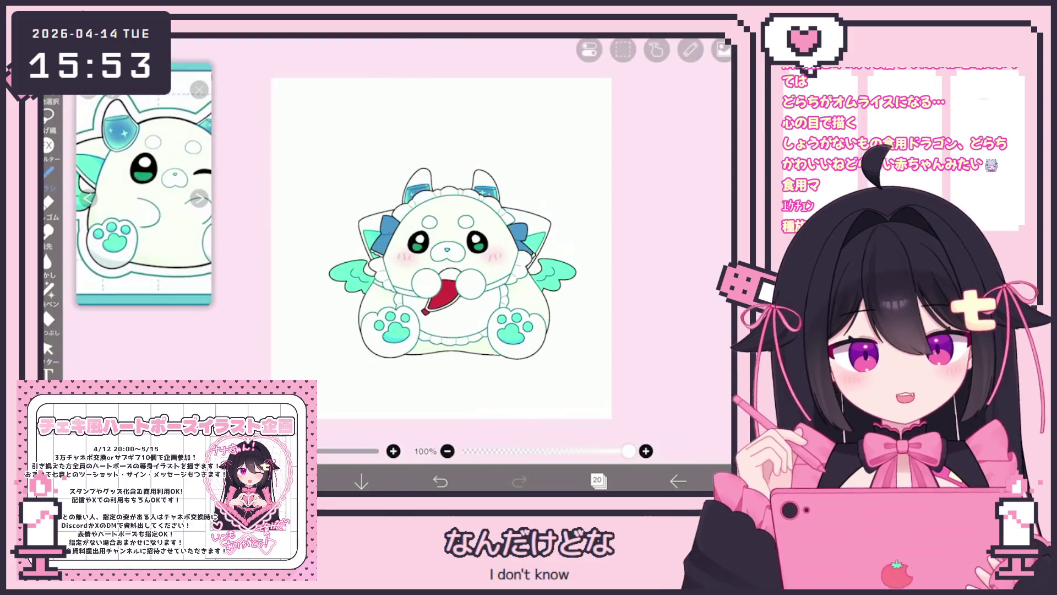
scroll(385, 247, "up", 5)
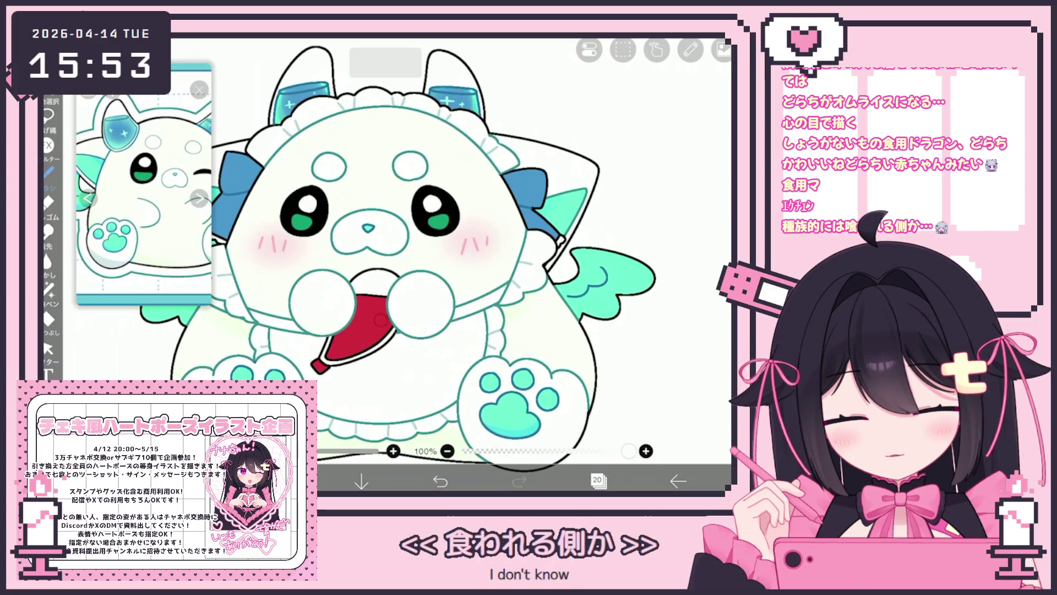